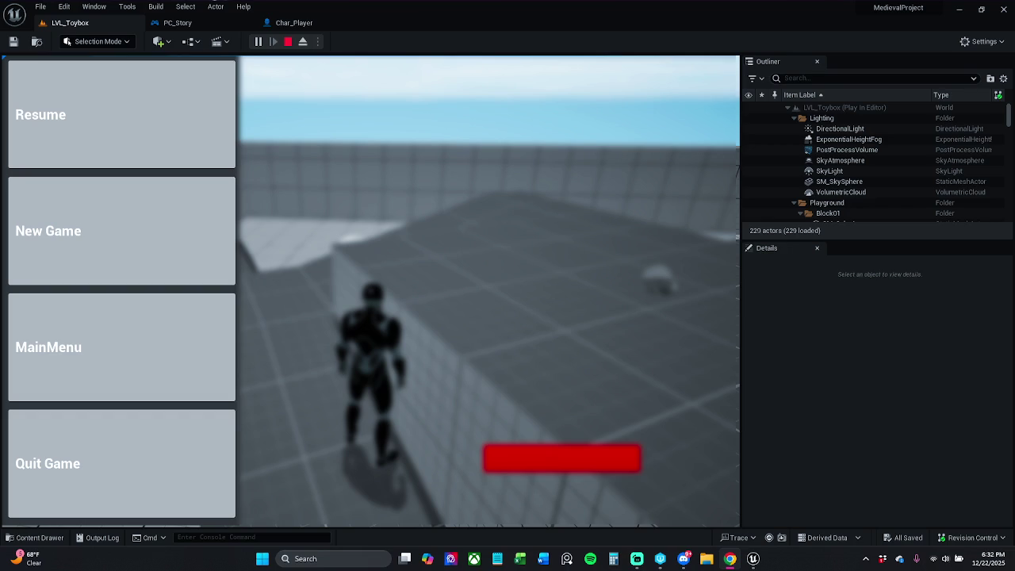
Resume the play-test and run forward collecting coins and potions, performing slash attacks
click(226, 155)
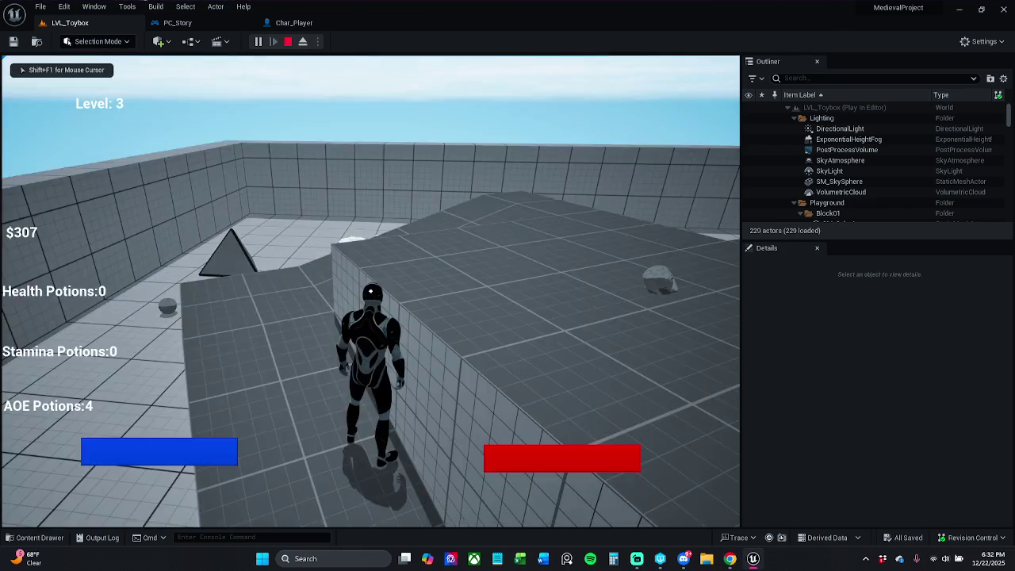
key(w)
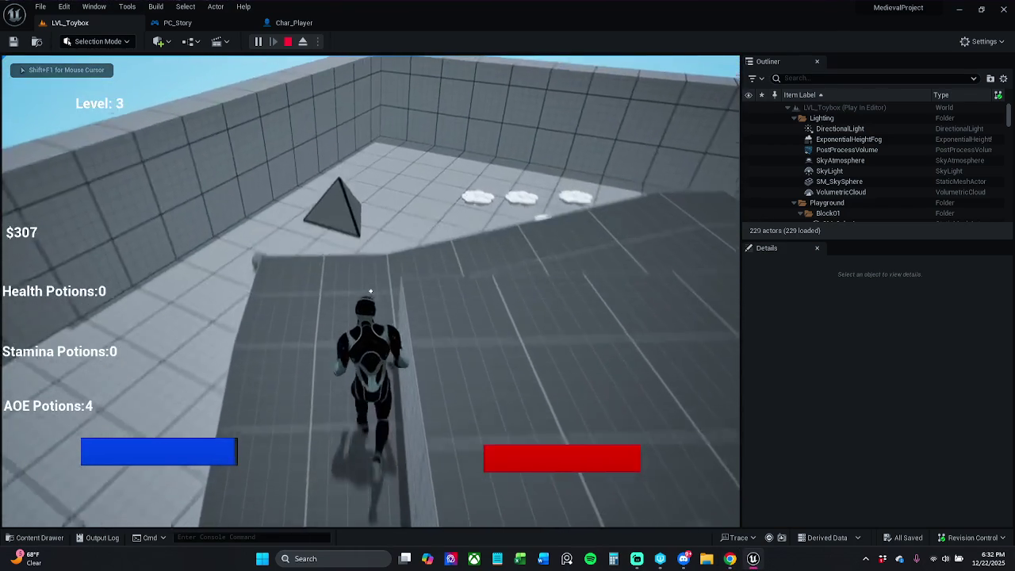
key(w)
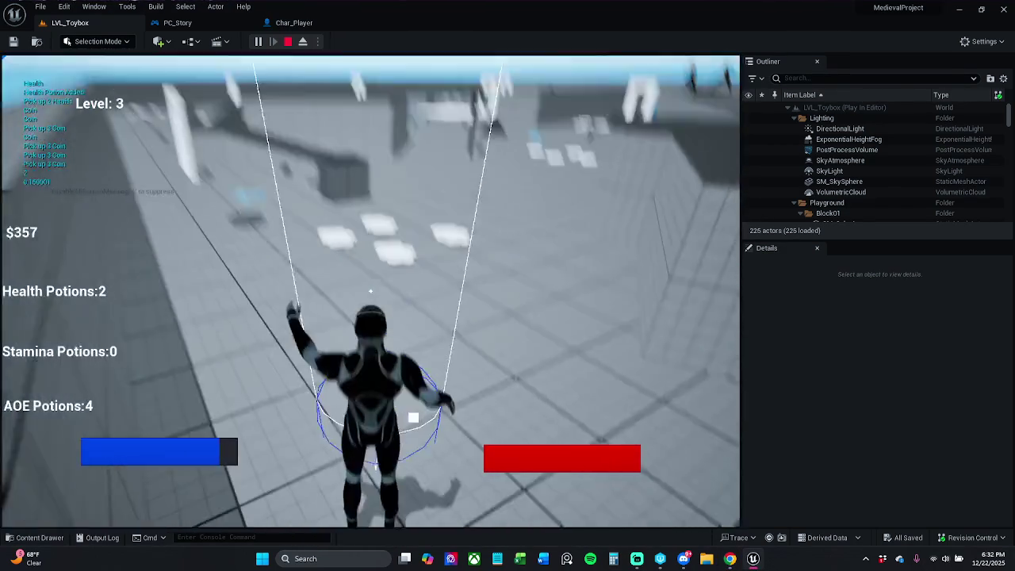
click(371, 291)
key(w)
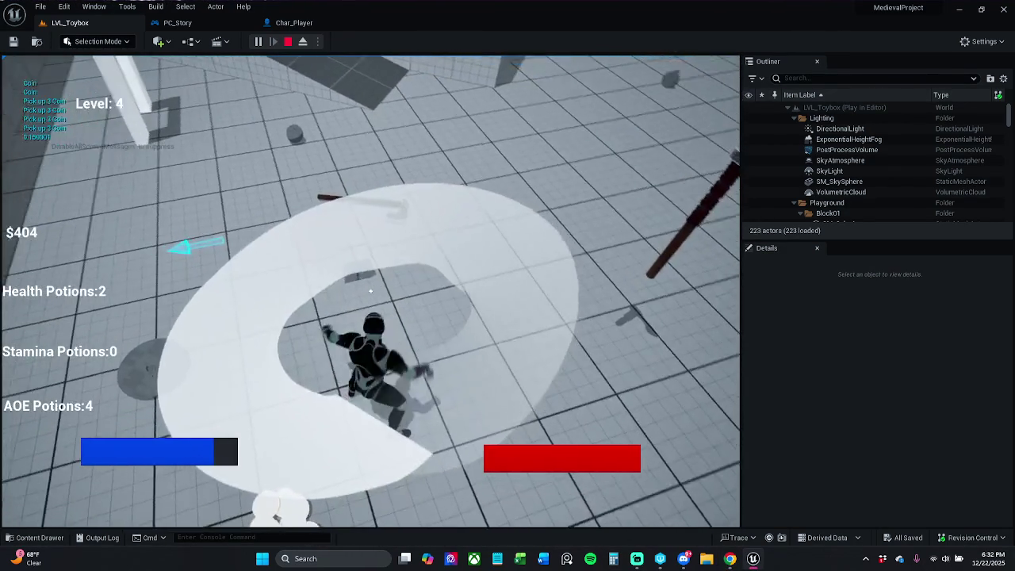
click(370, 291)
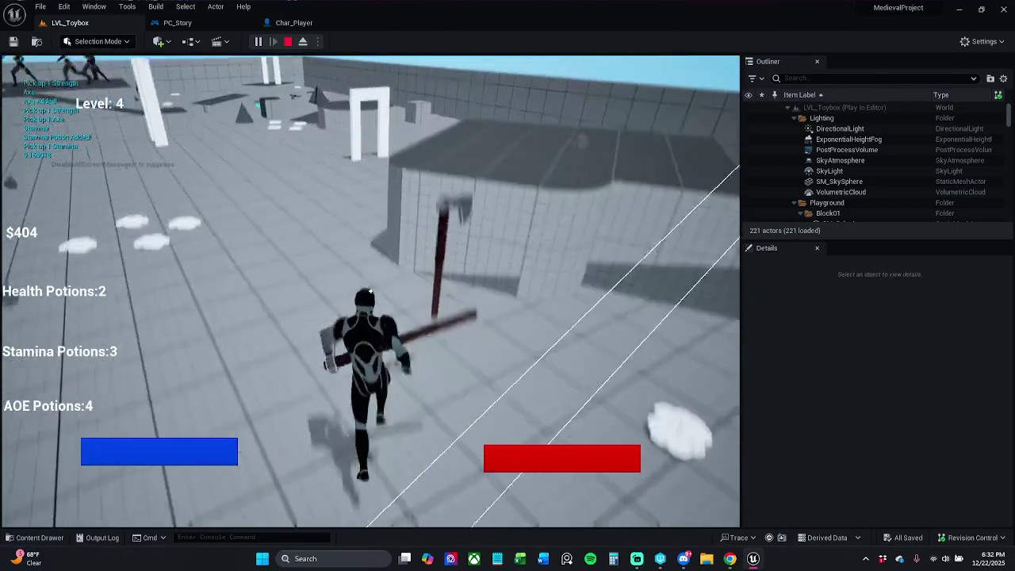
key(w)
Trigger the blue-ring area attack and run through the arena, white arch and open area
key(w)
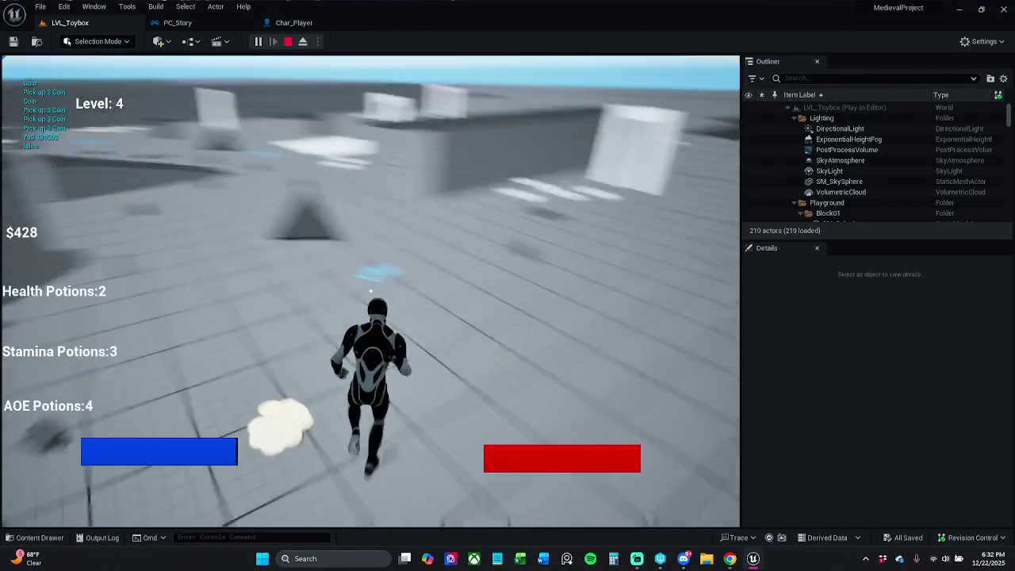
click(370, 291)
key(w)
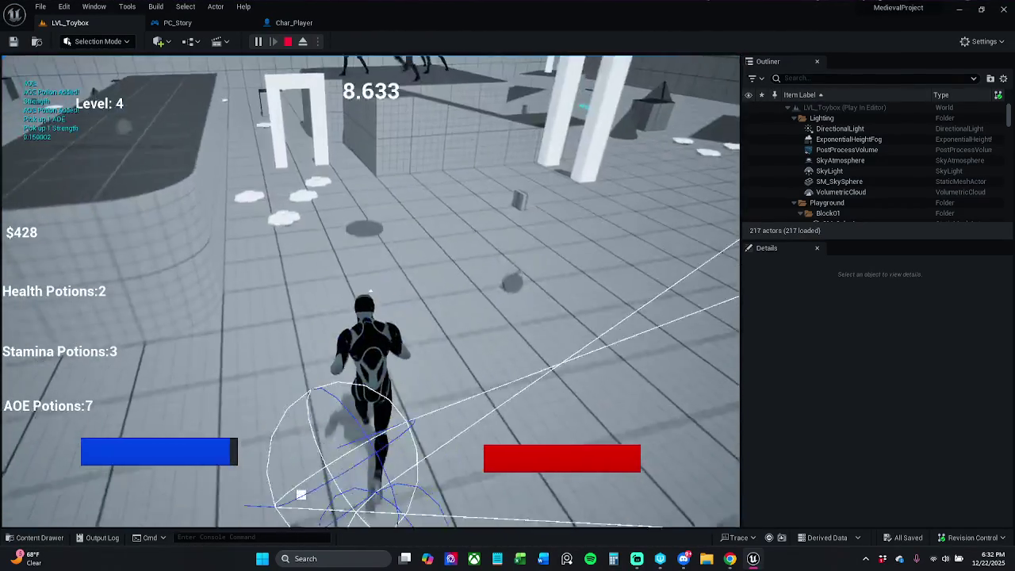
key(w)
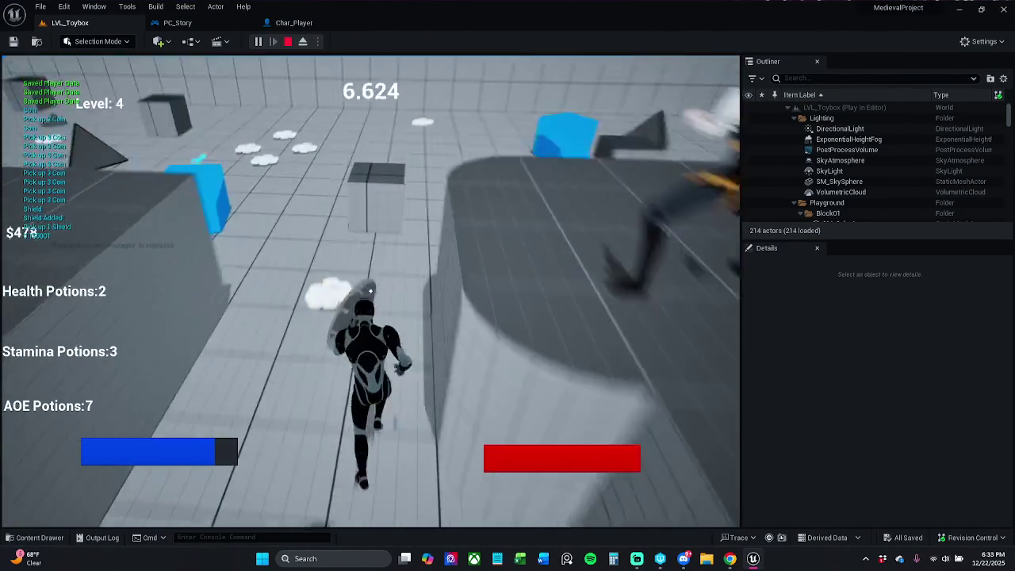
key(w)
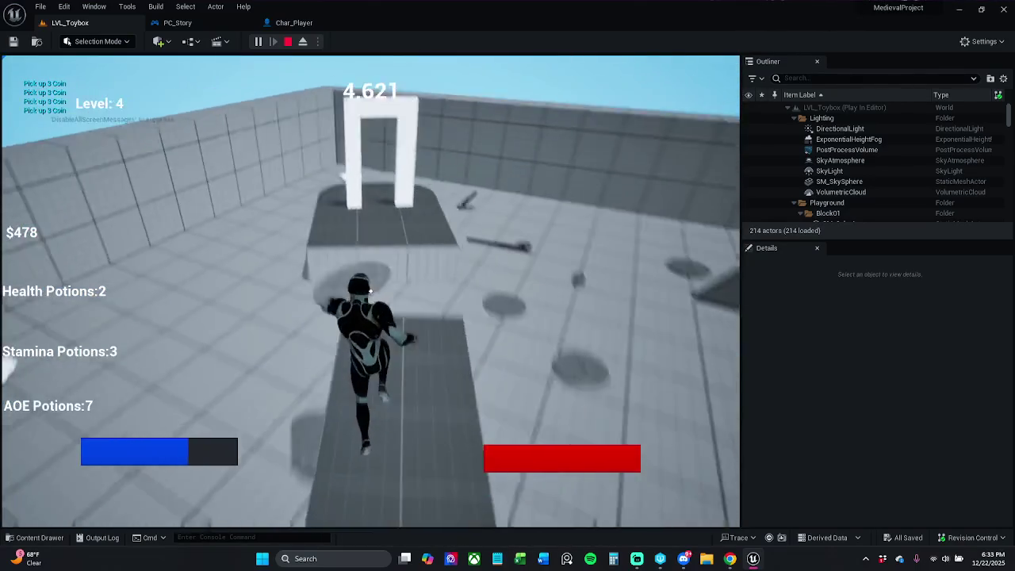
key(w)
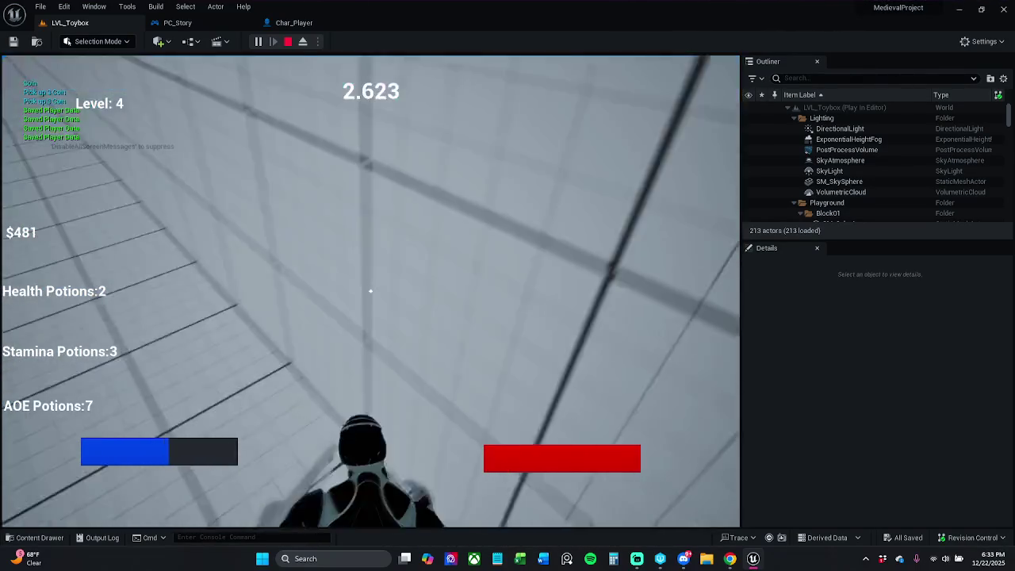
key(w)
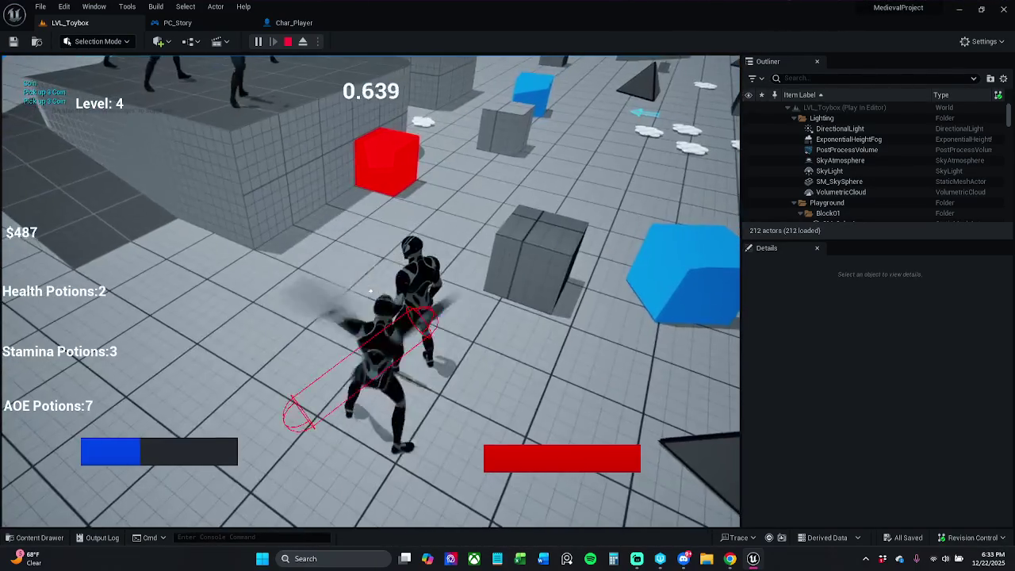
Stop the play session and step the editor view back for a wider look
key(Escape)
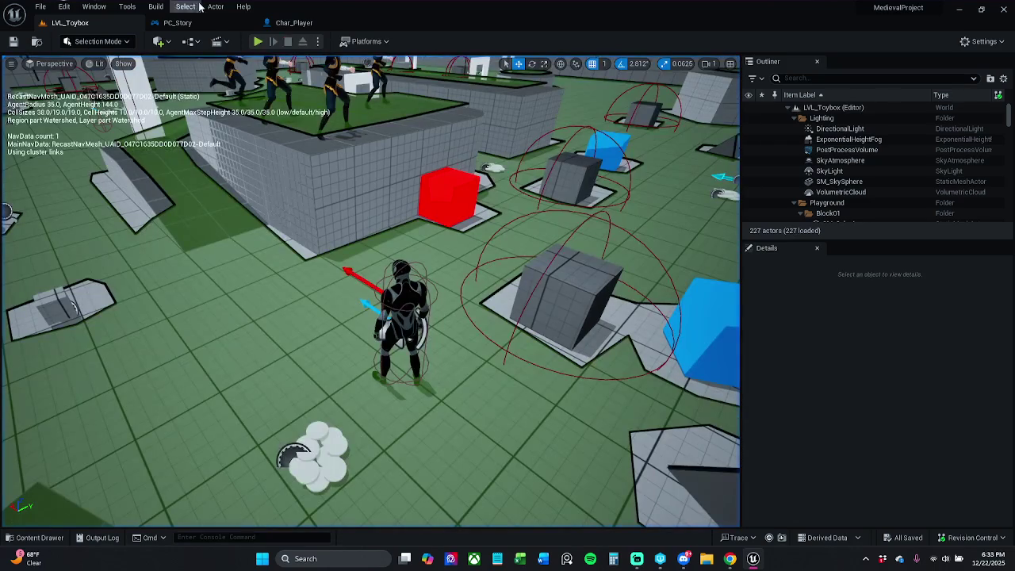
key(s)
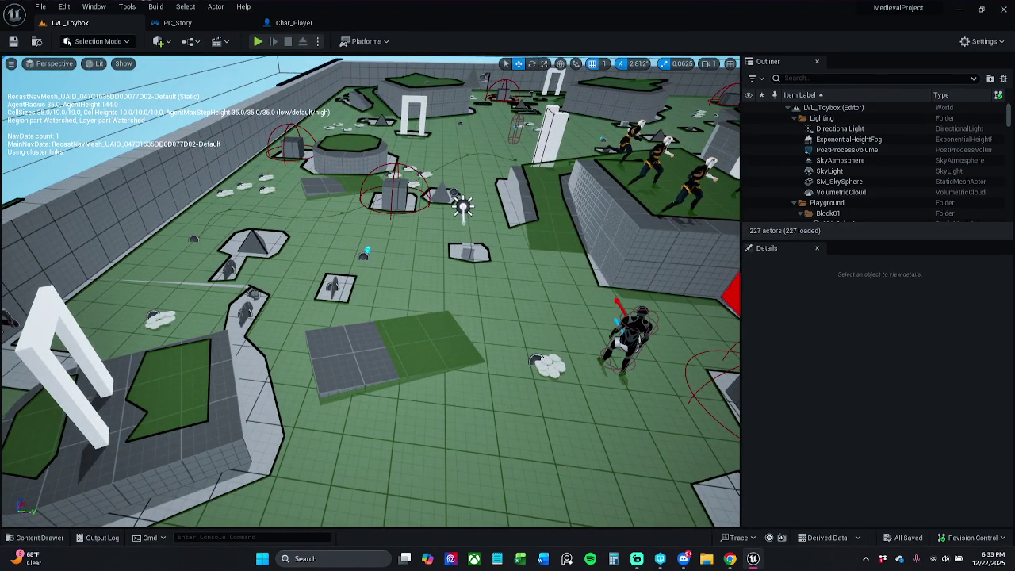
scroll(734, 115, down, 3)
Filter the Outliner by 'axe', select SM_Axe and follow its Edit BP_Item_Axe link
click(869, 80)
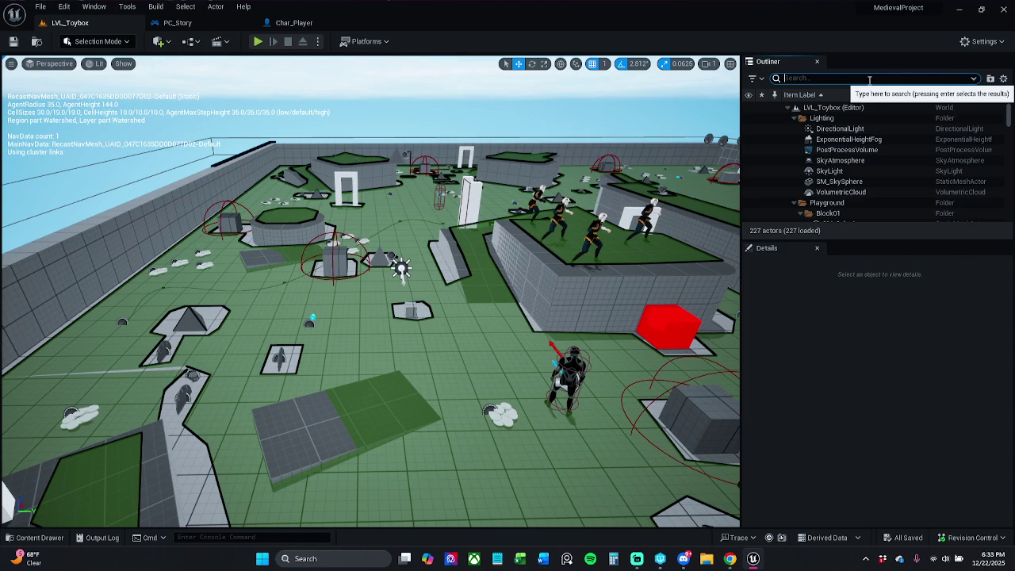
text(axe)
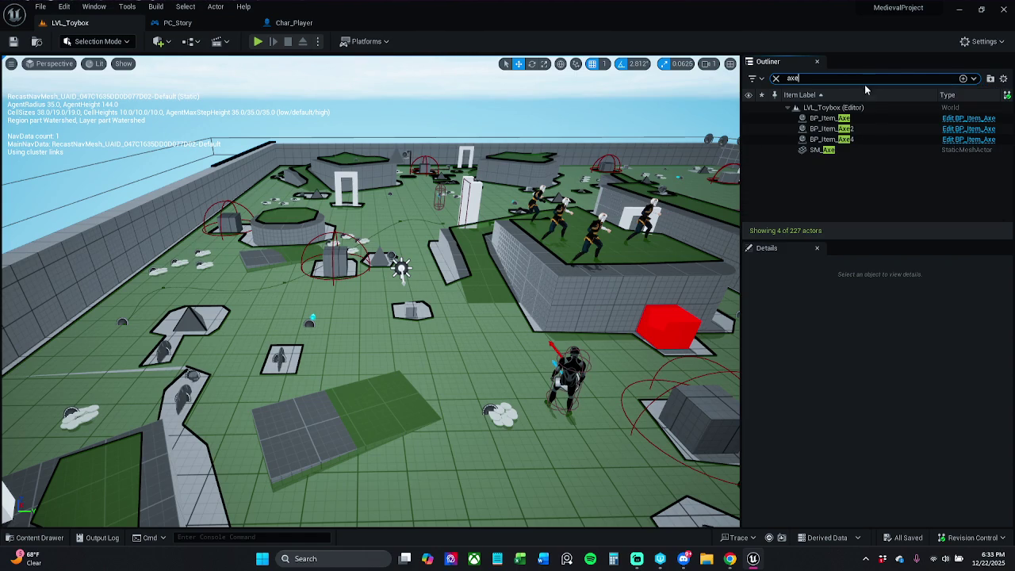
click(856, 151)
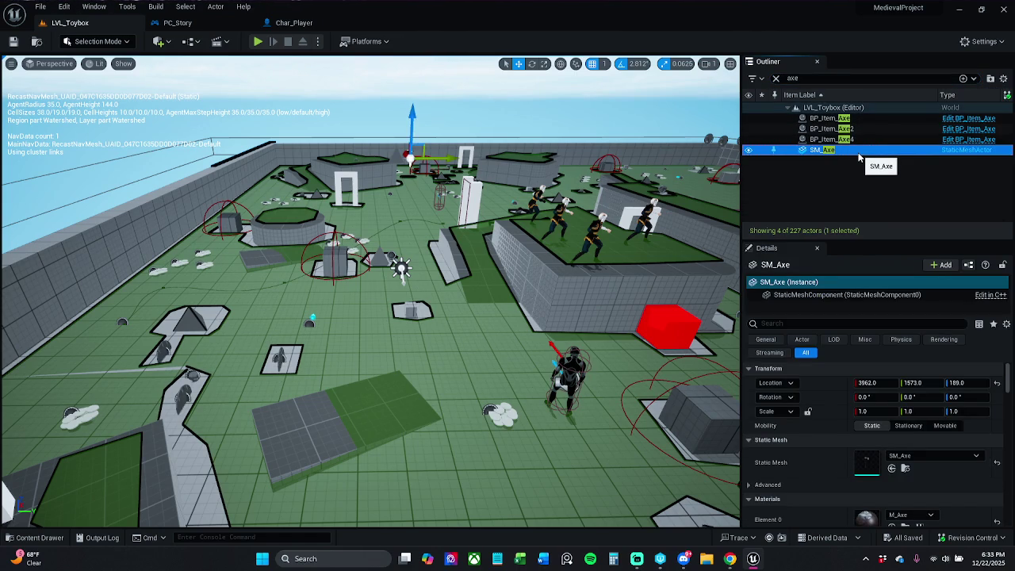
click(961, 148)
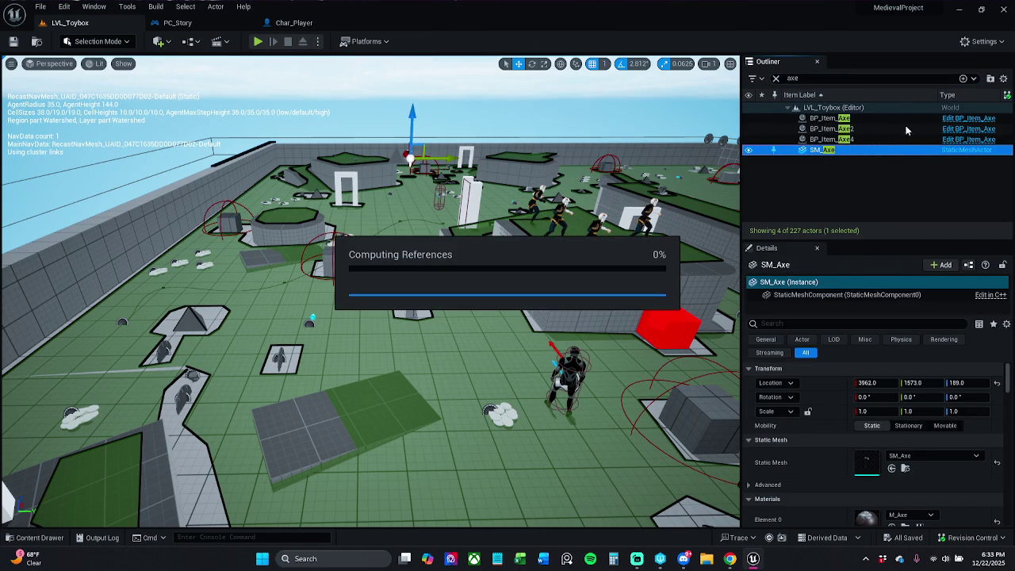
Open BP_Item_Axe, confirm its Attack Amount default is 100.0, and return to LVL_Toybox
click(968, 118)
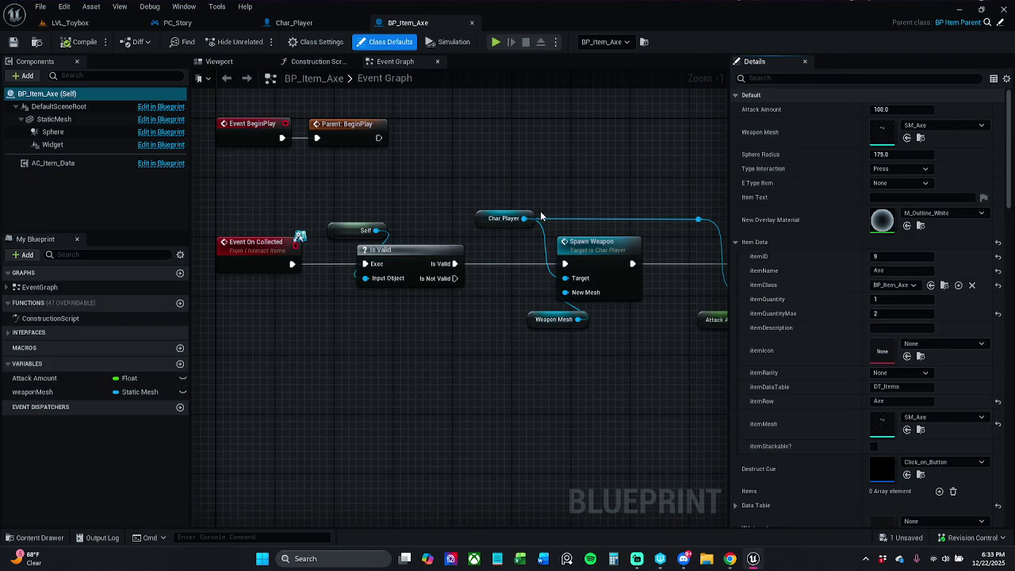
mouse_move(599, 198)
mouse_down()
mouse_move(509, 203)
mouse_move(489, 347)
mouse_up()
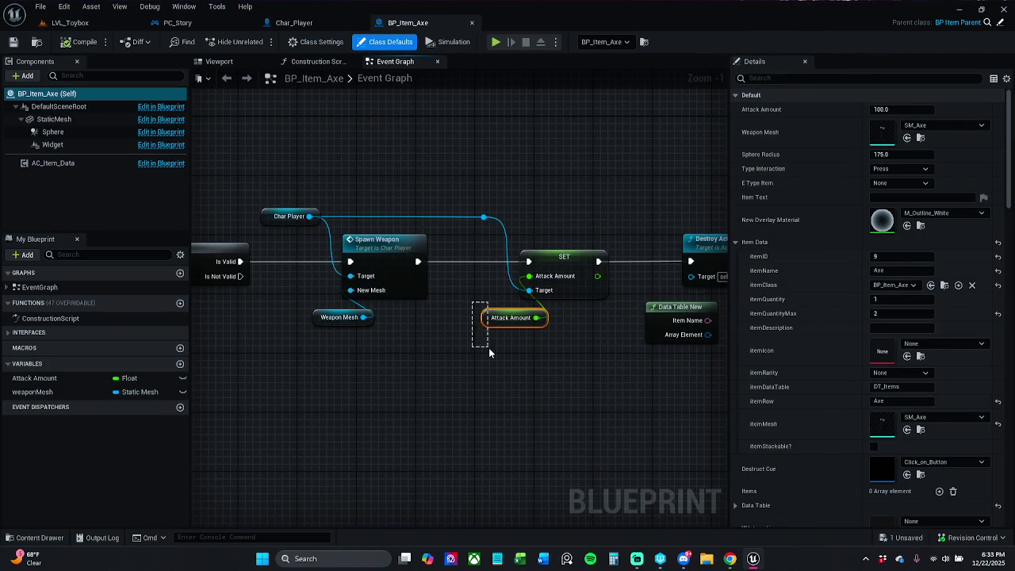
click(904, 324)
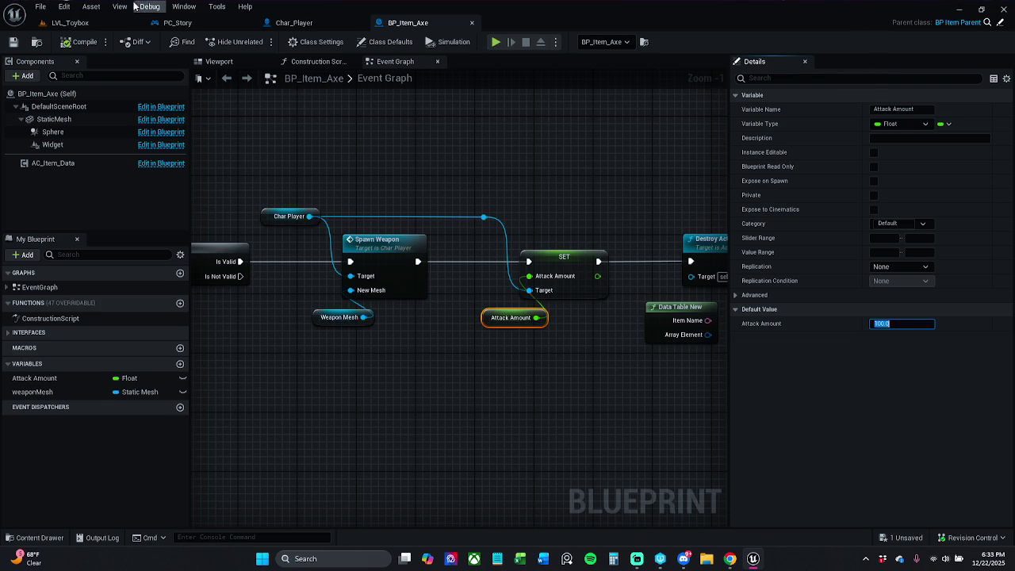
click(71, 23)
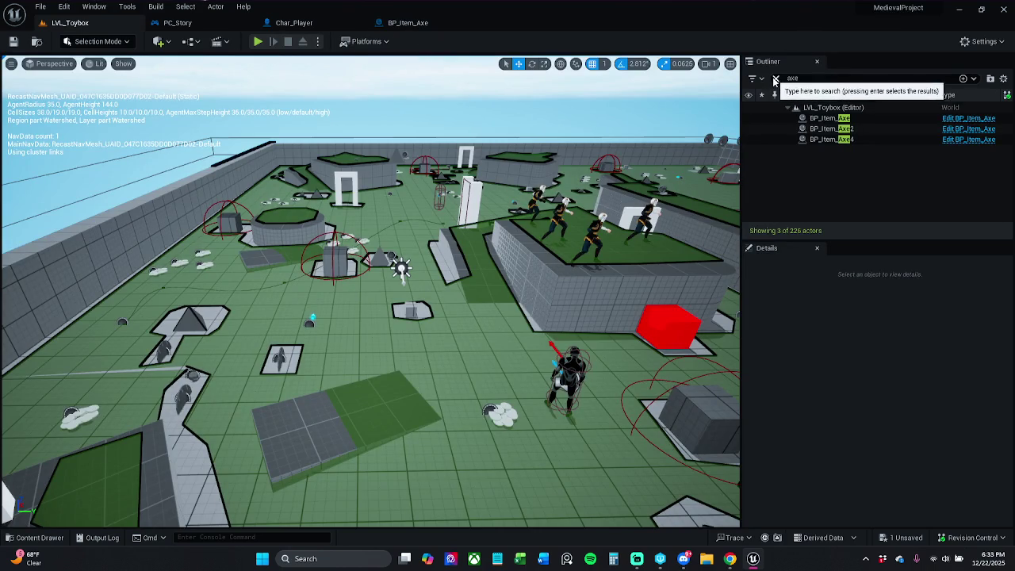
Filter the Outliner by 'sword' and open the BP_Item_Sword Blueprint
click(811, 77)
text(sword)
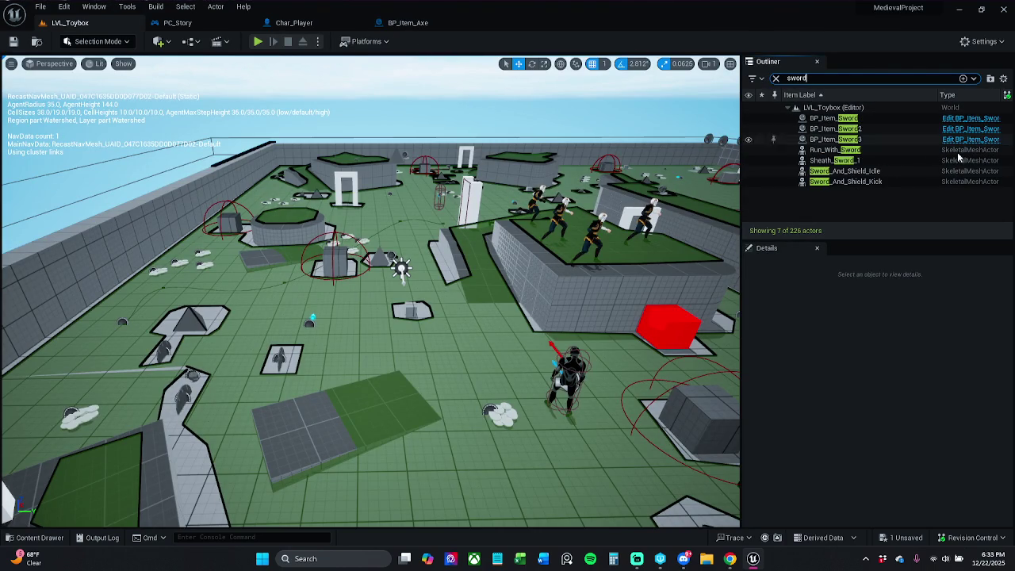
click(969, 128)
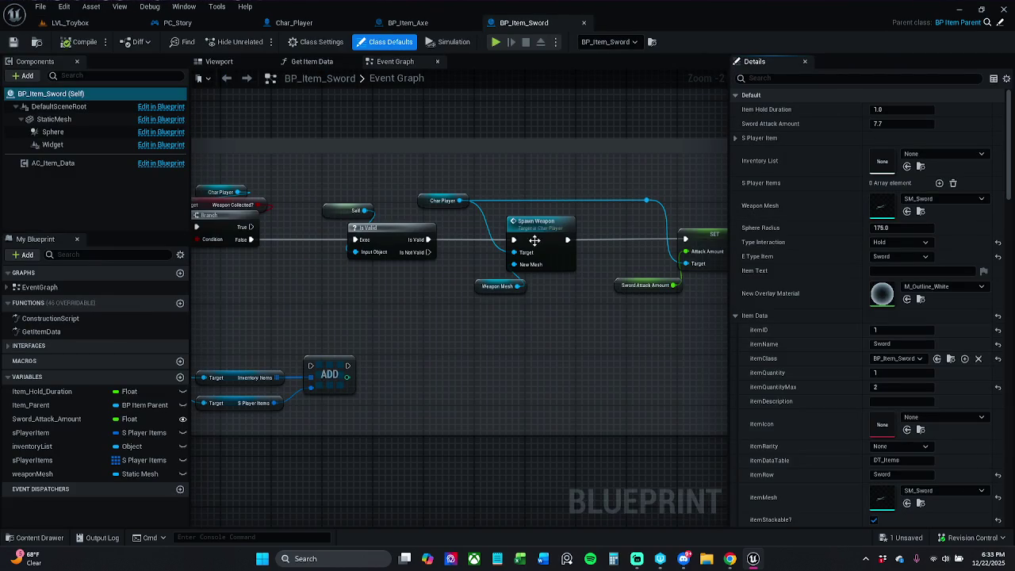
Check the Sword Attack Amount default in BP_Item_Sword's graph
click(498, 285)
drag(491, 306, 373, 309)
click(512, 288)
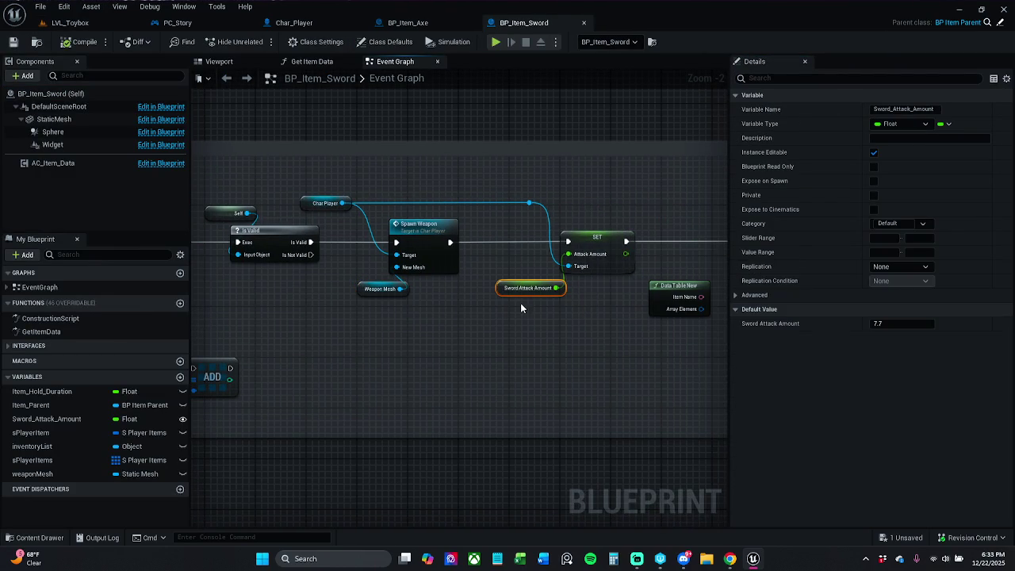
Set BP_Item_Axe's Attack Amount default to 9.2, check out and save it, then return to LVL_Toybox
click(410, 23)
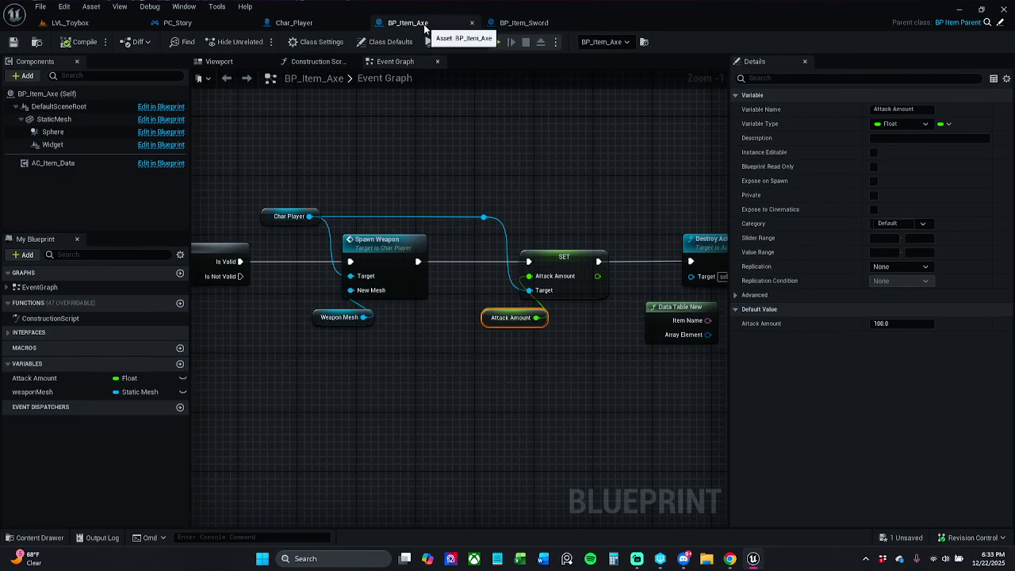
click(901, 323)
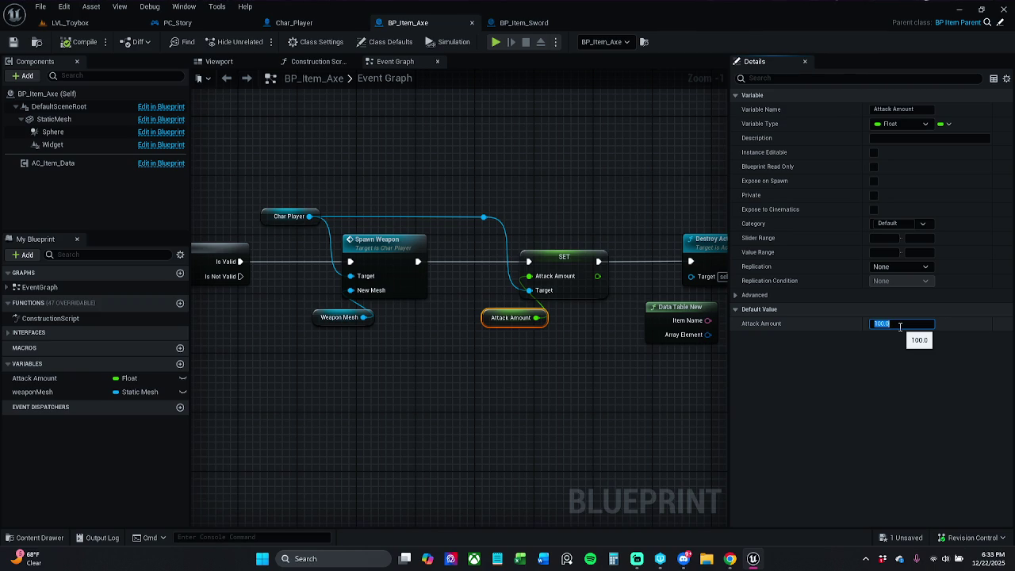
text(9.2)
key(Return)
click(14, 43)
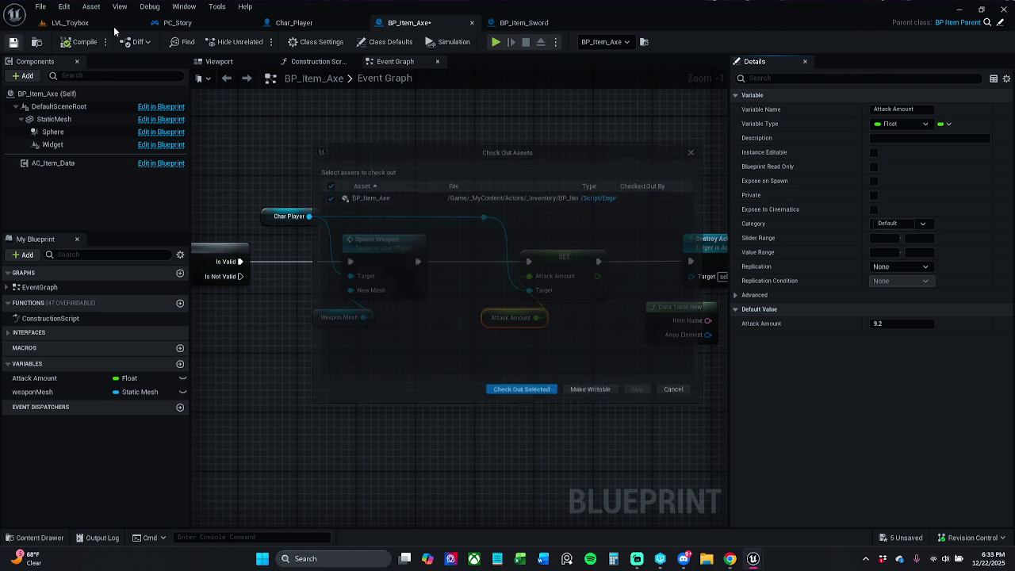
click(529, 398)
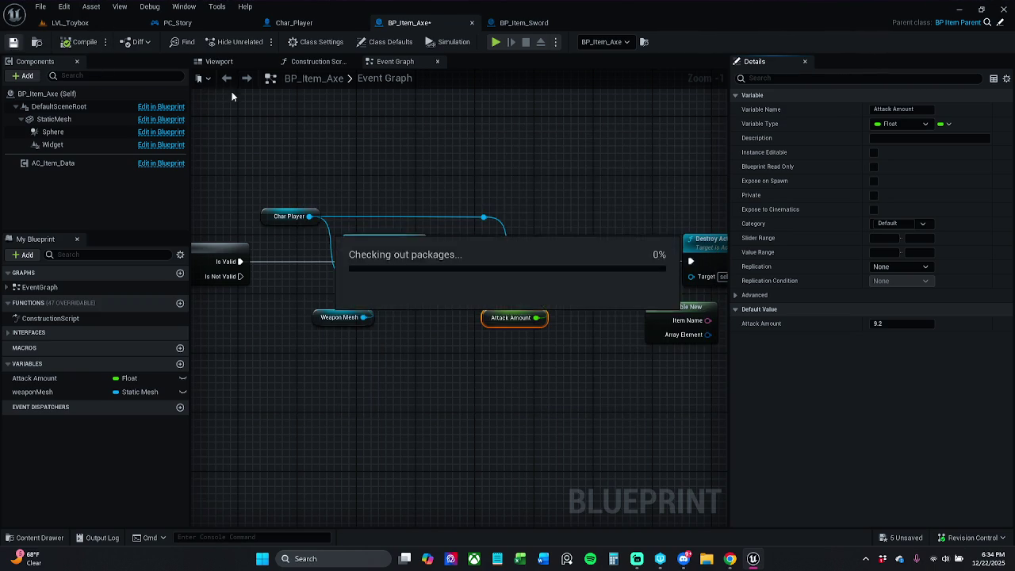
click(87, 23)
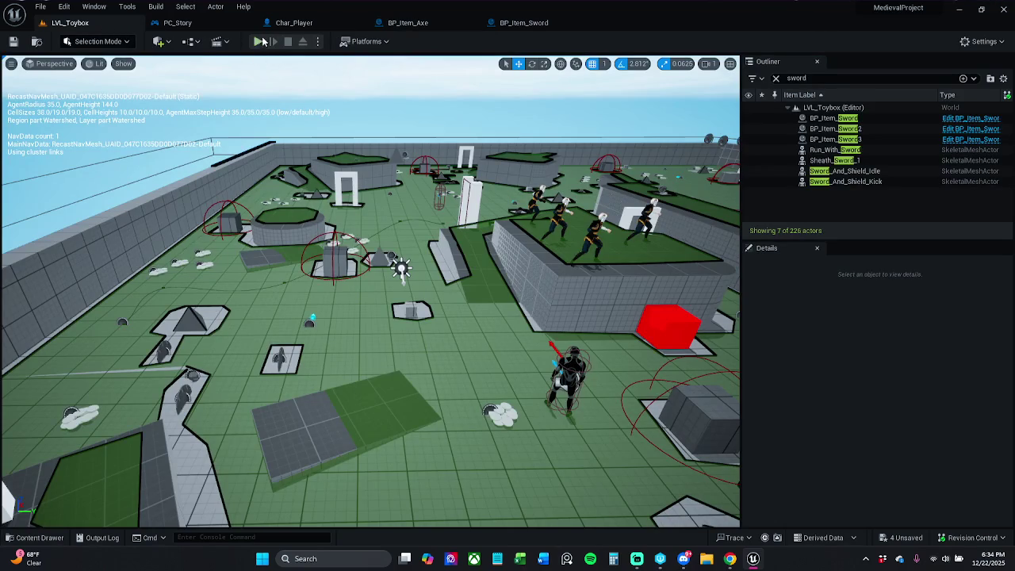
Start the play-test, pick up the axe with E, and swing it while crossing the level
click(258, 42)
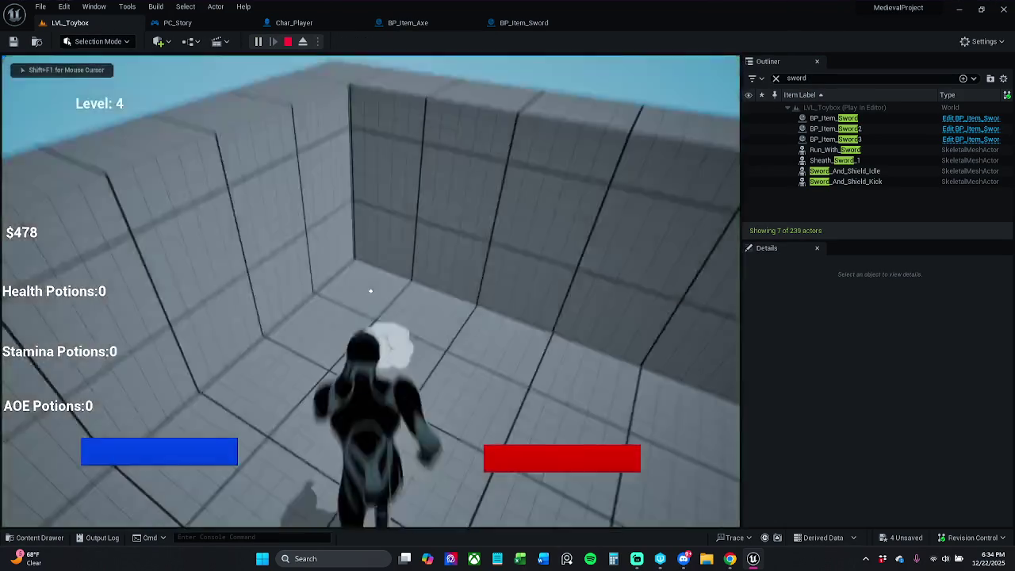
key(e)
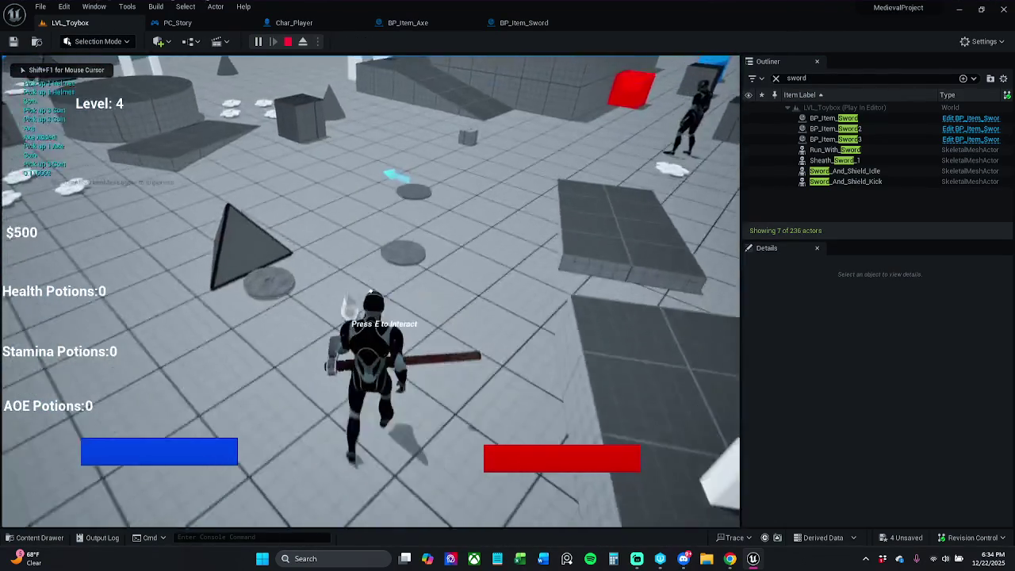
key(w)
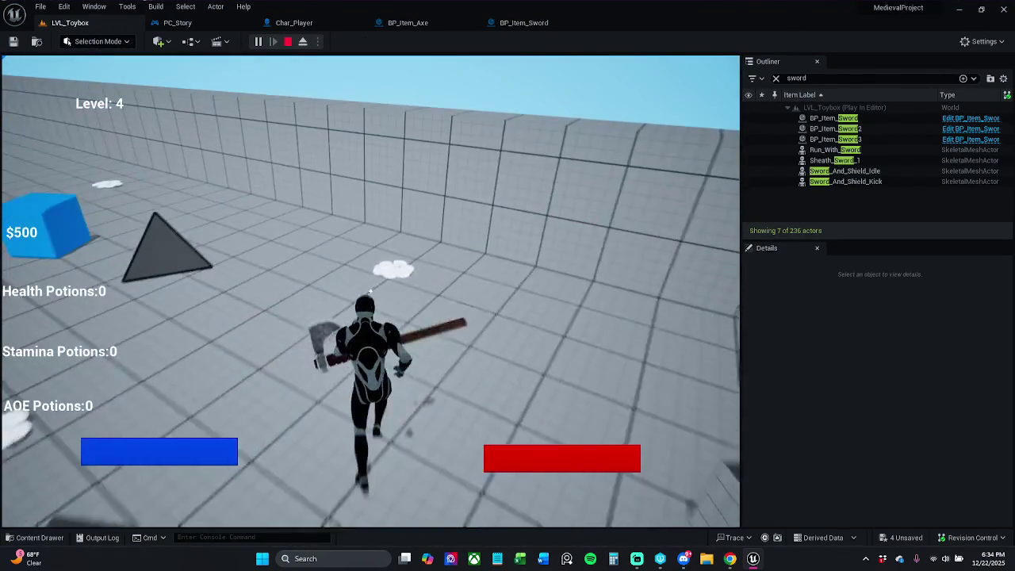
click(371, 291)
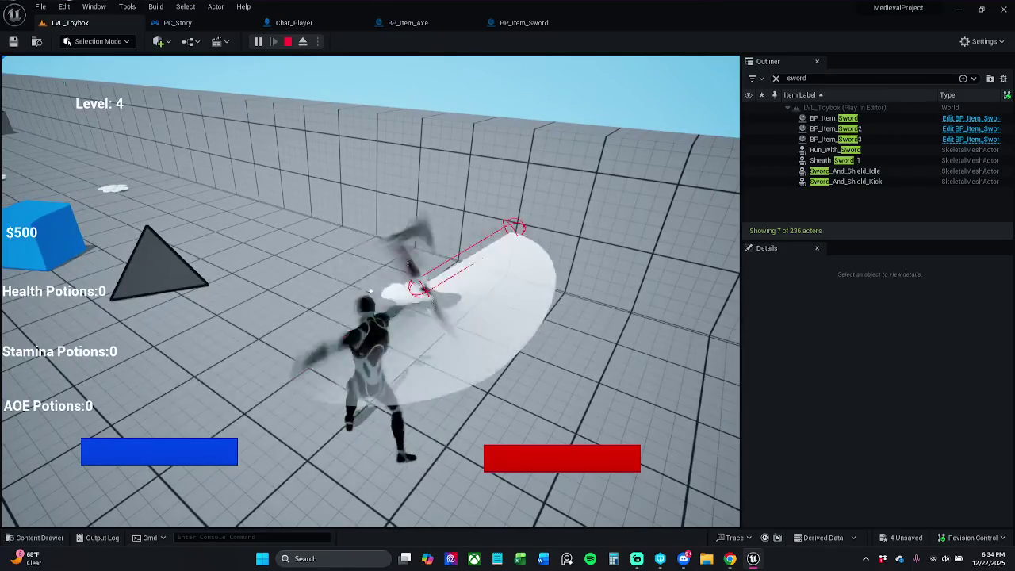
click(371, 292)
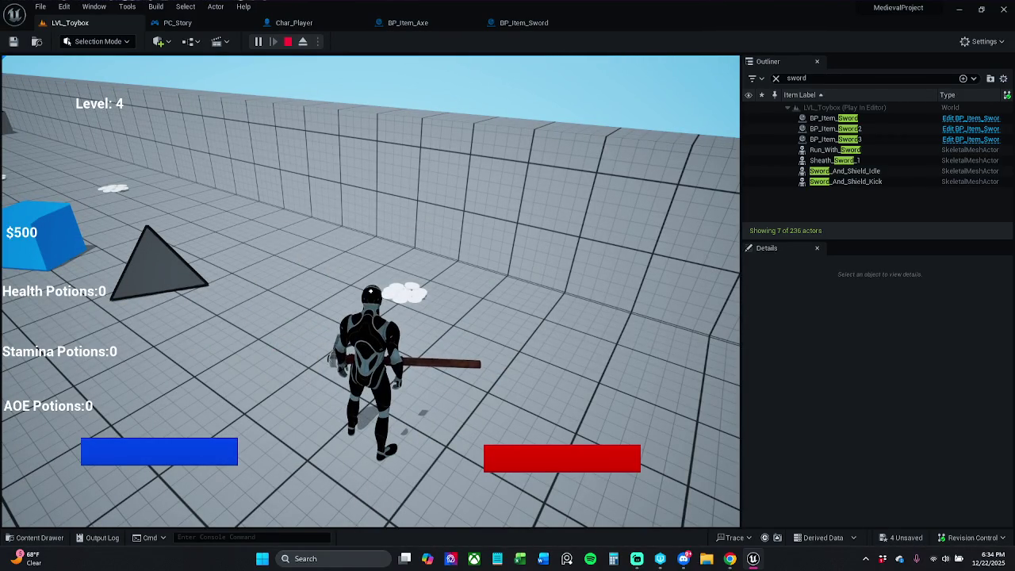
Attack the enemy repeatedly until it is defeated, then stop the play session
mouse_move(371, 291)
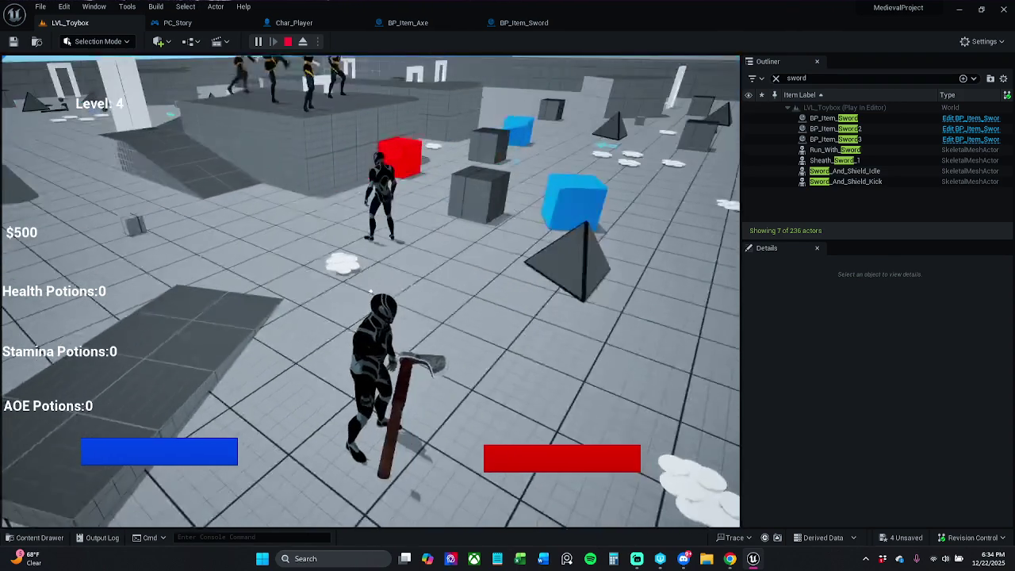
click(370, 291)
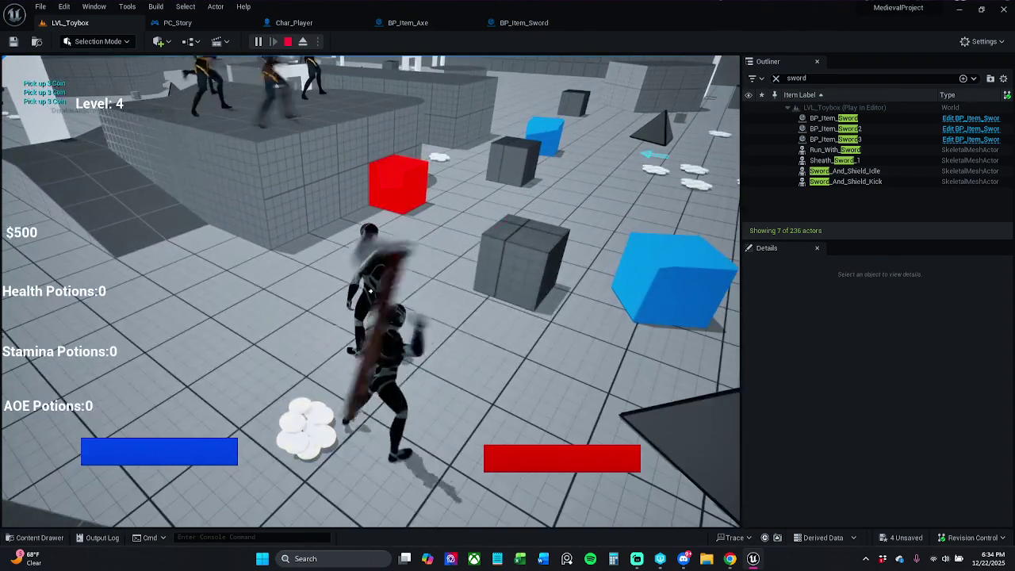
click(371, 291)
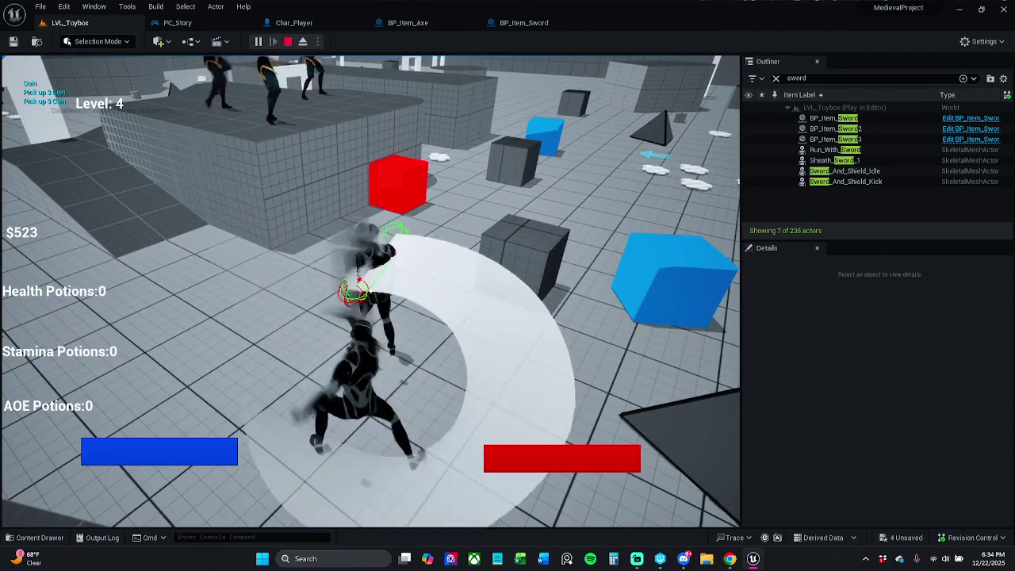
click(371, 291)
click(370, 291)
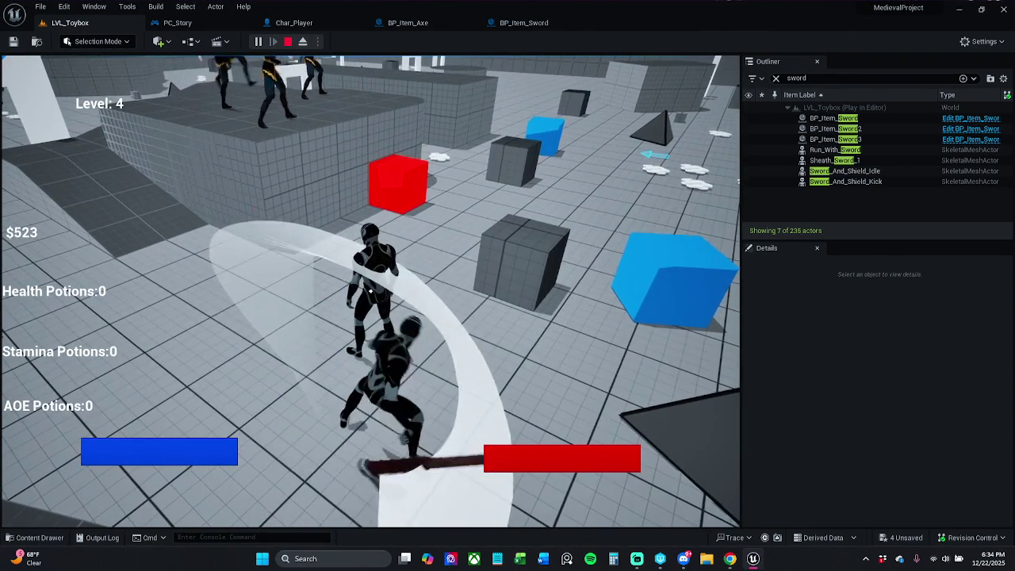
click(370, 291)
click(371, 291)
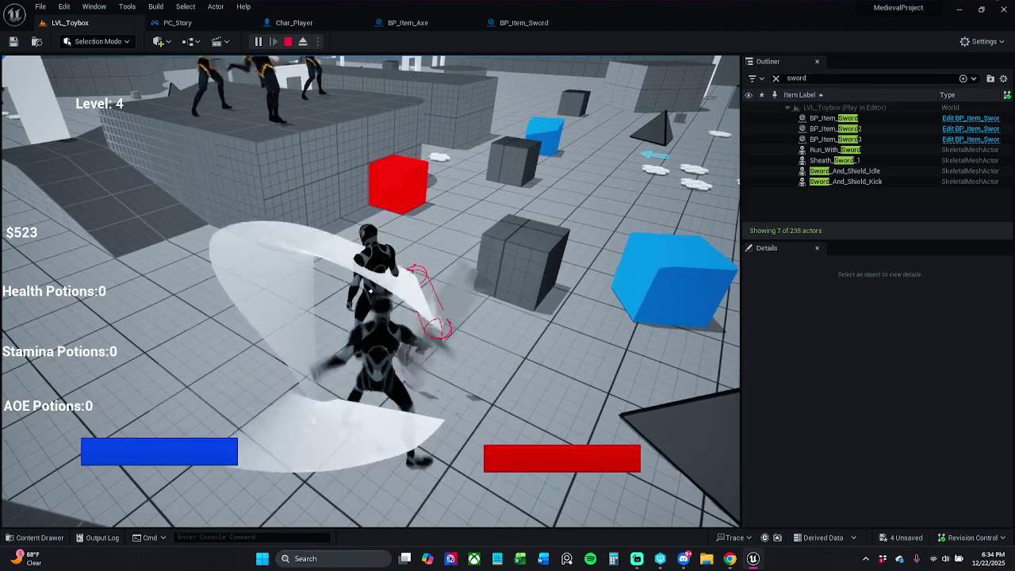
click(370, 291)
click(370, 291)
click(371, 291)
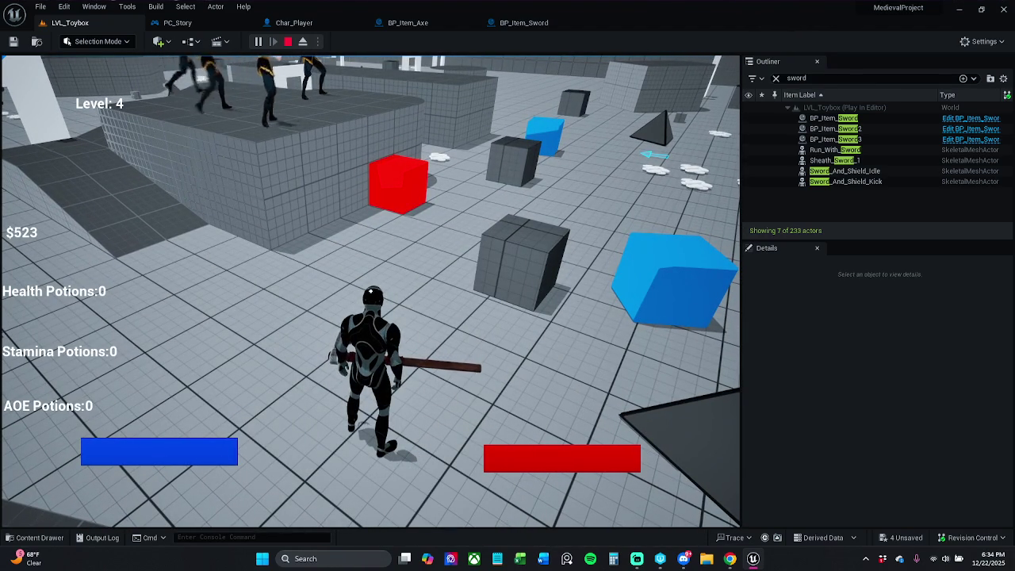
key(Escape)
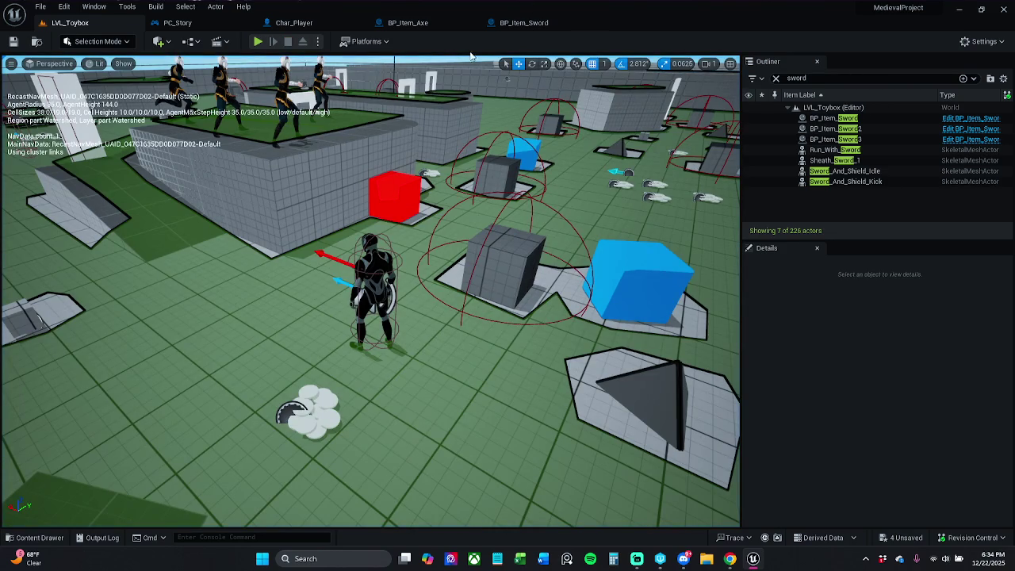
Close the BP_Item_Sword and BP_Item_Axe tabs, leaving Char_Player's Event Graph open
click(528, 24)
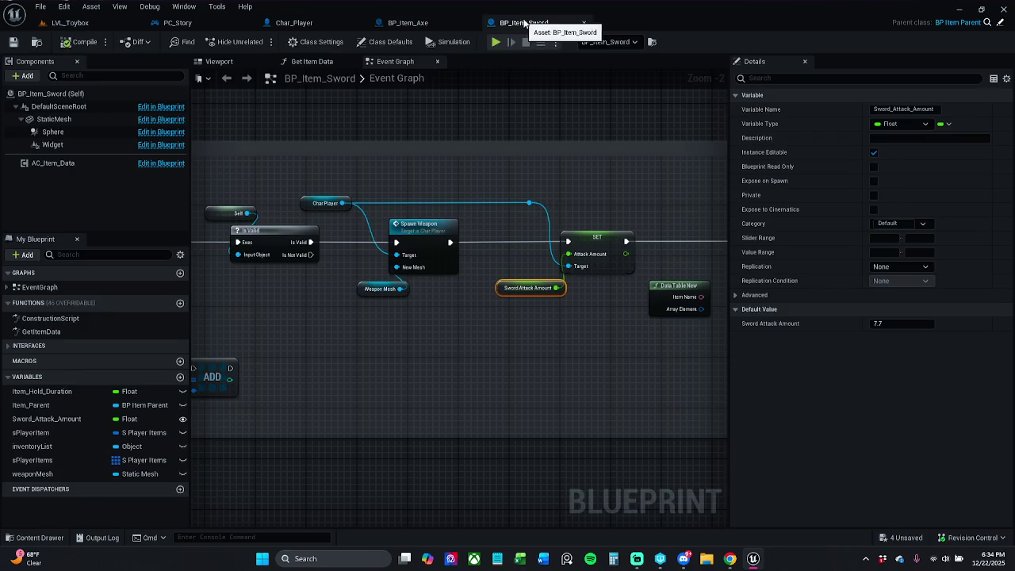
click(584, 23)
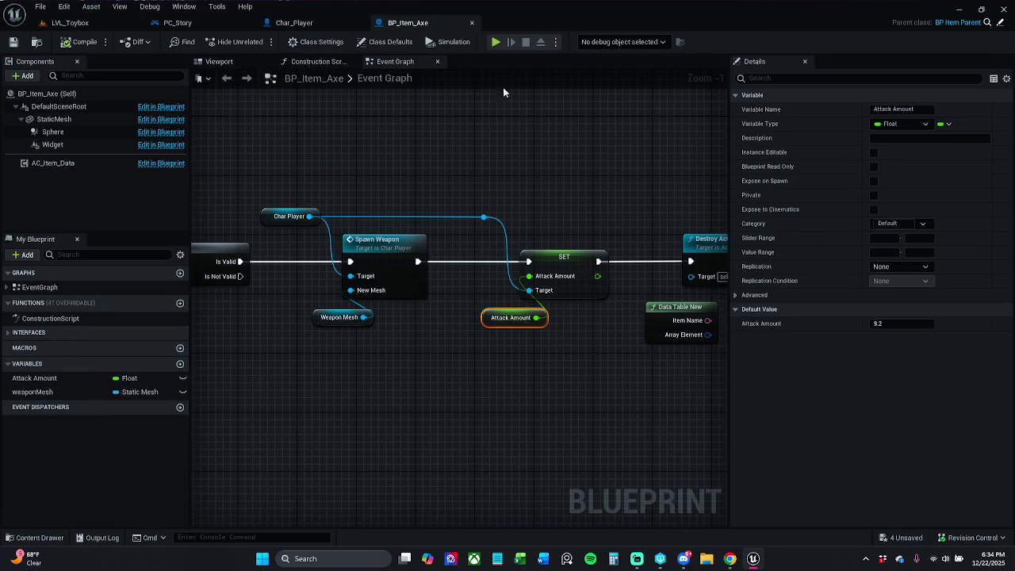
click(471, 23)
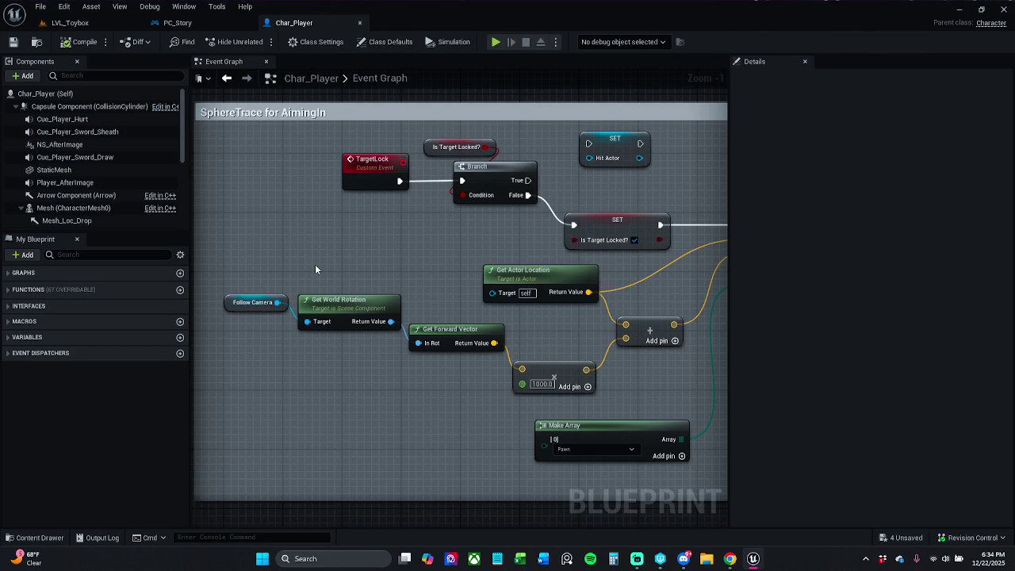
Bring the SphereTrace for AimingIn comment group into view and select it
scroll(397, 376, down, 1)
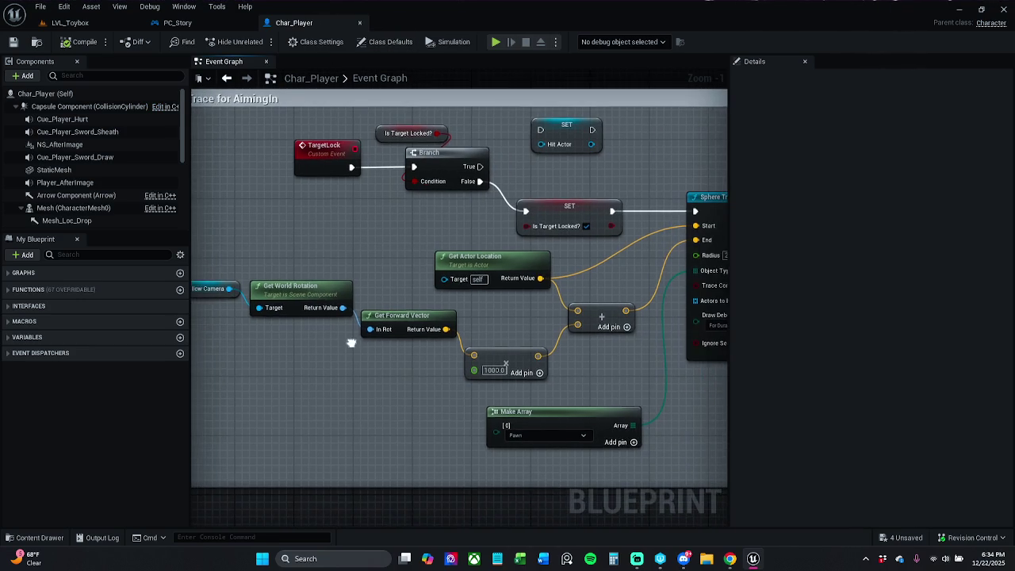
drag(351, 340, 279, 298)
scroll(453, 290, down, 1)
mouse_move(452, 290)
mouse_down()
mouse_move(397, 291)
mouse_move(526, 209)
mouse_move(490, 190)
mouse_move(457, 190)
mouse_up()
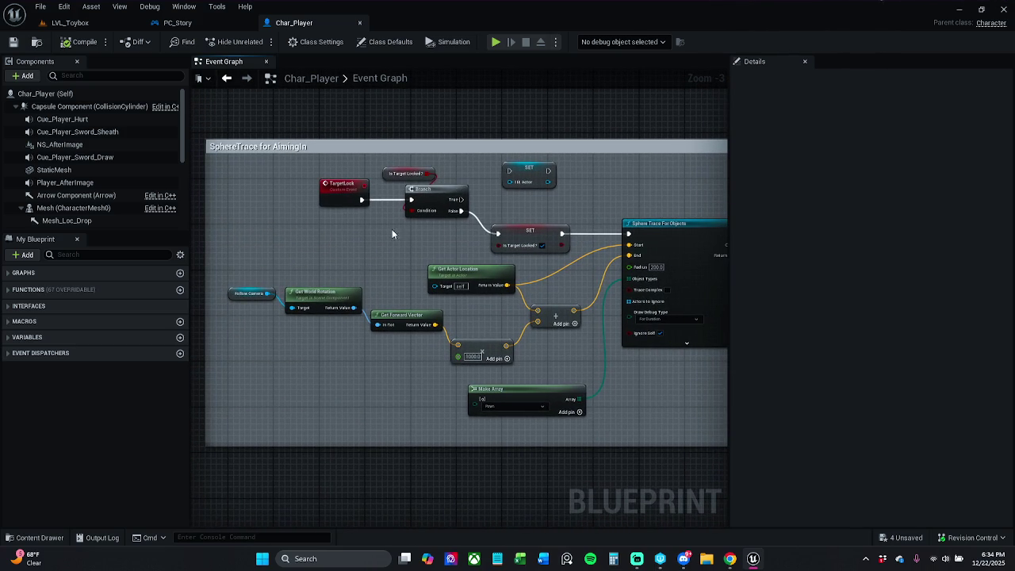
click(306, 148)
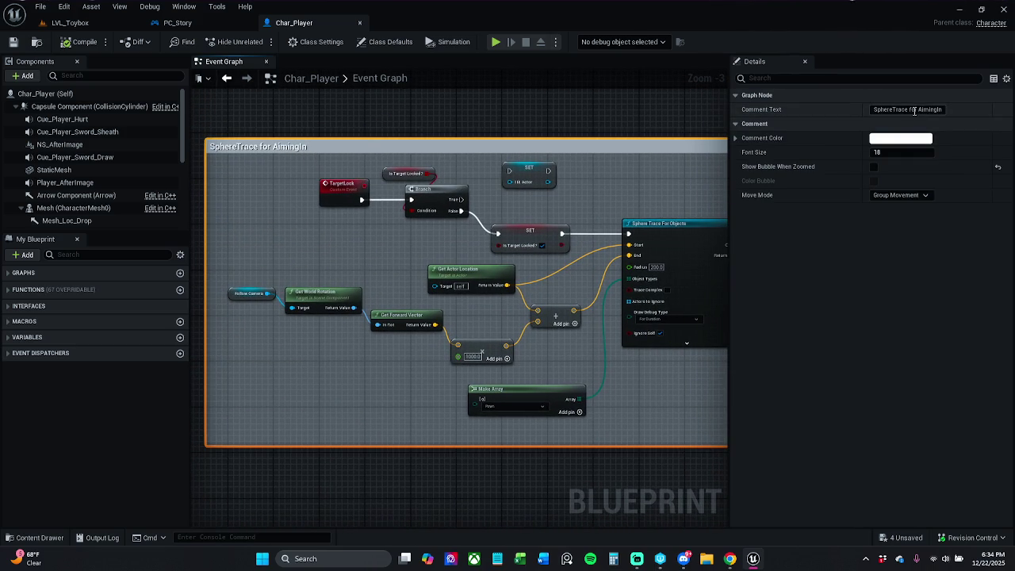
Retitle the comment to 'AimIn Logic setup for the PC_Story' and save Char_Player
click(879, 110)
drag(920, 109, 843, 111)
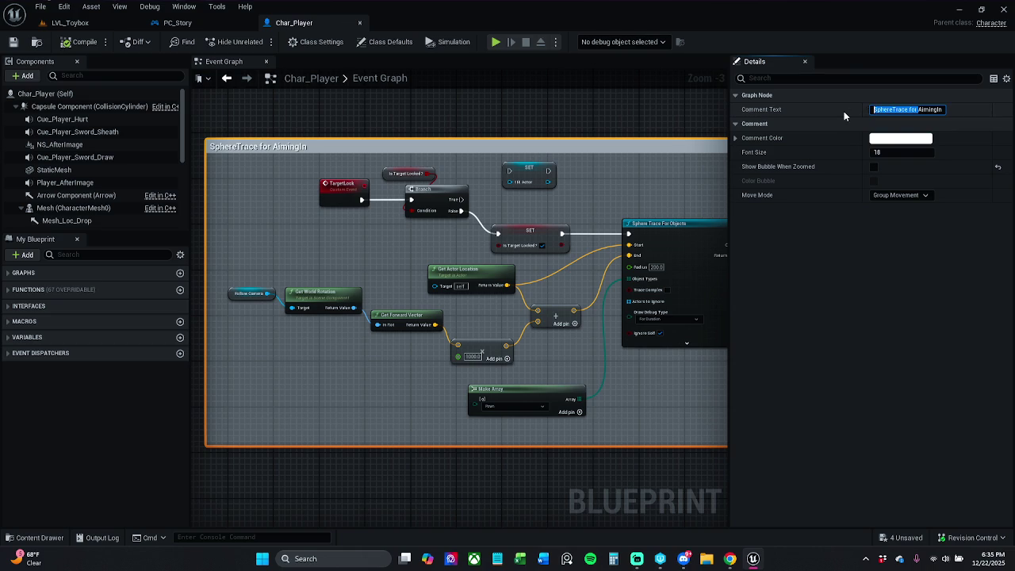
key(BackSpace)
key(Left)
key(Left)
key(Left)
key(shift+Left)
key(shift+Left)
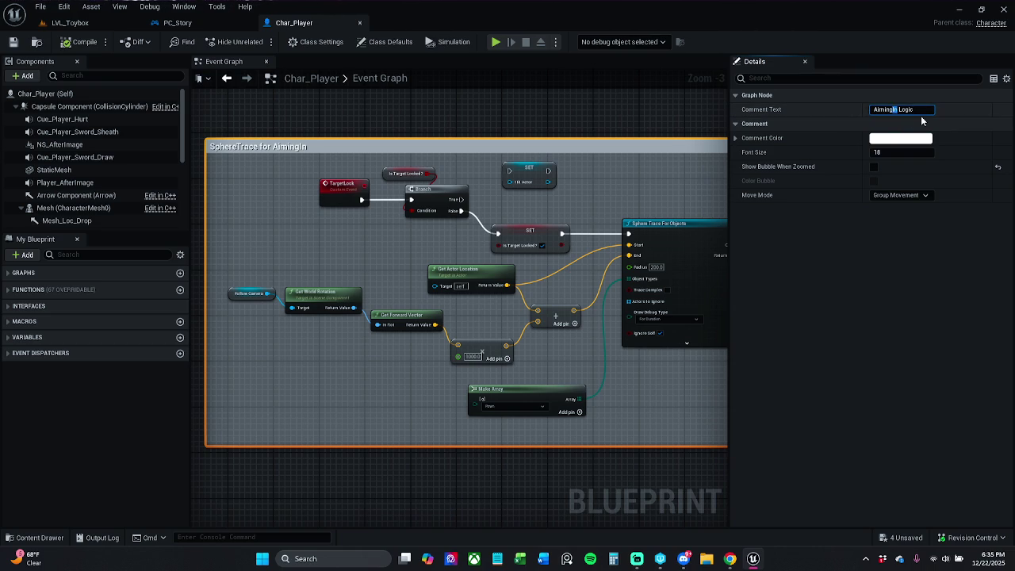
key(BackSpace)
key(BackSpace)
key(BackSpace)
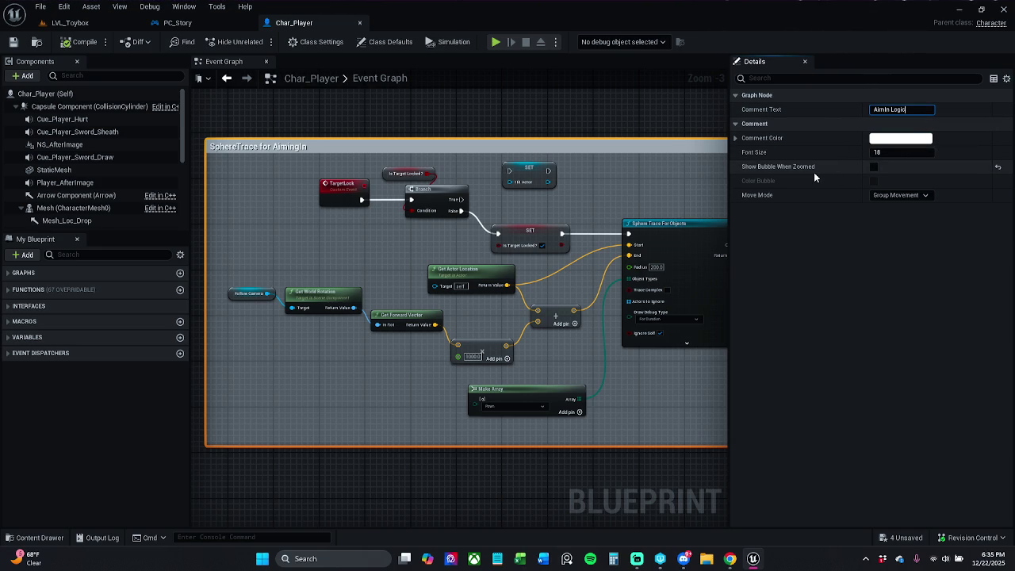
text(setup)
key(BackSpace)
text(p)
text( for the )
text(PC_S)
text(tory)
key(Return)
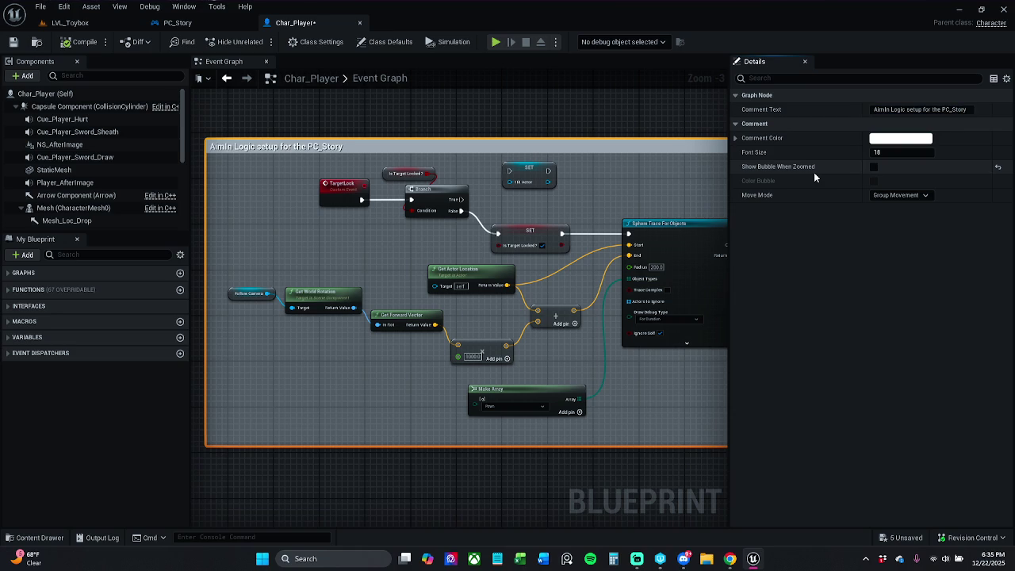
click(13, 42)
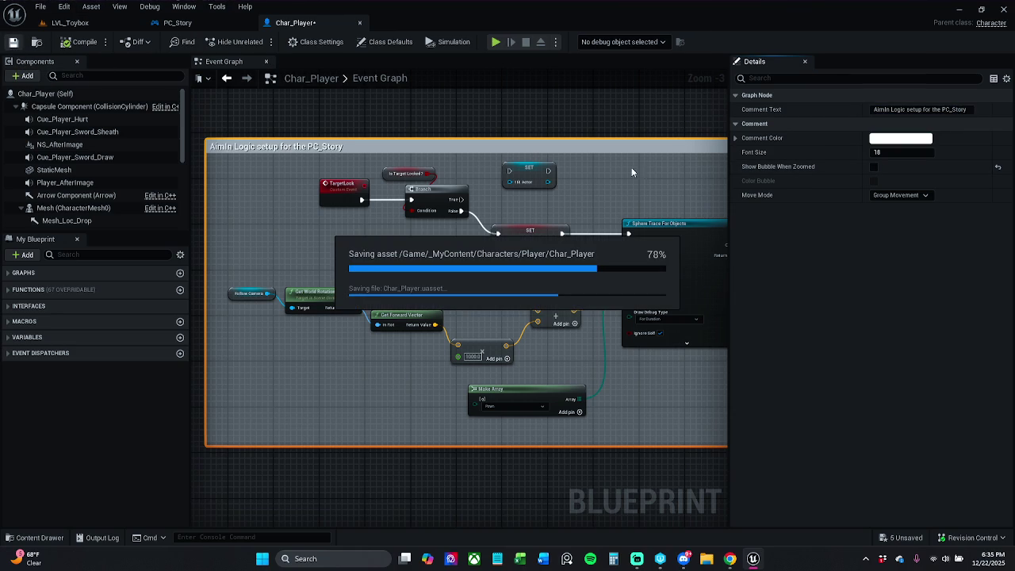
Widen the existing comment group over its node chain and move it higher in the graph
drag(674, 171, 363, 174)
scroll(400, 291, down, 2)
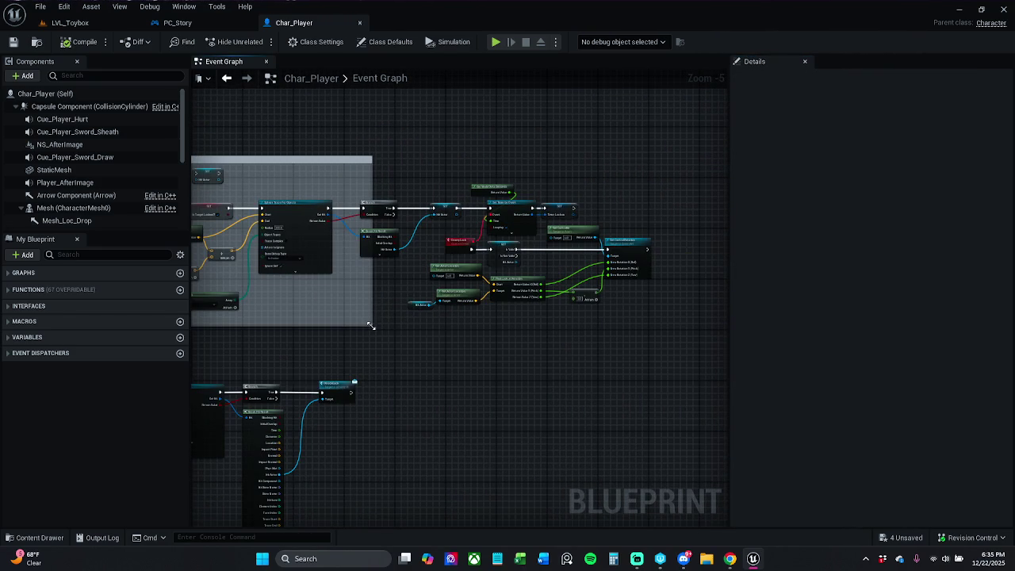
mouse_move(370, 326)
mouse_down()
mouse_move(689, 339)
mouse_move(711, 315)
mouse_move(683, 341)
mouse_up()
drag(434, 183, 444, 104)
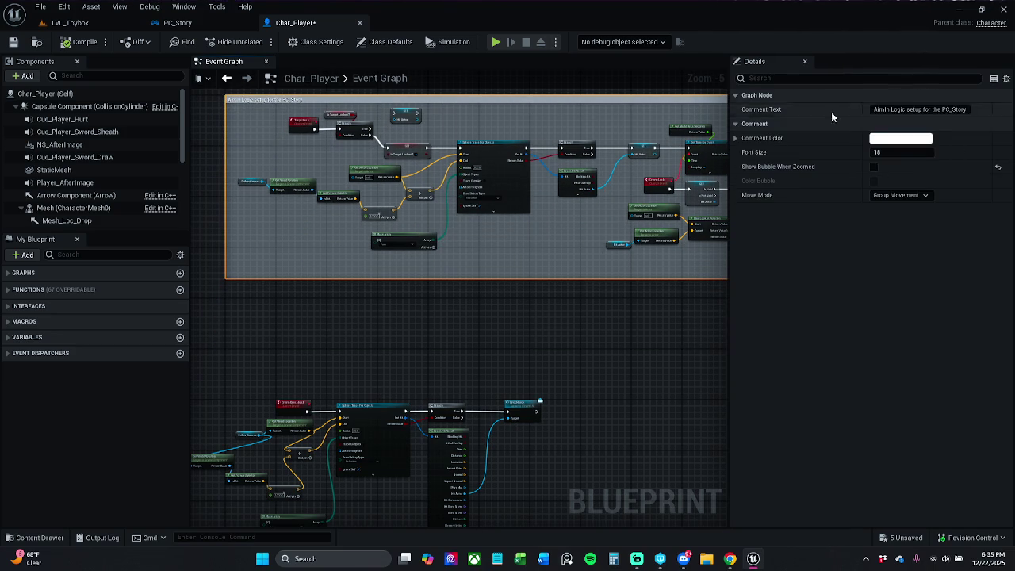
click(533, 378)
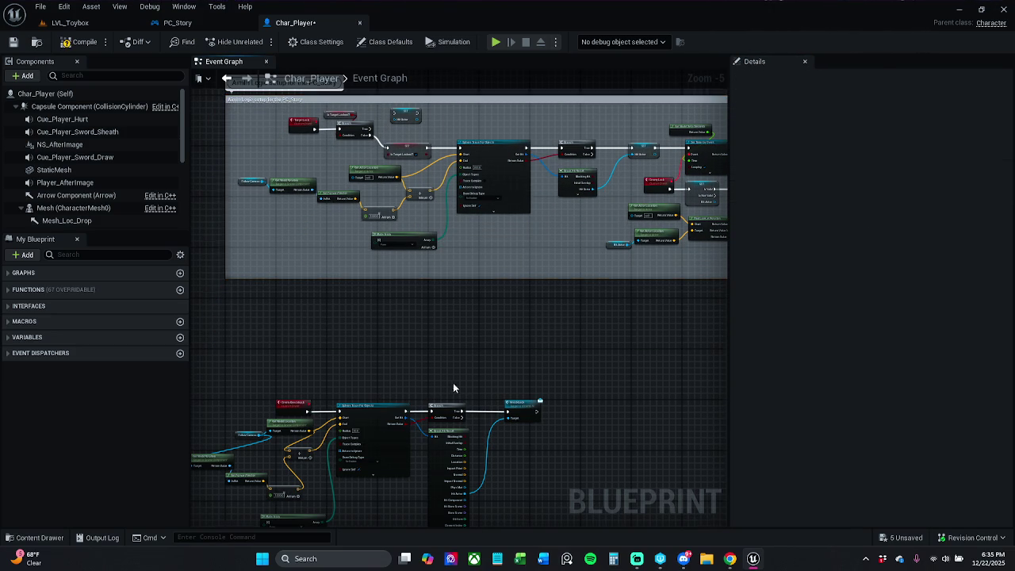
Select the EnemyKnockback sphere-trace nodes and wrap them in a new comment box
scroll(484, 315, up, 3)
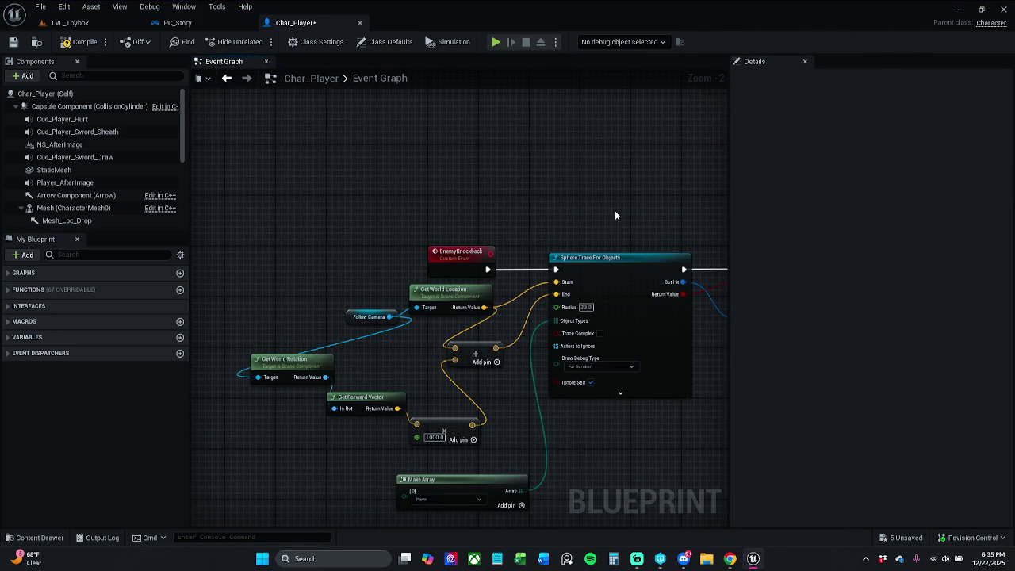
mouse_move(610, 203)
mouse_down()
mouse_move(613, 162)
mouse_move(536, 170)
mouse_up()
scroll(537, 170, down, 1)
mouse_move(613, 177)
mouse_down()
mouse_move(446, 177)
mouse_move(571, 173)
mouse_up()
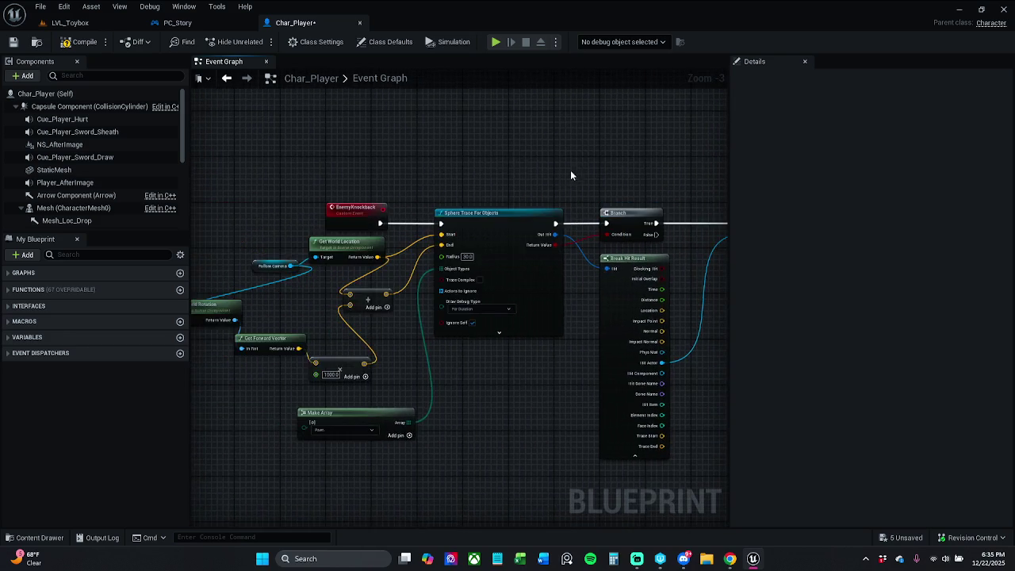
scroll(571, 173, down, 1)
drag(391, 172, 378, 171)
drag(469, 277, 707, 406)
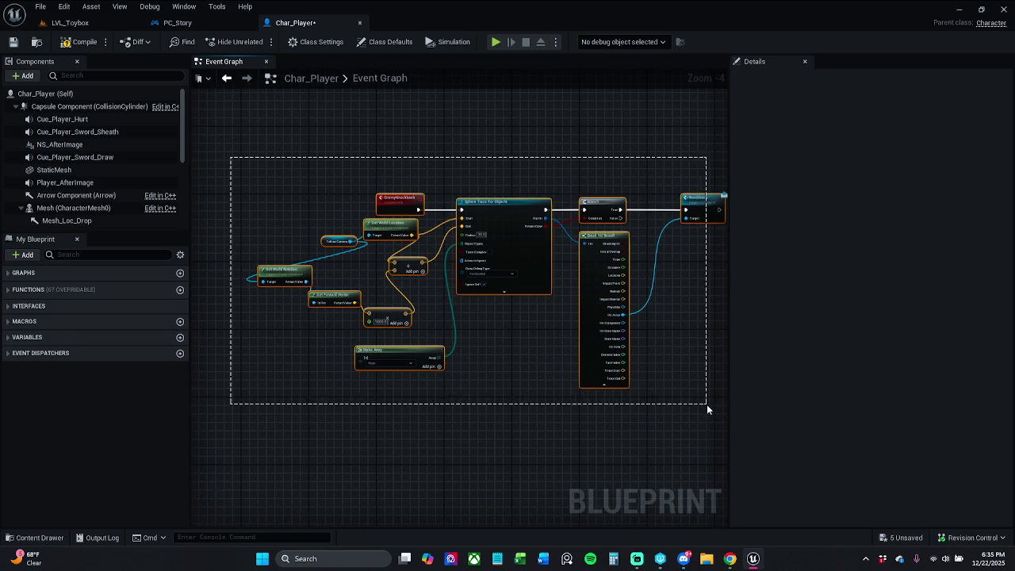
text(c)
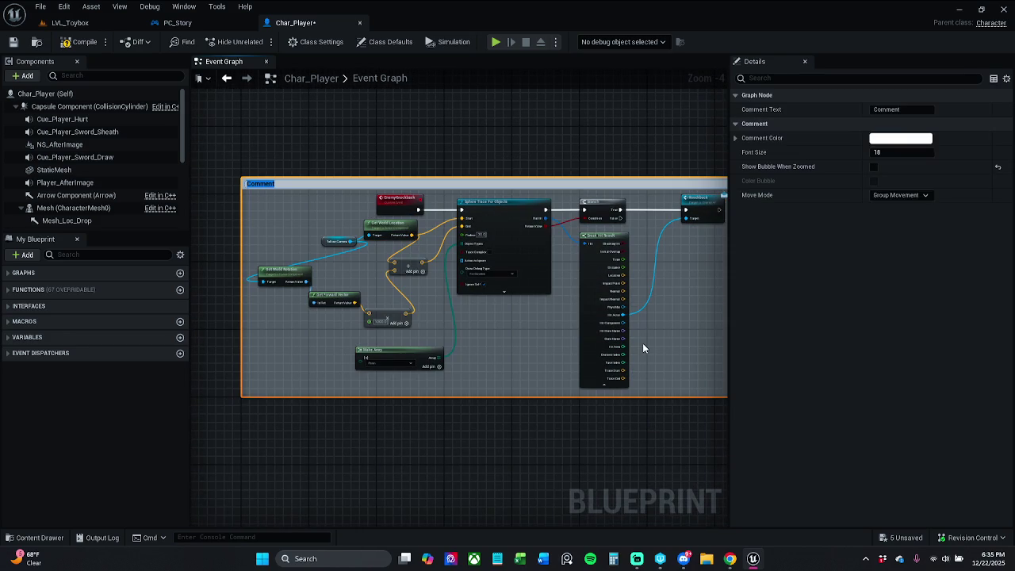
text(Knockback logic.)
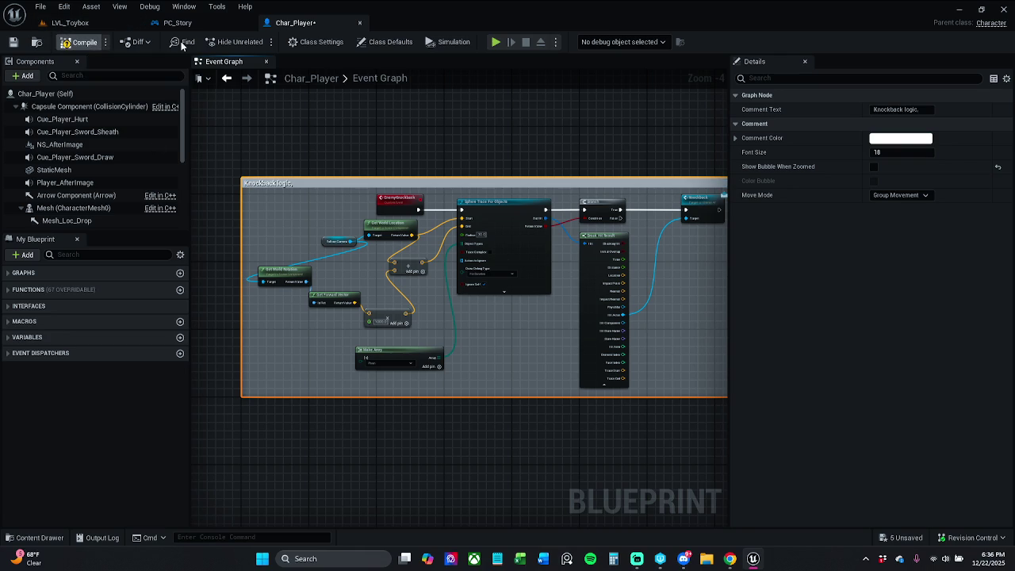
Clear the sword filter in LVL_Toybox and open the enemy character's Blueprint, Char_Enemy_Parent
click(70, 22)
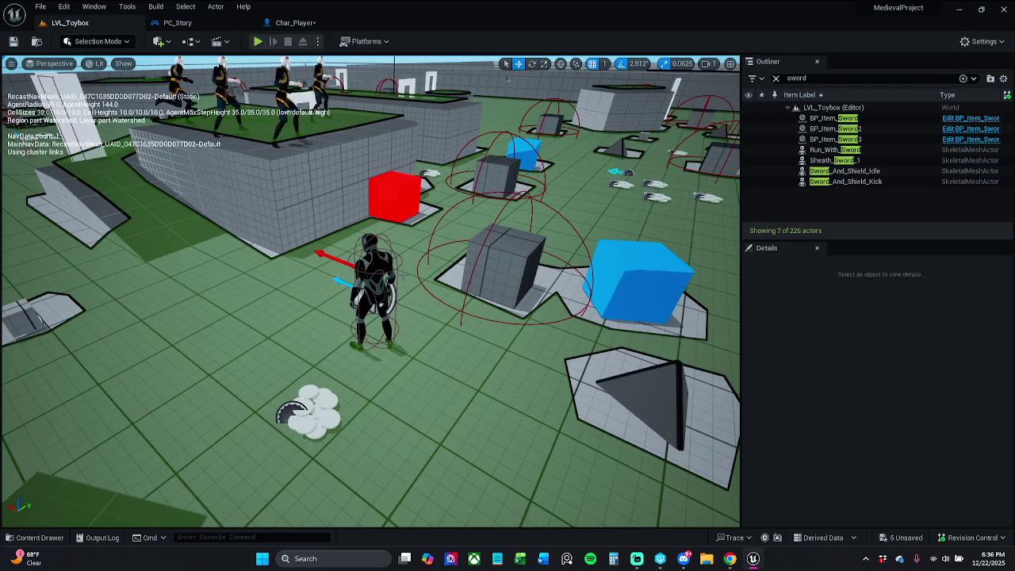
click(373, 261)
click(776, 78)
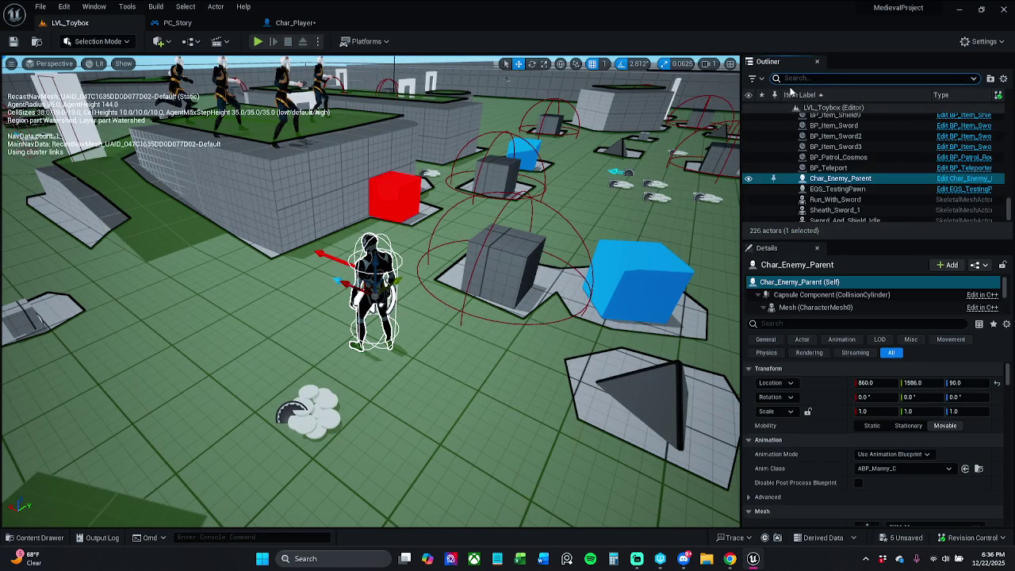
click(964, 179)
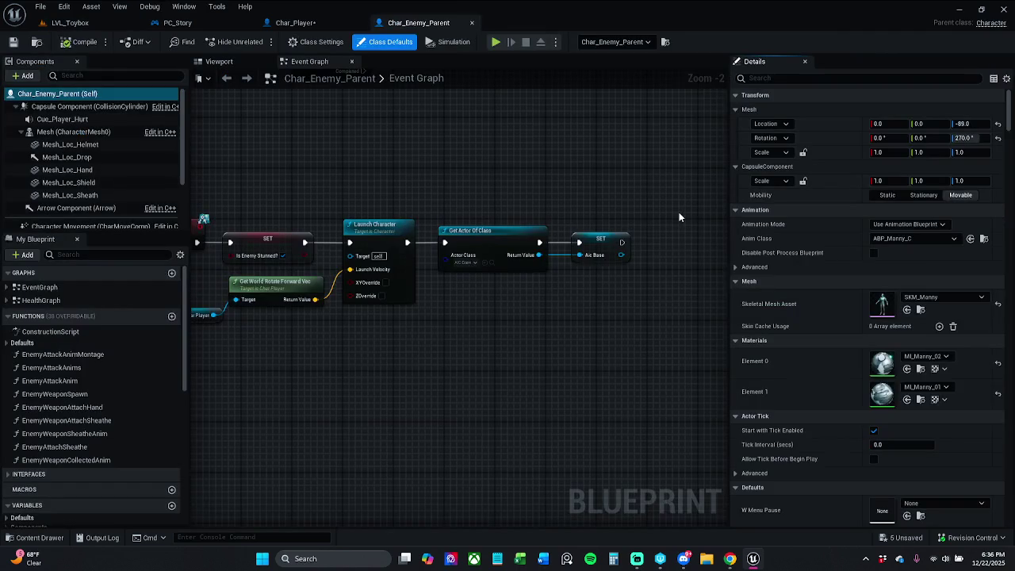
Wrap the knockback nodes in a comment titled 'Knockback functionality'
drag(530, 197, 388, 190)
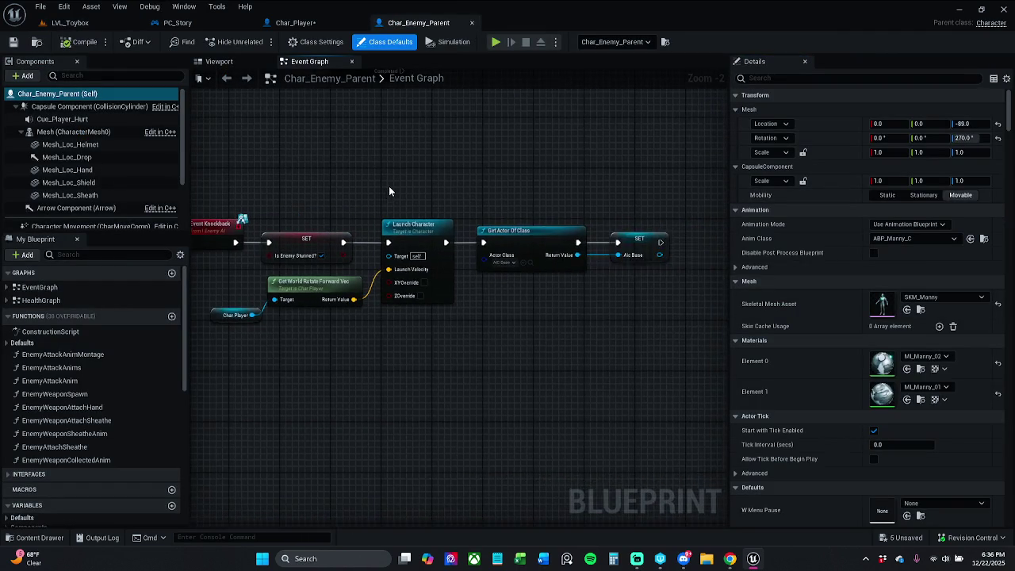
scroll(388, 190, down, 1)
drag(225, 182, 626, 349)
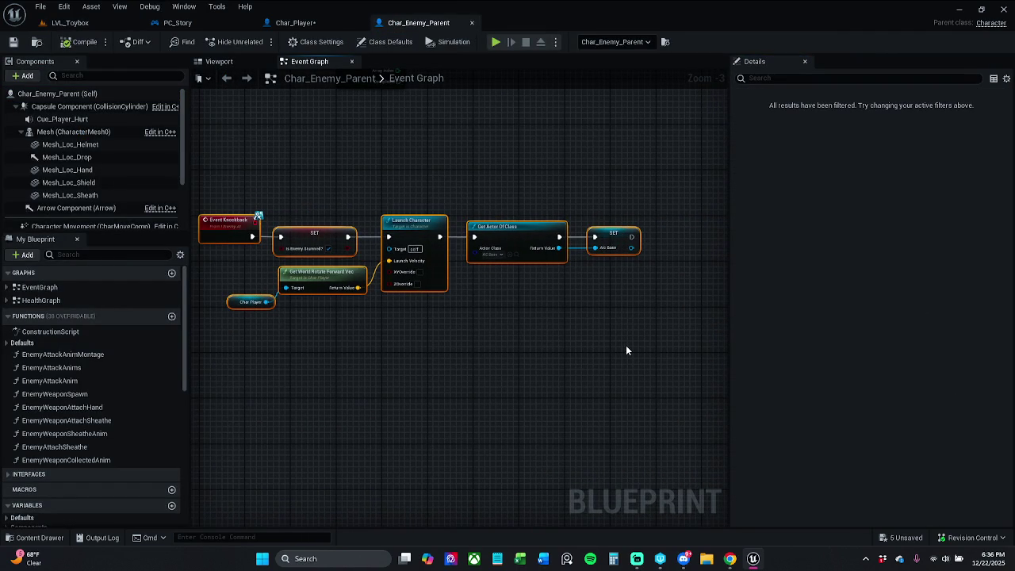
key(c)
key(BackSpace)
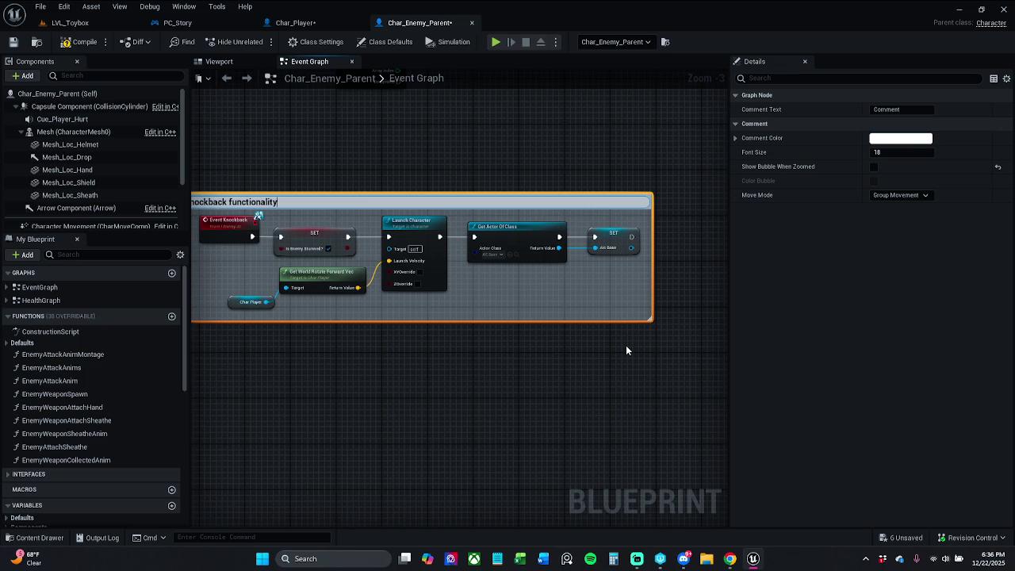
key(Return)
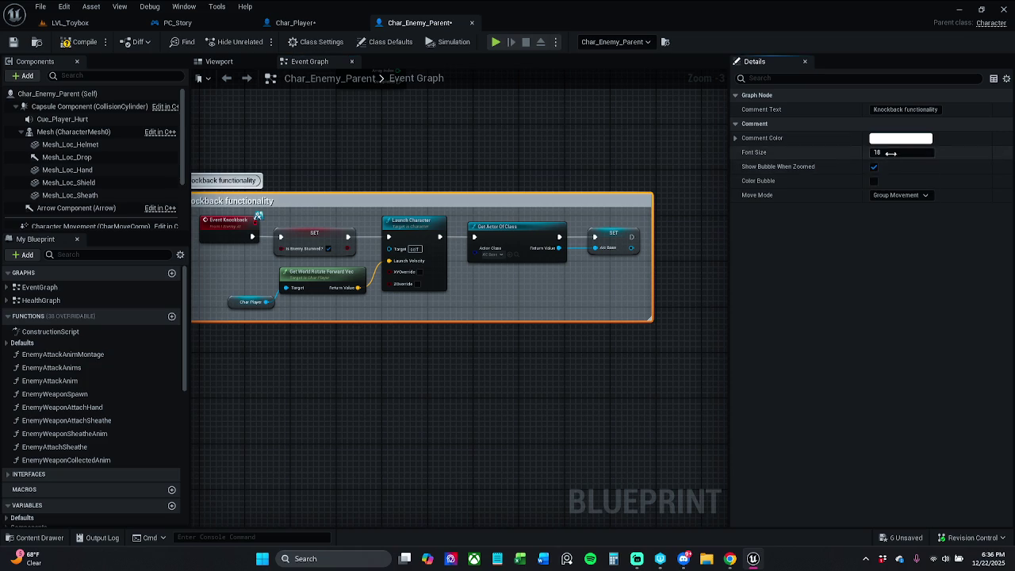
Make the comment dark grey with brightness V 0.123 and nudge it down and right
click(901, 138)
click(851, 344)
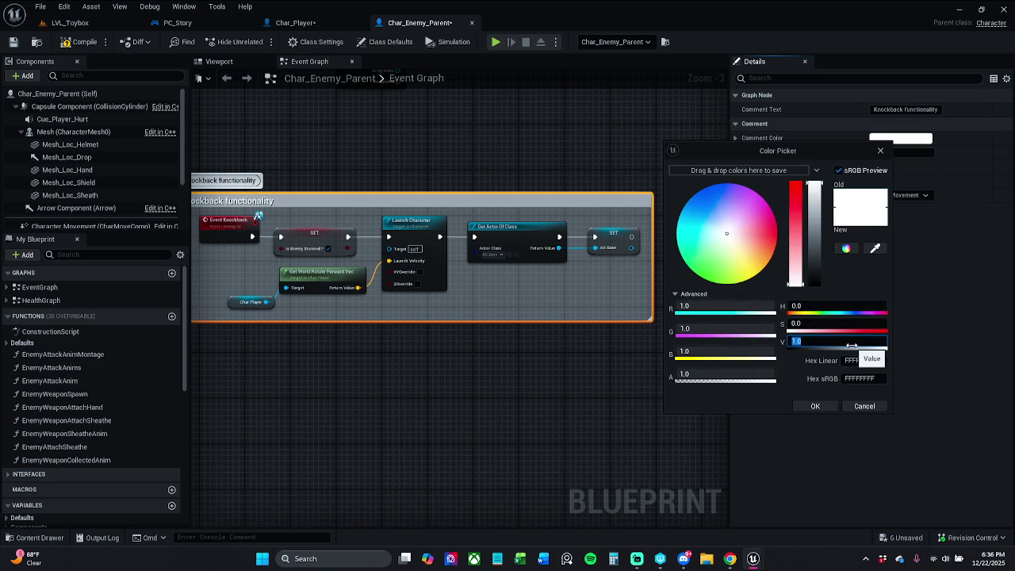
key(Return)
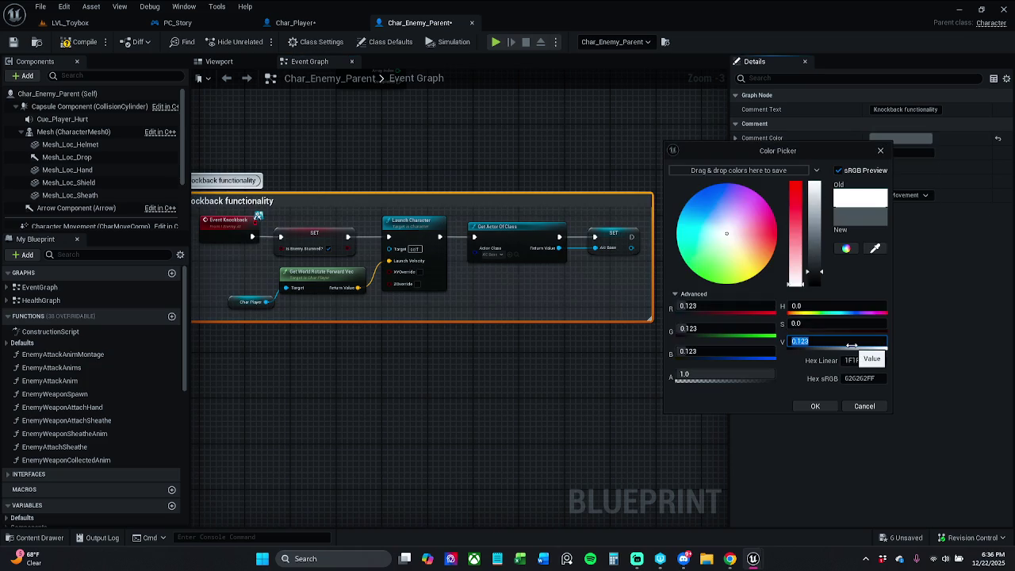
click(815, 406)
scroll(468, 248, down, 3)
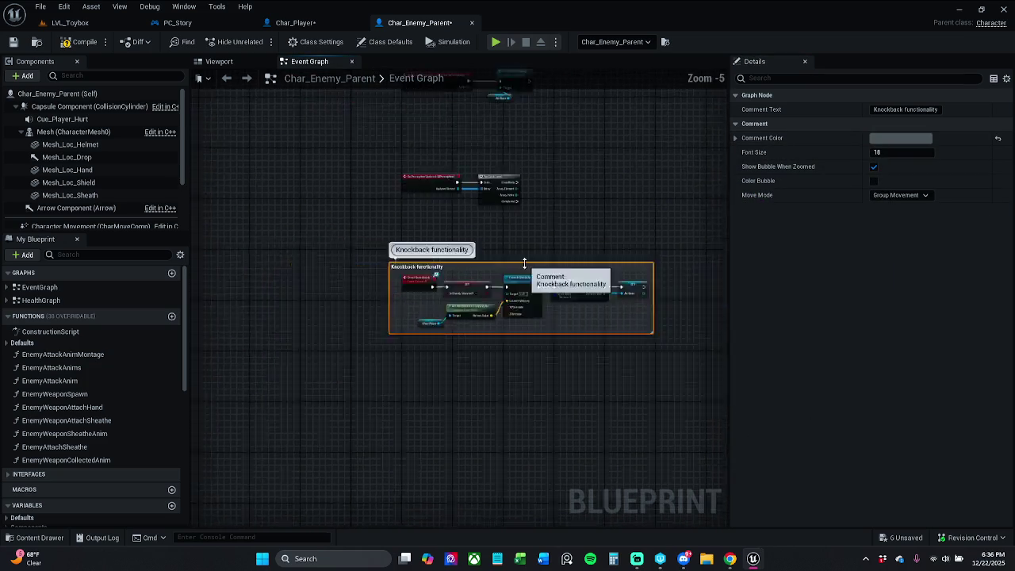
scroll(469, 248, up, 3)
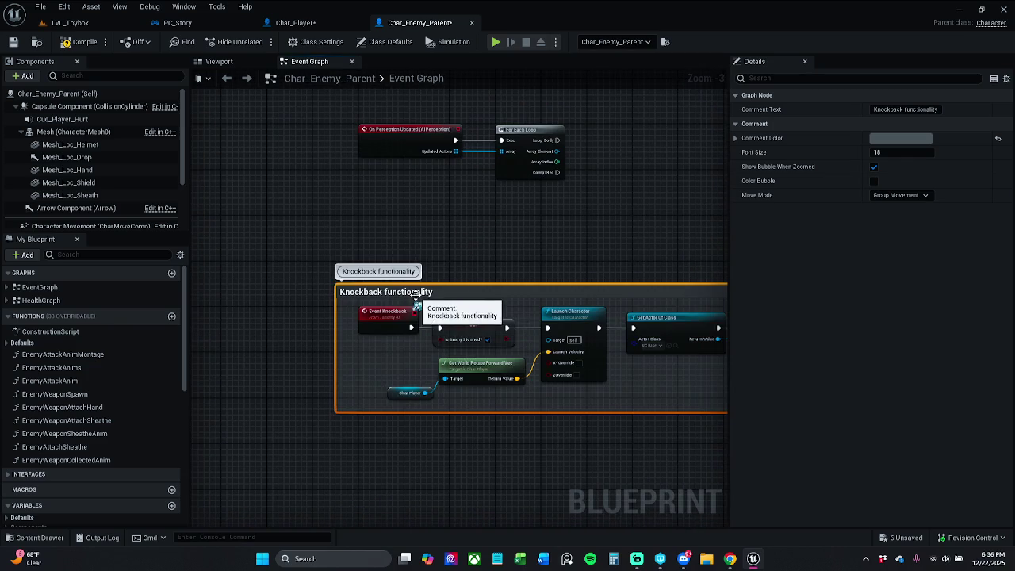
mouse_move(421, 302)
mouse_down()
mouse_move(450, 337)
mouse_move(439, 371)
mouse_up()
click(405, 235)
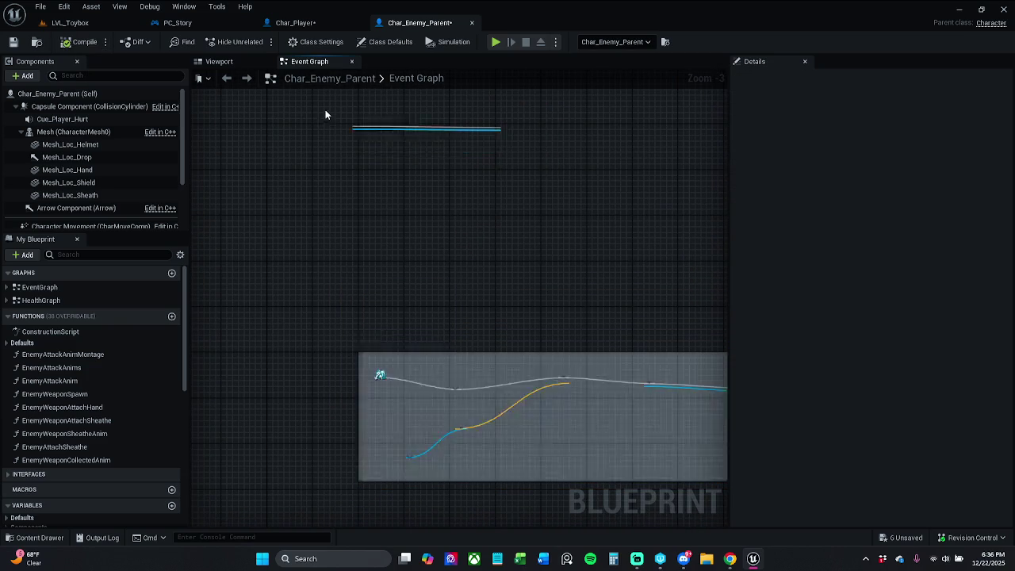
Check out and save Char_Enemy_Parent, then centre the On Perception Updated node
click(13, 42)
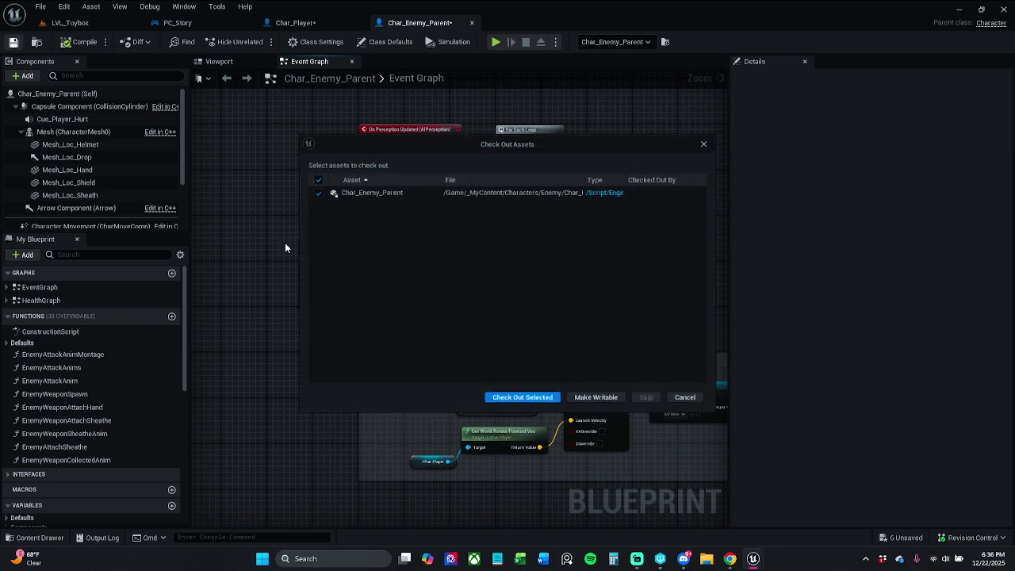
click(530, 398)
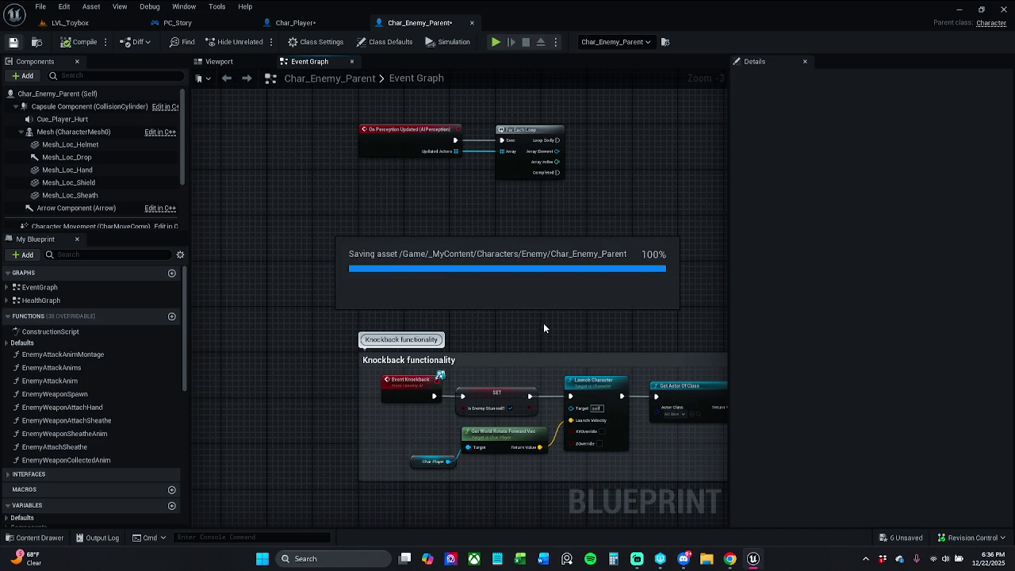
drag(568, 310, 566, 353)
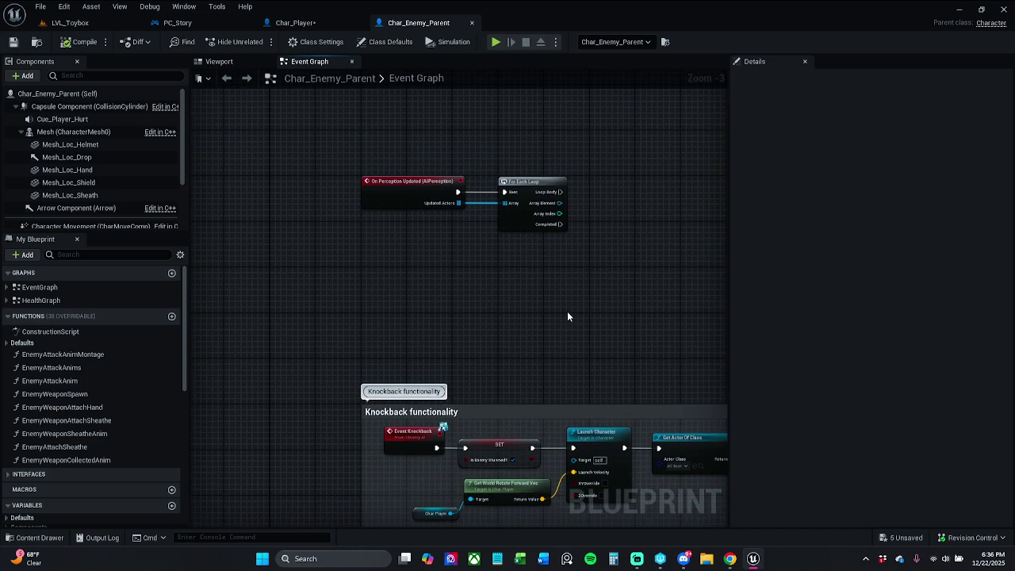
scroll(567, 310, down, 2)
mouse_move(537, 238)
mouse_down()
mouse_move(537, 272)
mouse_move(469, 406)
mouse_up()
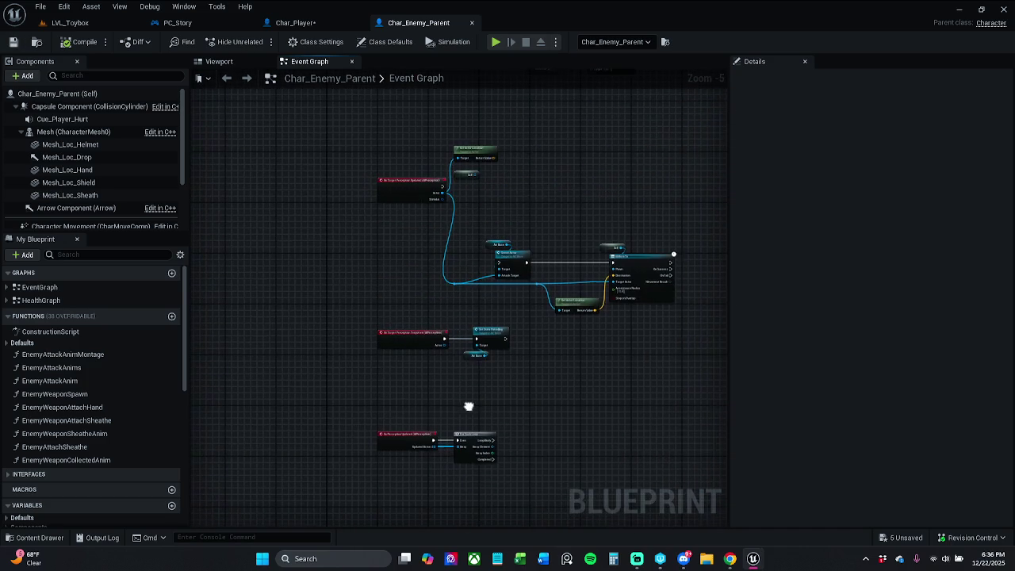
scroll(450, 391, up, 4)
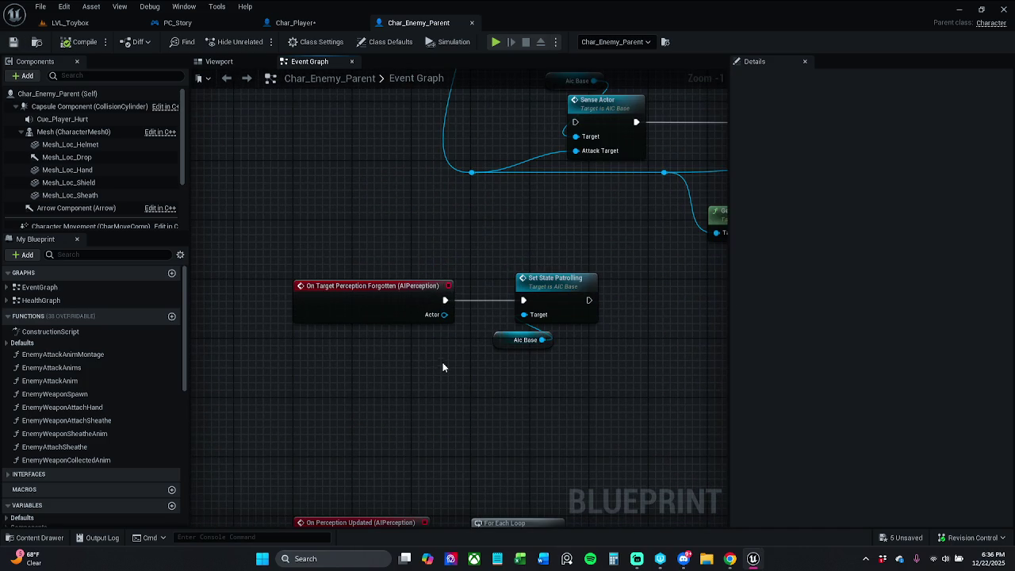
scroll(446, 382, down, 1)
drag(468, 410, 460, 195)
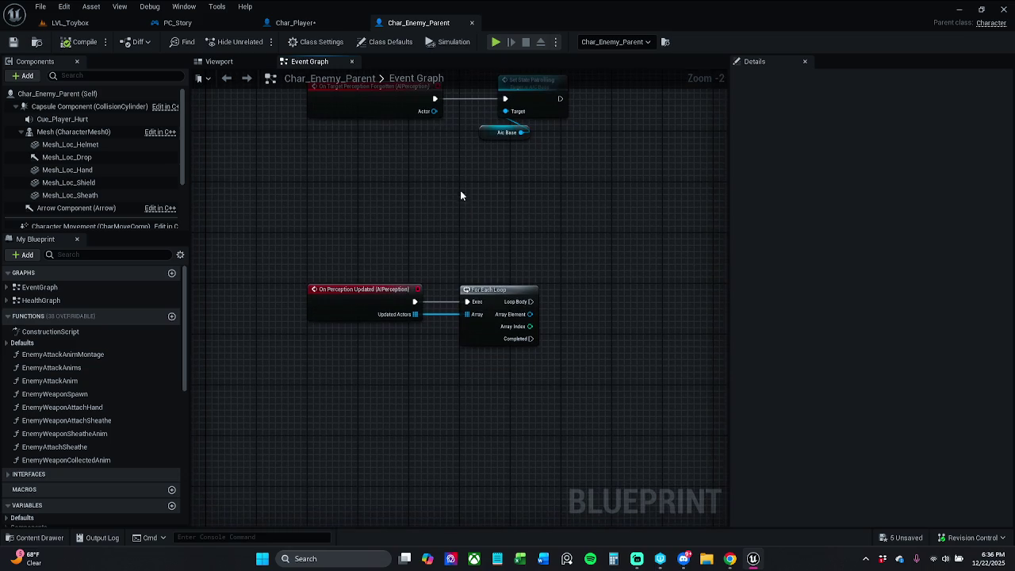
In Char_Player, make the Knockback logic comment dark grey at 0.123 brightness
click(348, 22)
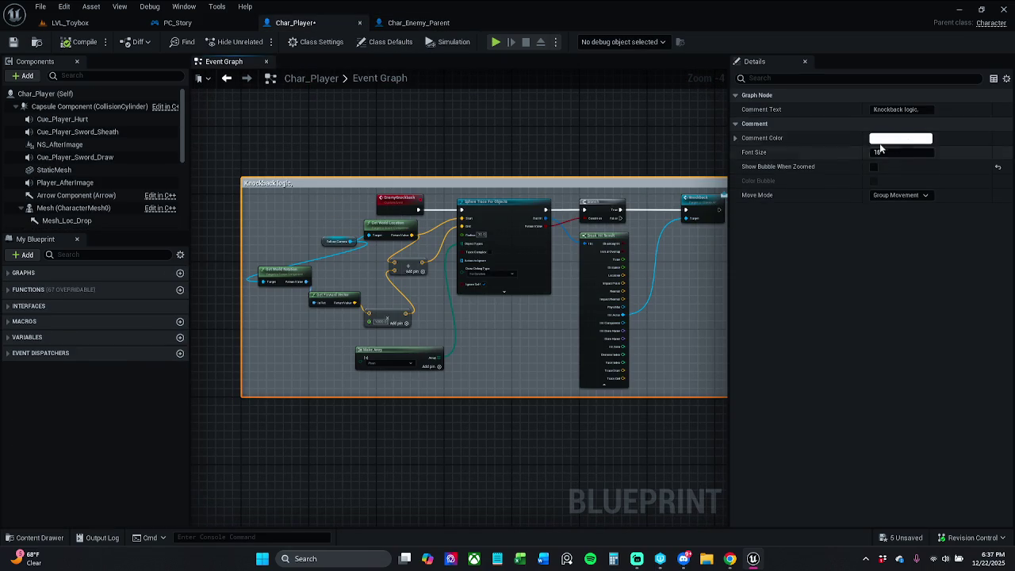
click(901, 138)
click(853, 341)
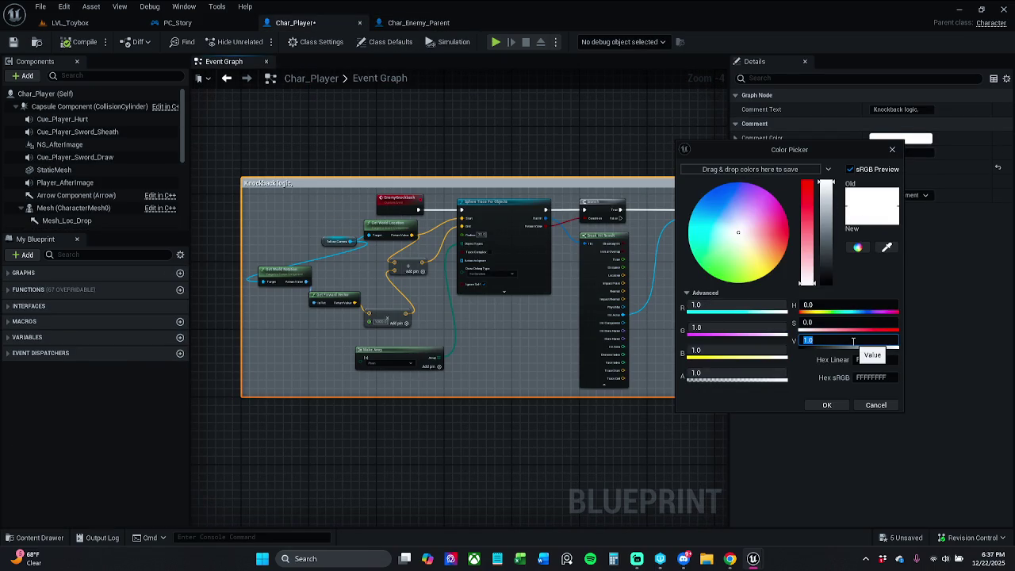
text(0.123)
key(Return)
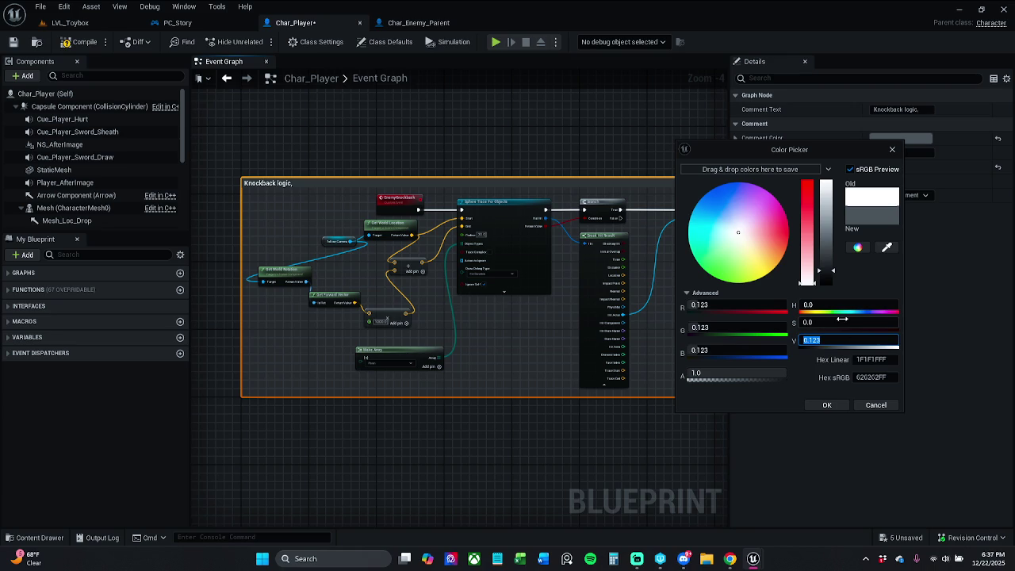
click(826, 406)
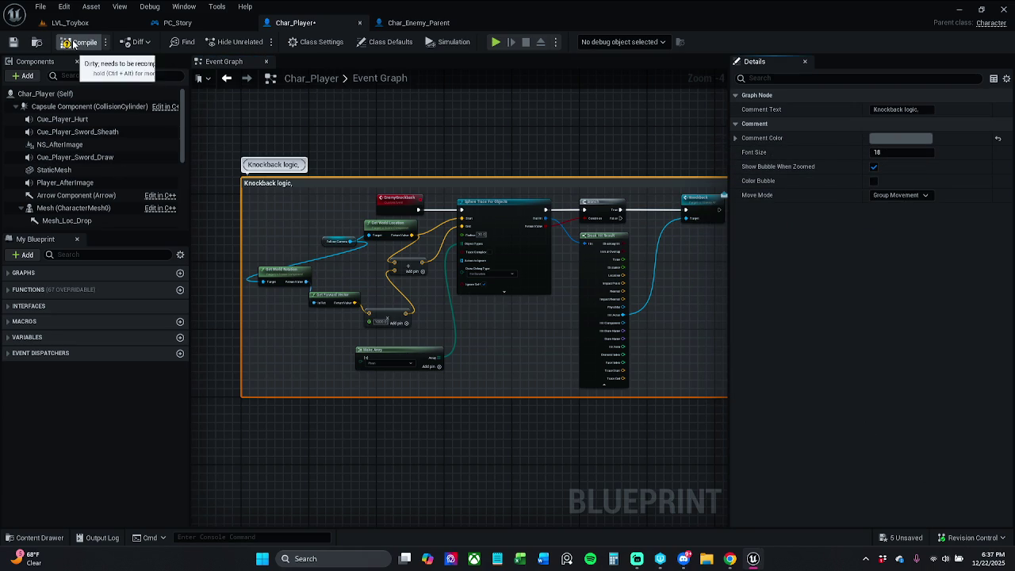
Save the Char_Player blueprint and shift the graph view left and down
click(14, 42)
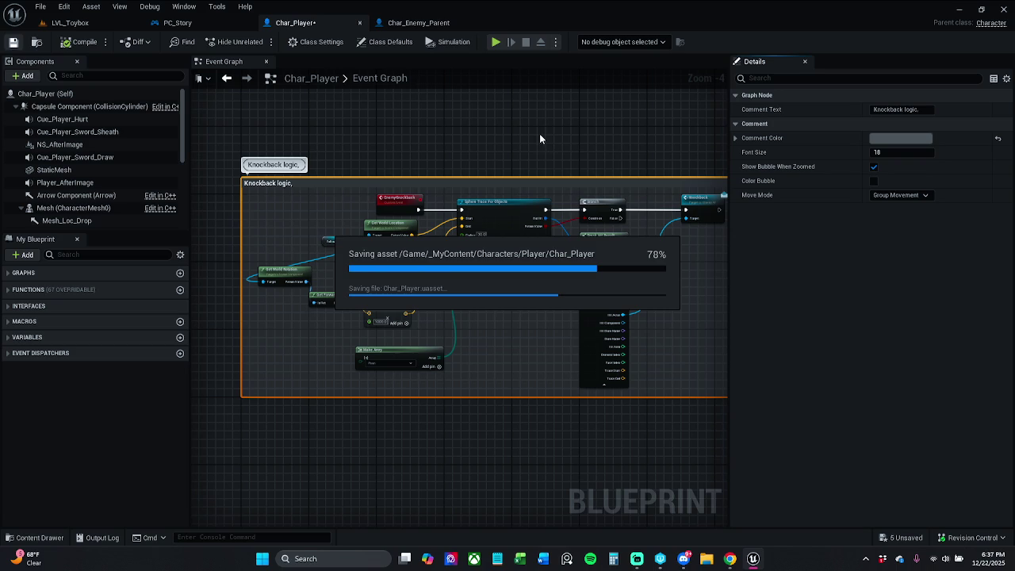
click(613, 144)
drag(613, 144, 471, 170)
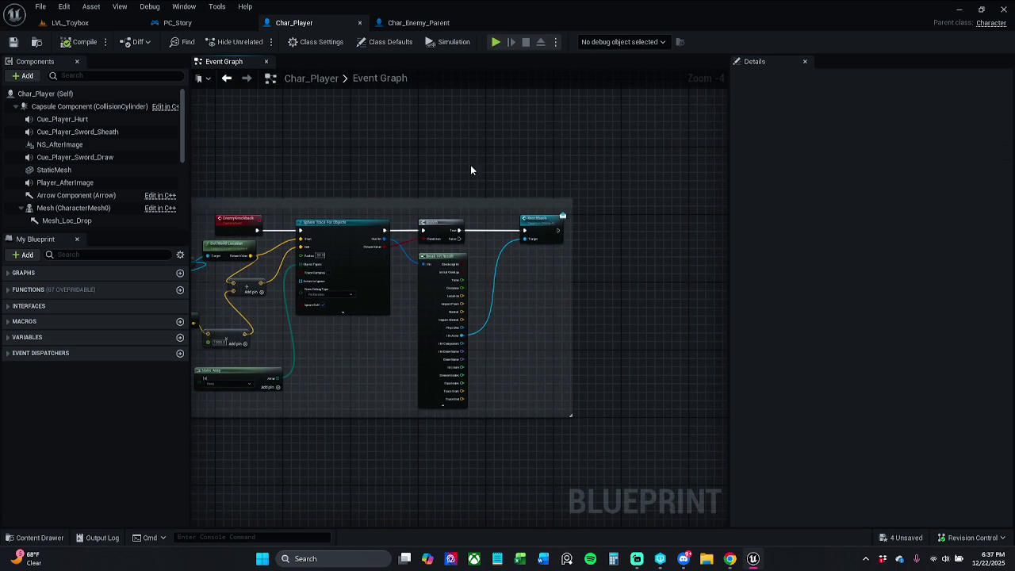
Enlarge the Knockback logic comment, reposition its nodes inside it, and save the blueprint
mouse_move(573, 199)
mouse_down()
mouse_move(595, 188)
mouse_move(526, 158)
mouse_move(609, 161)
mouse_up()
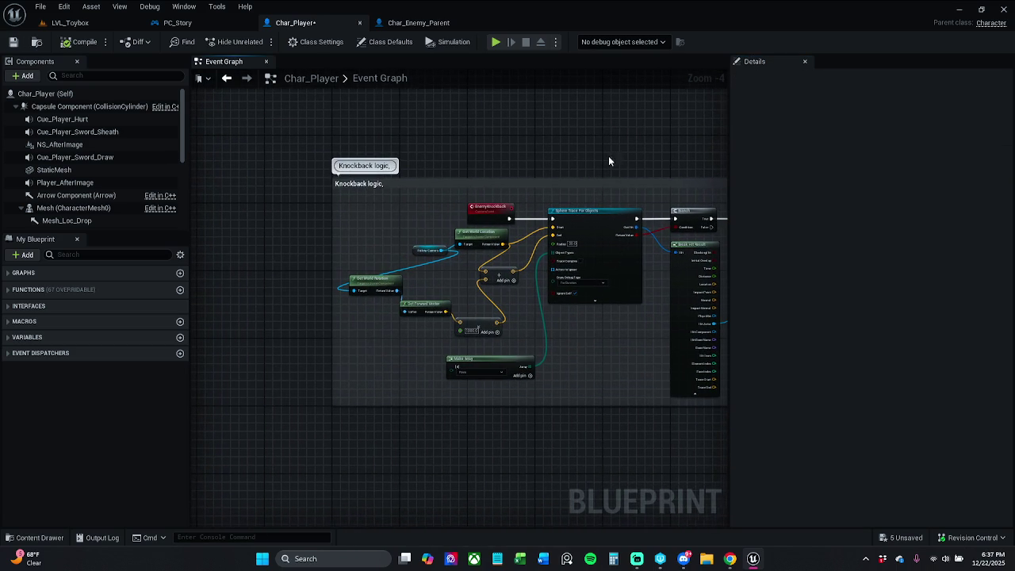
click(13, 42)
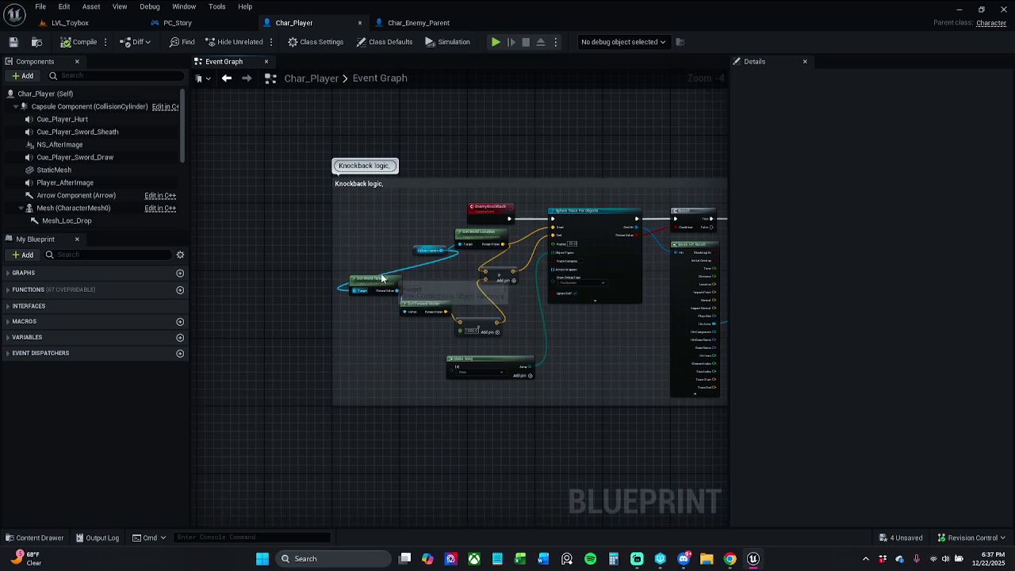
mouse_move(379, 272)
mouse_down()
mouse_move(461, 355)
mouse_move(483, 322)
mouse_up()
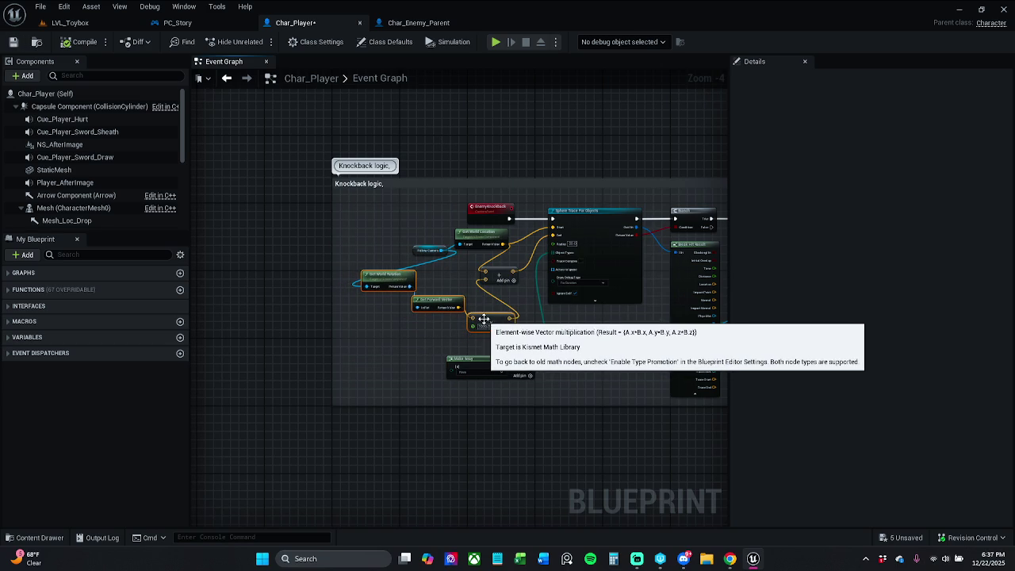
click(485, 323)
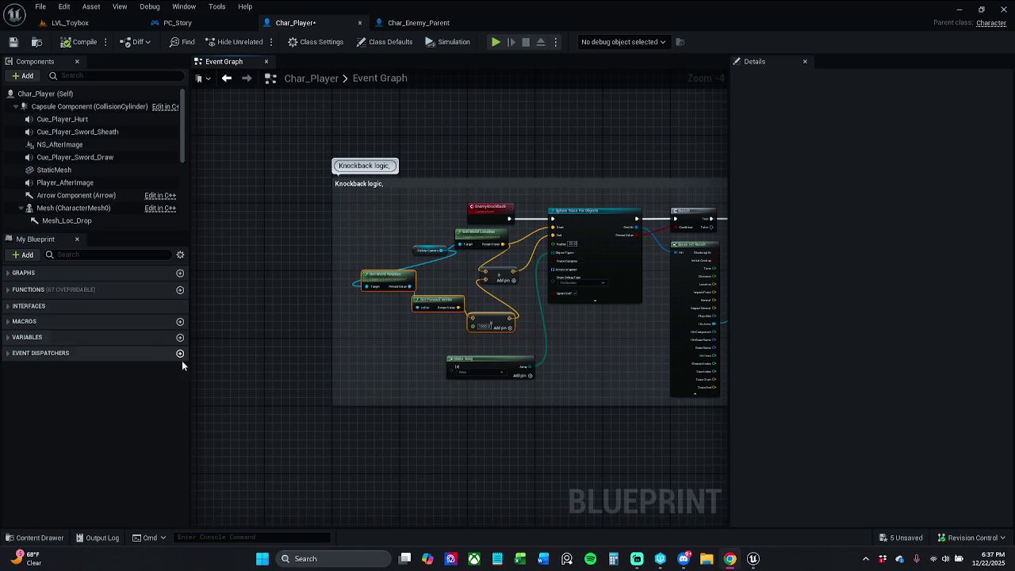
drag(395, 314, 373, 330)
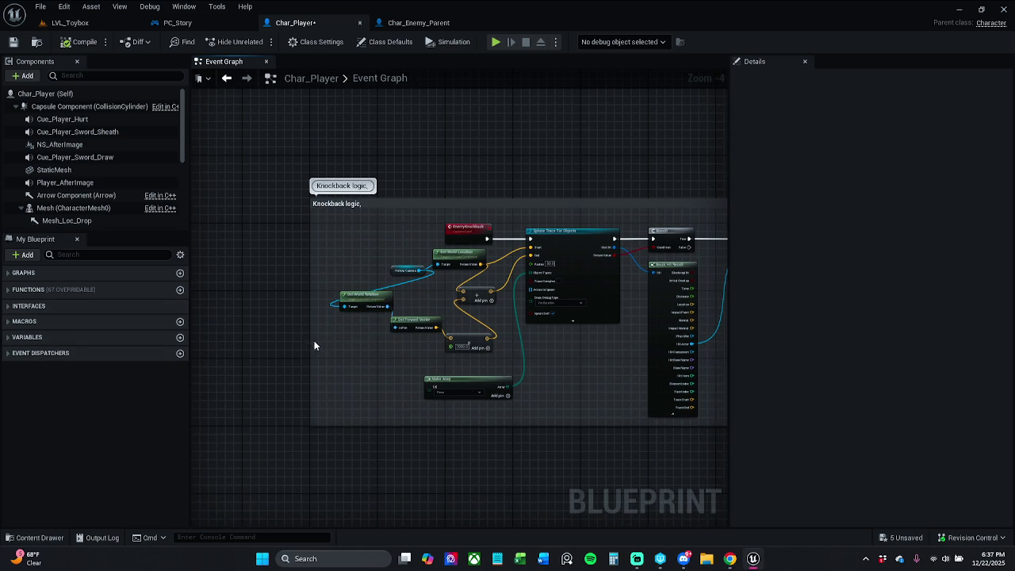
click(13, 42)
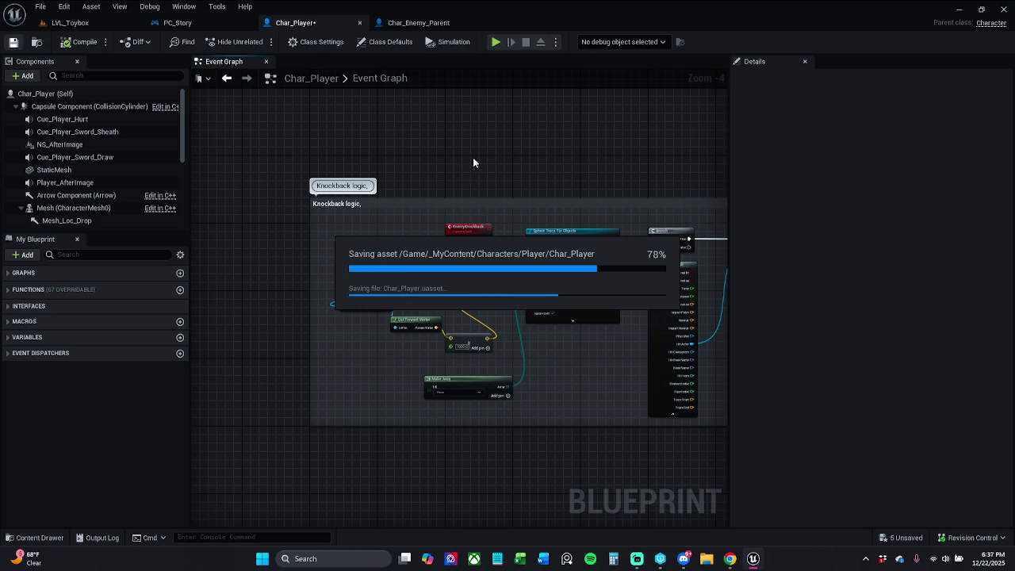
Move the Knockback logic comment group right and down together with its nodes
mouse_move(558, 175)
mouse_down()
mouse_move(535, 141)
mouse_move(529, 97)
mouse_up()
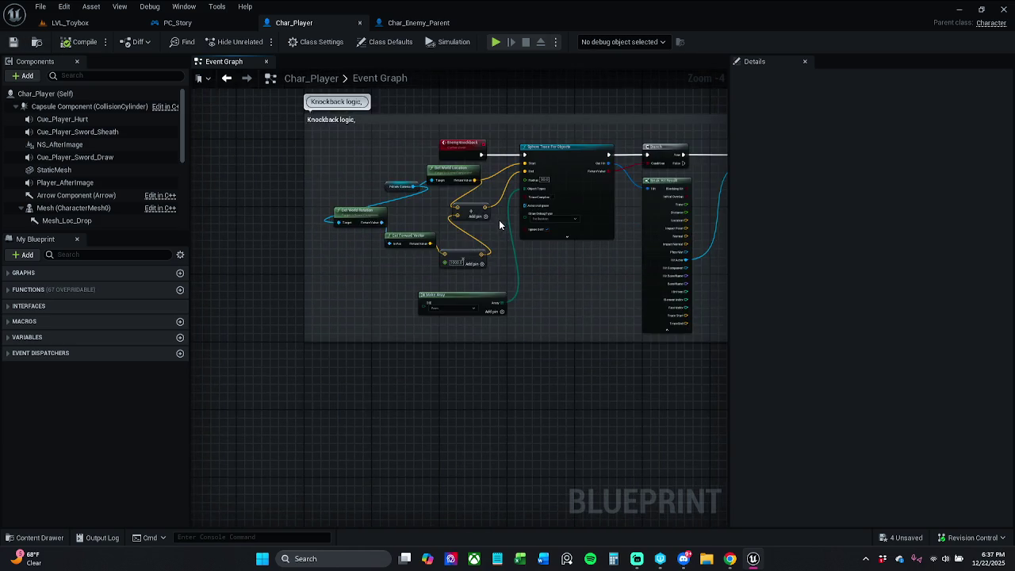
scroll(500, 226, up, 2)
click(442, 353)
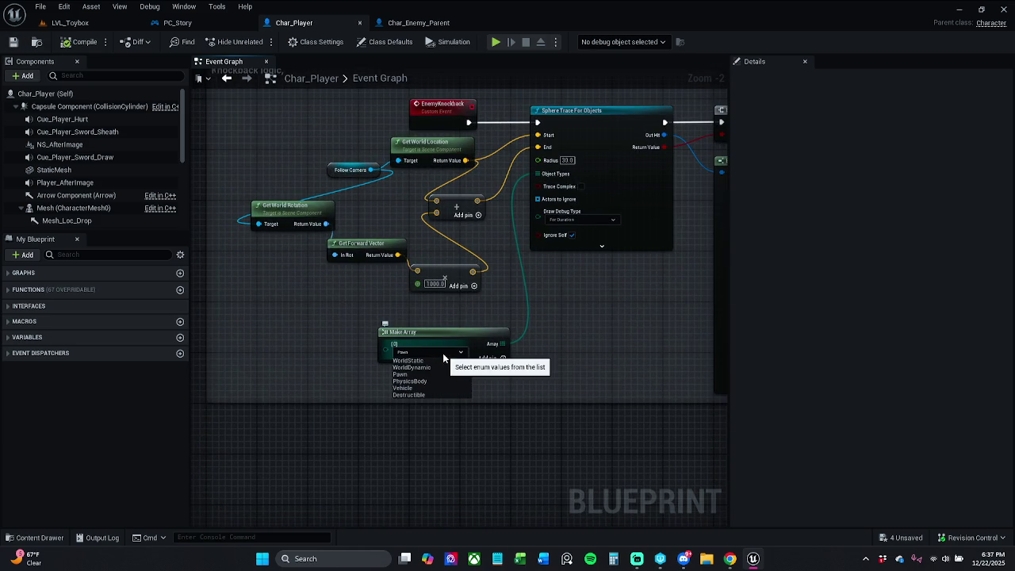
click(443, 357)
scroll(530, 389, down, 3)
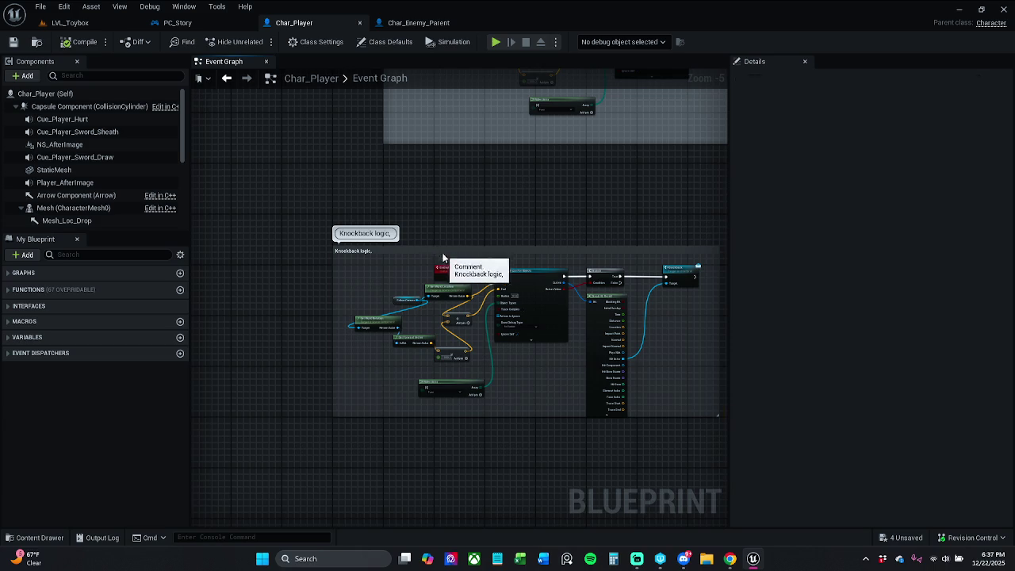
mouse_move(437, 255)
mouse_down()
mouse_move(503, 318)
mouse_move(489, 311)
mouse_move(491, 272)
mouse_up()
scroll(482, 231, down, 7)
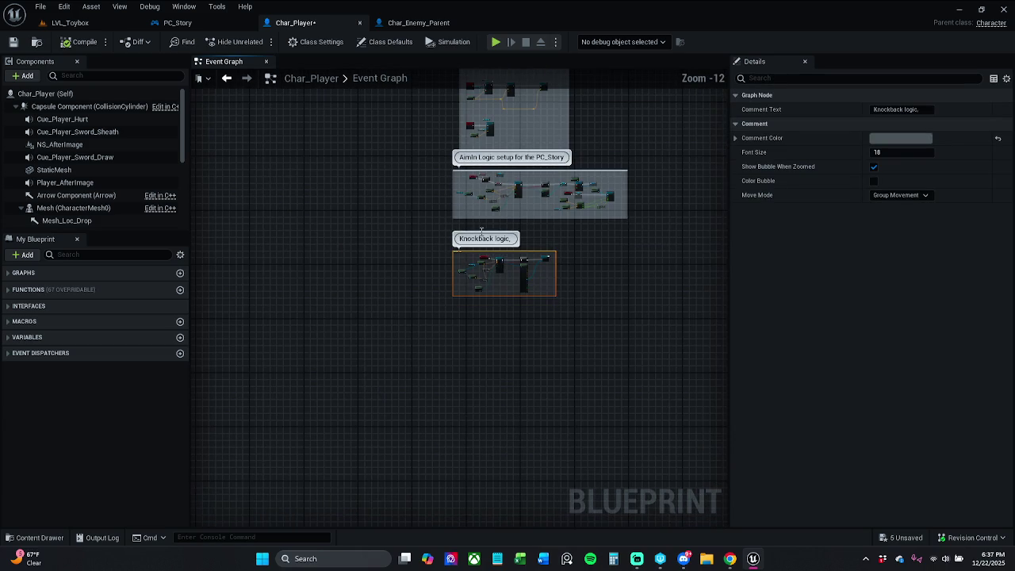
drag(487, 229, 471, 305)
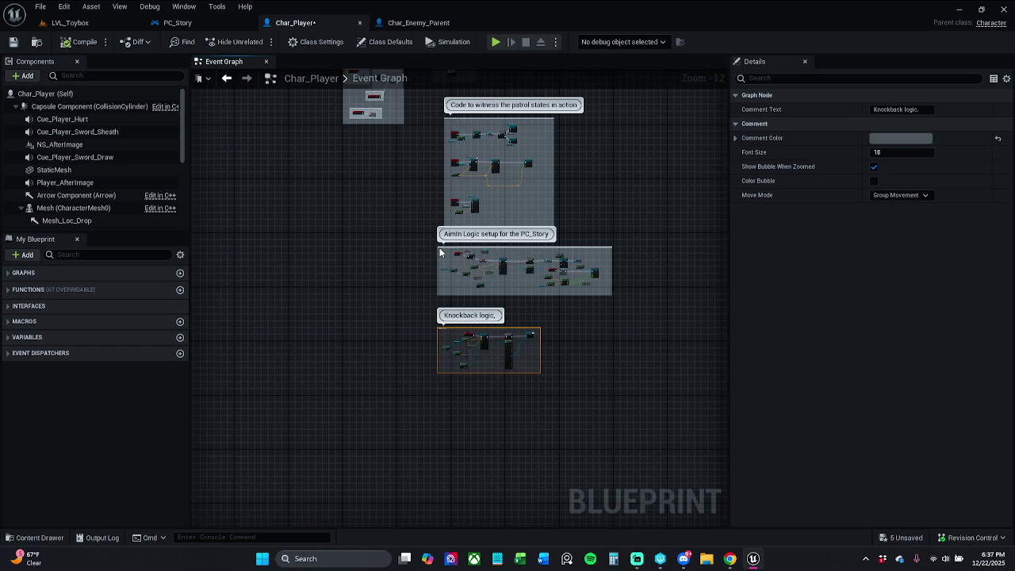
scroll(440, 247, up, 6)
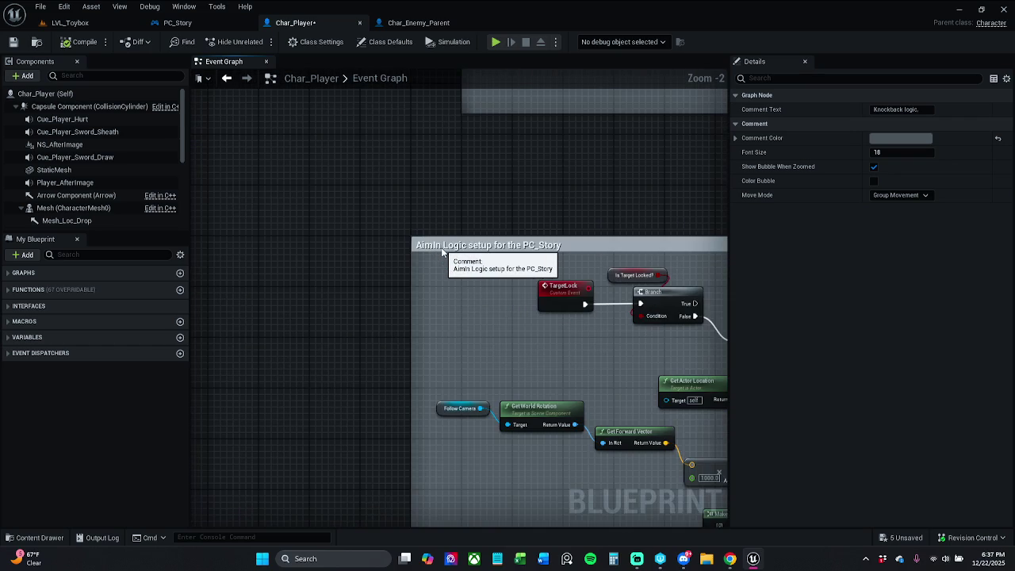
Move the 'Code to witness the patrol states in action' comment group about 100 px left
scroll(440, 247, down, 6)
scroll(467, 233, up, 5)
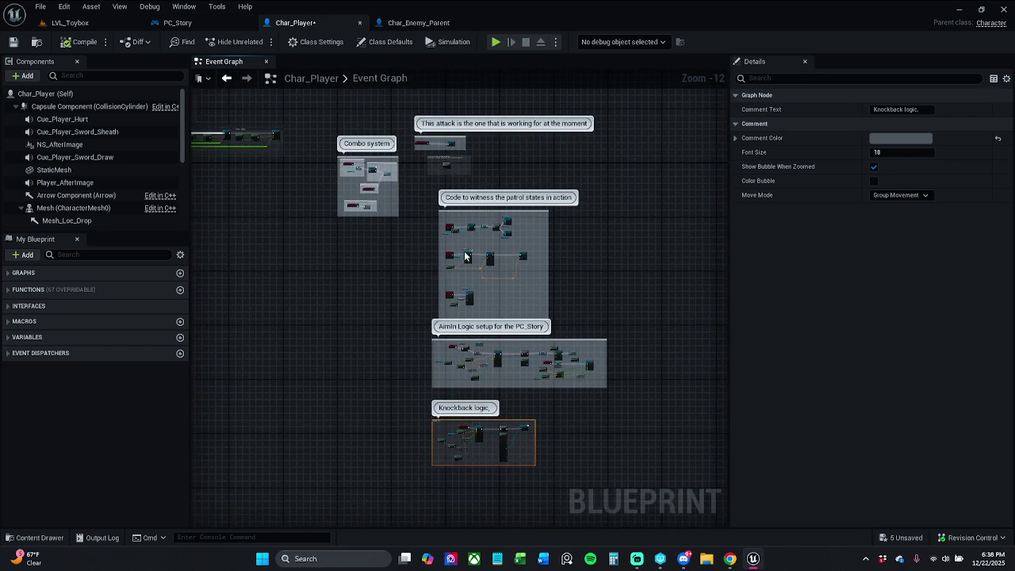
scroll(465, 197, up, 5)
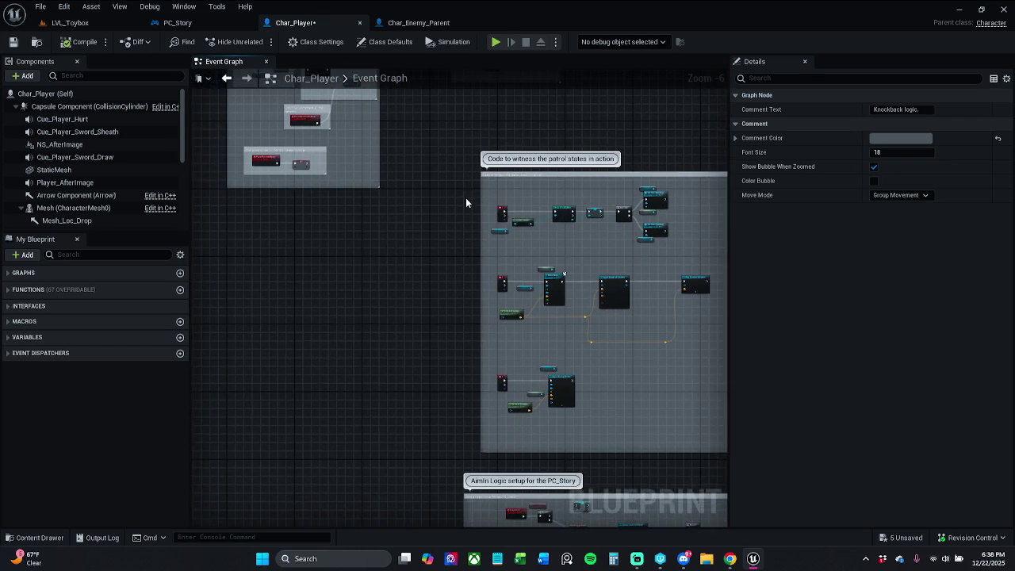
drag(562, 190, 505, 193)
click(503, 164)
drag(578, 194, 498, 188)
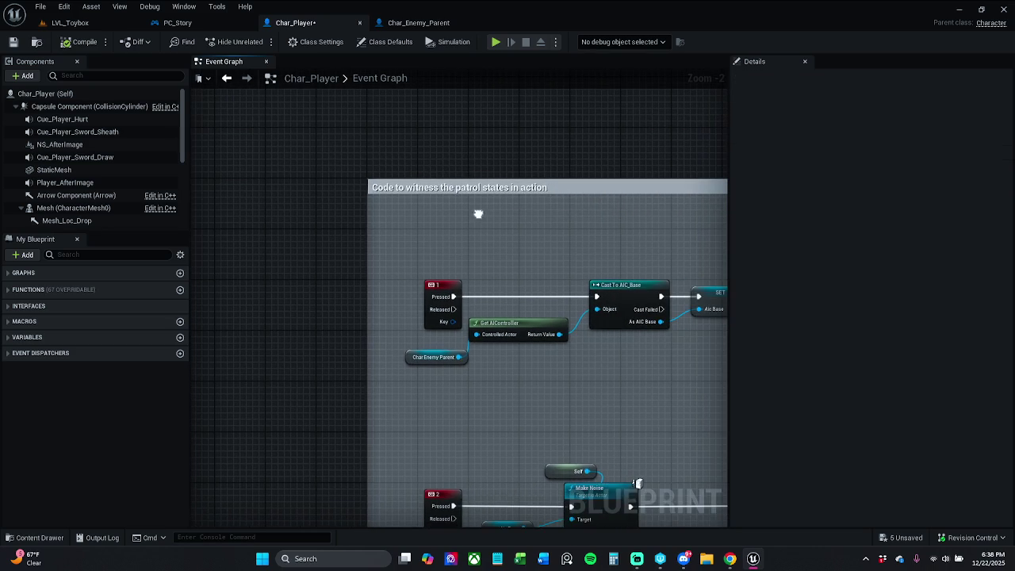
Set the patrol-states comment colour to dark grey at 0.123 brightness
click(901, 138)
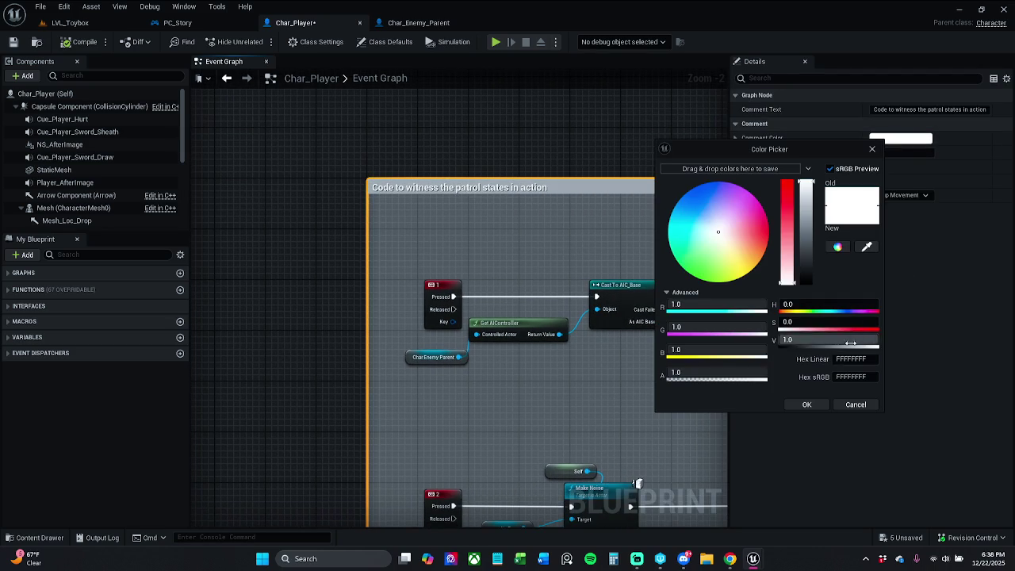
click(844, 342)
text(.123)
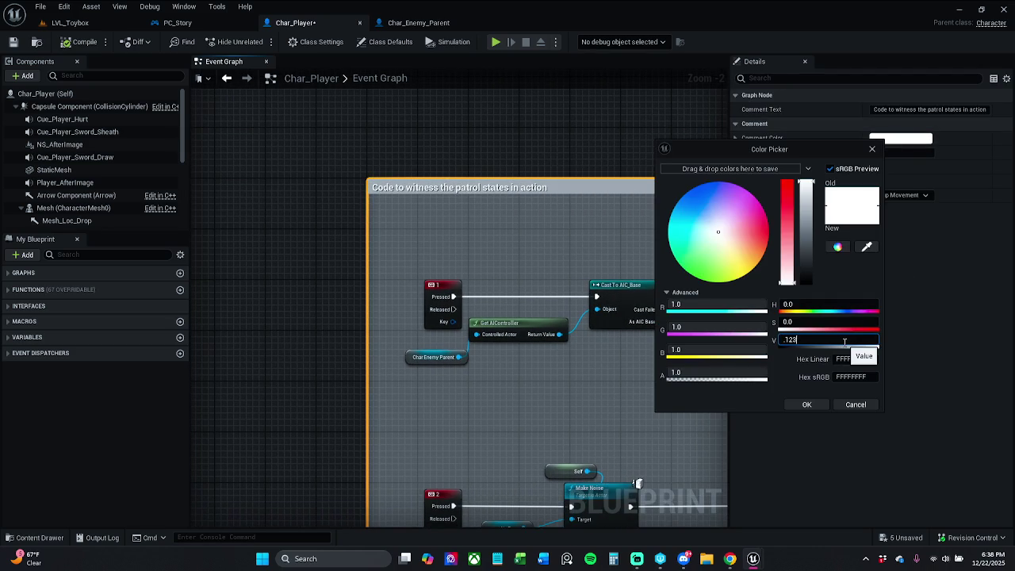
key(Return)
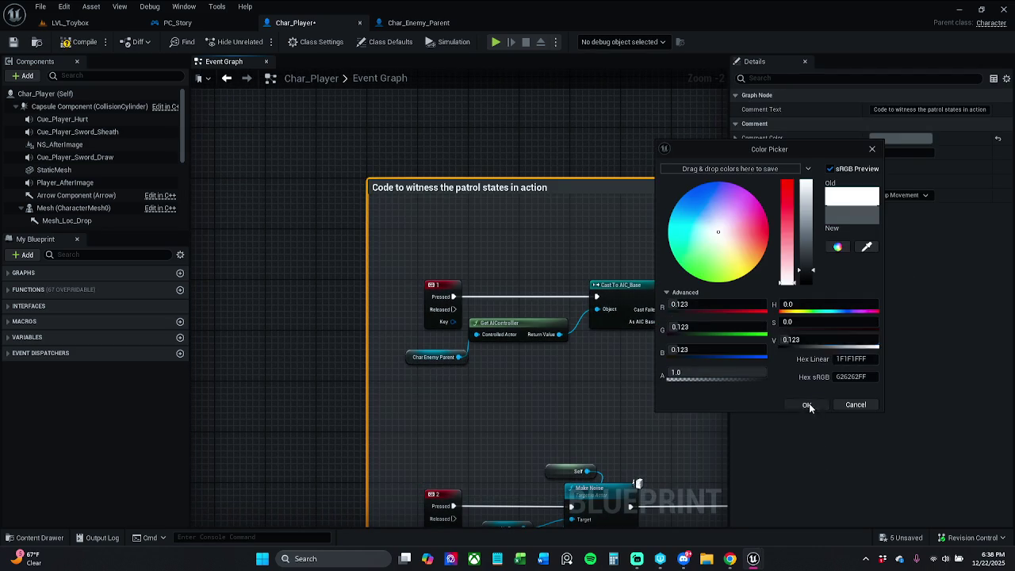
click(806, 405)
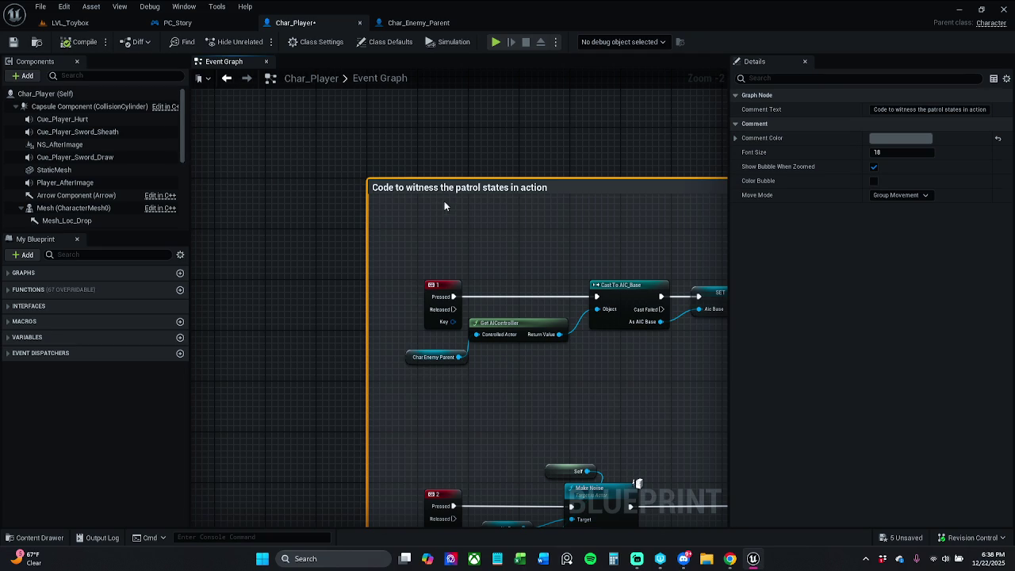
click(510, 144)
scroll(469, 136, down, 5)
scroll(469, 136, down, 4)
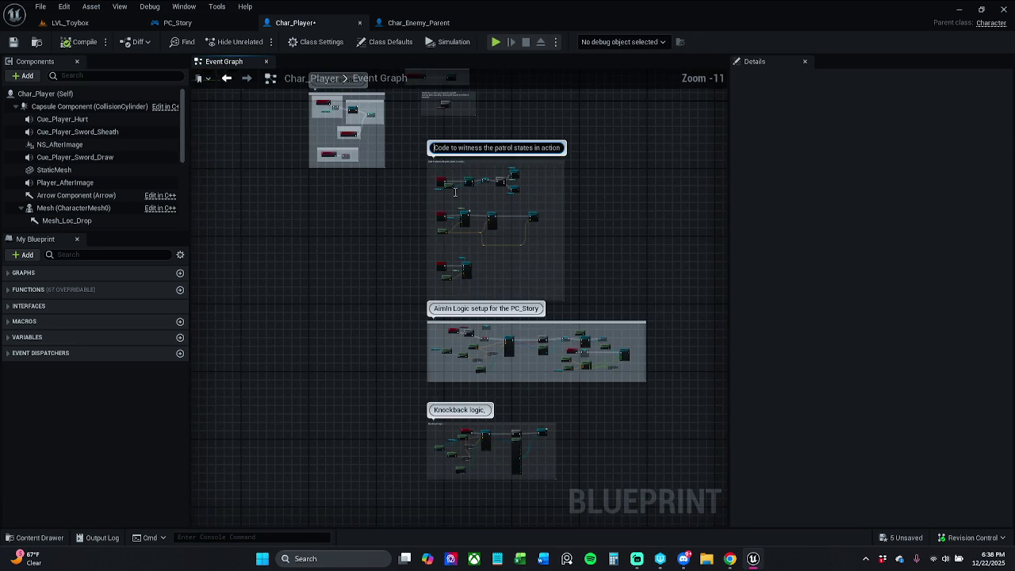
Look over the attack-bug comments in the Event Graph, then go to the LVL_Toybox level
scroll(482, 275, up, 6)
scroll(482, 275, up, 5)
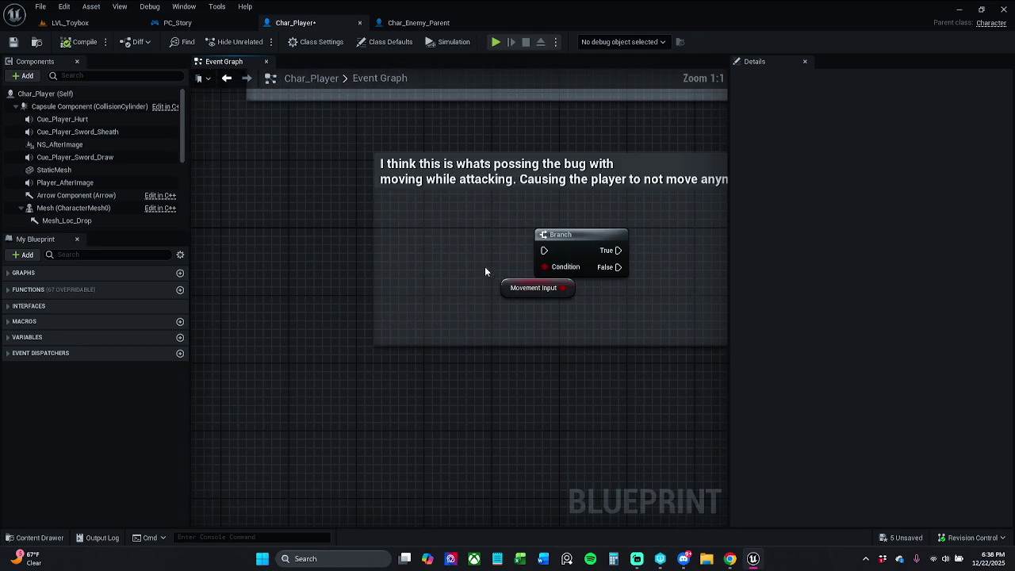
drag(490, 261, 422, 273)
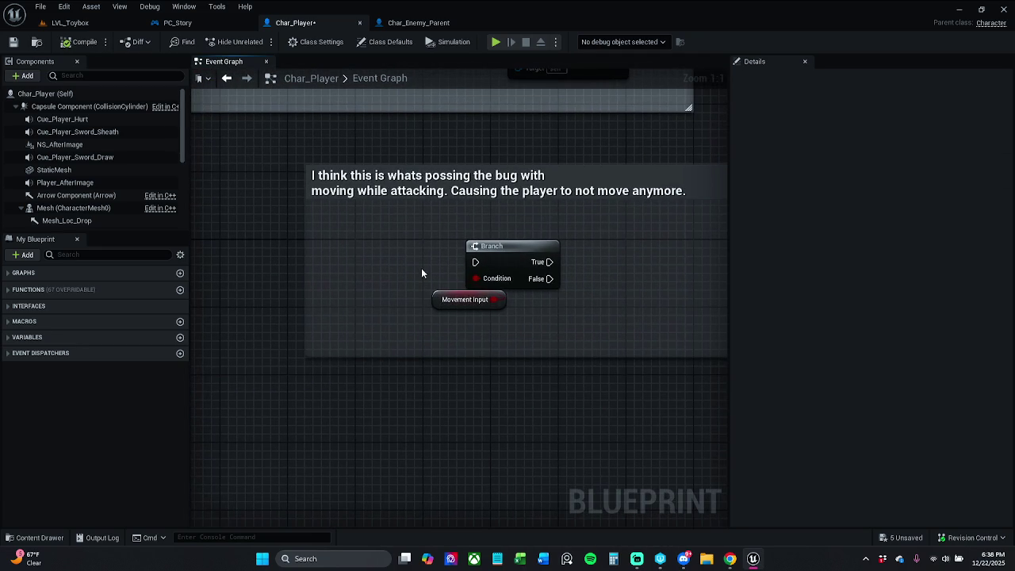
scroll(401, 282, down, 5)
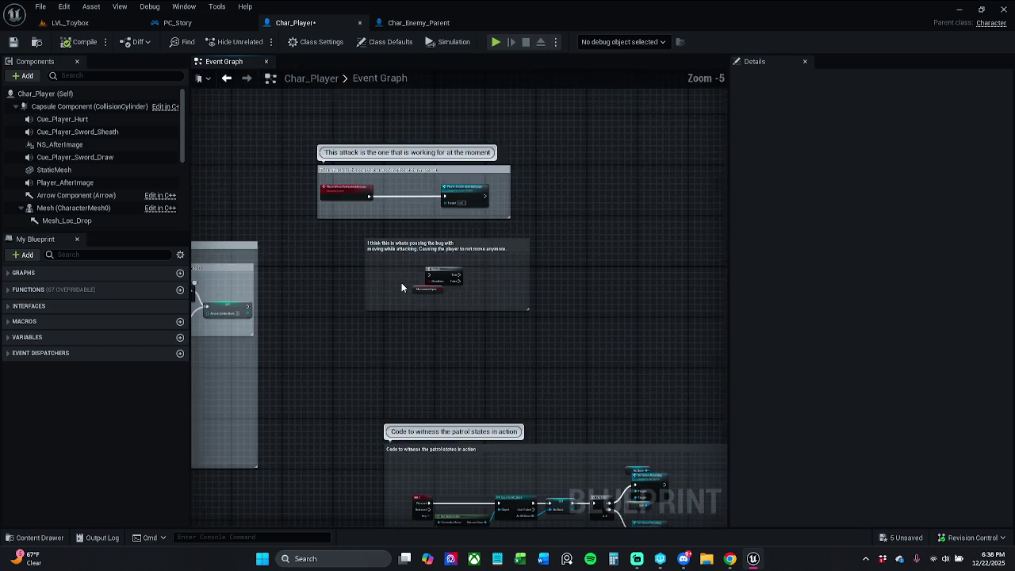
scroll(454, 355, up, 4)
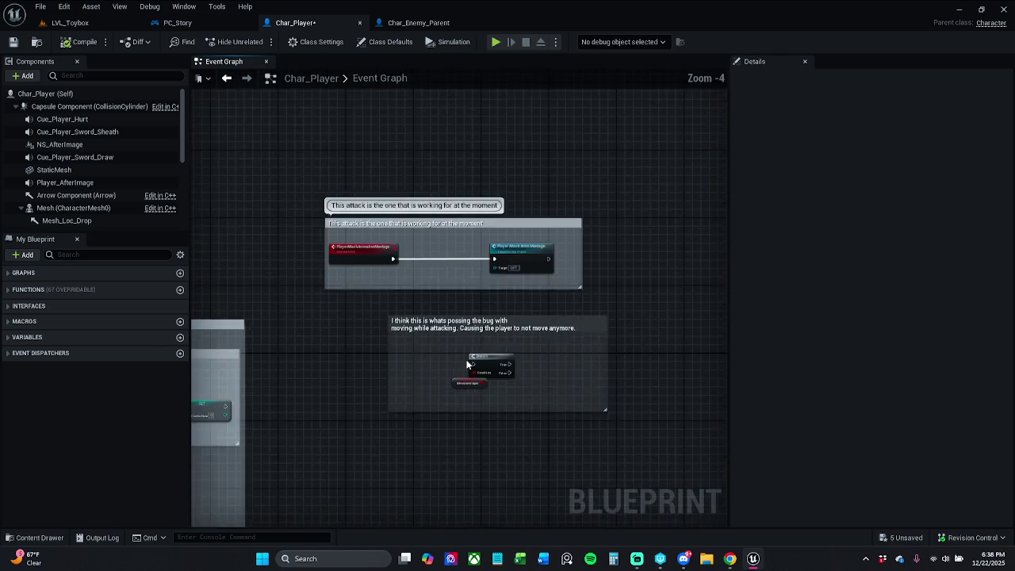
mouse_move(452, 361)
mouse_down()
mouse_move(495, 342)
mouse_move(519, 278)
mouse_up()
scroll(495, 342, down, 3)
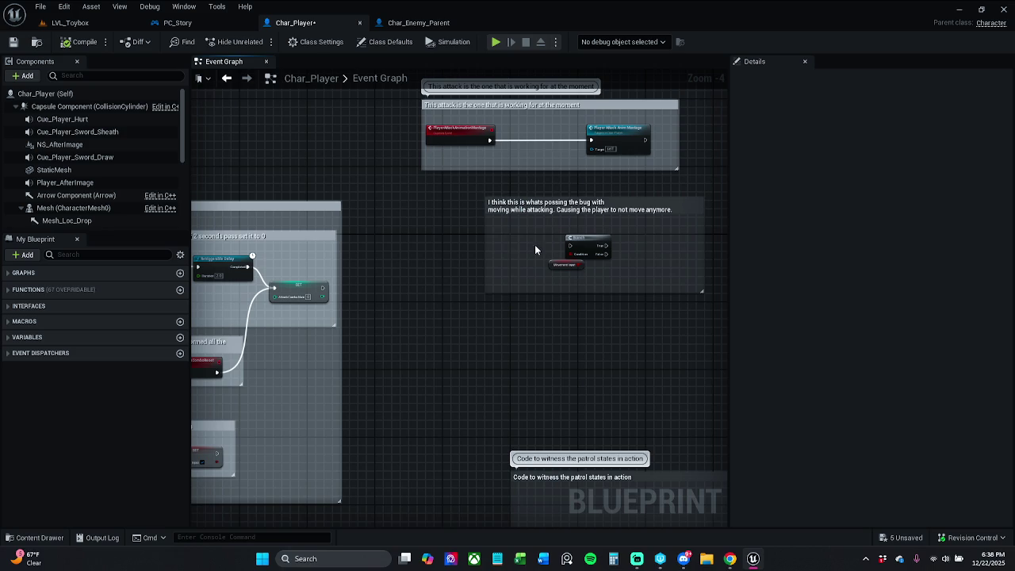
drag(542, 196, 543, 247)
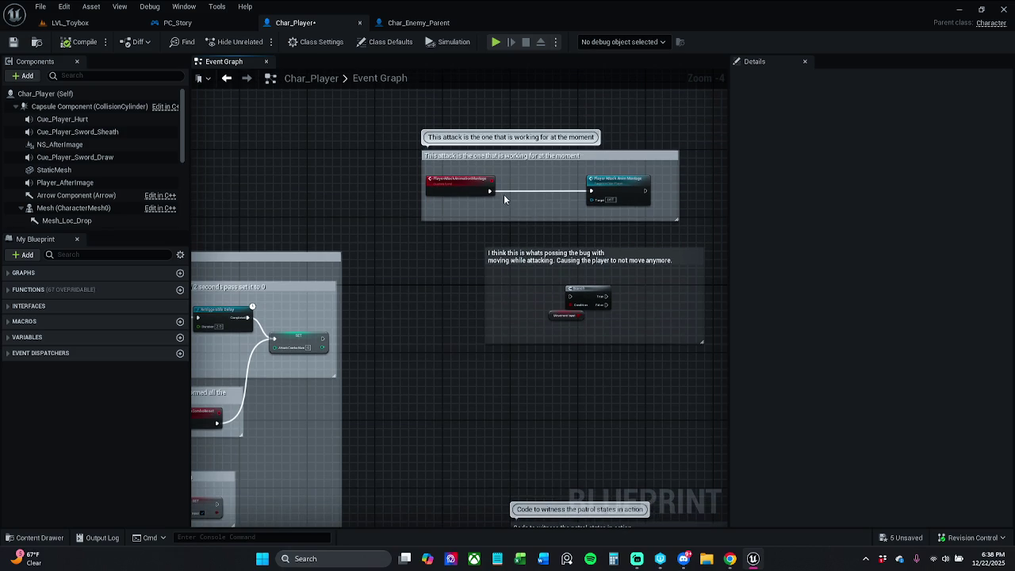
click(73, 22)
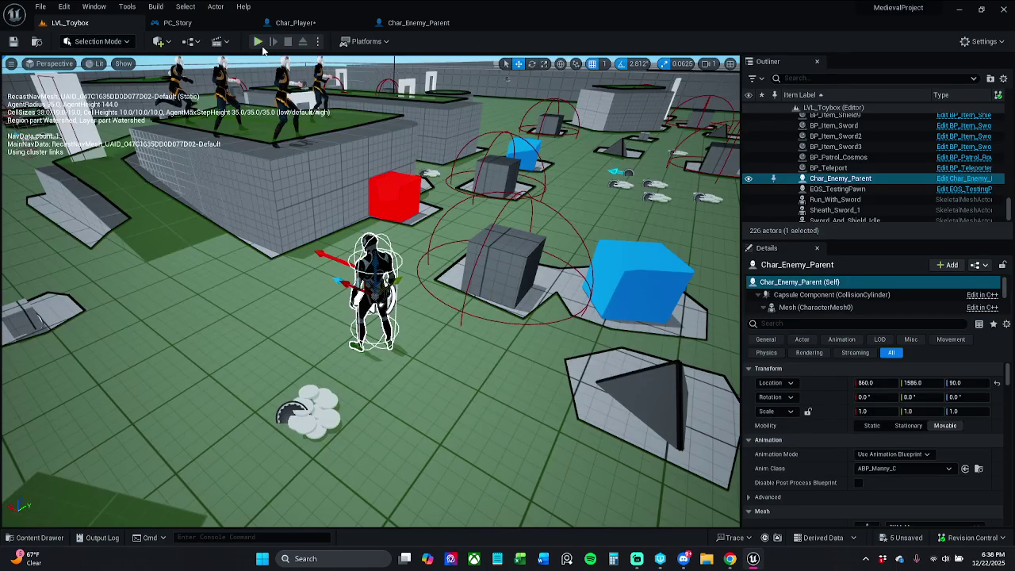
Run a brief Play In Editor test of LVL_Toybox with Alt+P and stop it
key(alt+p)
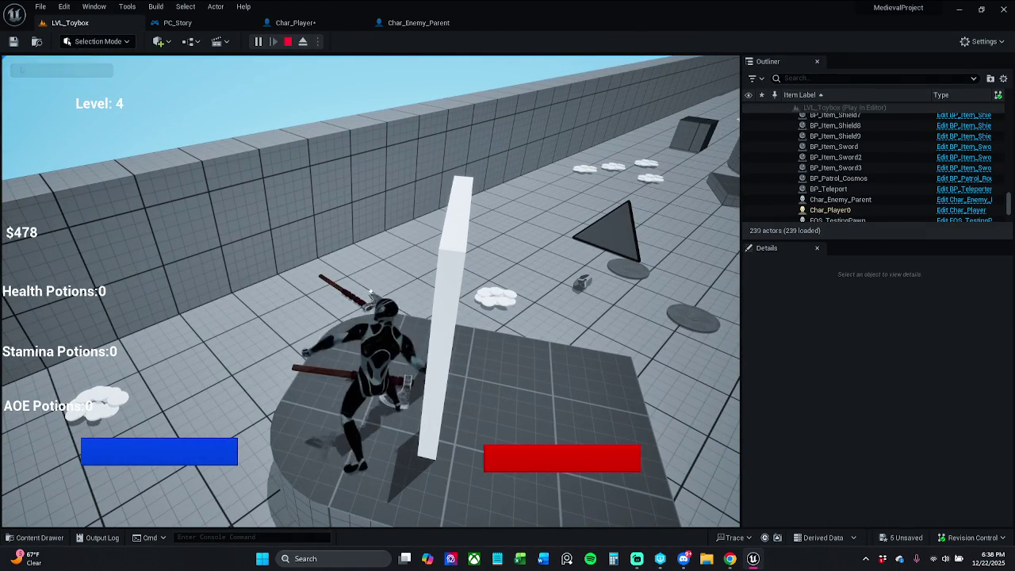
key(Escape)
Place Branch and Movement Input in the working-attack comment, wiring the event through Branch to the montage
click(341, 22)
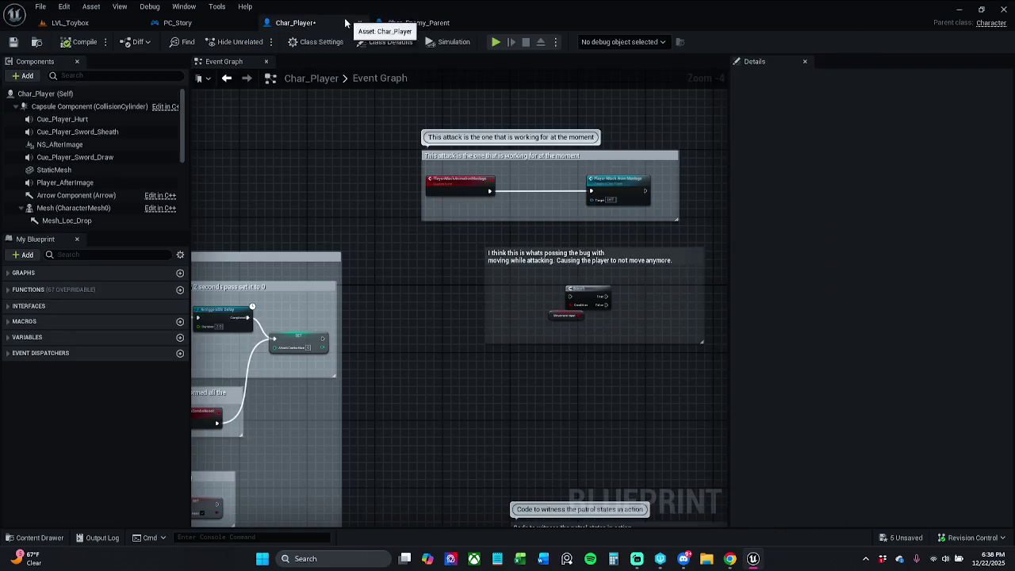
scroll(599, 286, up, 2)
mouse_move(547, 349)
mouse_down()
mouse_move(622, 281)
mouse_move(510, 136)
mouse_move(432, 145)
mouse_up()
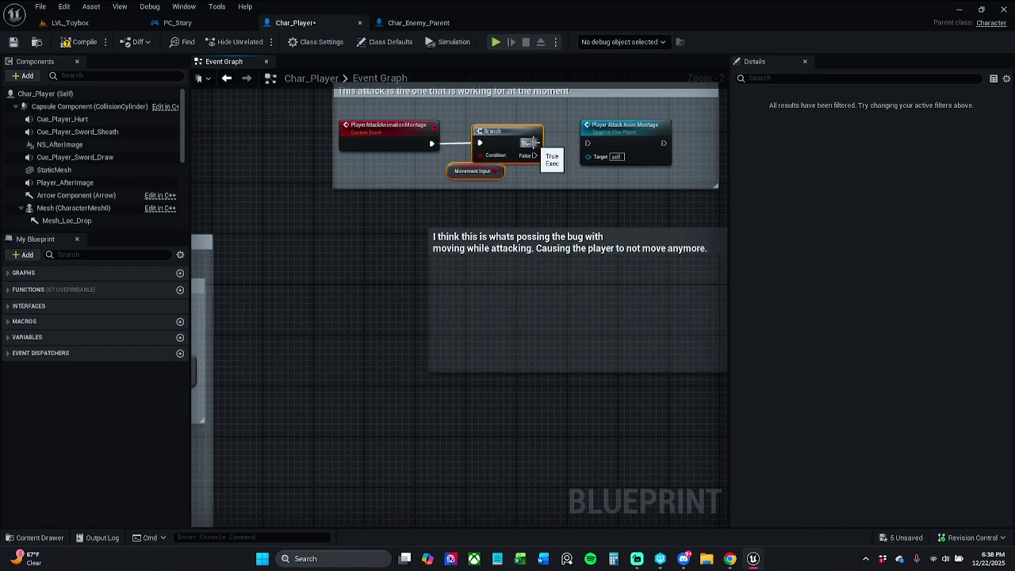
drag(535, 143, 594, 142)
Inspect the Player Attack Anim Montage function graph, then return to the Event Graph
mouse_move(441, 112)
mouse_down()
mouse_move(516, 159)
mouse_move(586, 163)
mouse_up()
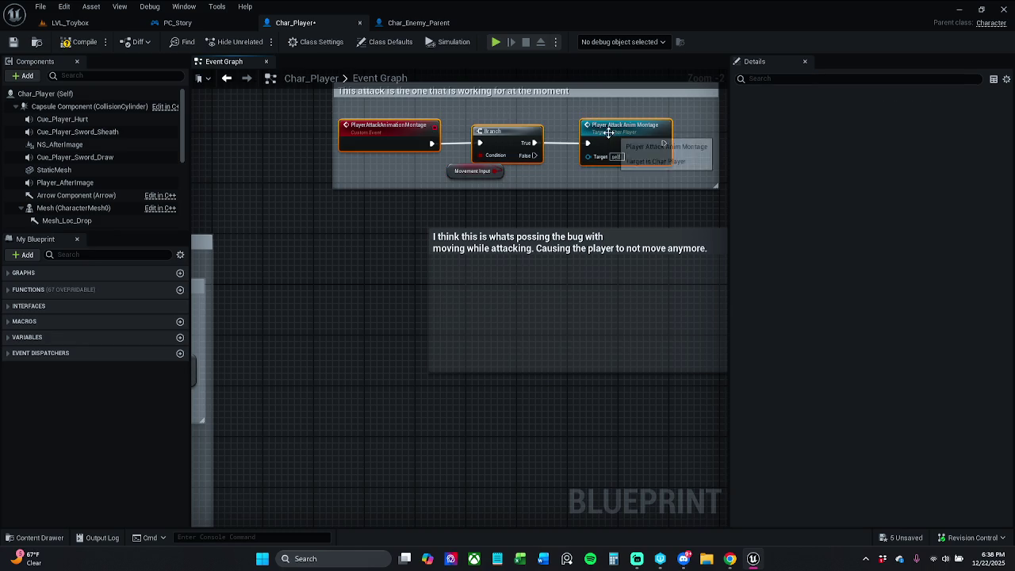
click(644, 137)
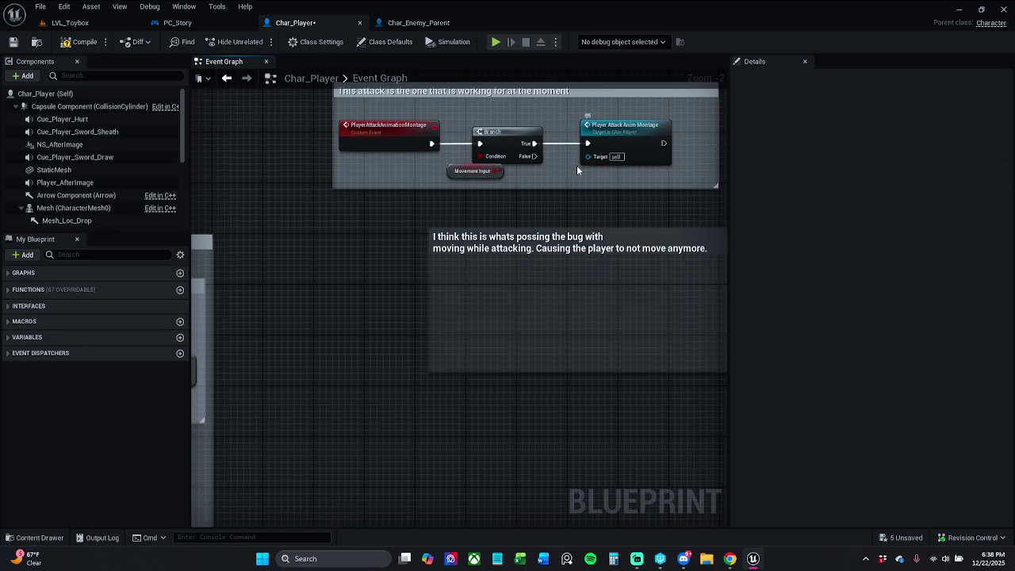
double_click(613, 145)
mouse_move(612, 147)
mouse_down()
mouse_move(580, 209)
mouse_move(365, 199)
mouse_move(494, 199)
mouse_up()
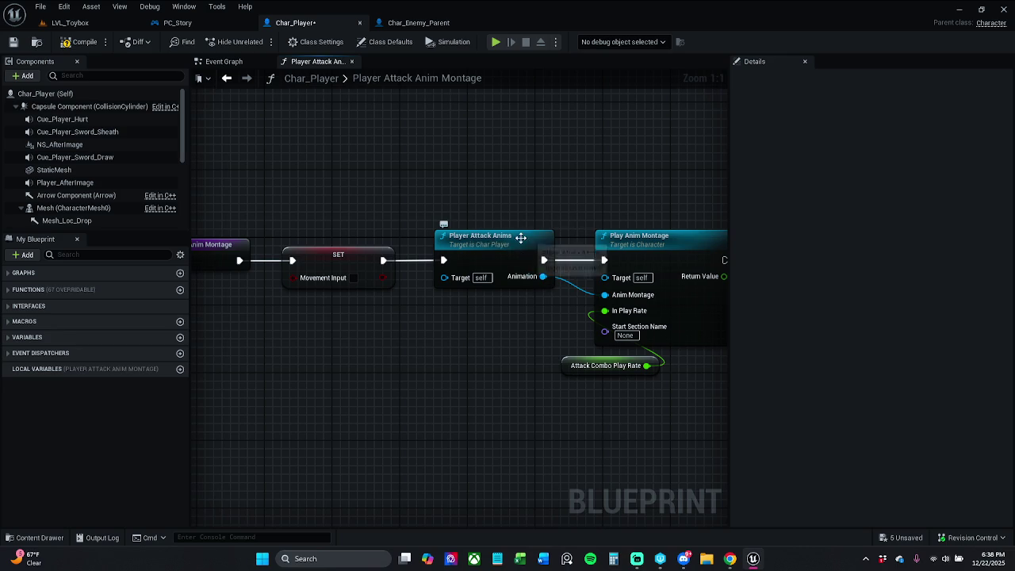
mouse_move(401, 269)
mouse_down()
mouse_move(388, 236)
mouse_move(421, 254)
mouse_move(476, 320)
mouse_move(438, 256)
mouse_up()
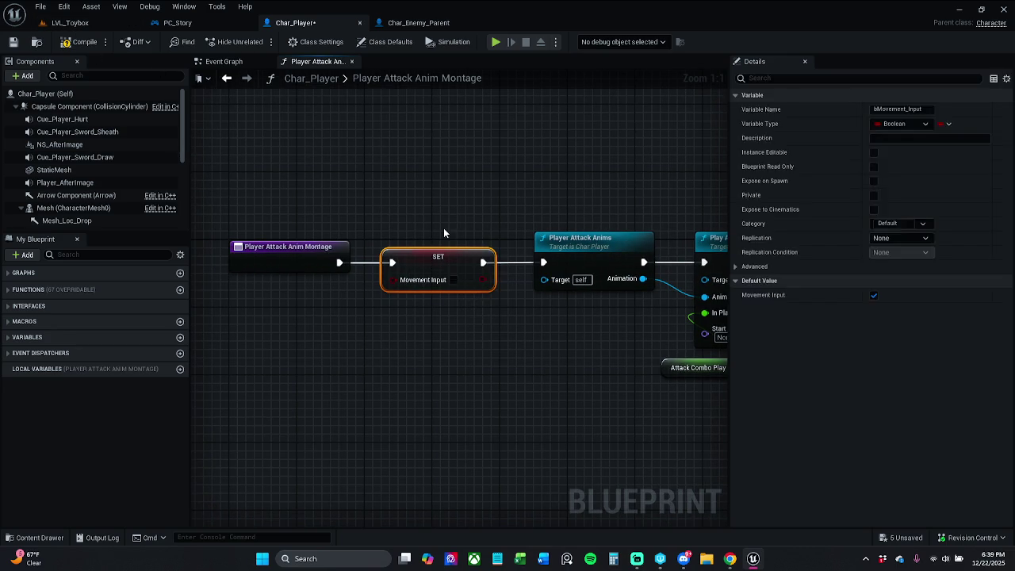
click(443, 228)
click(225, 61)
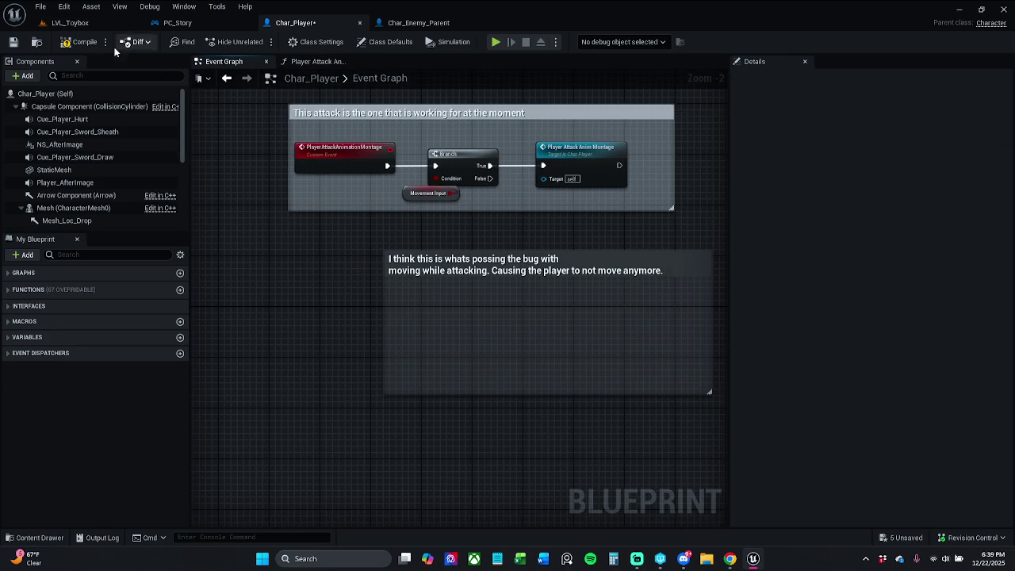
Play-test LVL_Toybox, moving and attacking until the HUD shows $509, then stop
click(93, 23)
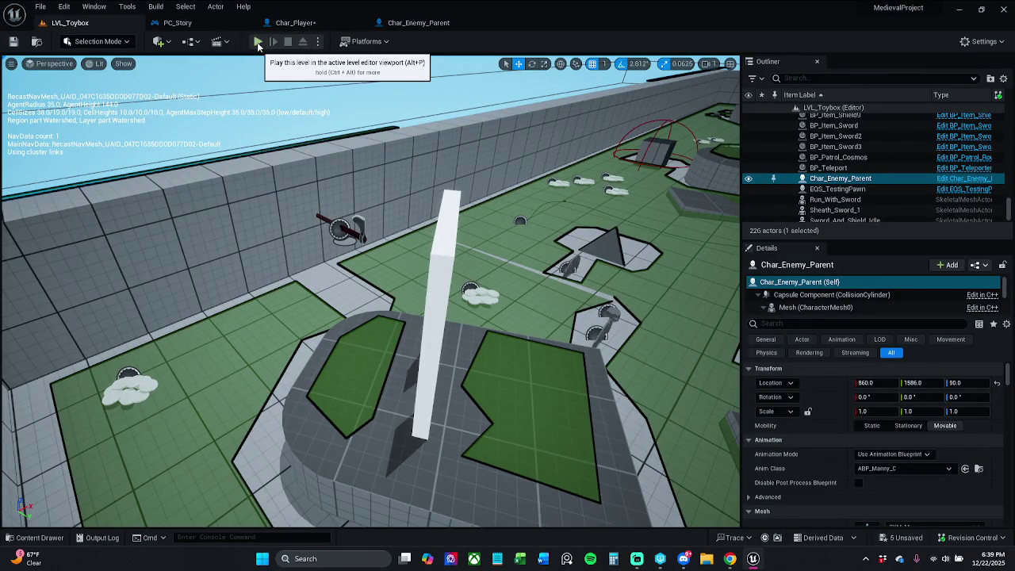
click(258, 44)
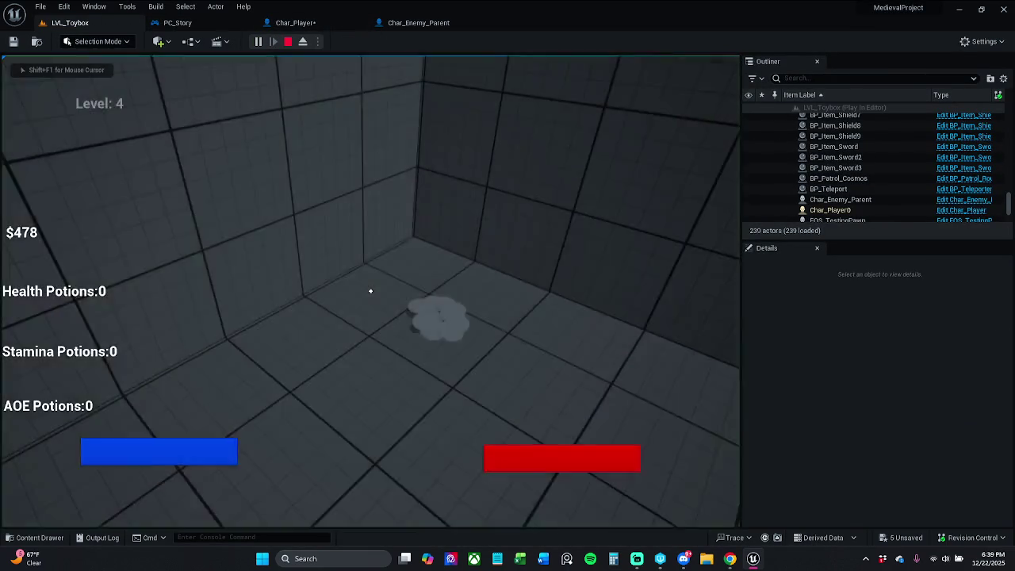
key(e)
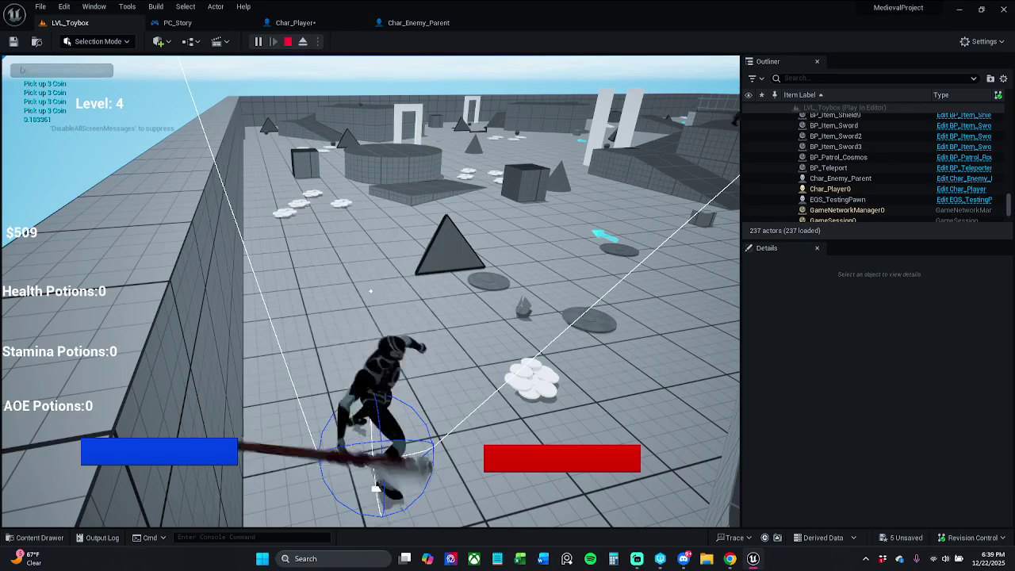
key(Escape)
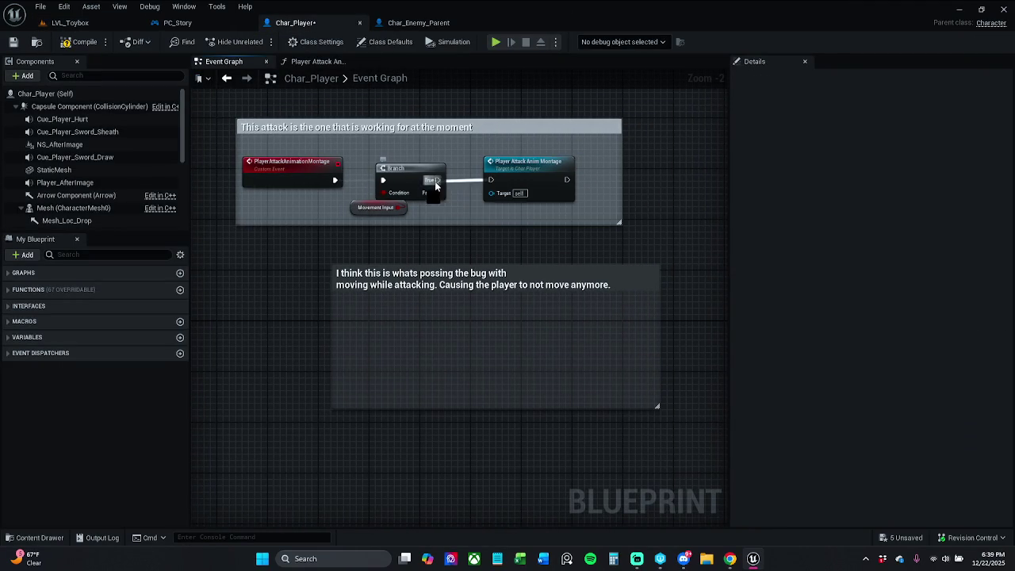
Reconnect Player Attack Anim Montage to the Branch's False output instead of True
drag(435, 183, 437, 193)
mouse_move(523, 165)
mouse_down()
mouse_move(529, 197)
mouse_move(516, 197)
mouse_up()
drag(509, 280, 509, 326)
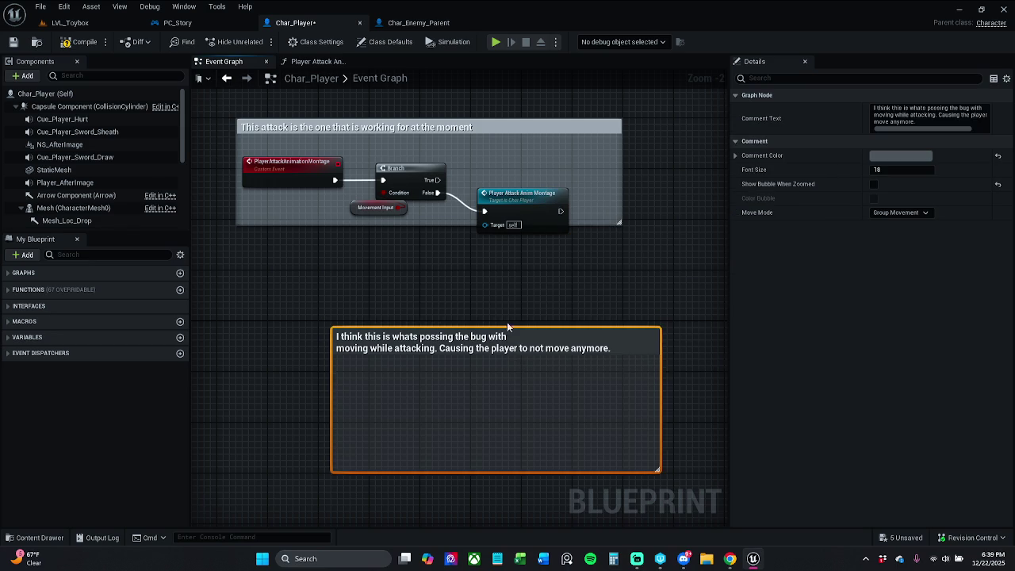
click(509, 324)
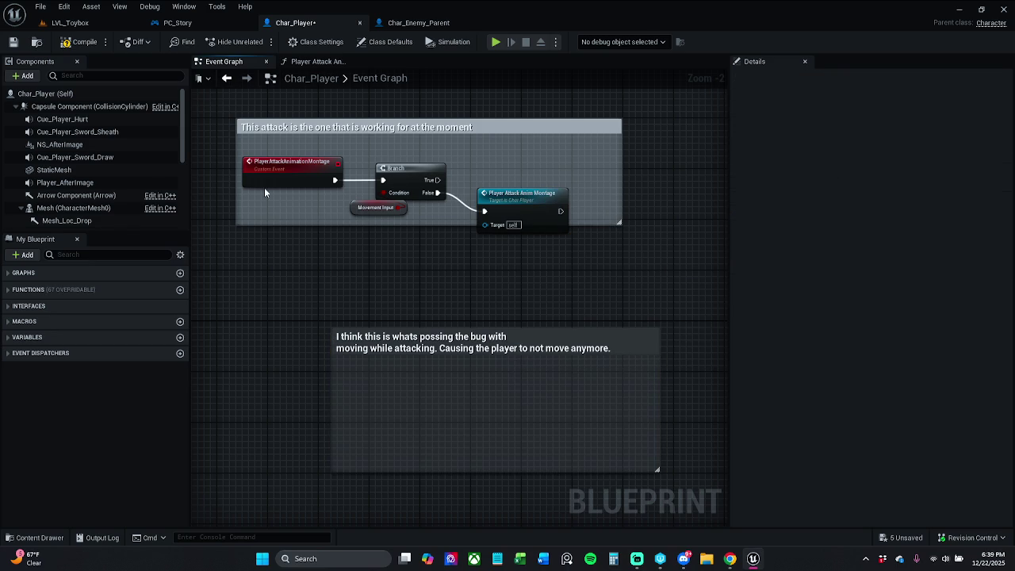
Play-test LVL_Toybox again, picking up and swinging the $478 axe, then stop
click(70, 22)
click(259, 43)
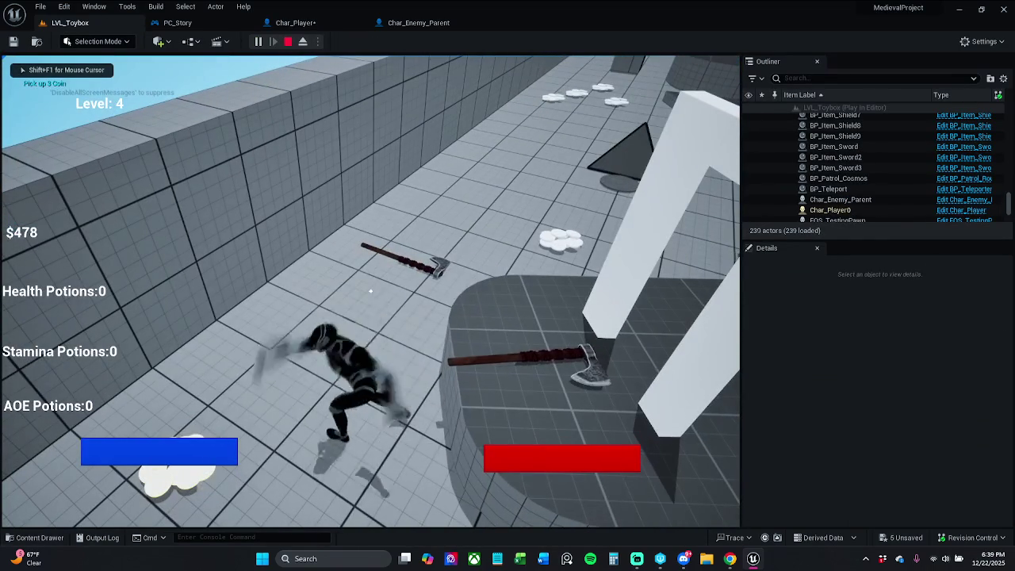
click(371, 291)
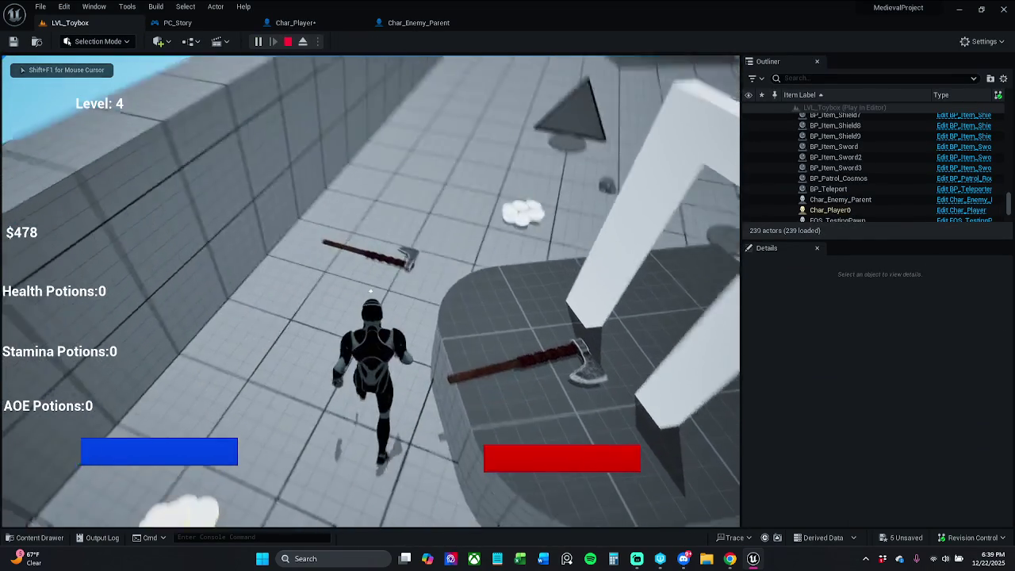
key(w)
click(370, 291)
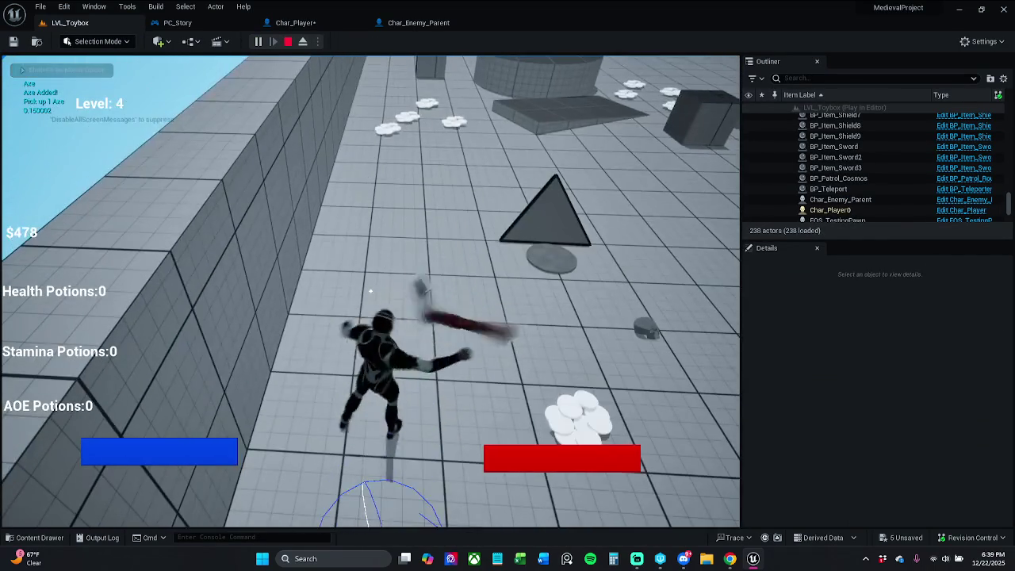
key(Escape)
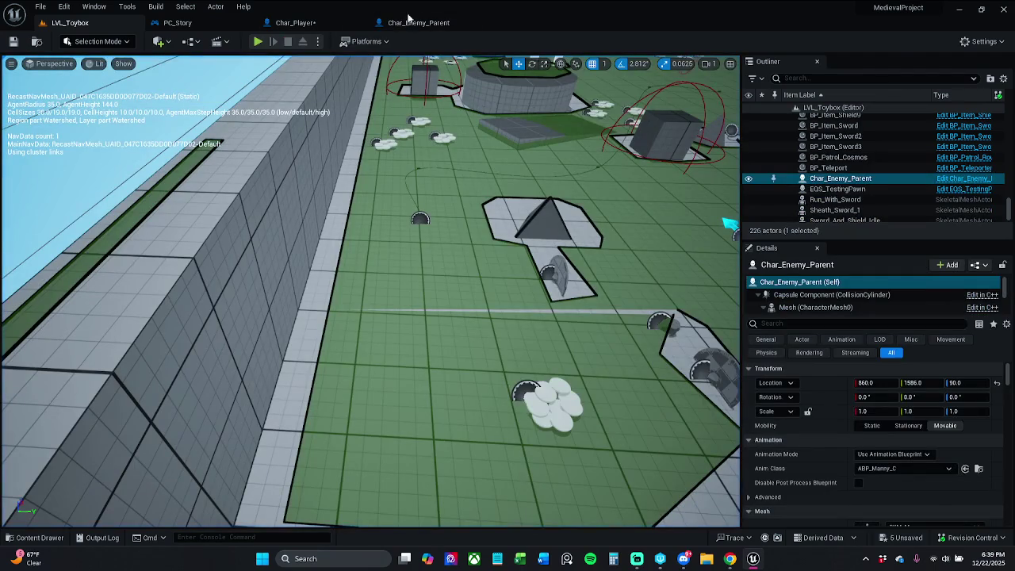
click(419, 22)
Wire the attack event directly to Player Attack Anim Montage and move Branch and Movement Input into the bug comment
click(295, 22)
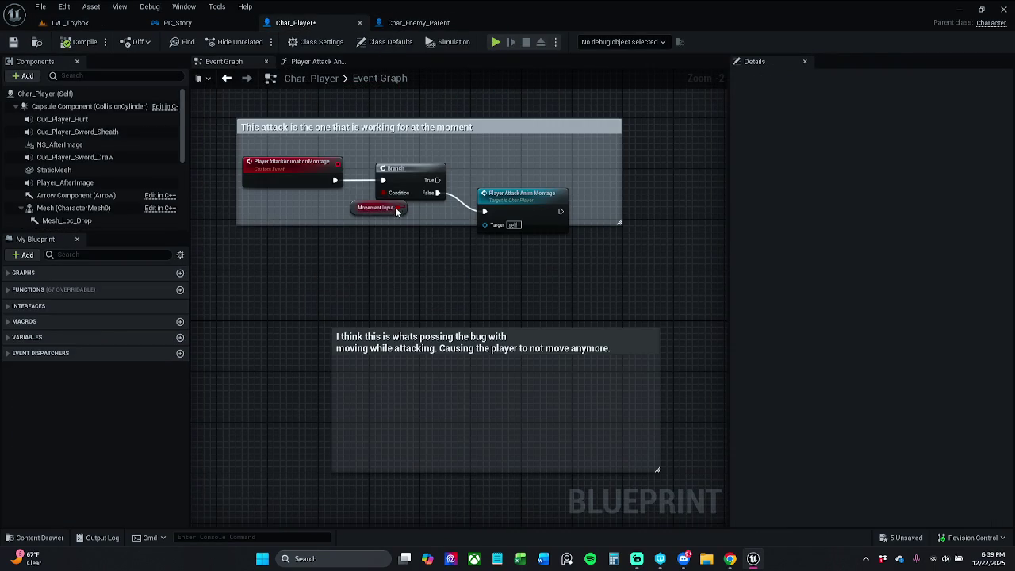
mouse_move(483, 211)
mouse_down()
mouse_move(334, 180)
mouse_move(403, 249)
mouse_up()
mouse_move(403, 181)
mouse_down()
mouse_move(434, 392)
mouse_move(454, 421)
mouse_move(460, 415)
mouse_up()
click(498, 296)
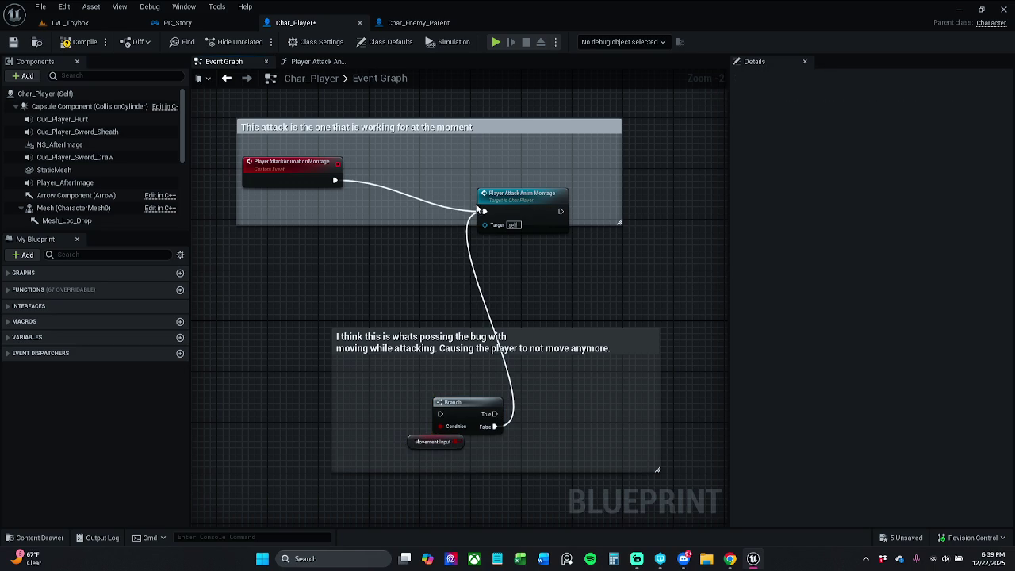
alt+click(474, 273)
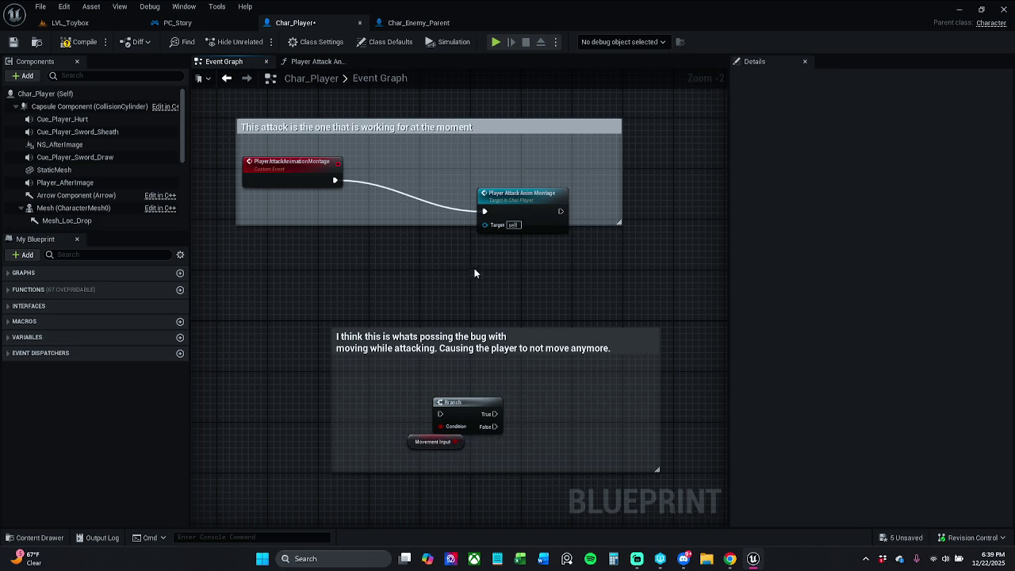
drag(499, 190, 411, 158)
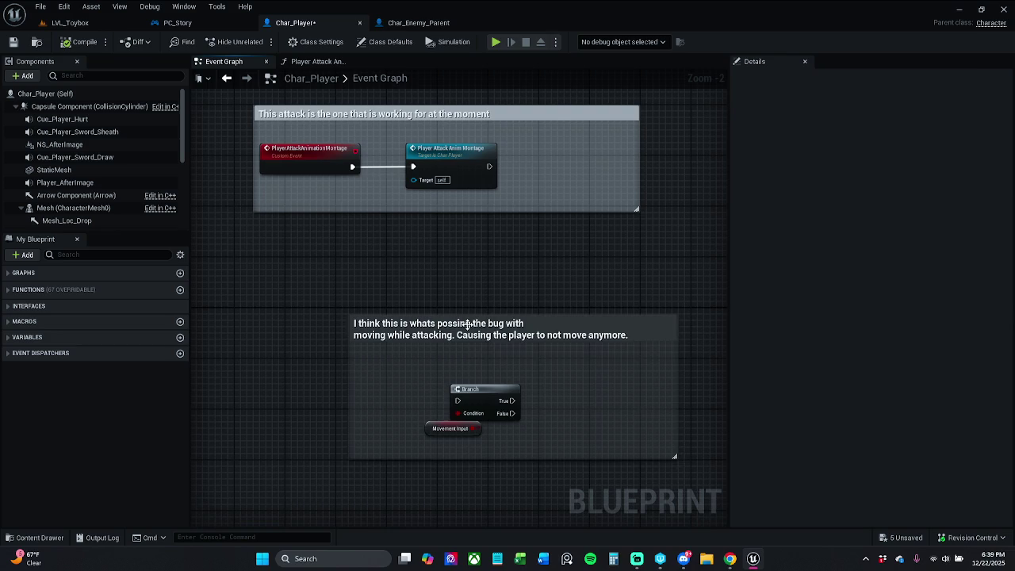
Check the lower bug-note comment's colour options without changing them, and enlarge the comment box
click(547, 349)
click(904, 156)
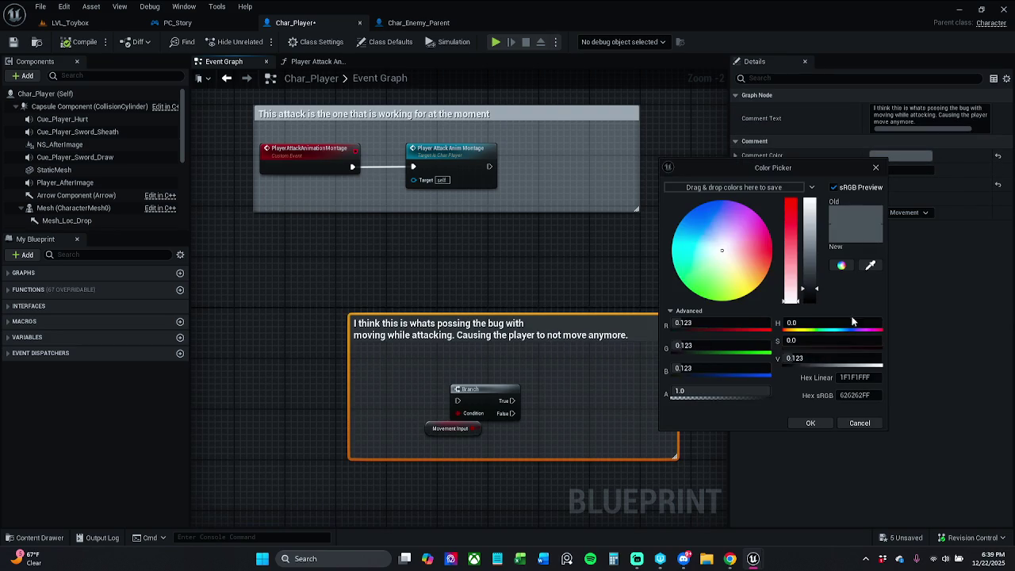
click(876, 168)
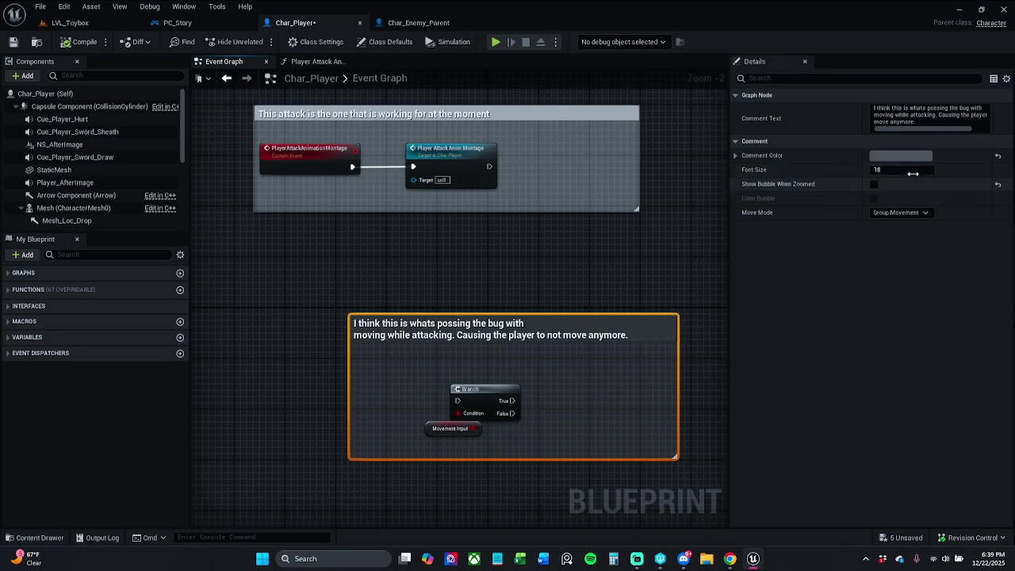
click(905, 157)
click(450, 274)
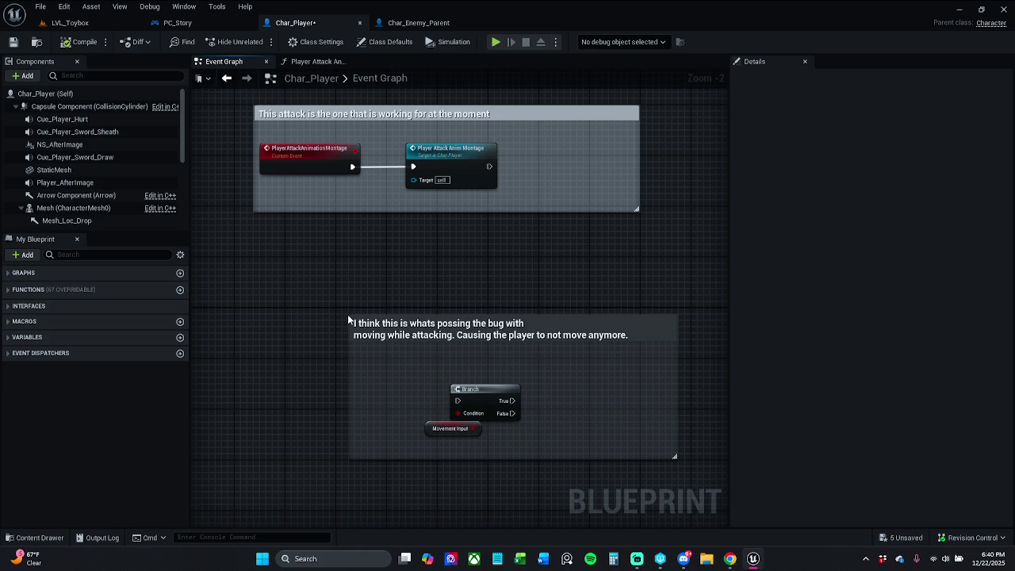
drag(348, 314, 334, 308)
scroll(339, 293, down, 3)
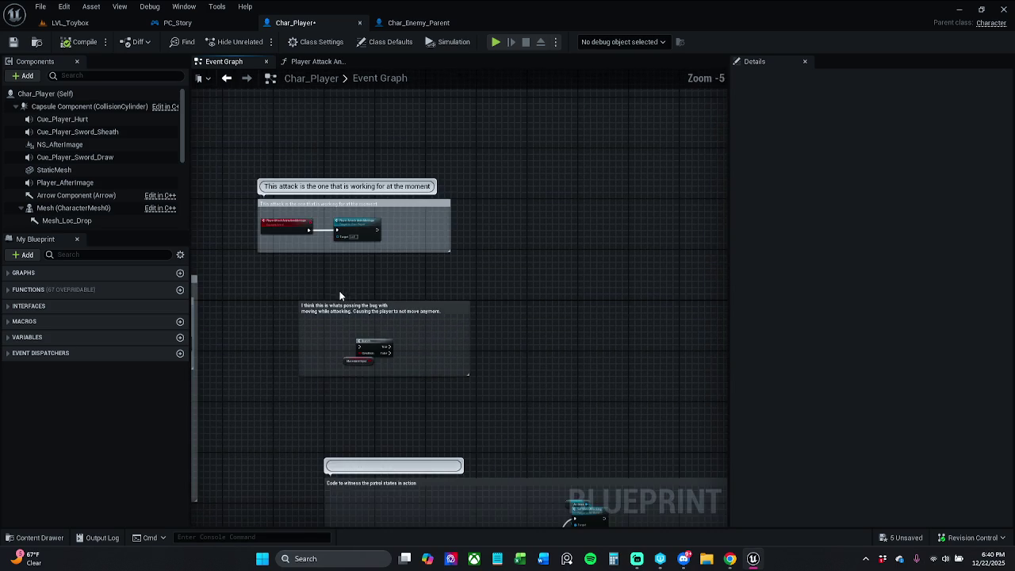
Reset the lower bug-note comment's Comment Color to the default white
click(347, 310)
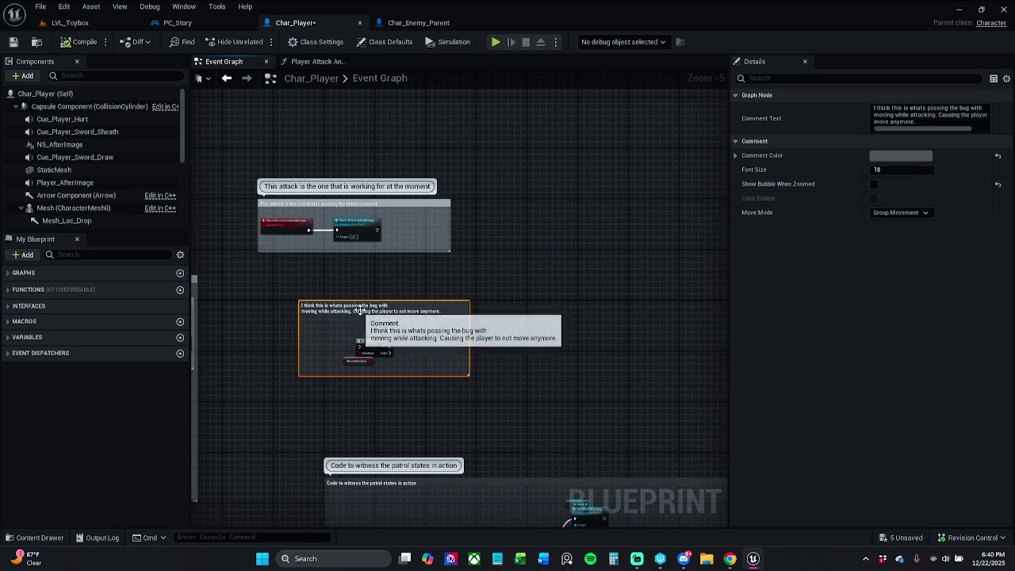
click(998, 156)
drag(498, 262, 577, 259)
scroll(483, 260, up, 2)
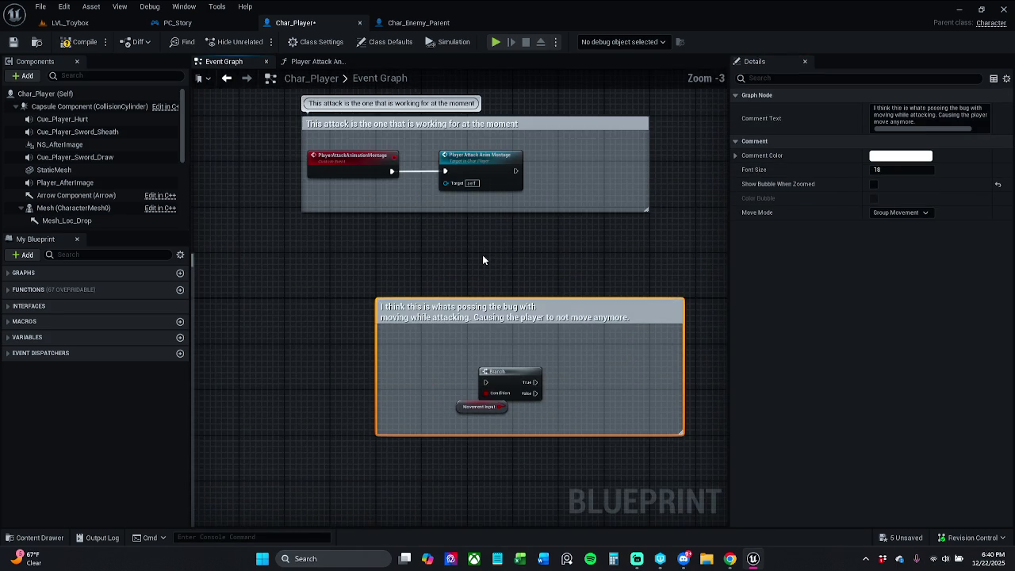
click(442, 295)
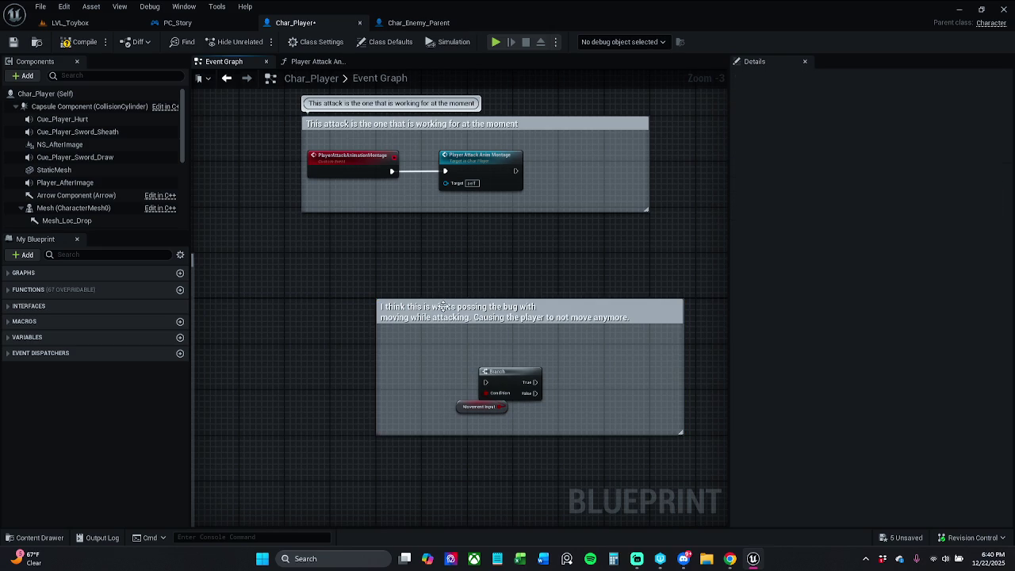
click(442, 307)
click(600, 259)
Colour the Combo system comment and its four step comments dark grey at 0.123 brightness
scroll(436, 260, down, 7)
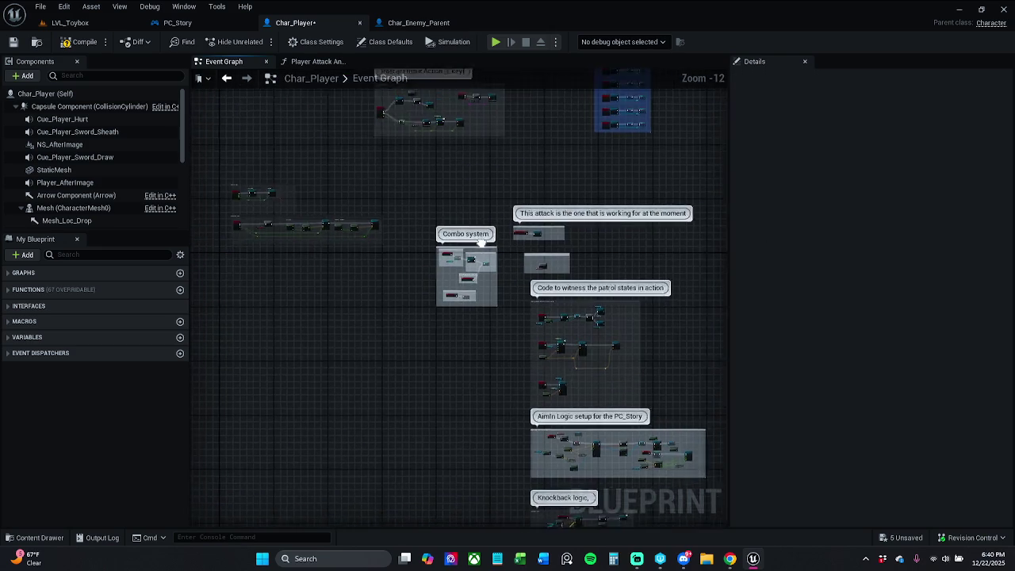
scroll(507, 254, up, 2)
scroll(508, 255, up, 6)
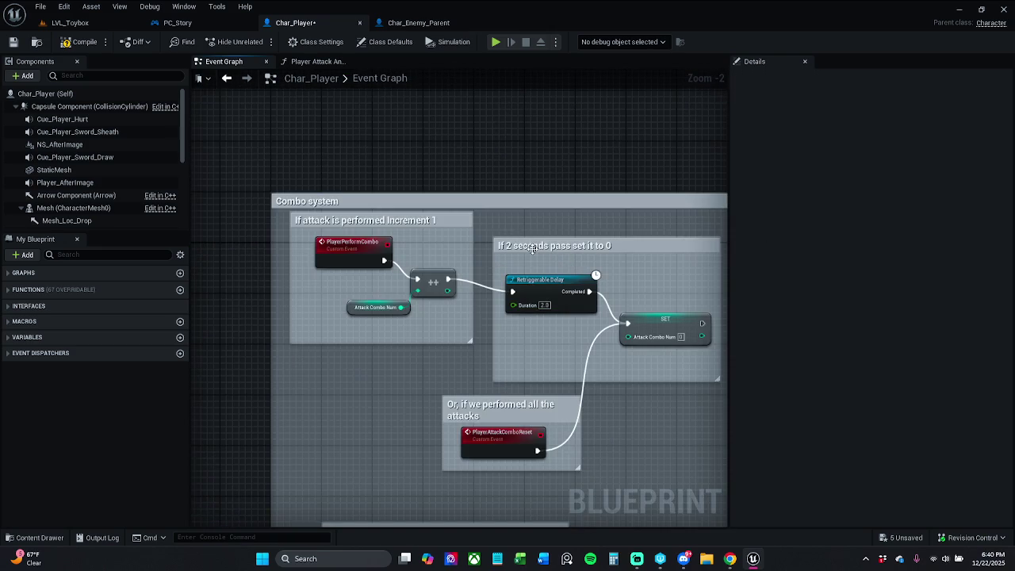
scroll(442, 349, down, 2)
click(442, 351)
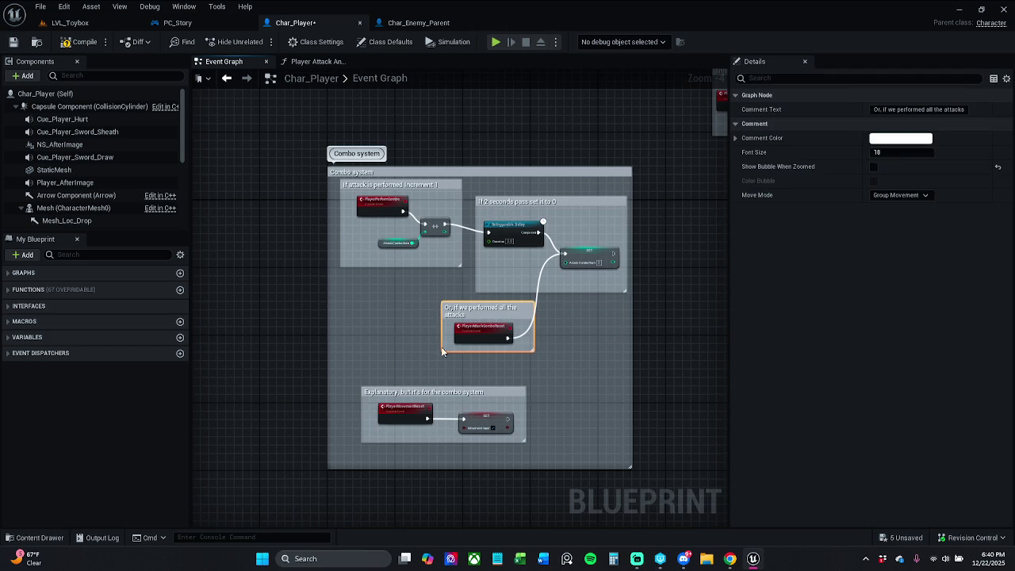
shift+click(442, 392)
shift+click(583, 208)
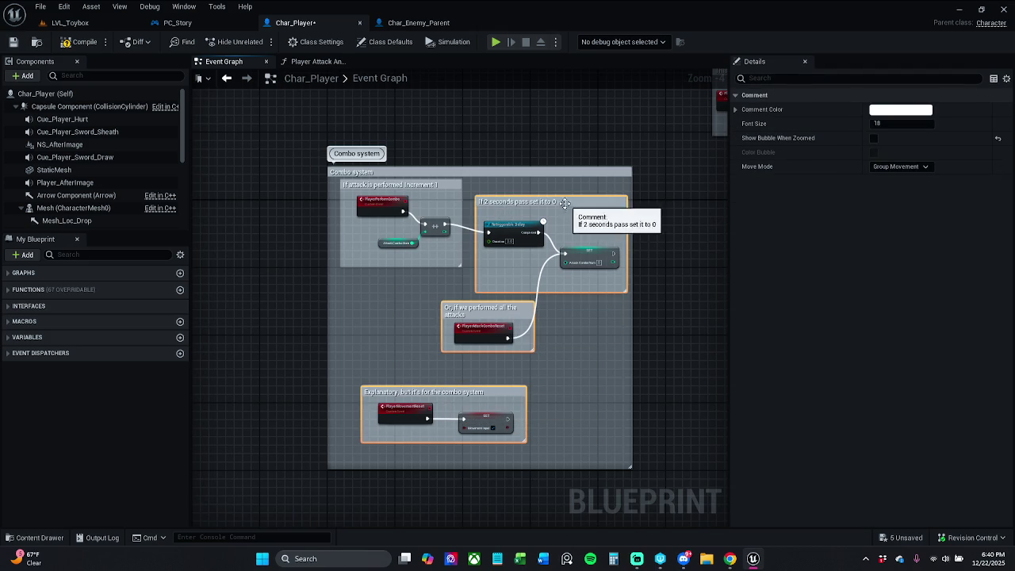
shift+click(435, 186)
shift+click(452, 172)
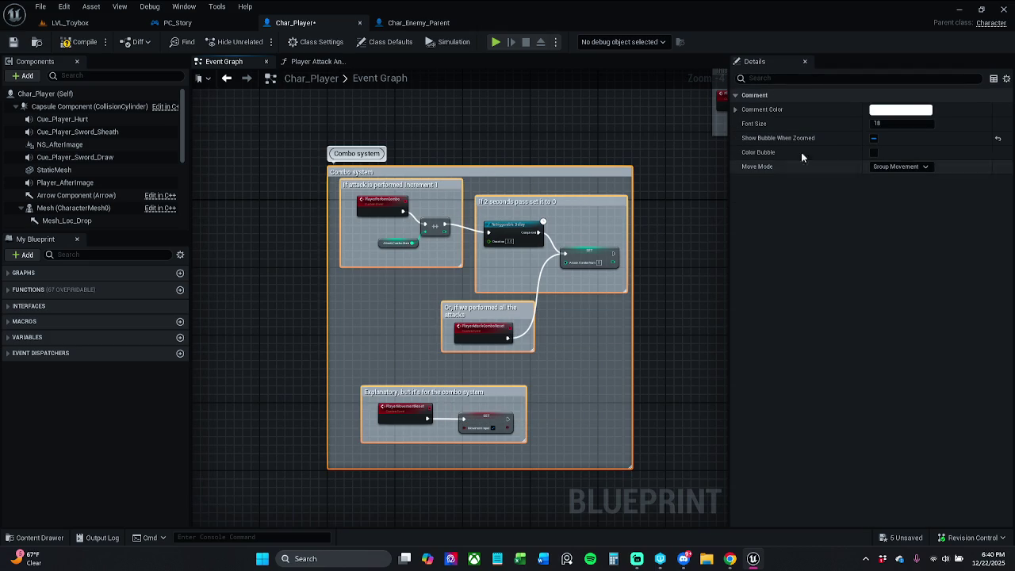
click(914, 111)
drag(816, 311, 865, 311)
click(860, 310)
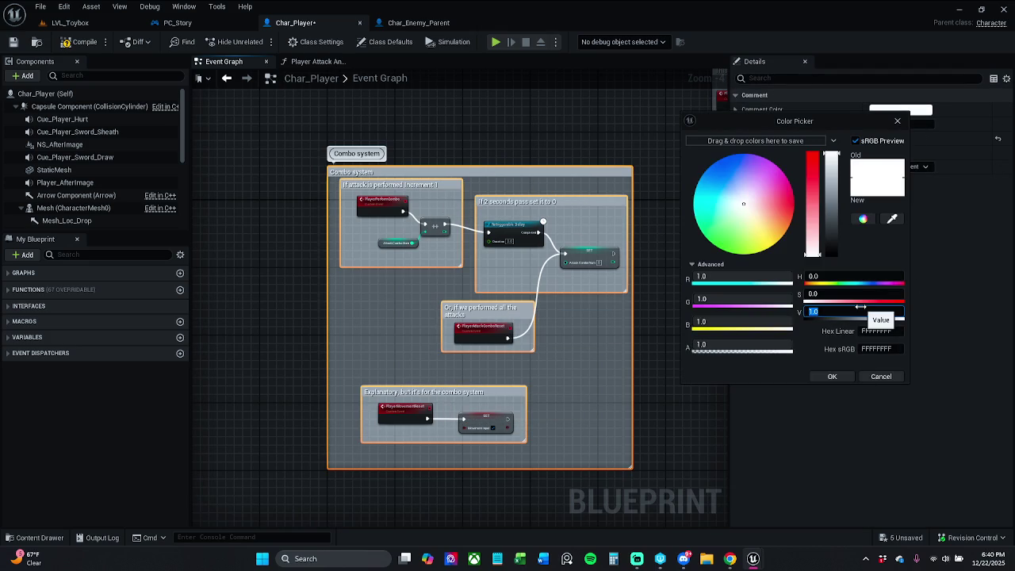
text(0.123)
key(Return)
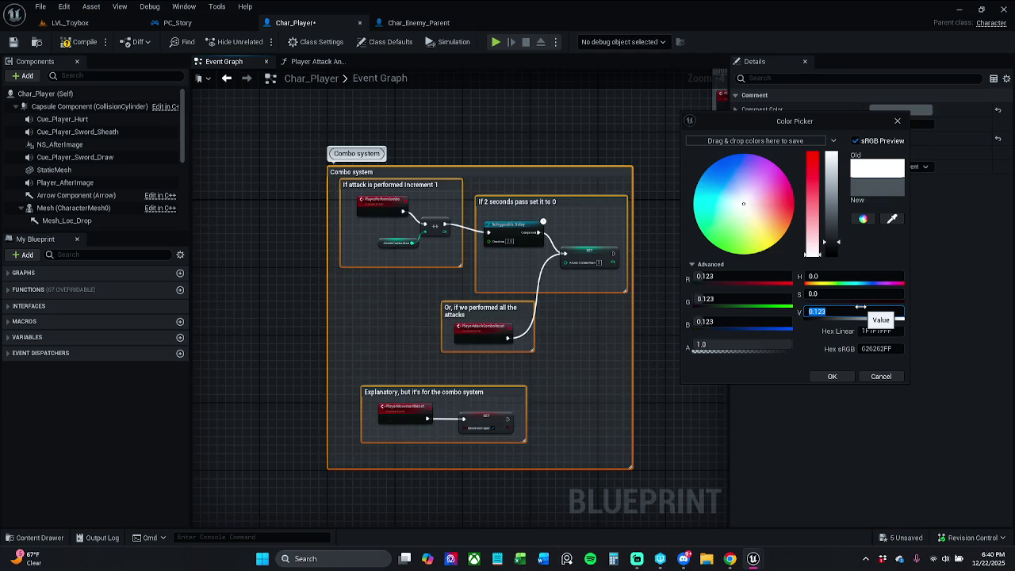
click(832, 376)
Select the three combo step sub-comments, including 'If attack is performed Increment 1', then clear the selection
click(398, 148)
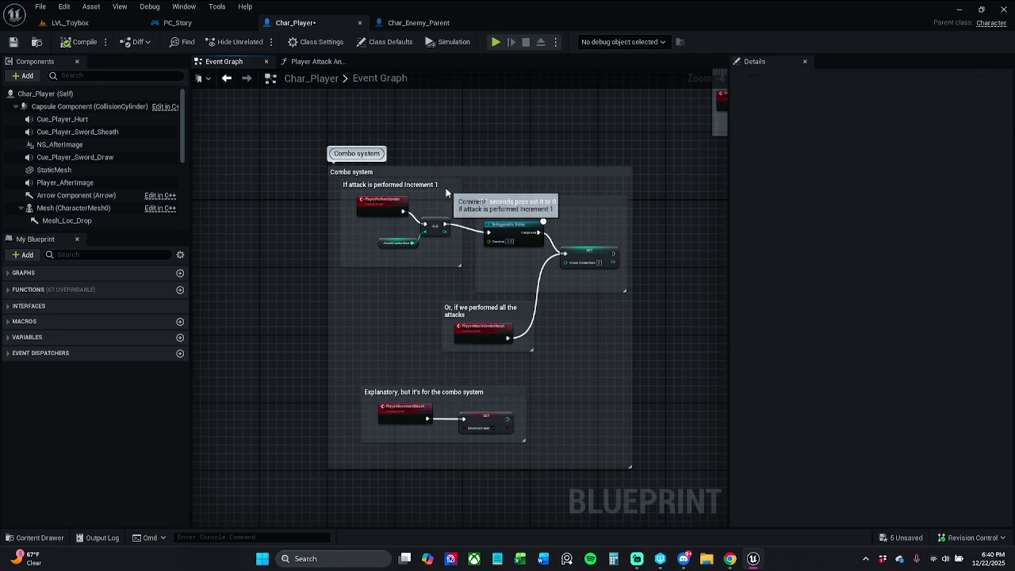
click(455, 201)
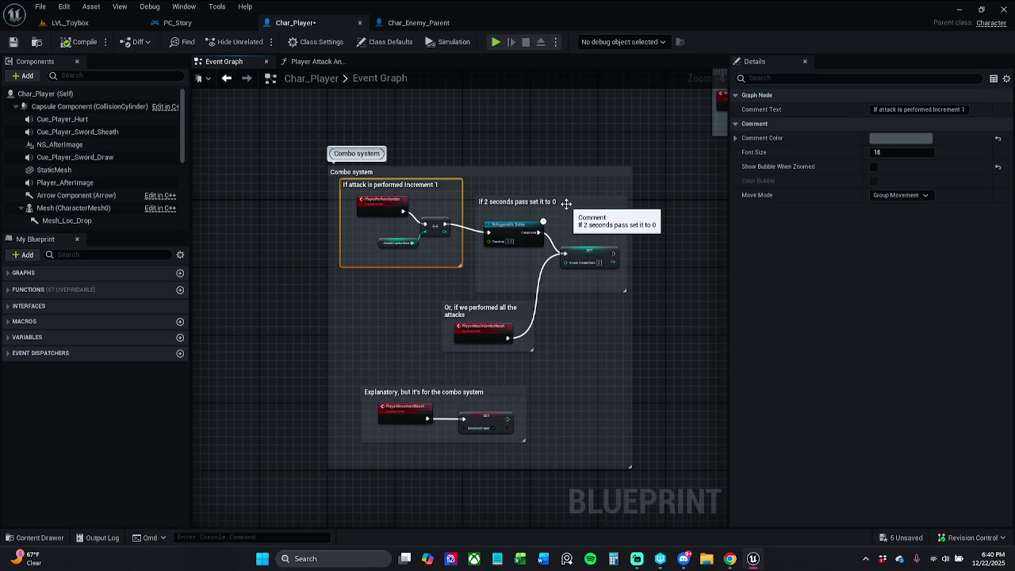
ctrl+click(567, 204)
ctrl+click(481, 311)
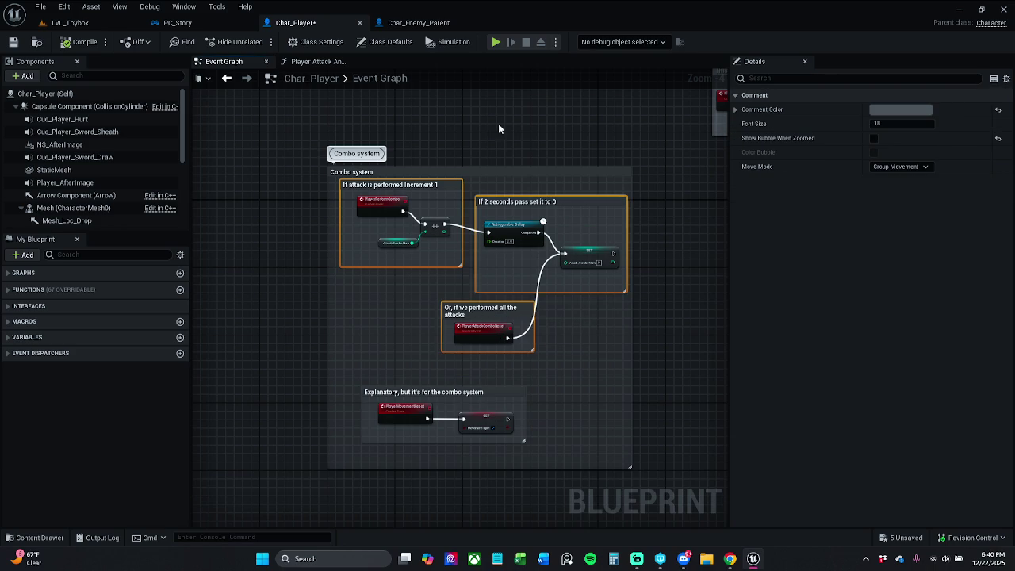
click(479, 156)
scroll(378, 169, down, 3)
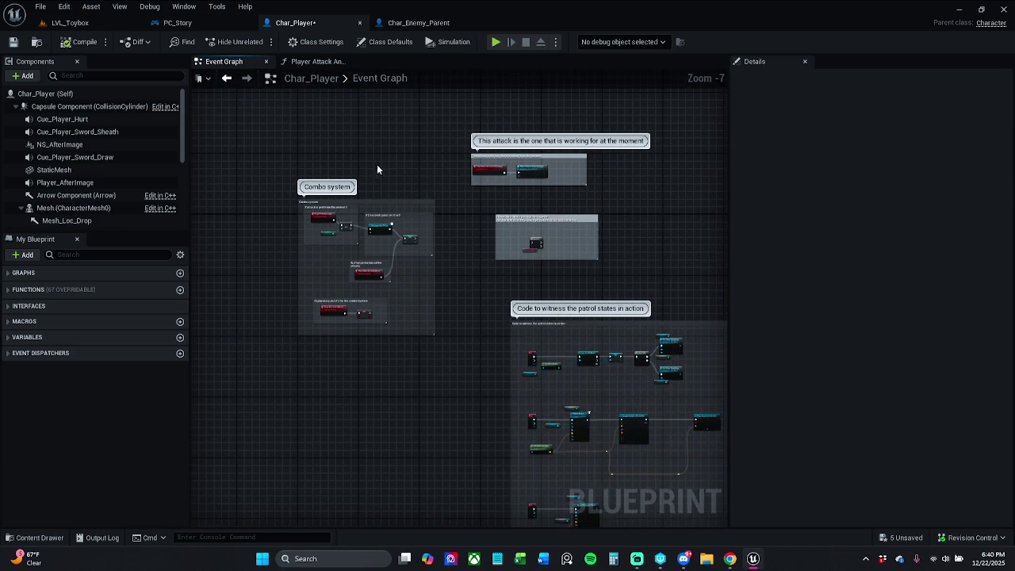
mouse_move(387, 174)
mouse_down()
mouse_move(482, 212)
mouse_move(541, 205)
mouse_move(596, 225)
mouse_move(523, 291)
mouse_move(587, 442)
mouse_up()
scroll(507, 208, down, 3)
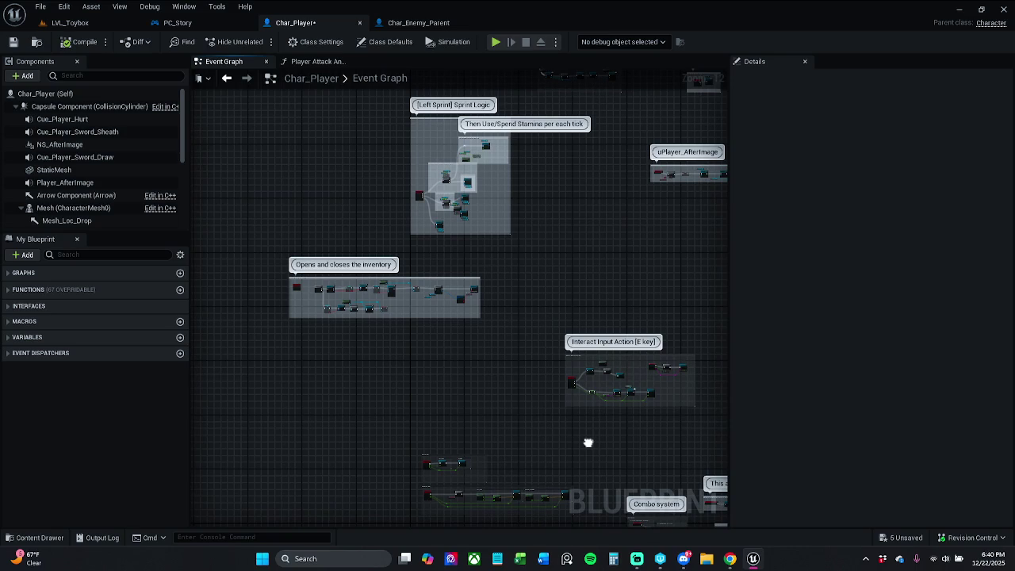
scroll(356, 343, up, 5)
drag(329, 324, 569, 347)
scroll(569, 346, up, 1)
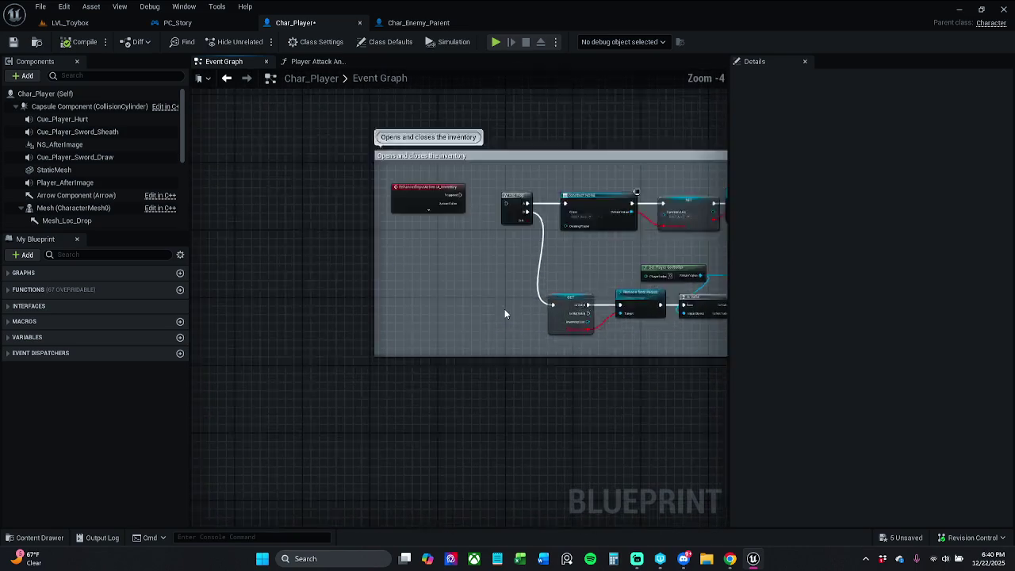
scroll(507, 313, up, 2)
mouse_move(507, 313)
mouse_down()
mouse_move(298, 289)
mouse_move(164, 287)
mouse_up()
mouse_move(691, 254)
mouse_down()
mouse_move(537, 251)
mouse_move(317, 270)
mouse_up()
scroll(463, 269, down, 1)
drag(462, 270, 183, 283)
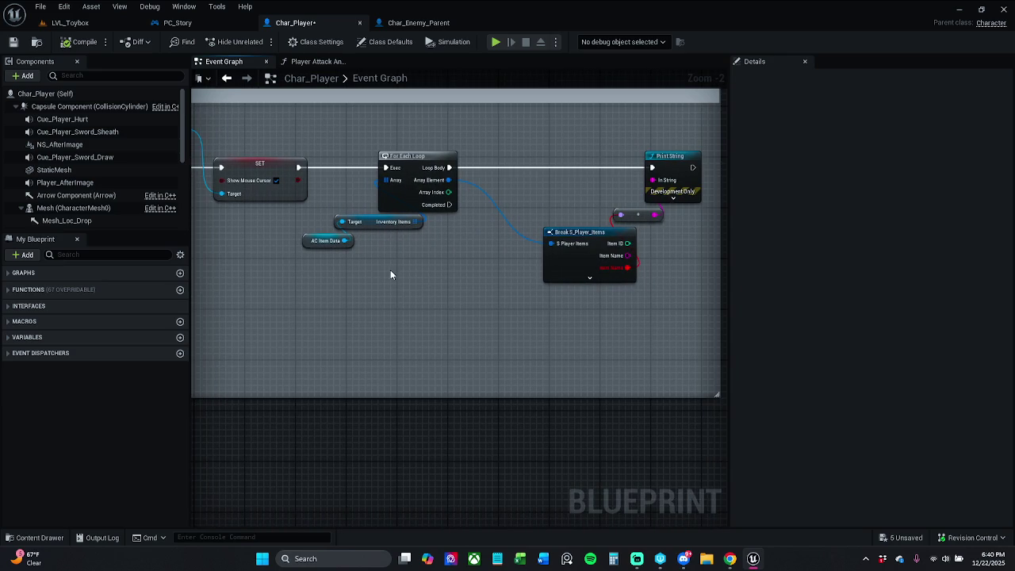
scroll(380, 272, down, 5)
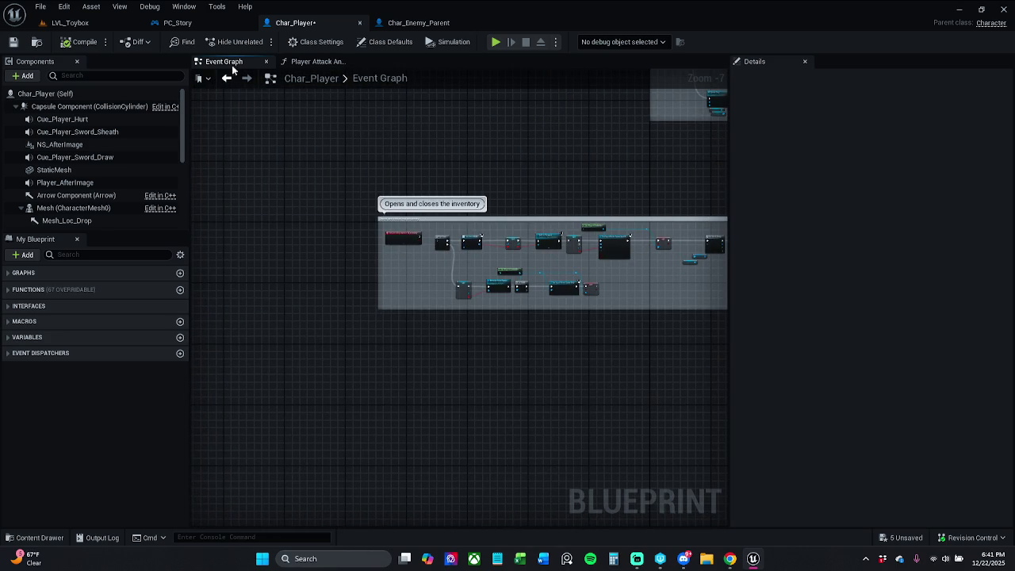
Switch between the LVL_Toybox and Char_Player tabs, ending on the LVL_Toybox level
click(72, 22)
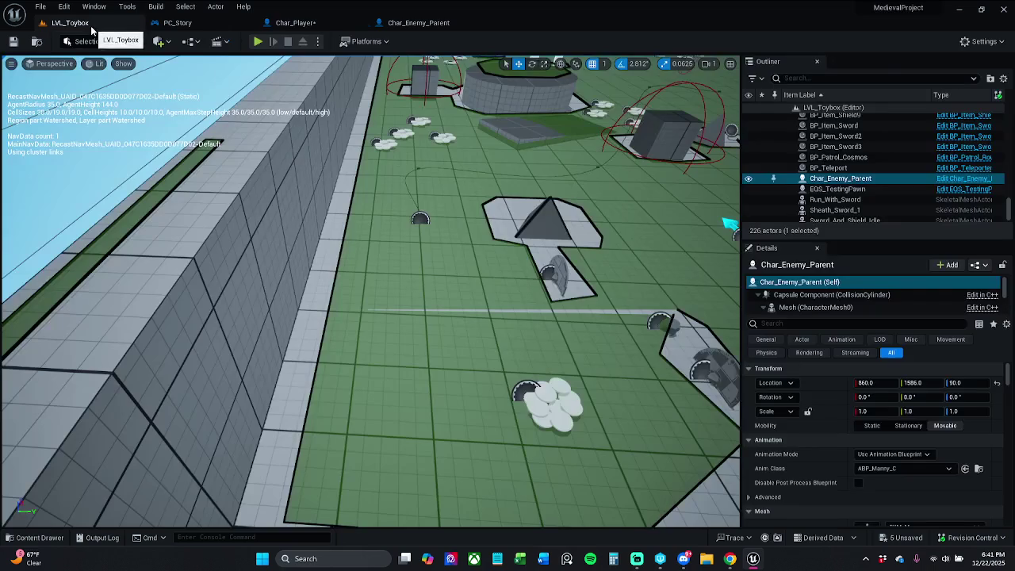
click(313, 22)
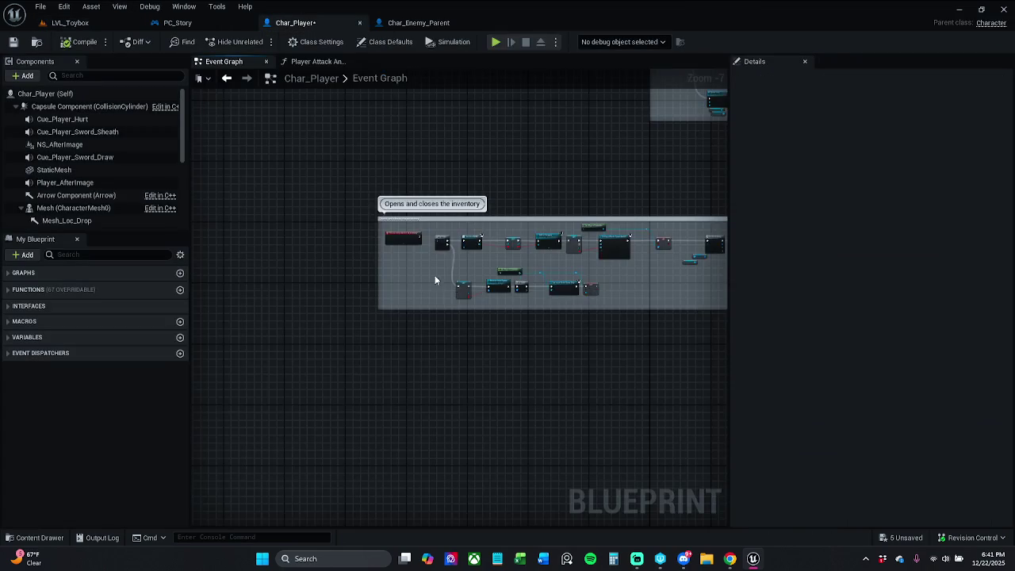
scroll(435, 275, up, 7)
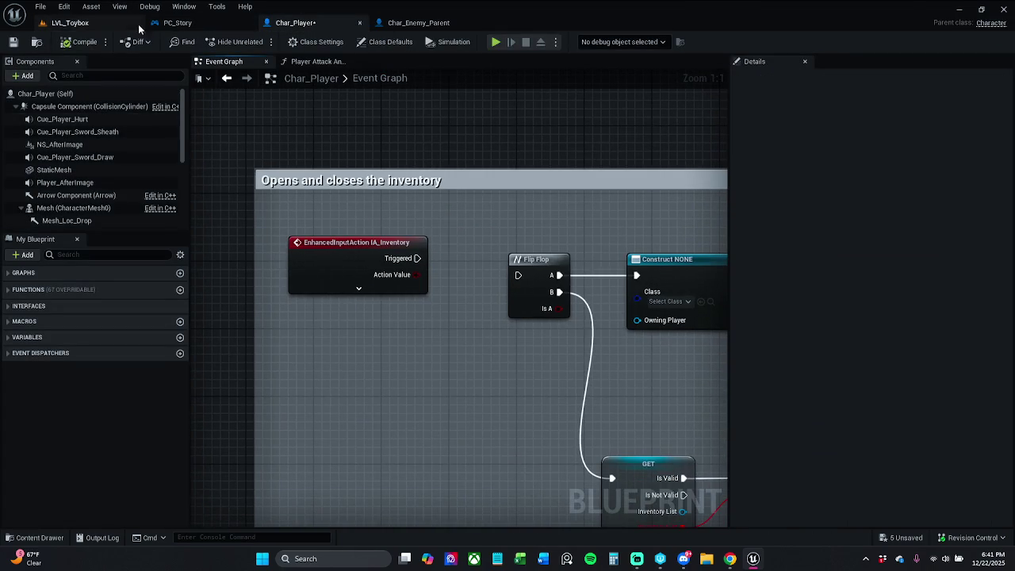
click(70, 22)
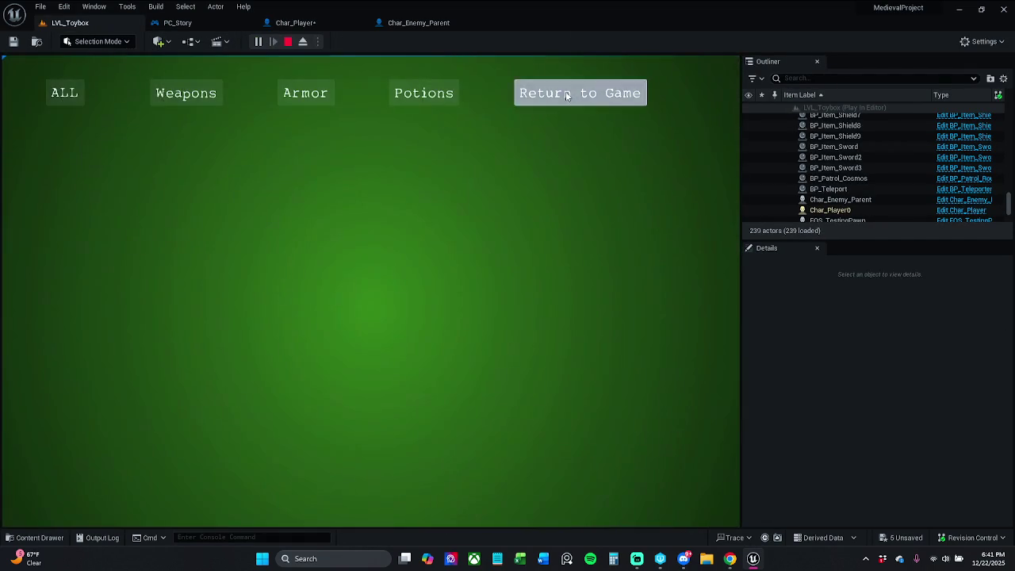
In the running game, walk over the axe, open and close the inventory, then end the session
click(567, 93)
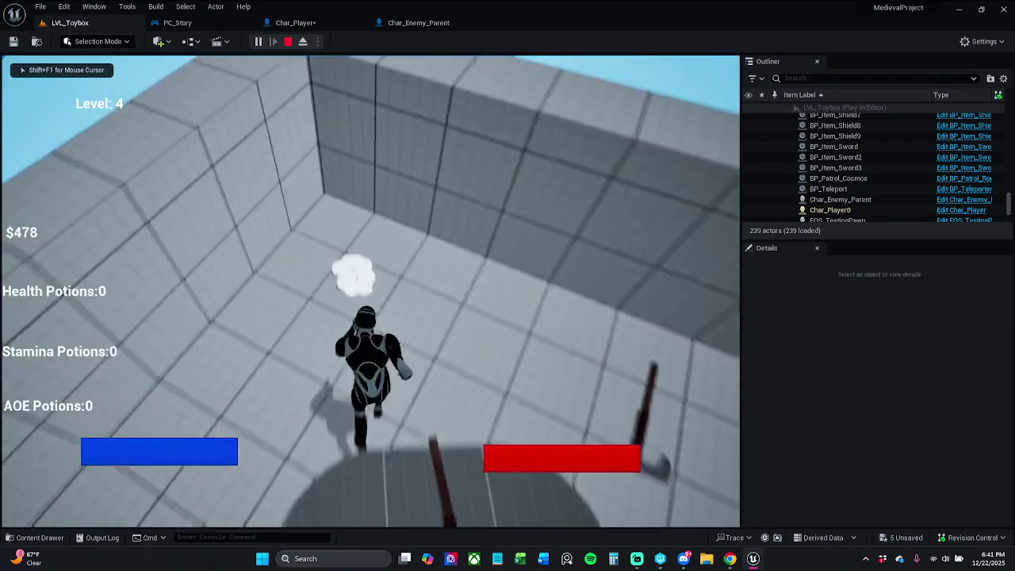
key(w)
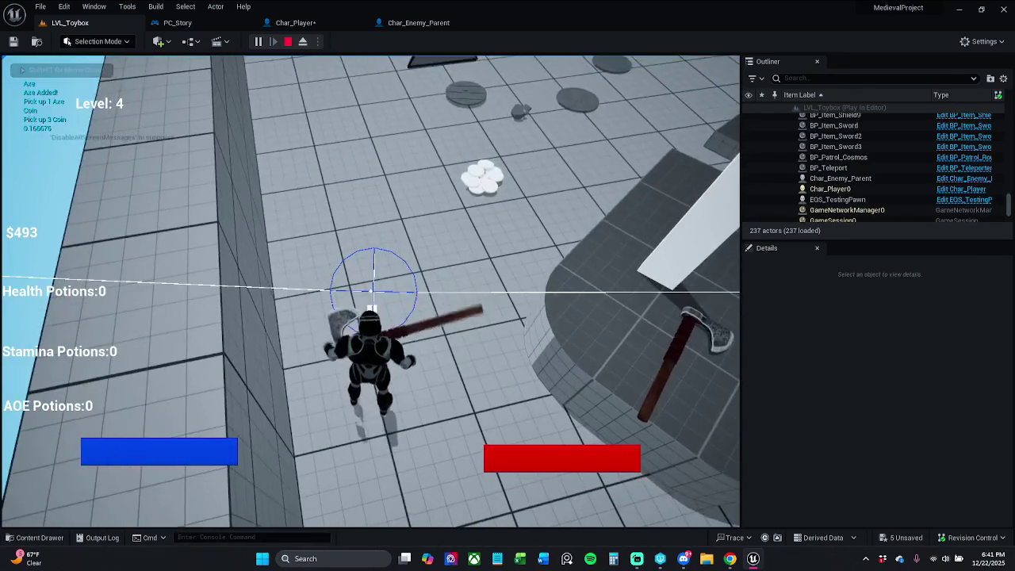
key(i)
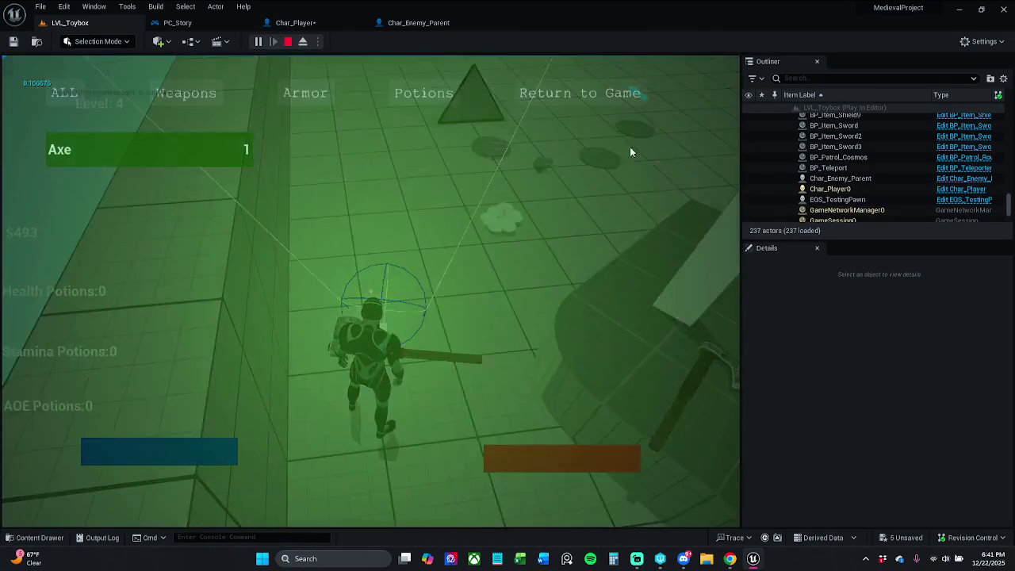
click(555, 95)
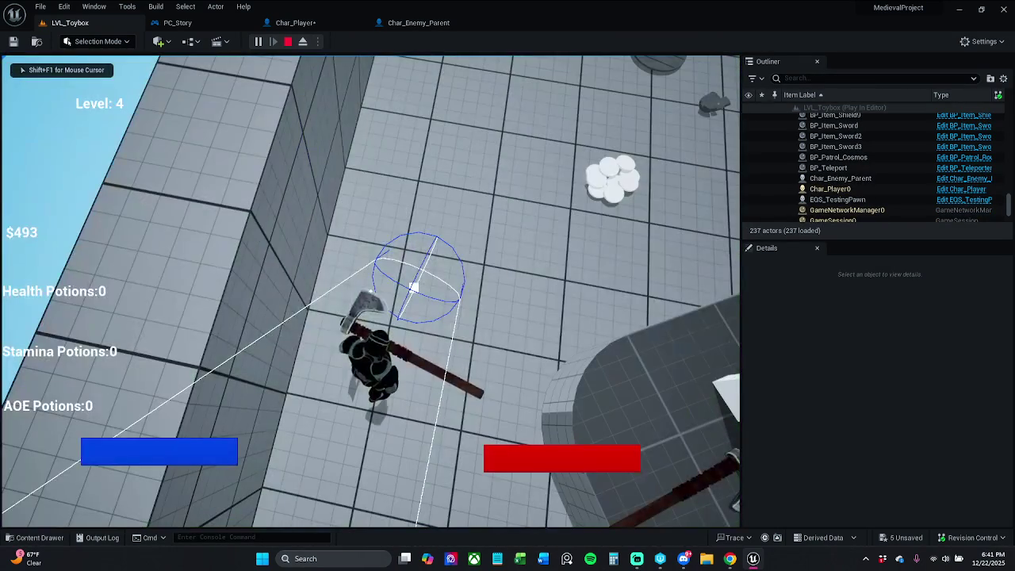
key(Escape)
Delete the inventory toggle and Print String nodes, then the emptied 'Opens and closes the inventory' comment
click(305, 22)
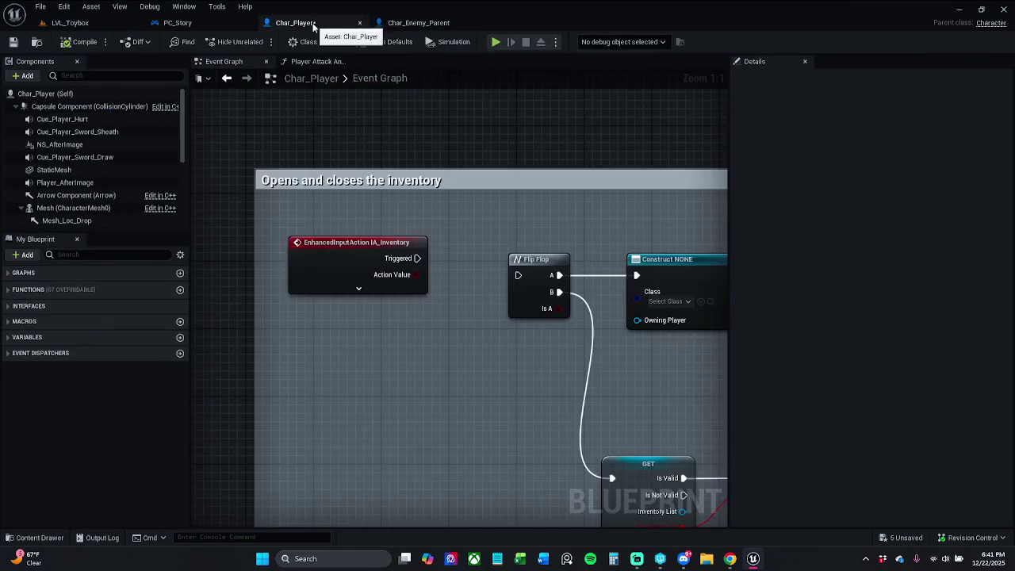
scroll(385, 190, down, 3)
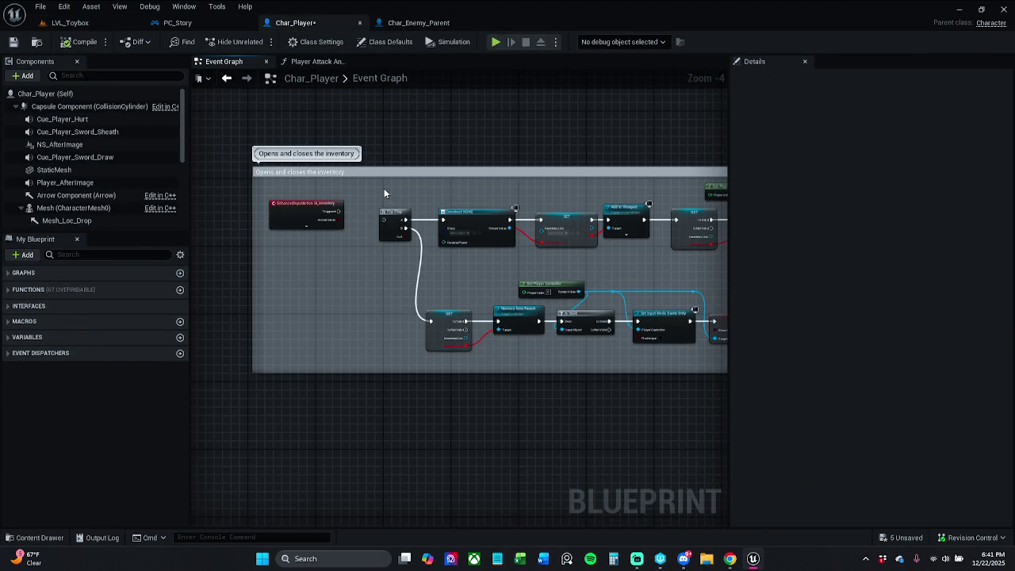
mouse_move(384, 188)
mouse_down()
mouse_move(639, 368)
mouse_move(757, 368)
mouse_up()
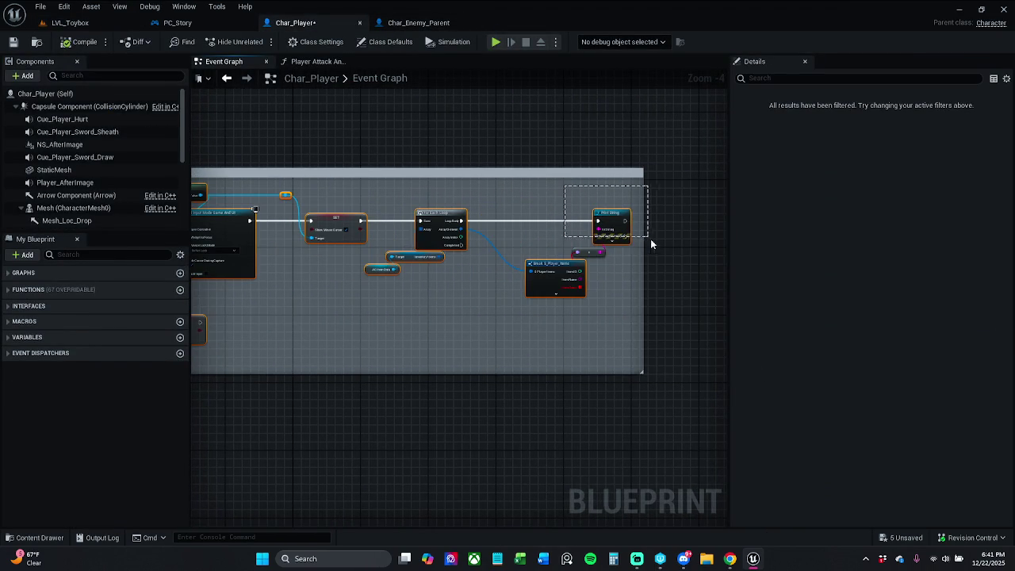
drag(651, 241, 661, 251)
key(Delete)
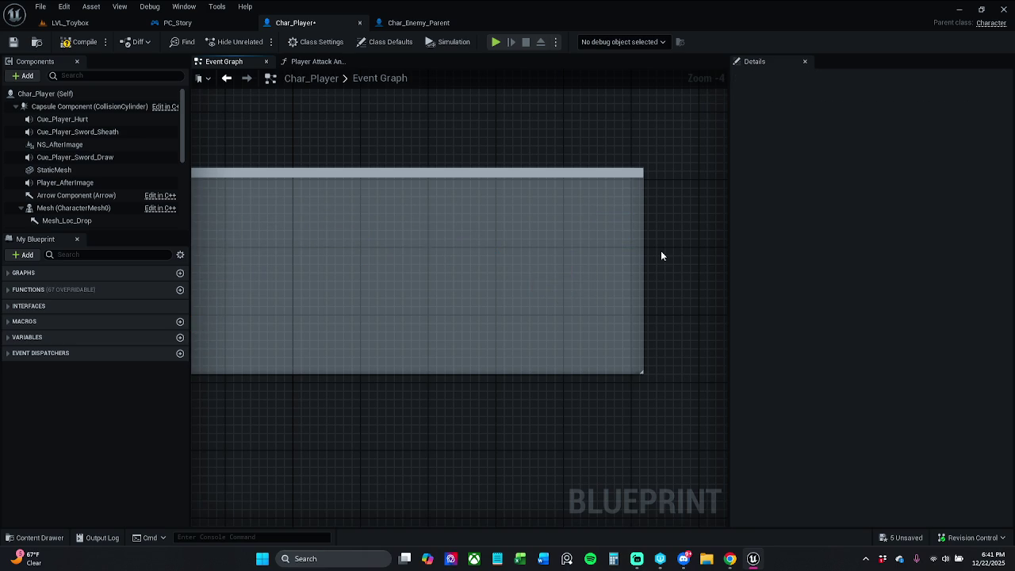
click(350, 169)
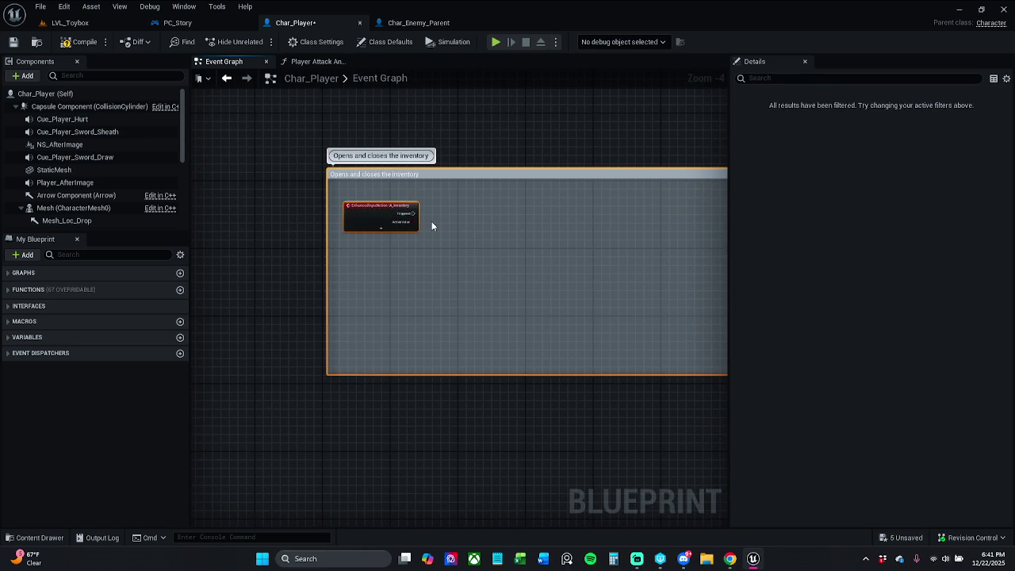
key(Delete)
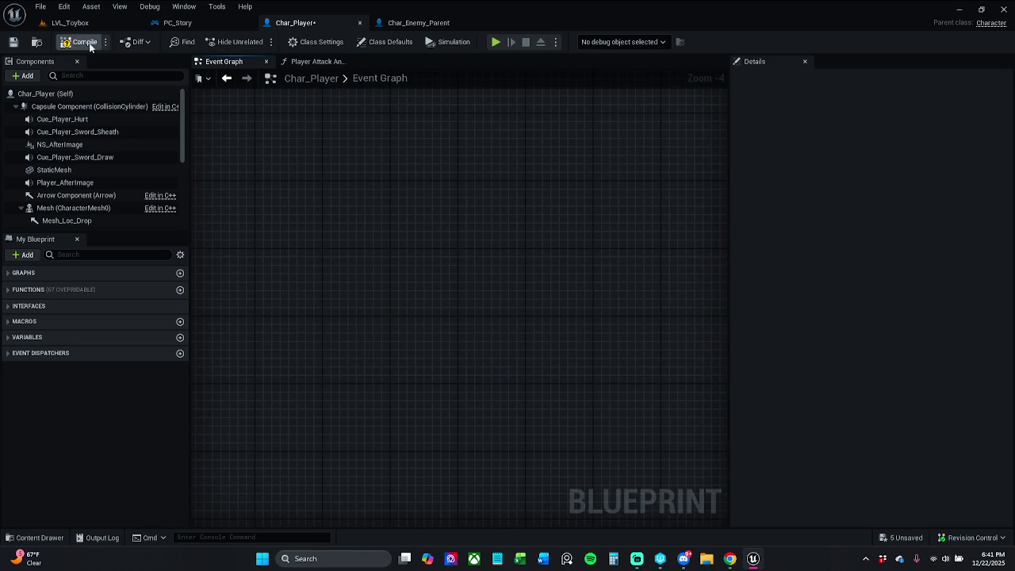
scroll(400, 236, down, 7)
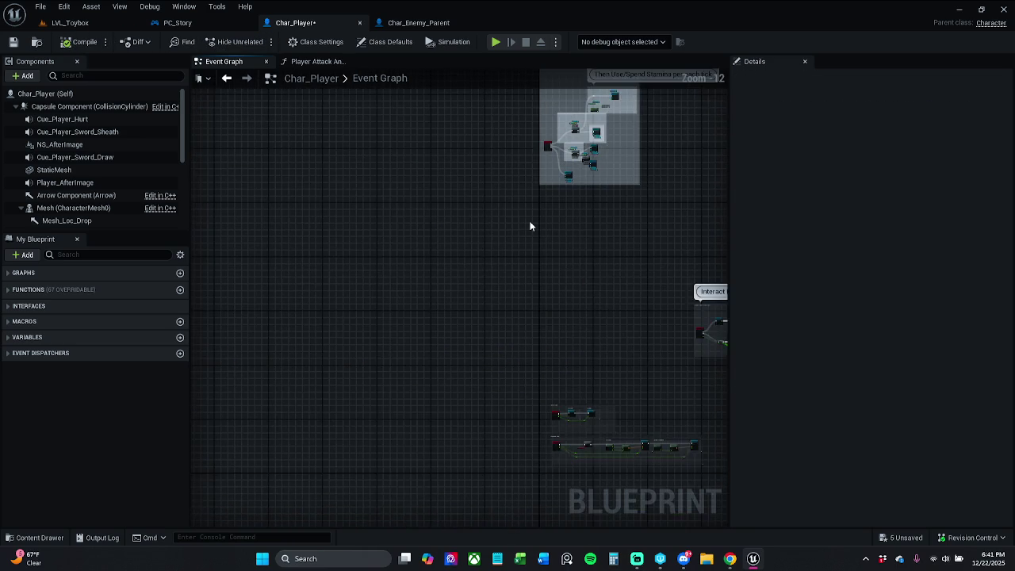
Reposition the stray Stamina, Branch and Sprint Stop nodes and the lower stamina check nodes
drag(532, 224, 365, 392)
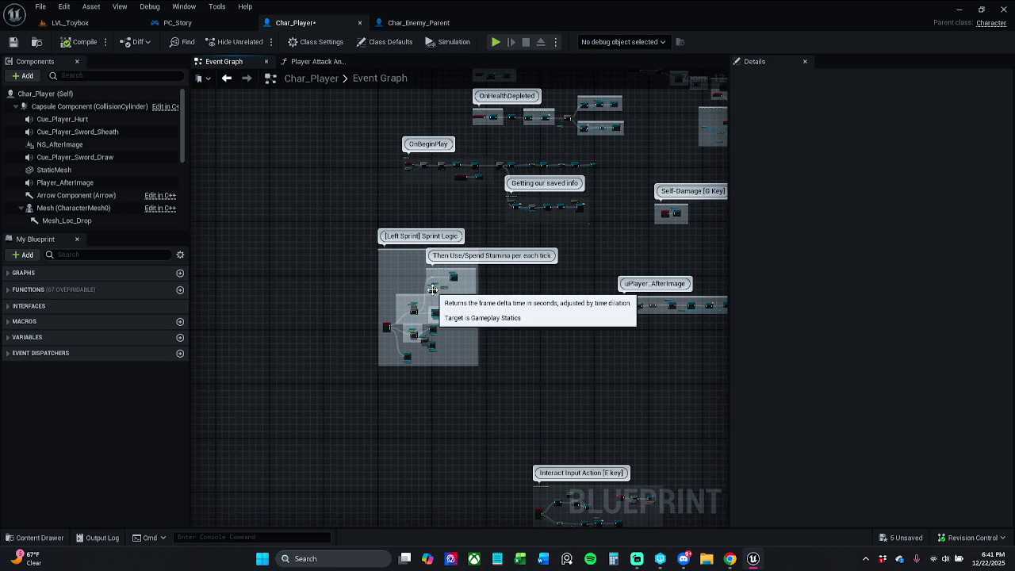
drag(499, 274, 464, 352)
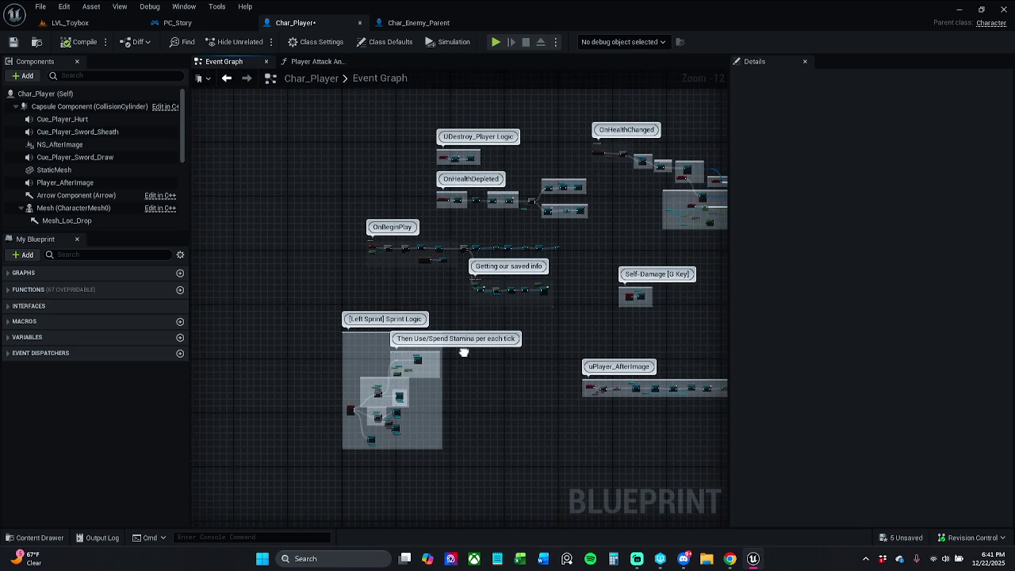
scroll(468, 304, up, 9)
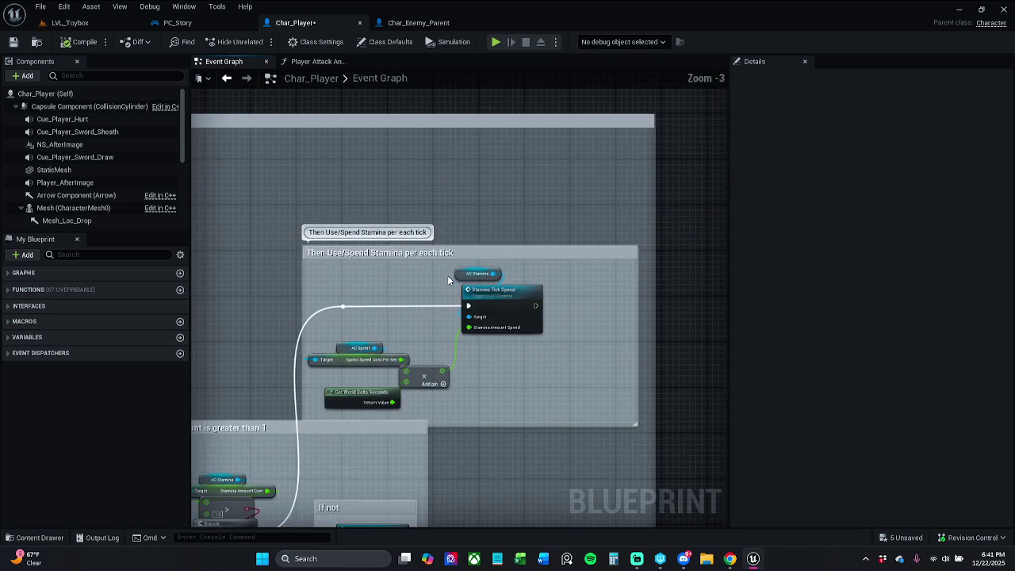
drag(447, 275, 607, 263)
drag(595, 446, 481, 303)
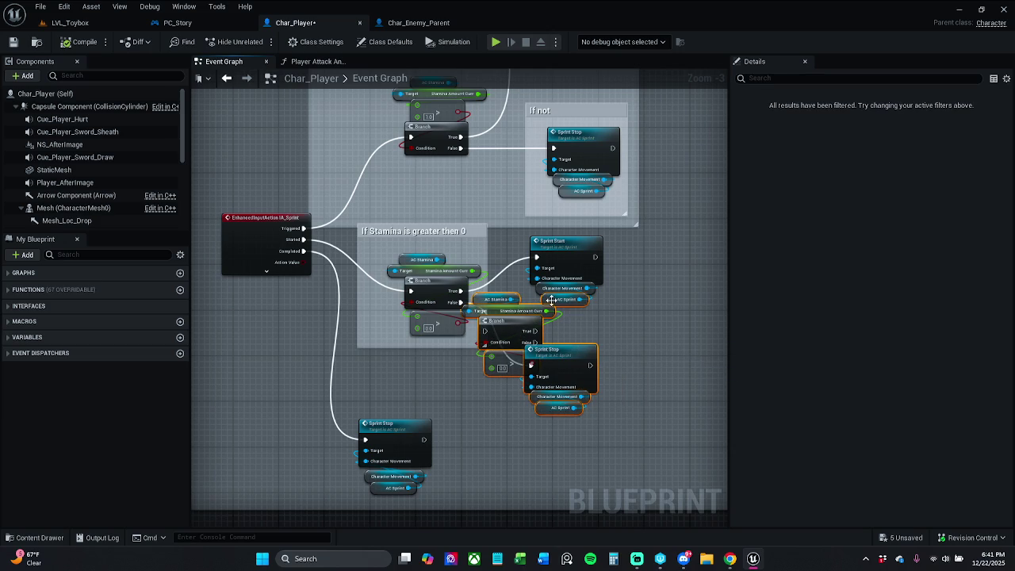
mouse_move(563, 369)
mouse_down()
mouse_move(582, 404)
mouse_move(624, 414)
mouse_up()
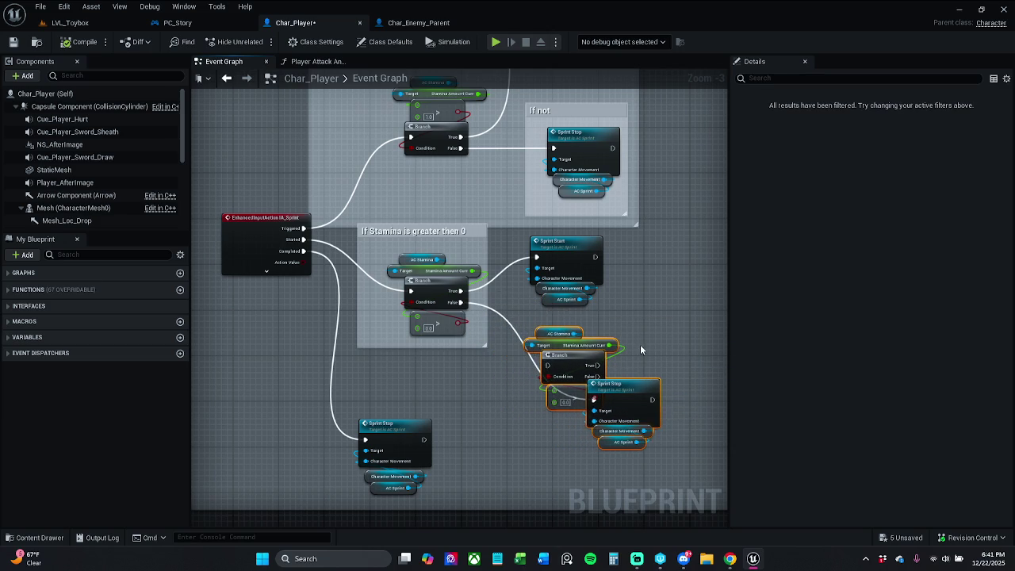
click(640, 344)
drag(640, 345, 657, 294)
mouse_move(560, 267)
mouse_down()
mouse_move(576, 358)
mouse_move(529, 364)
mouse_up()
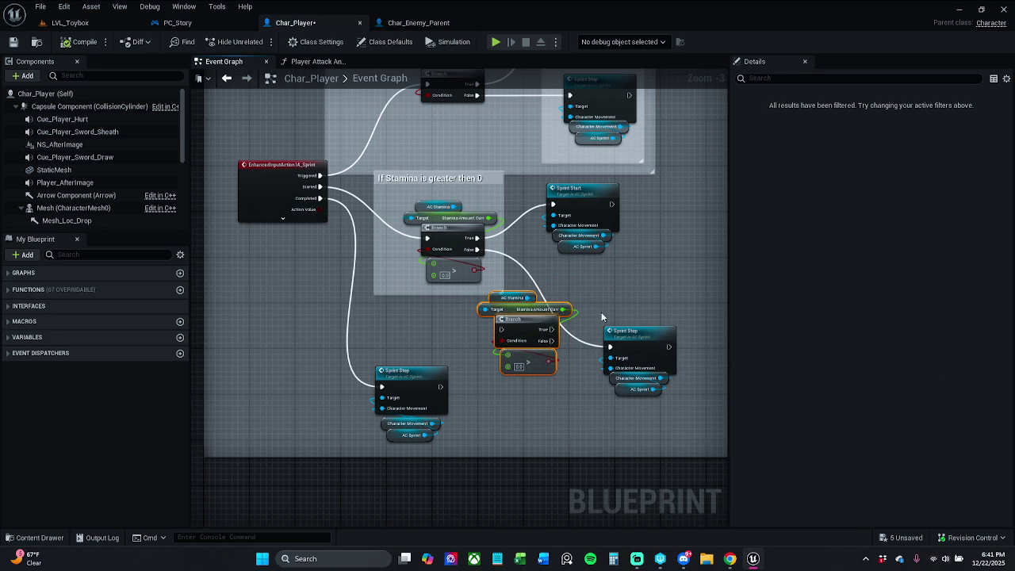
click(601, 312)
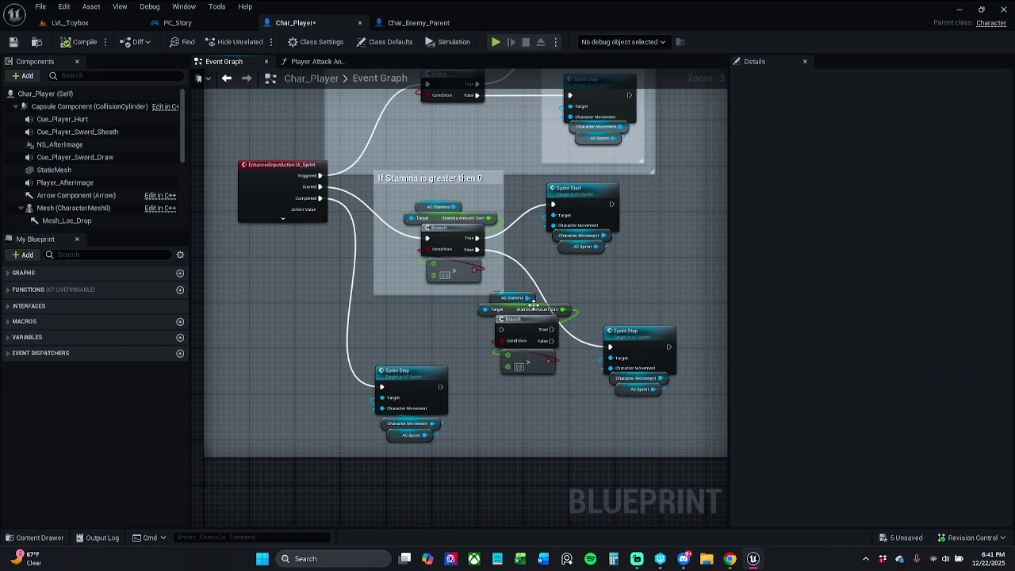
Delete the duplicate Stamina, Branch and compare nodes, then compile the Blueprint
scroll(534, 305, up, 3)
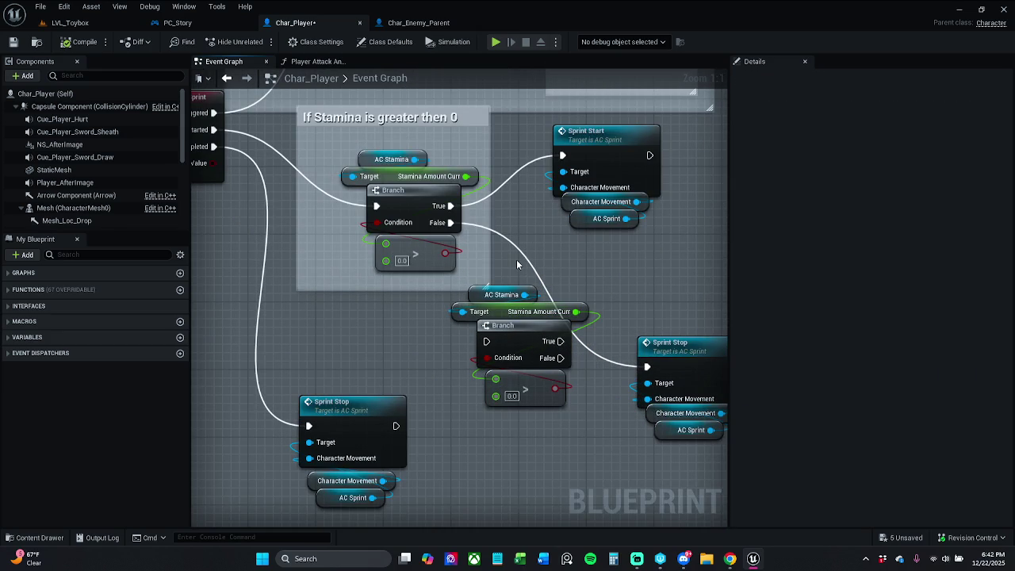
drag(516, 271, 522, 431)
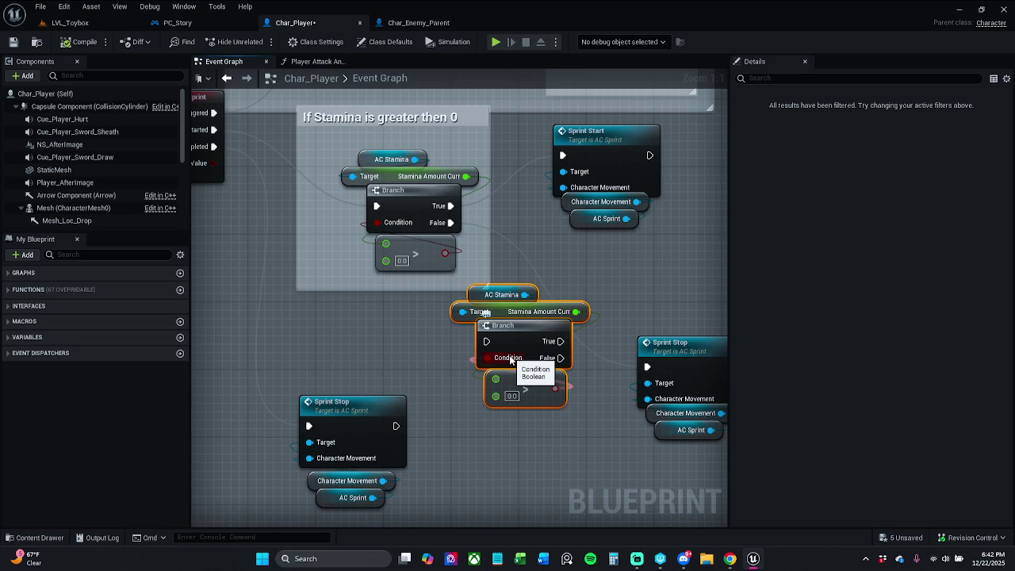
key(Delete)
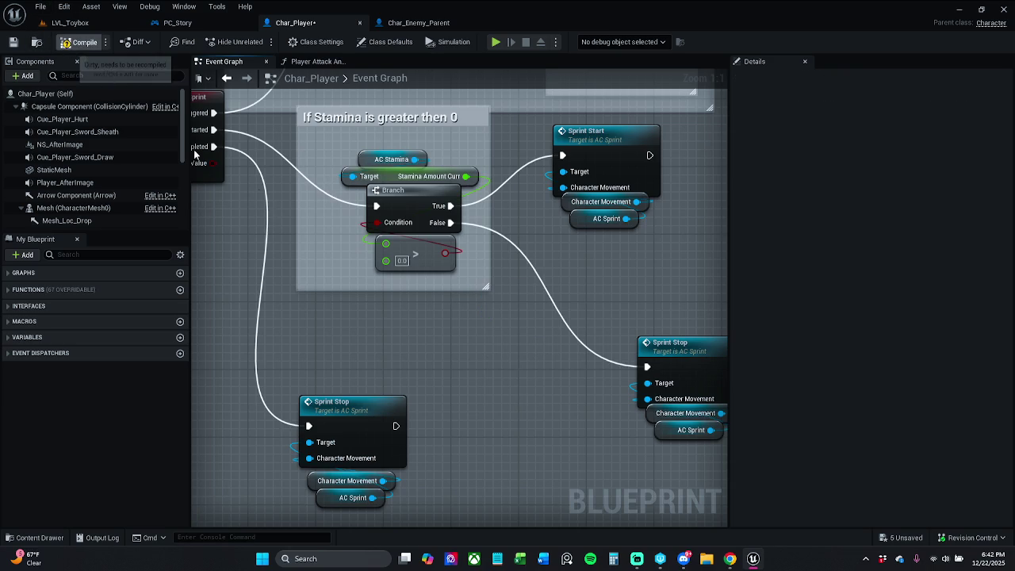
click(80, 41)
scroll(493, 319, down, 2)
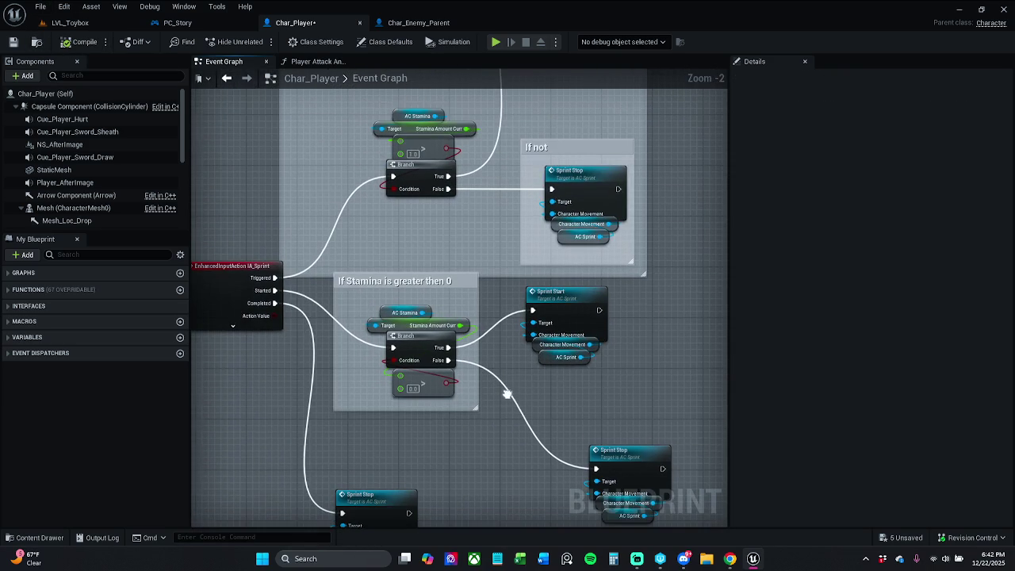
Review the stamina greater than 1 group and the nodes above it, then save Char_Player
drag(518, 368, 525, 420)
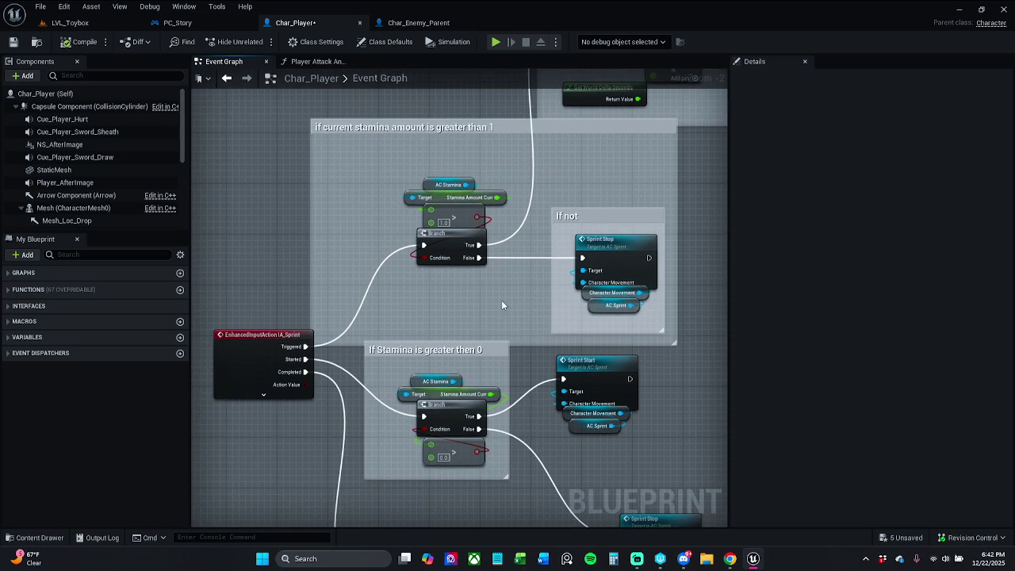
scroll(483, 310, down, 1)
drag(478, 311, 464, 236)
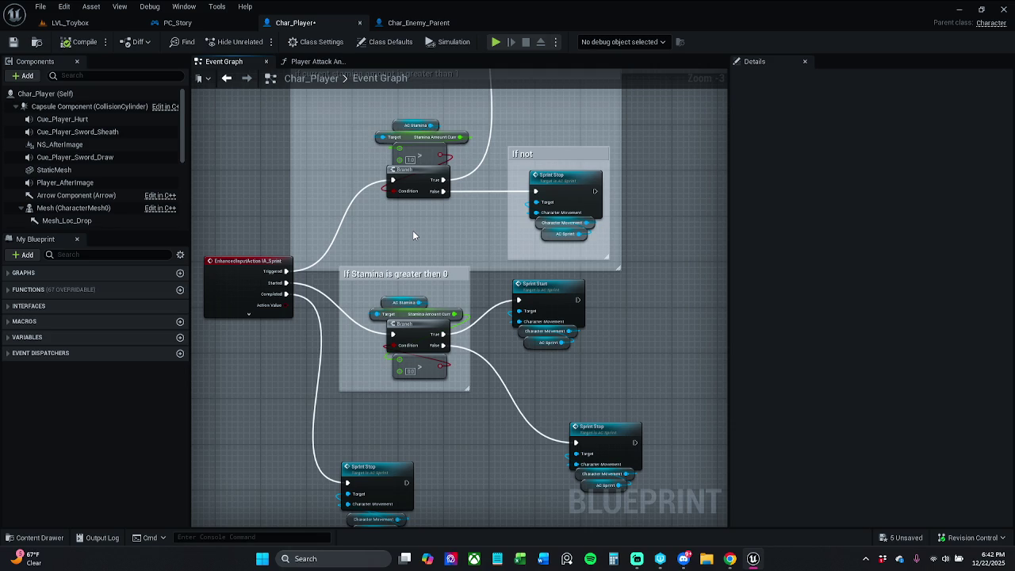
scroll(413, 230, down, 5)
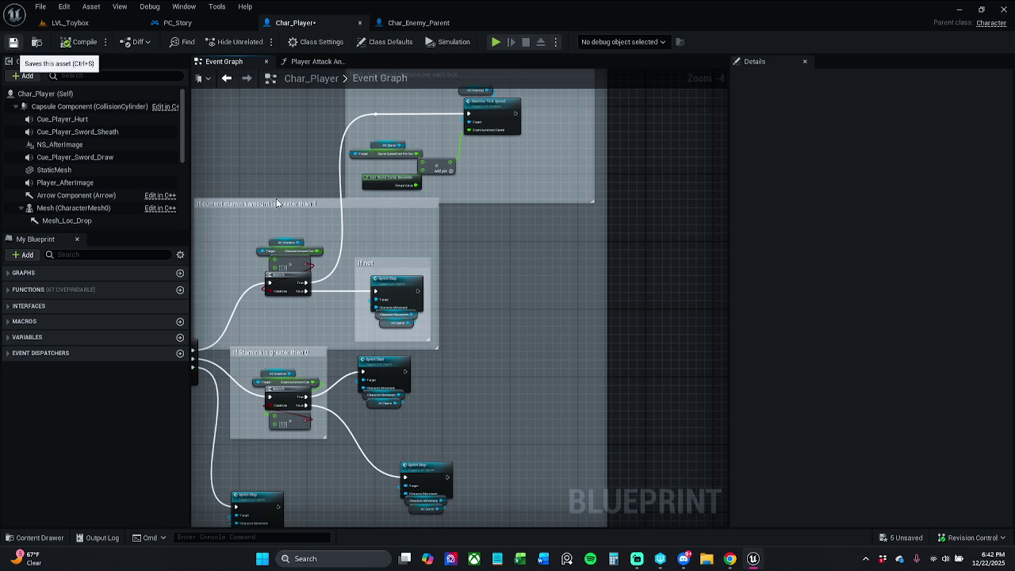
click(11, 43)
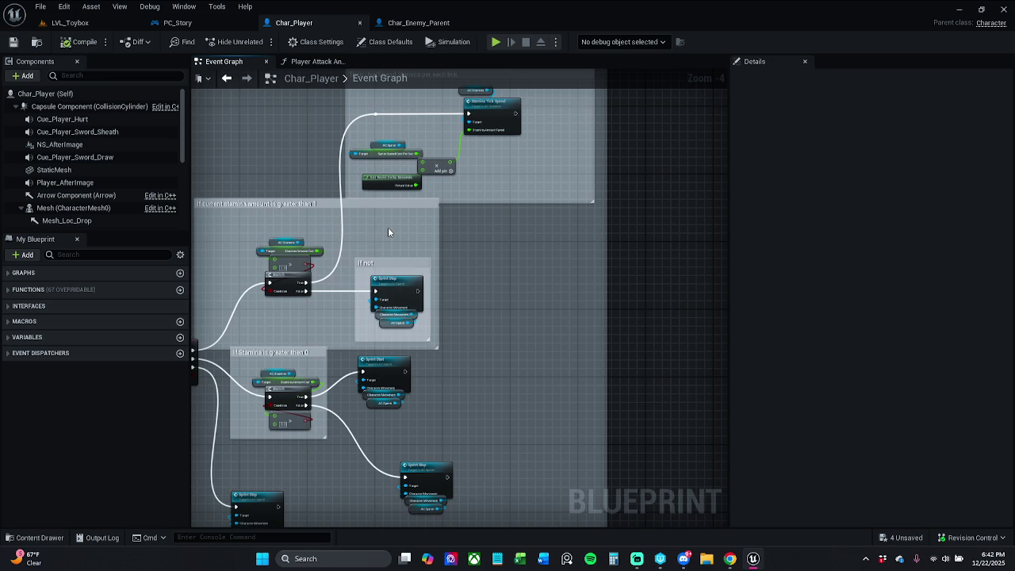
Move the AC Sprint, Multiply and Get World Delta Seconds nodes slightly up and save again
scroll(388, 230, up, 3)
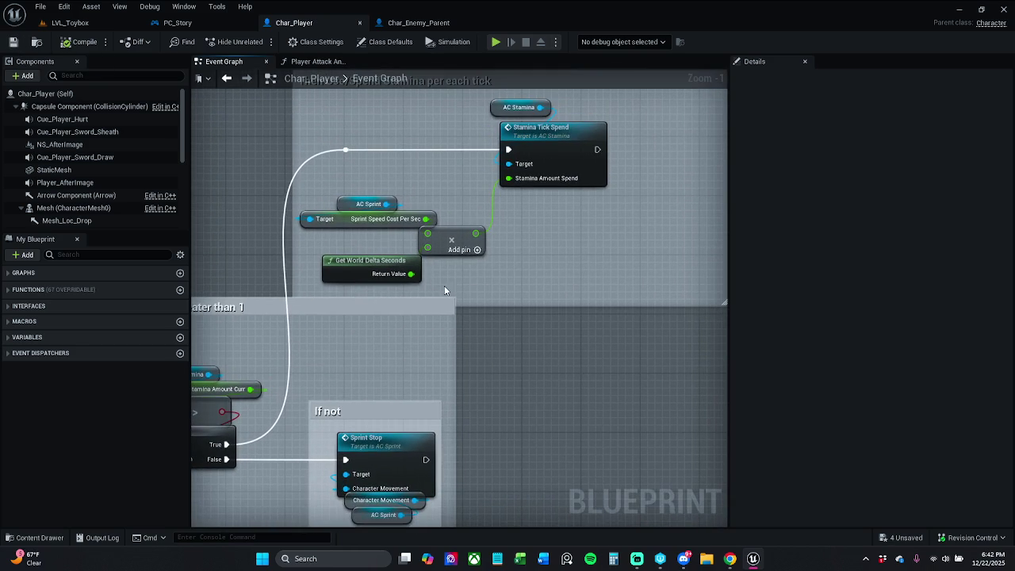
mouse_move(336, 175)
mouse_down()
mouse_move(471, 252)
mouse_move(457, 276)
mouse_up()
mouse_move(452, 239)
mouse_down()
mouse_move(459, 211)
mouse_move(461, 222)
mouse_up()
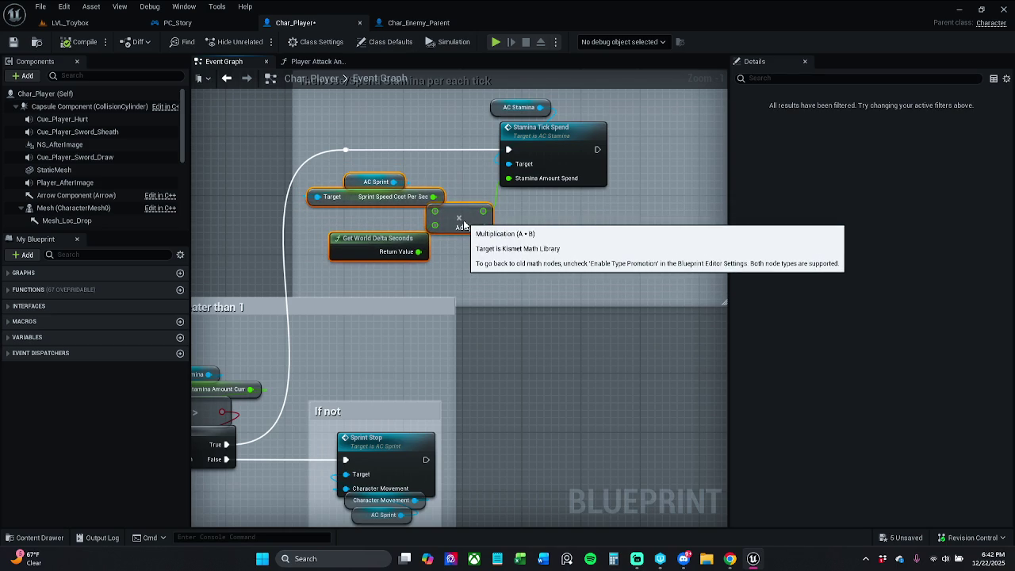
click(13, 42)
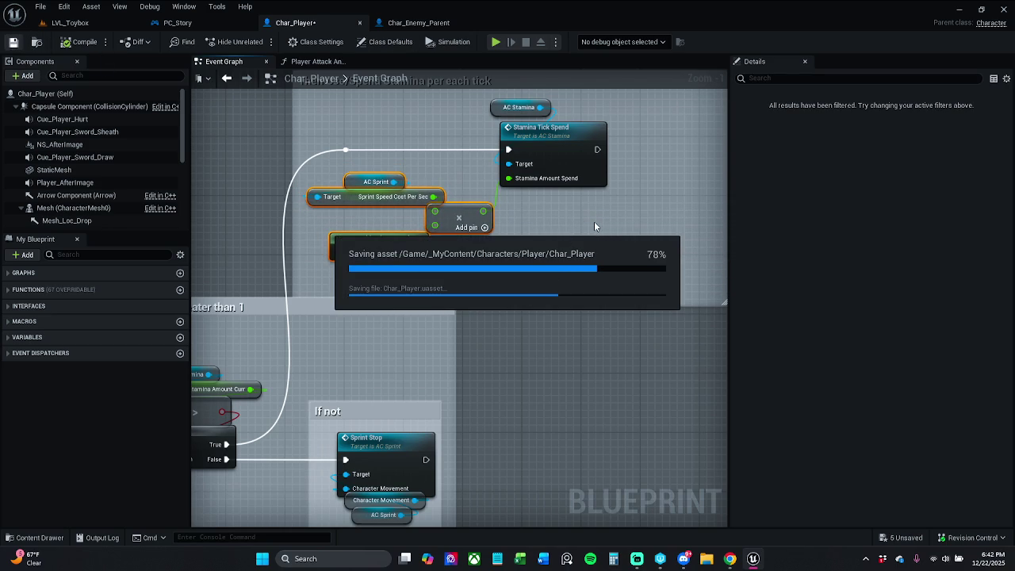
Look at the Player Attack Anim Montage graph, close its tab, and survey the event graph
click(317, 61)
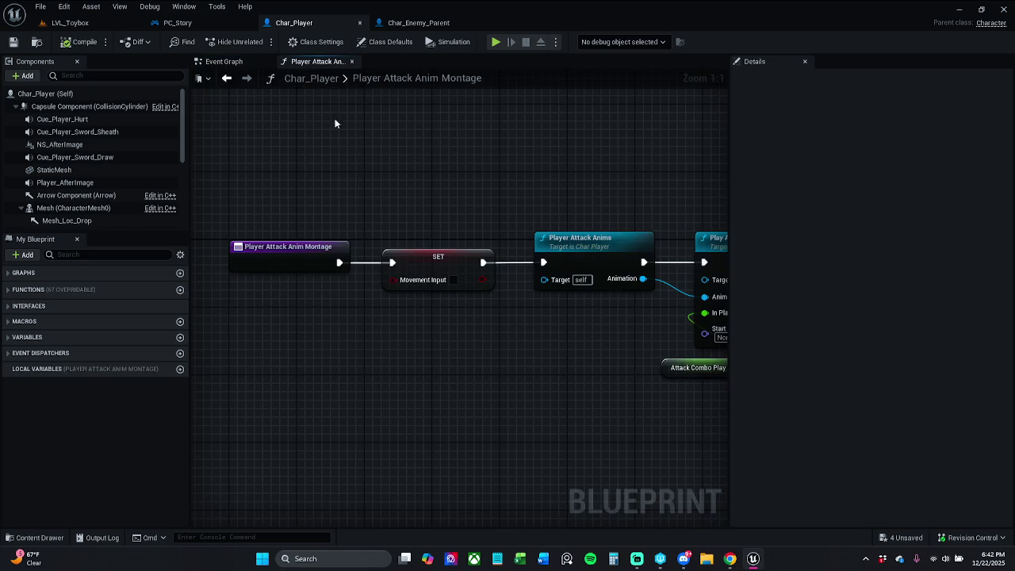
drag(411, 221, 343, 205)
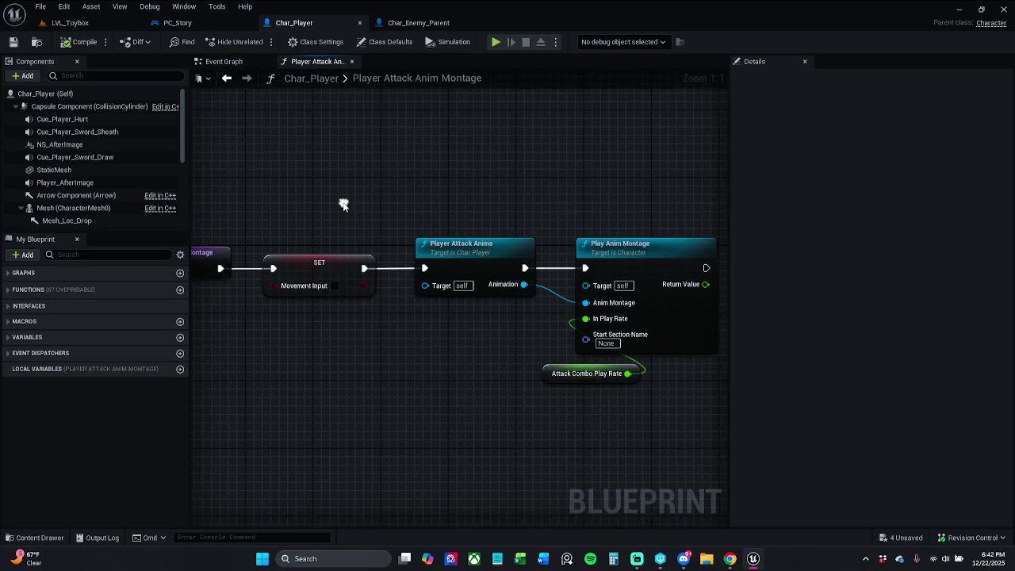
click(353, 61)
scroll(538, 321, down, 7)
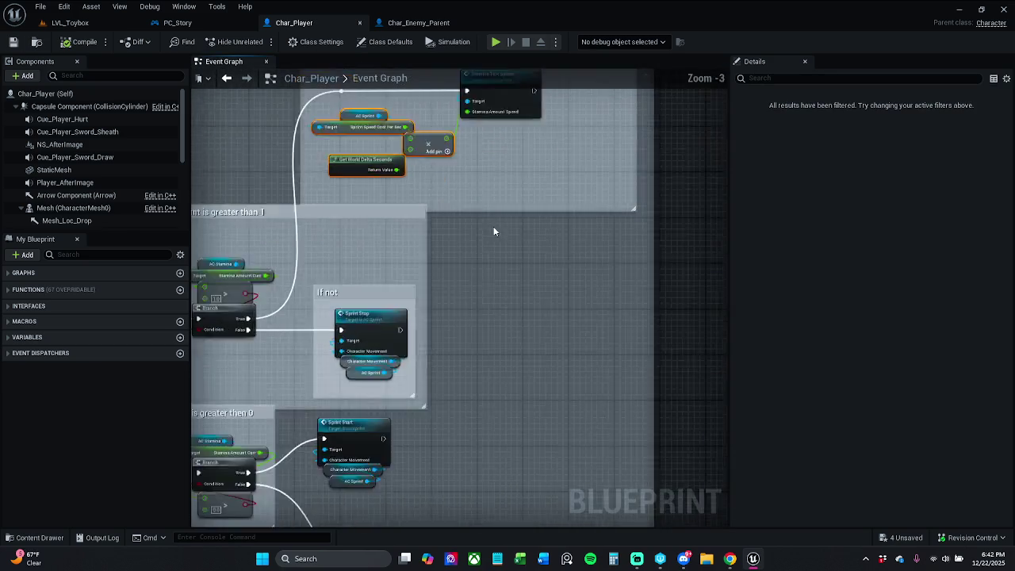
drag(523, 274, 516, 116)
Enable Show Bubble When Zoomed on the Camera Input and Movement Input comments
scroll(516, 119, down, 5)
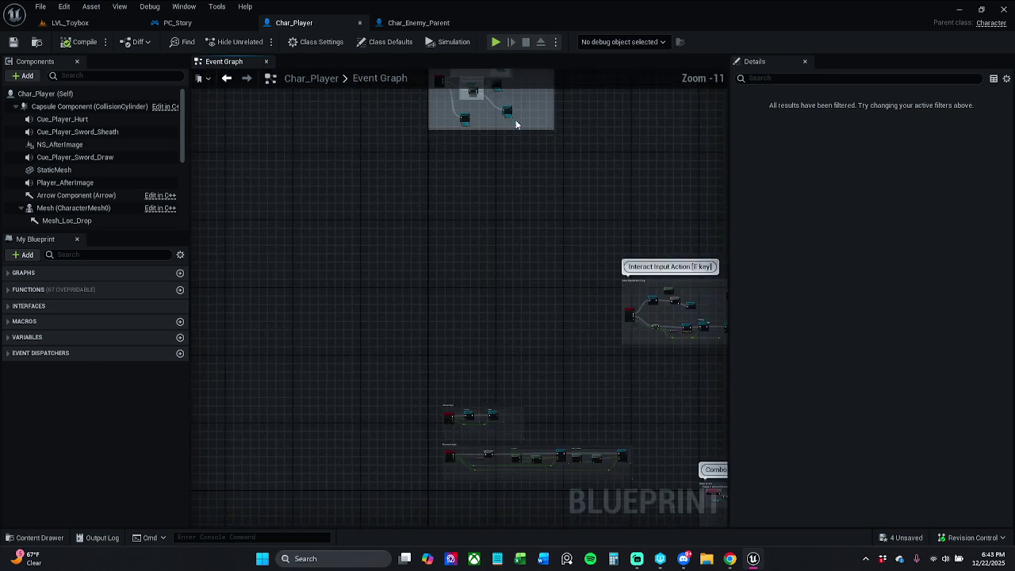
scroll(487, 256, up, 3)
scroll(525, 363, down, 3)
scroll(402, 272, up, 6)
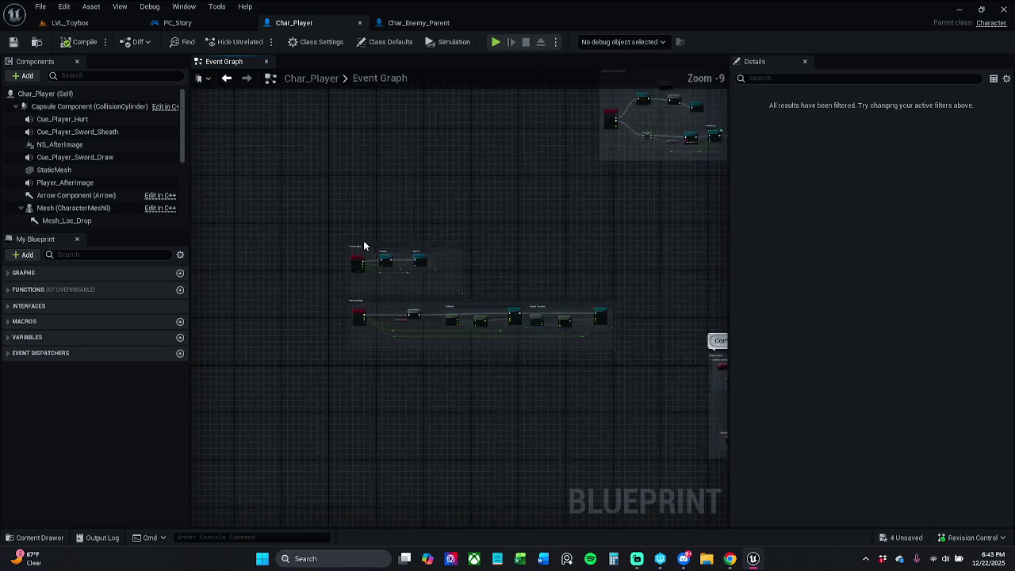
click(390, 267)
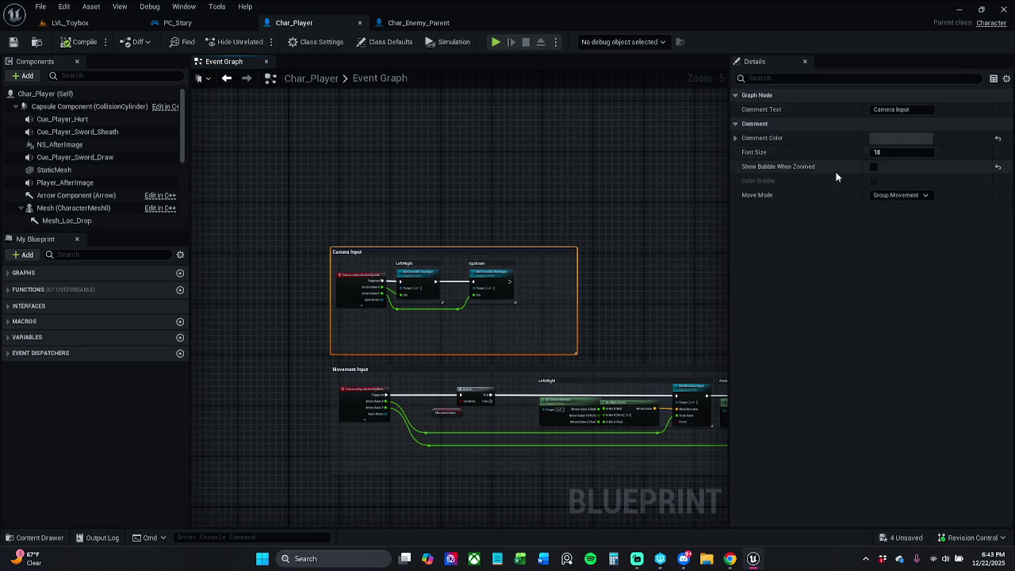
click(874, 167)
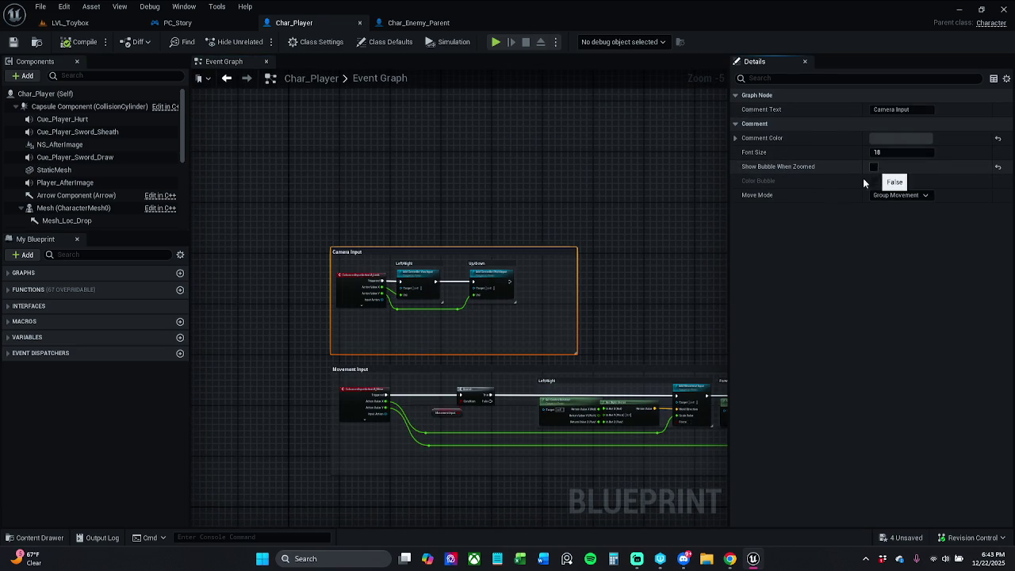
click(488, 372)
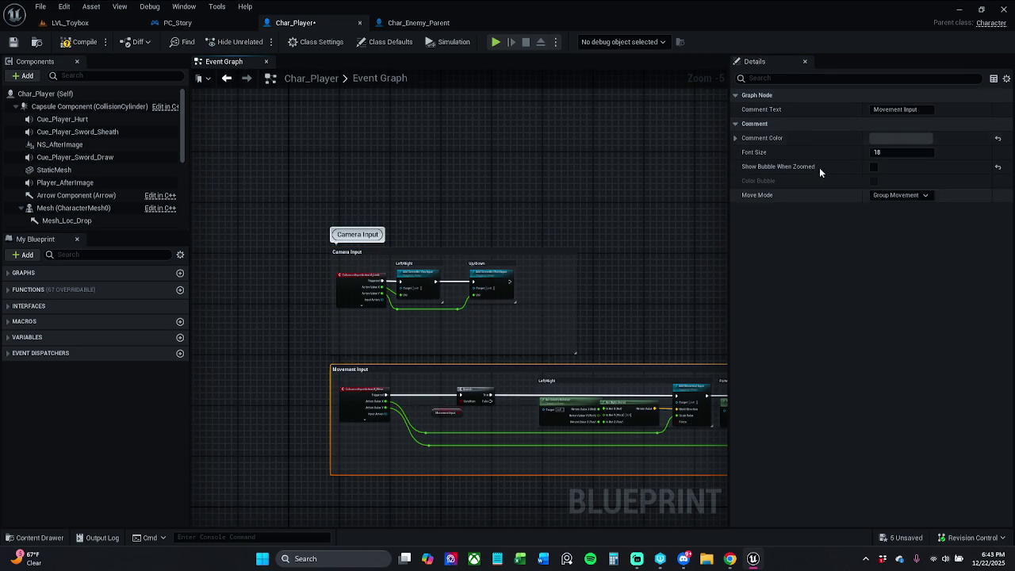
click(875, 168)
Drag the Movement Input comment group up closer to Camera Input
scroll(398, 263, up, 2)
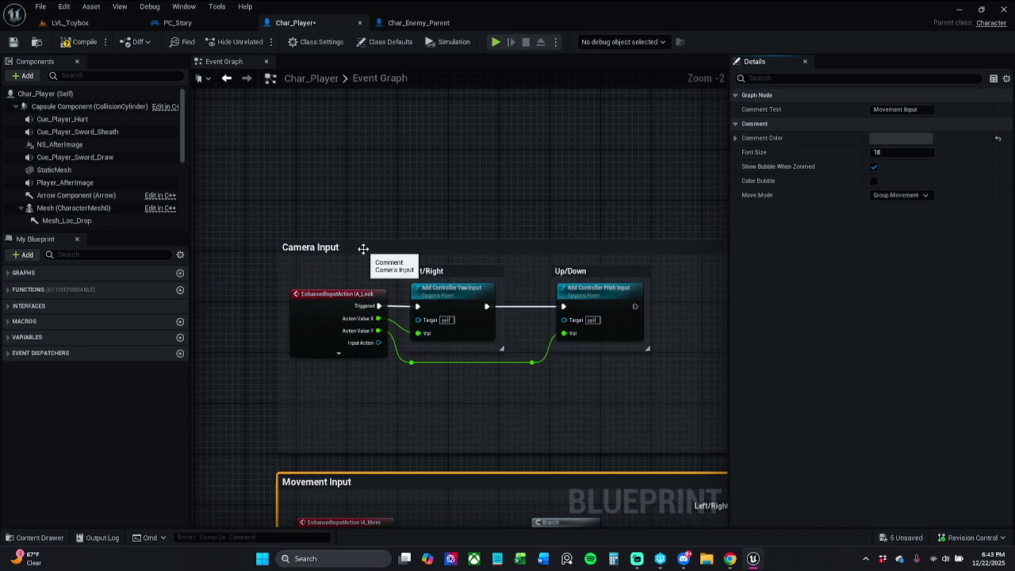
click(368, 247)
scroll(381, 182, up, 1)
scroll(408, 220, down, 5)
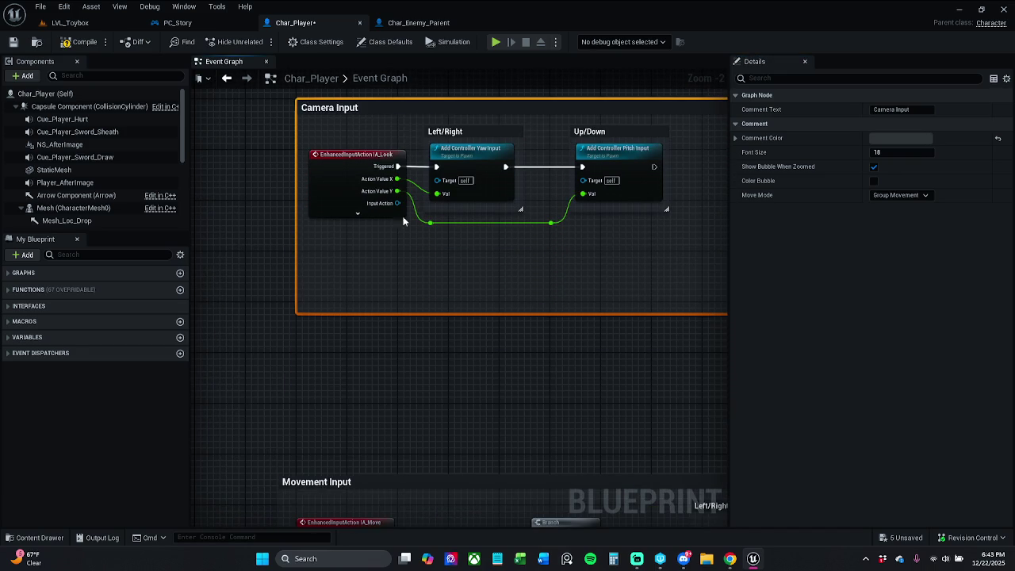
mouse_move(411, 284)
mouse_down()
mouse_move(426, 277)
mouse_move(433, 218)
mouse_move(476, 229)
mouse_move(412, 229)
mouse_move(406, 215)
mouse_move(407, 321)
mouse_move(422, 300)
mouse_move(262, 285)
mouse_move(198, 262)
mouse_move(389, 243)
mouse_move(532, 304)
mouse_up()
scroll(433, 258, down, 5)
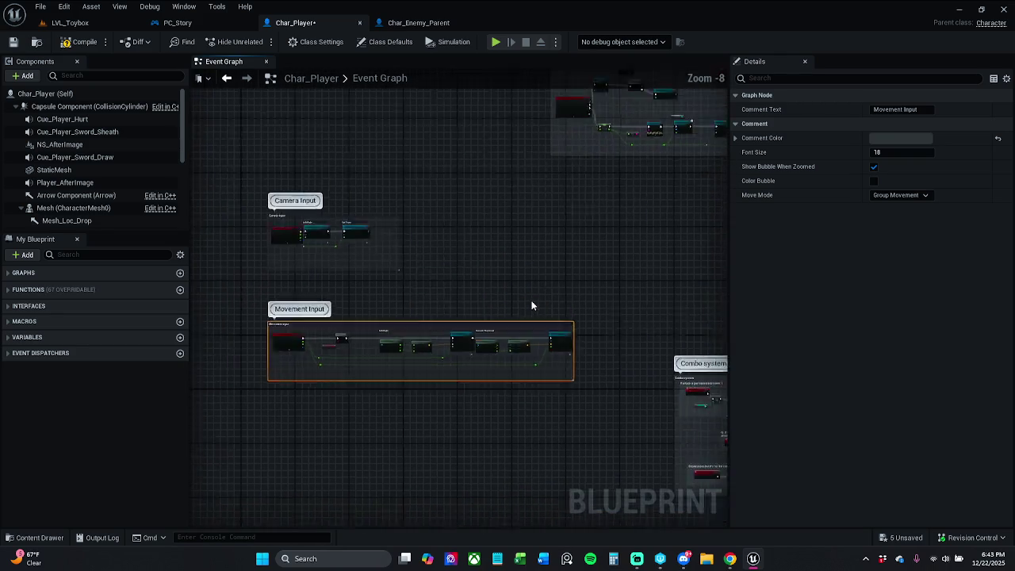
Find the old inventory key input nodes and open the F Get Player Inventory function graph
scroll(484, 274, down, 3)
mouse_move(484, 275)
mouse_down()
mouse_move(362, 259)
mouse_move(396, 389)
mouse_move(346, 512)
mouse_move(379, 498)
mouse_move(261, 437)
mouse_move(257, 411)
mouse_up()
scroll(507, 328, up, 13)
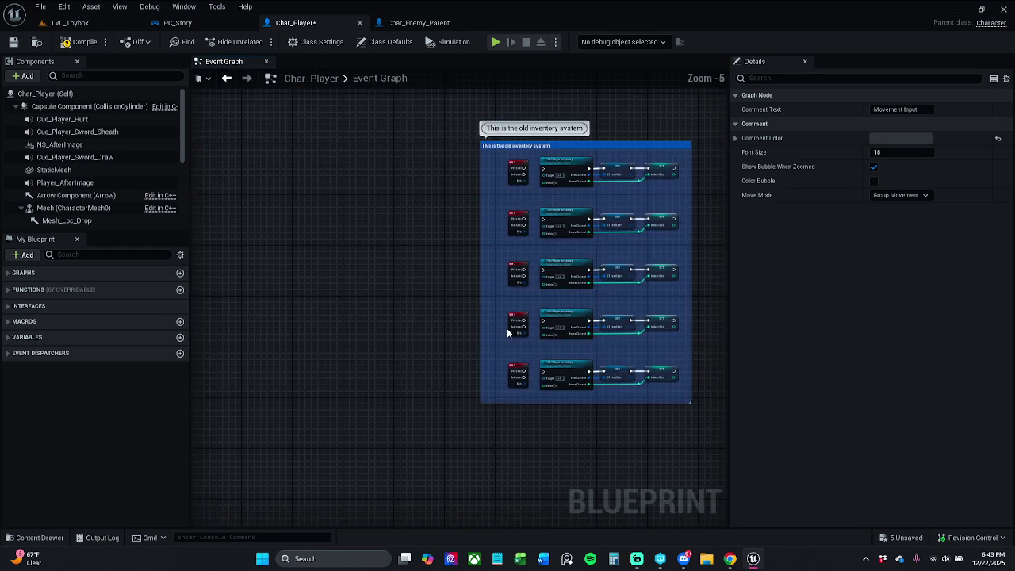
drag(502, 328, 351, 319)
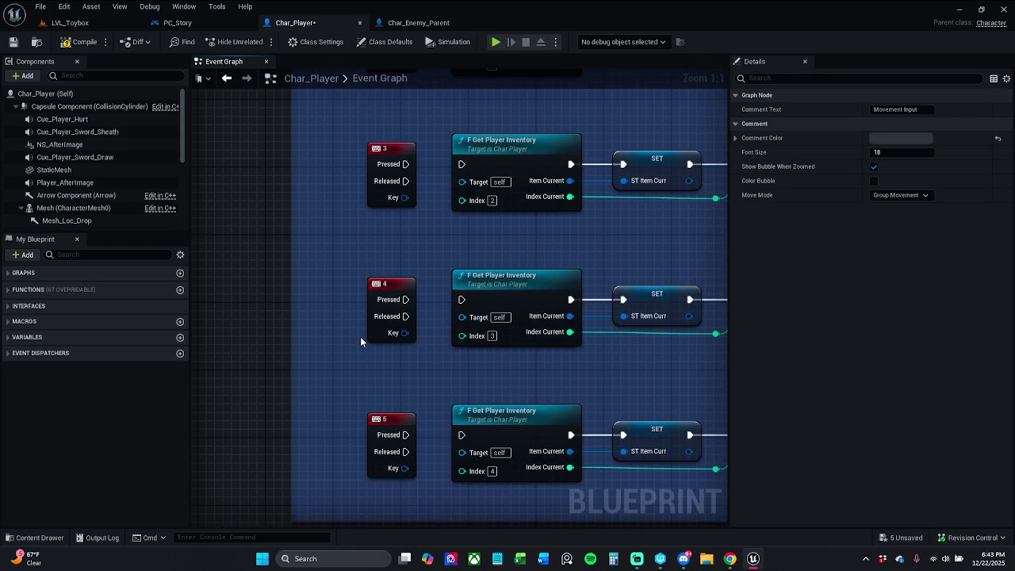
scroll(353, 265, down, 2)
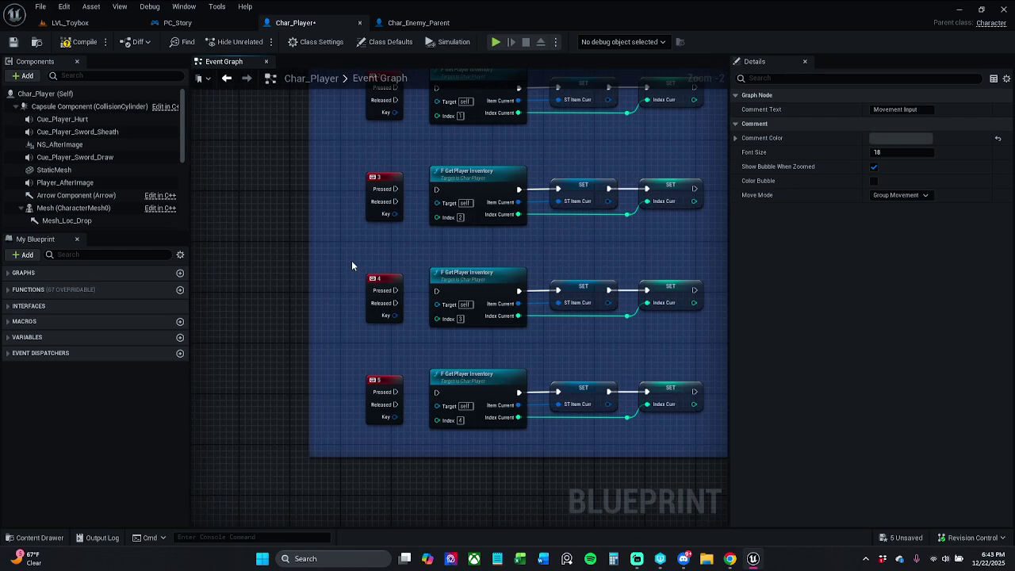
double_click(459, 290)
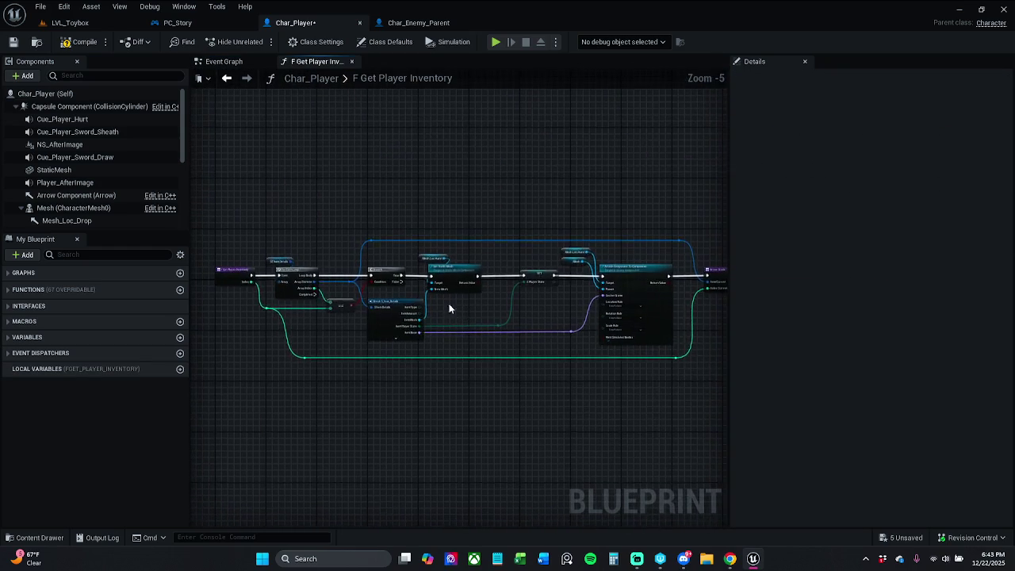
Look through F Get Player Inventory from the loop and branch nodes to the Return Node
scroll(449, 308, up, 3)
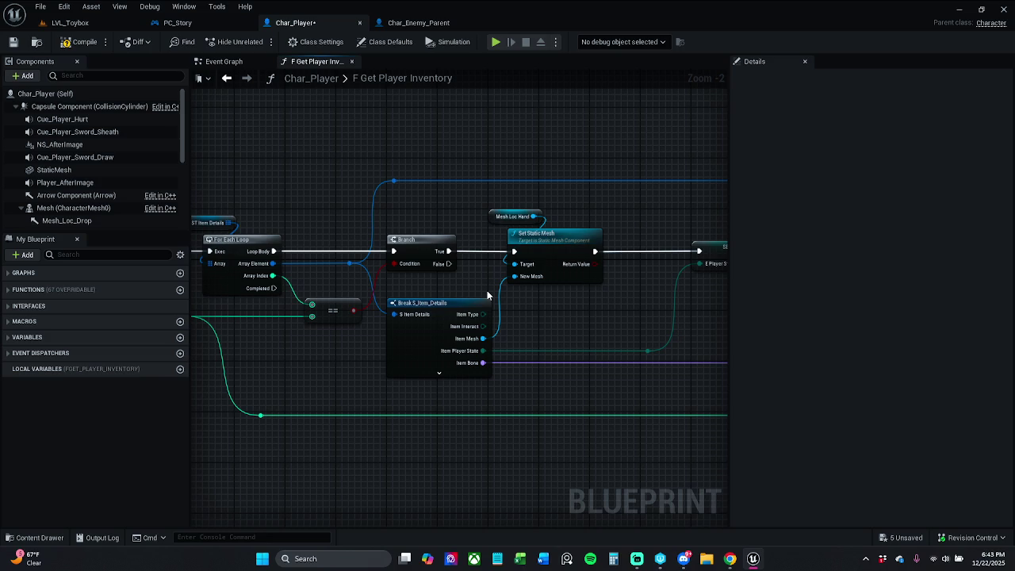
drag(487, 294, 532, 291)
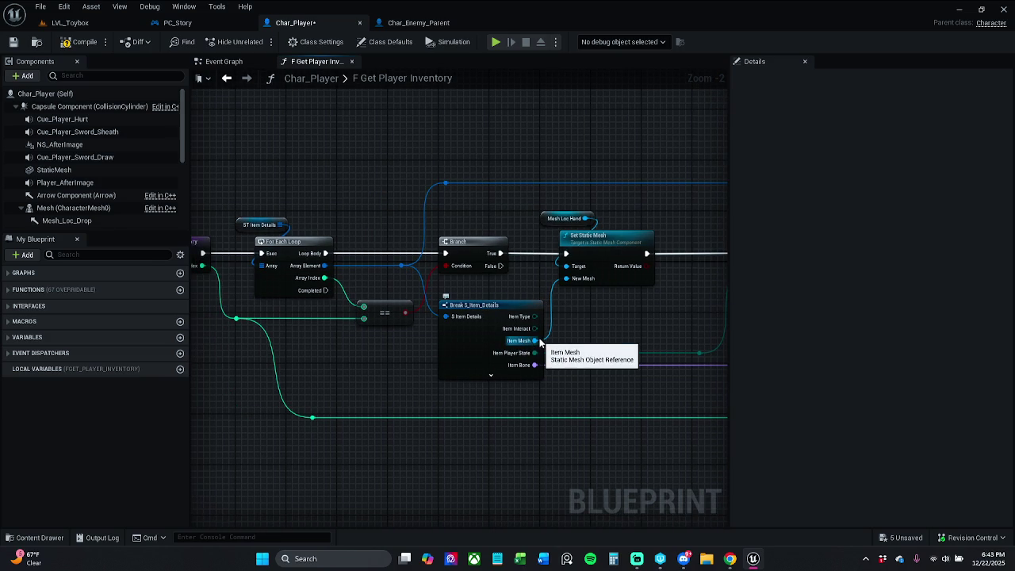
drag(635, 337, 512, 314)
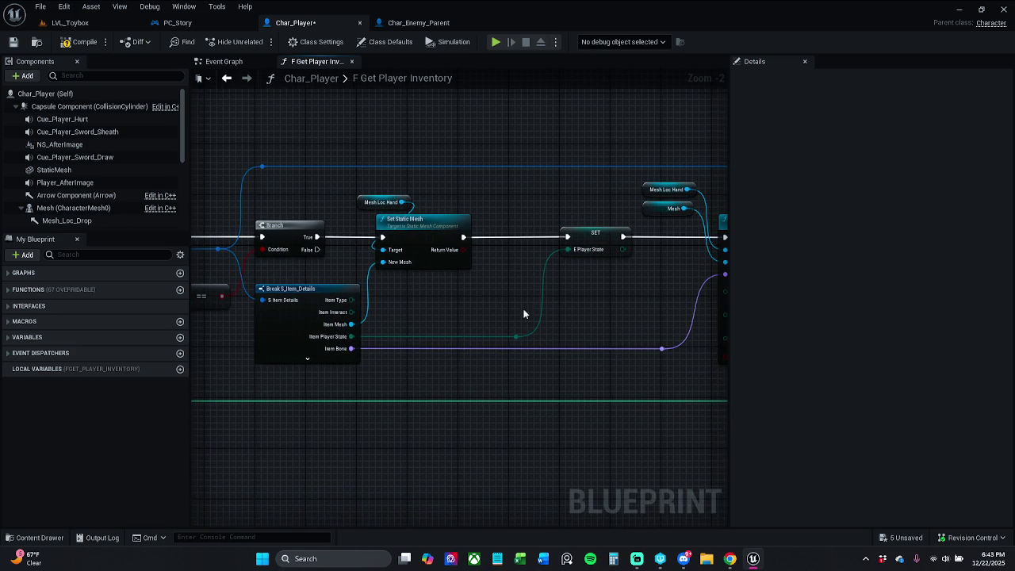
drag(619, 313, 492, 314)
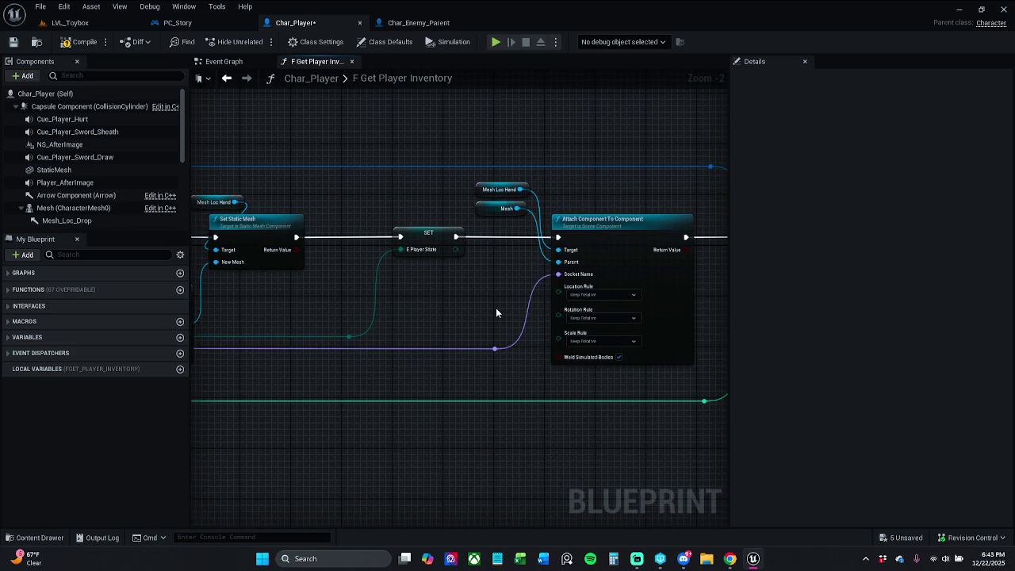
drag(497, 312, 371, 307)
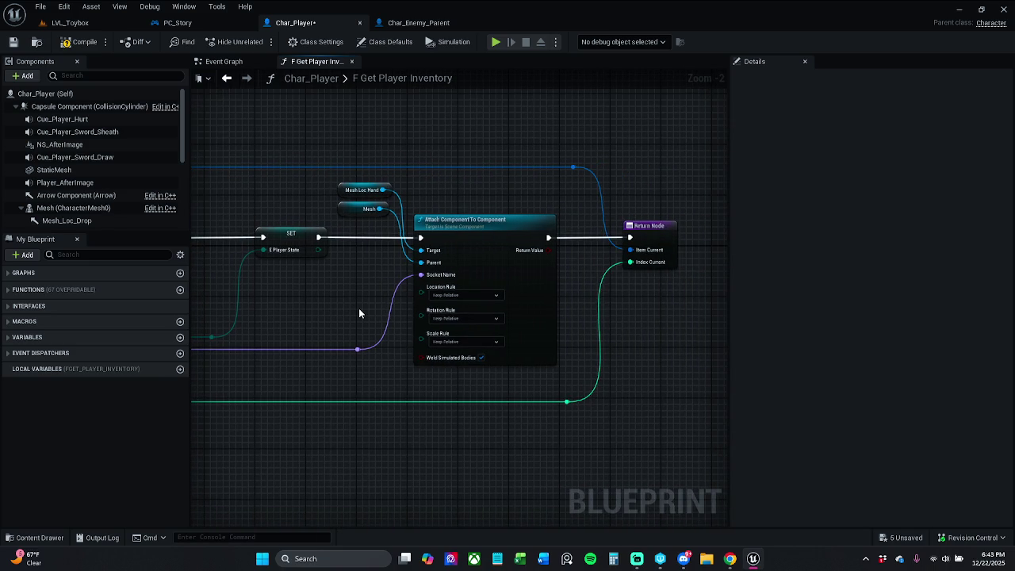
mouse_move(359, 308)
mouse_down()
mouse_move(723, 297)
mouse_move(658, 305)
mouse_move(668, 310)
mouse_up()
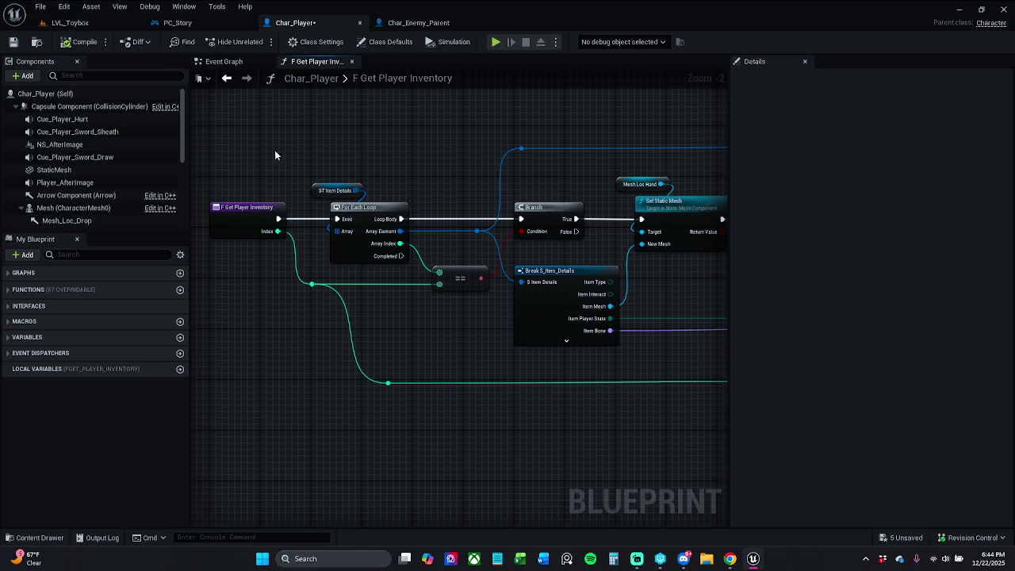
Check the ST Item Details node without changing it, then save Char_Player with Ctrl+S
drag(367, 192, 367, 188)
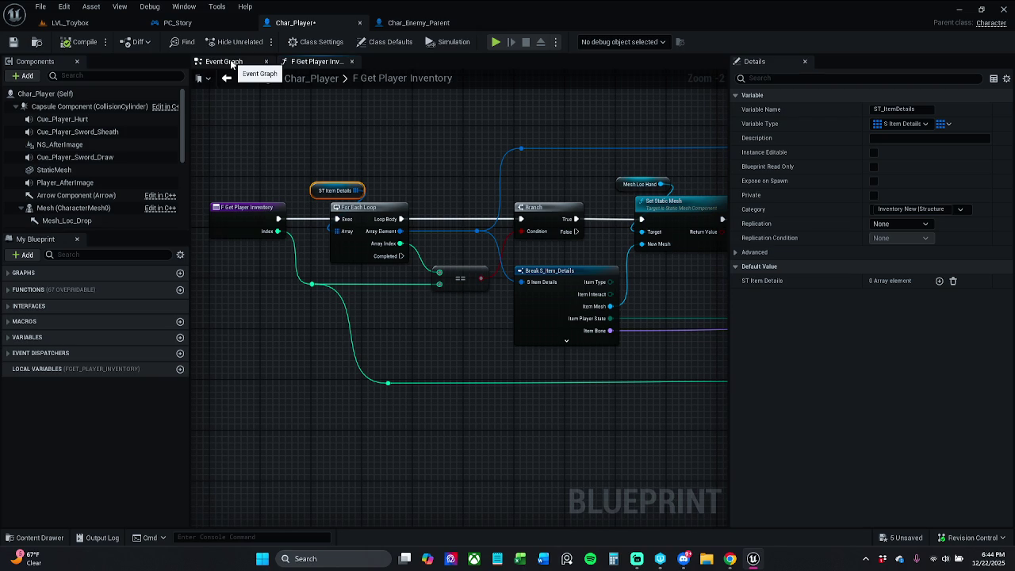
click(231, 64)
click(317, 62)
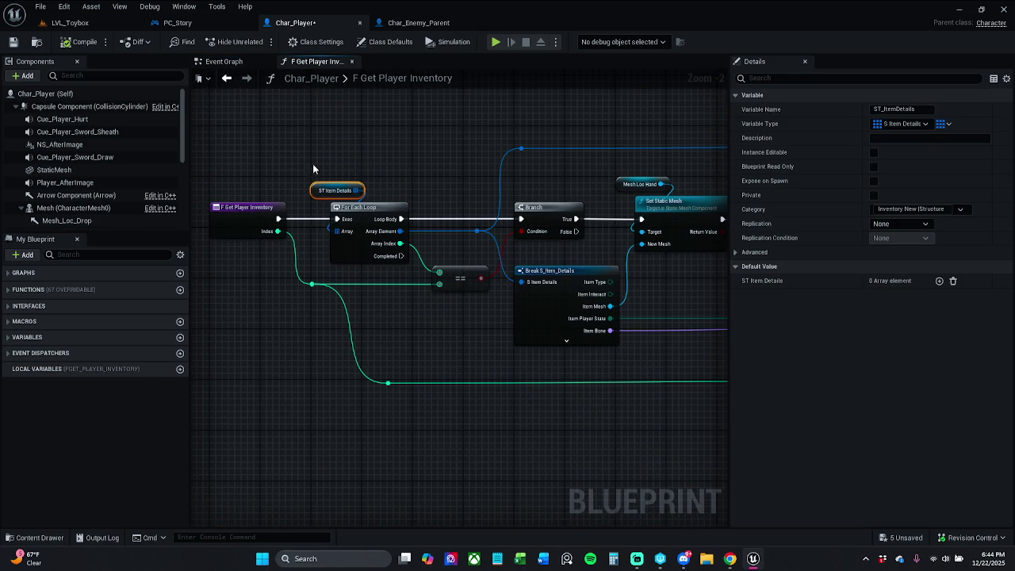
click(365, 180)
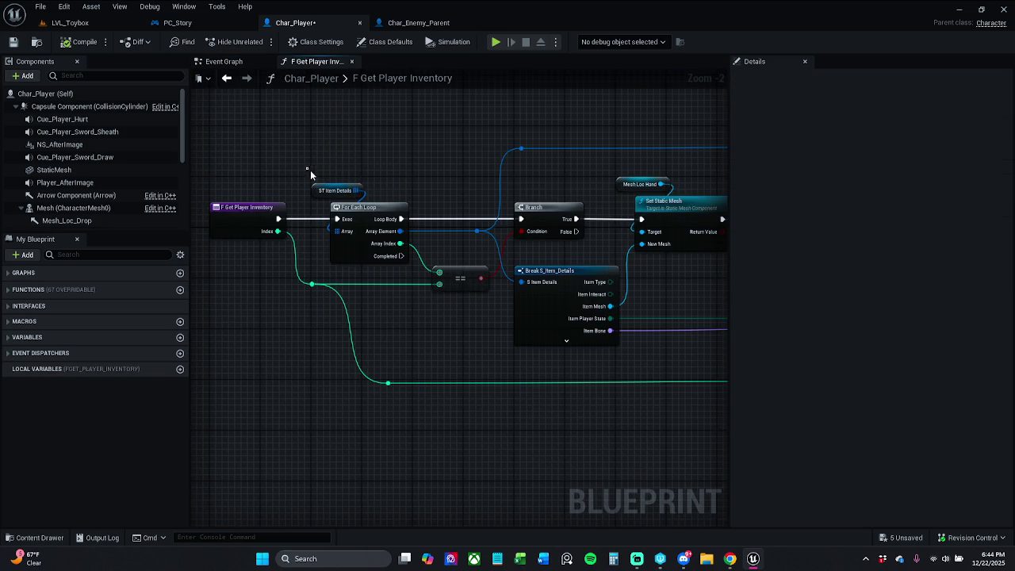
mouse_move(363, 197)
mouse_down()
mouse_move(379, 172)
mouse_move(311, 198)
mouse_up()
click(301, 150)
key(ctrl+s)
Look over the Char_Enemy_Parent Event Graph, then return to the LVL_Toybox level
click(428, 24)
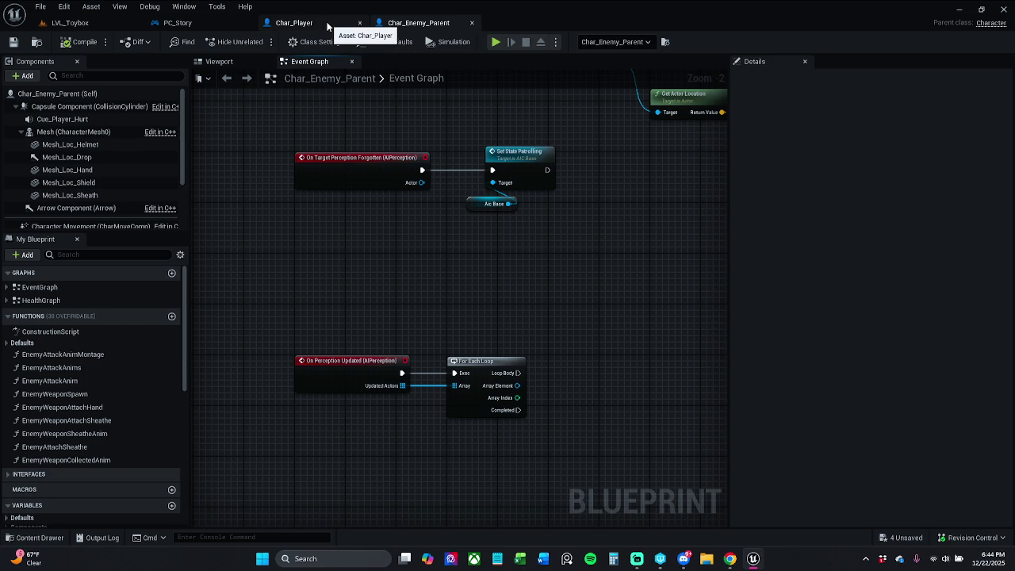
scroll(519, 291, down, 4)
scroll(530, 332, up, 2)
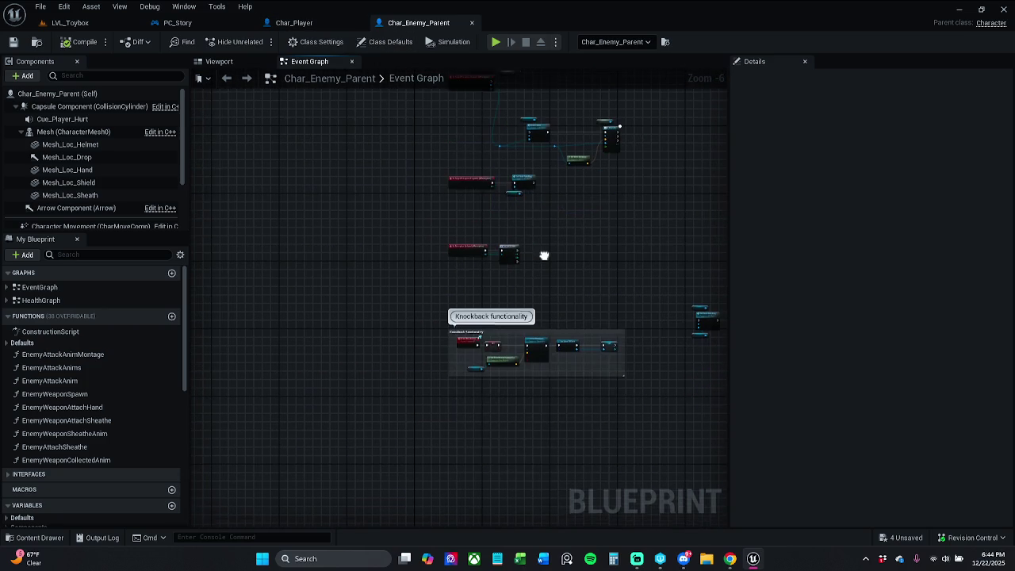
click(81, 26)
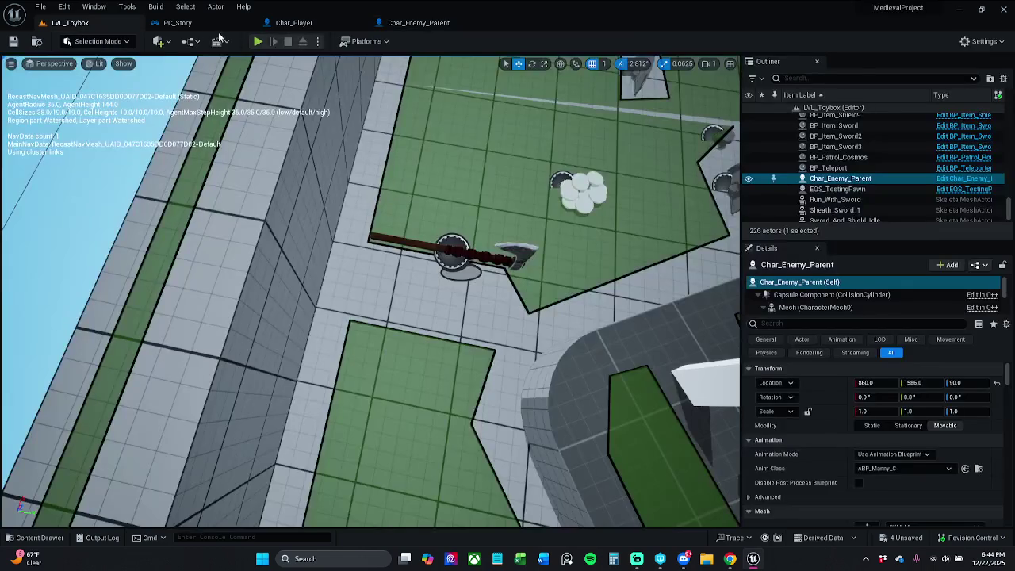
Play LVL_Toybox, collecting shields, helmets, AOE, stamina, axes and coins to Level 5 and $590, then stop
click(258, 42)
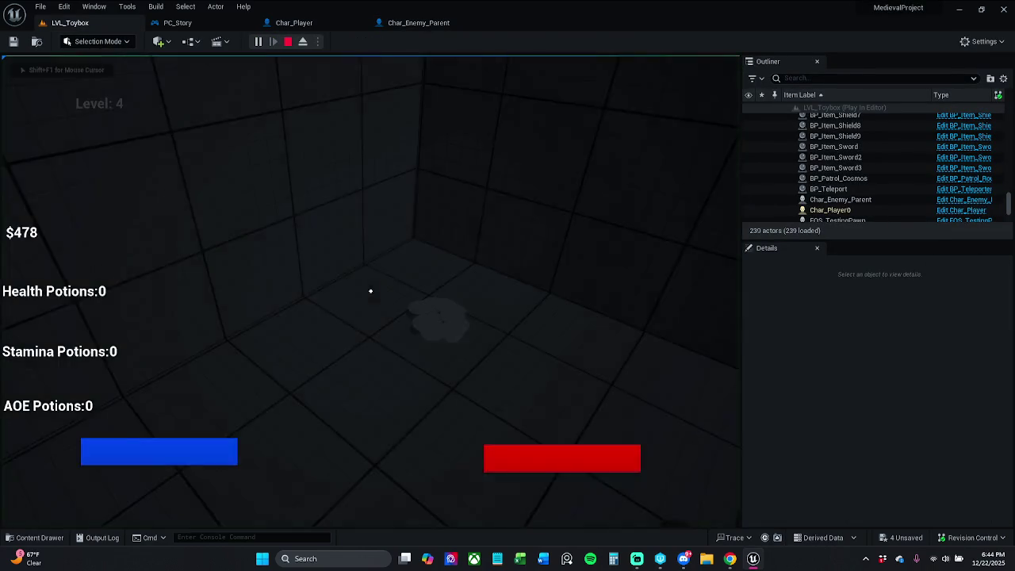
key(w)
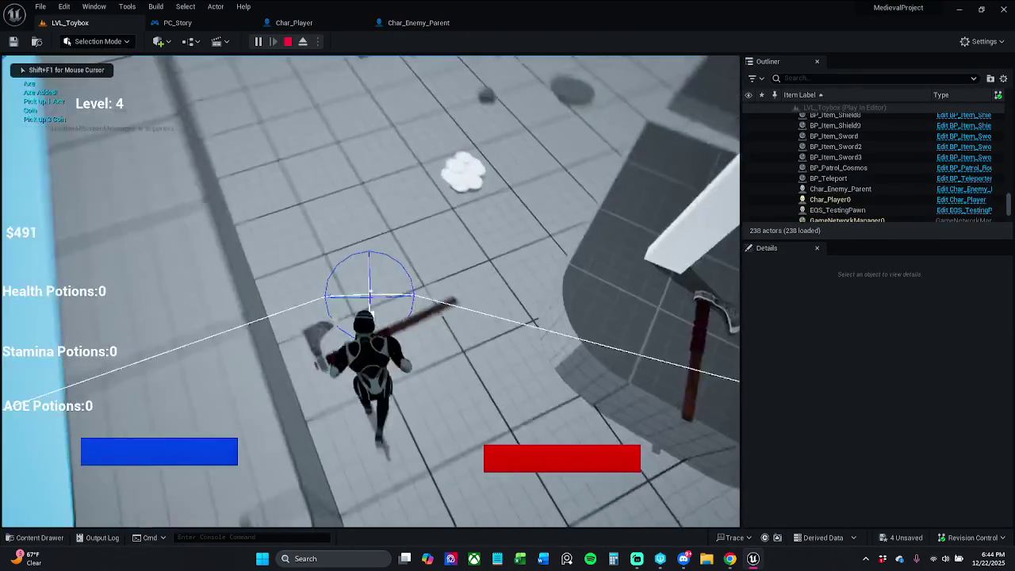
key(e)
key(e)
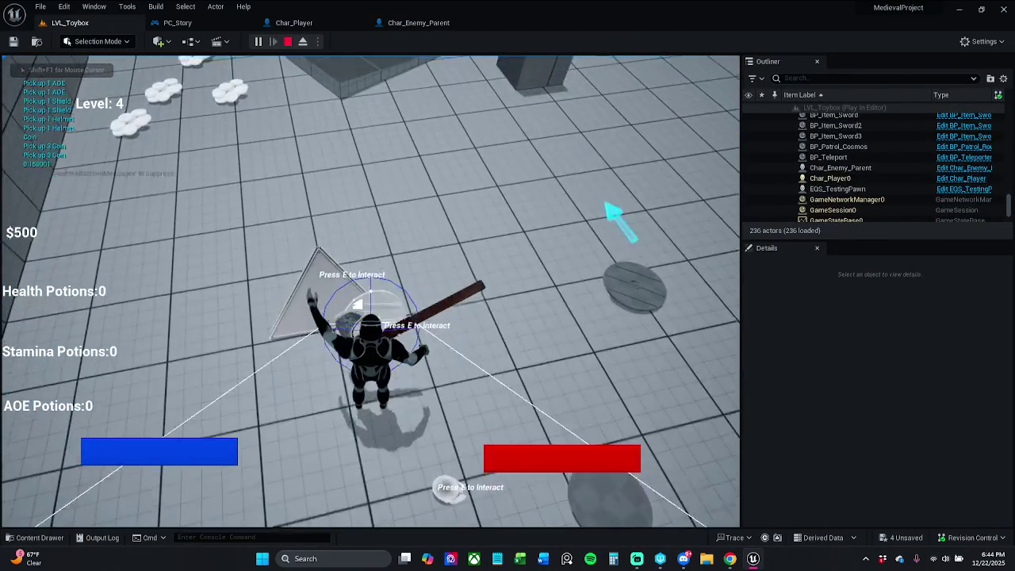
key(e)
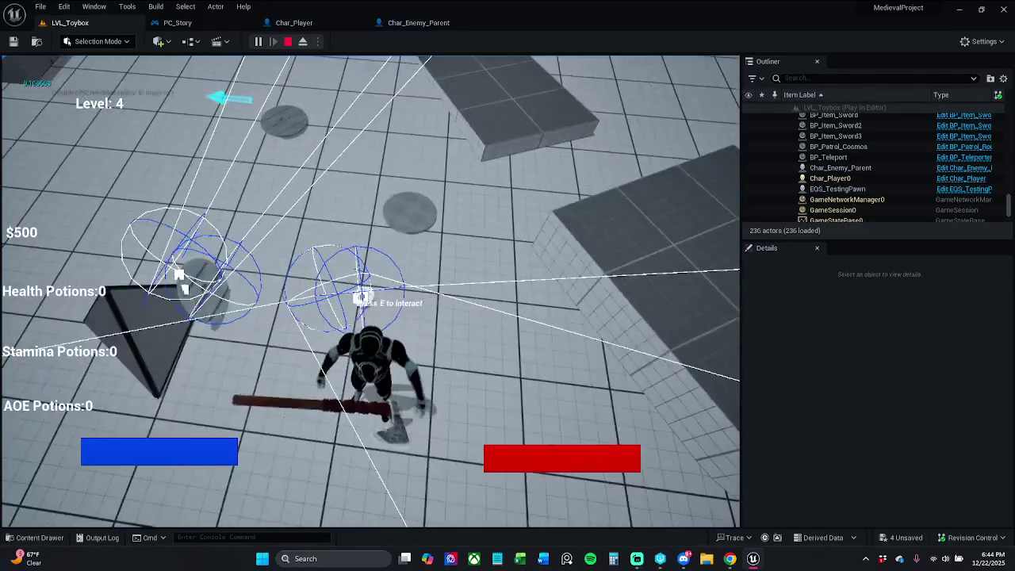
key(e)
key(e)
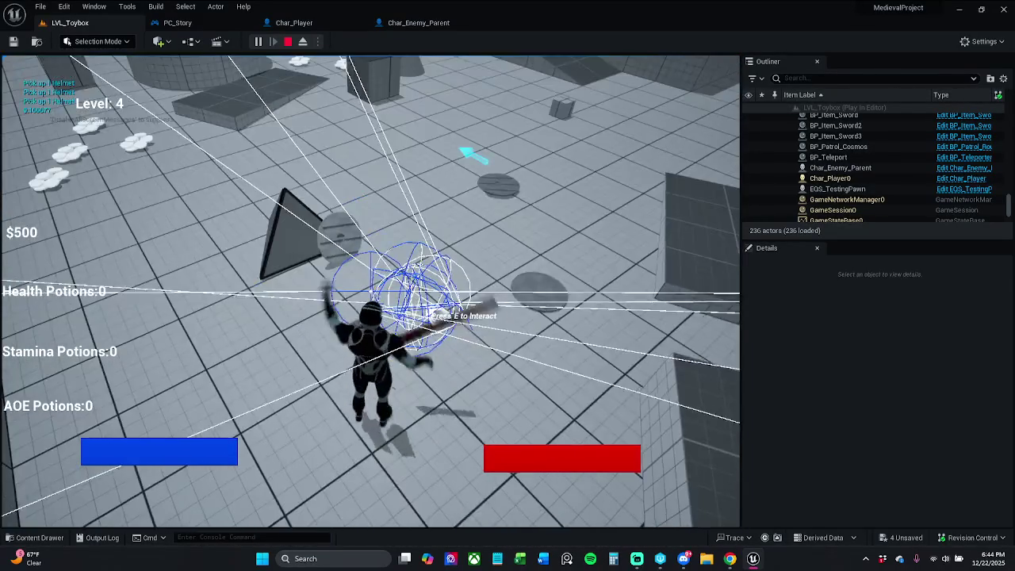
key(e)
key(e)
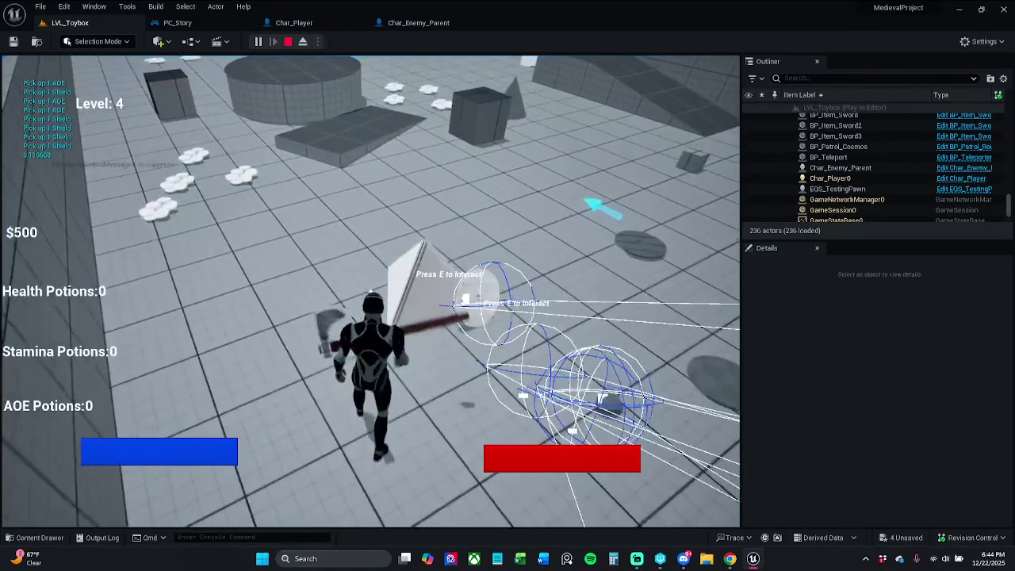
key(e)
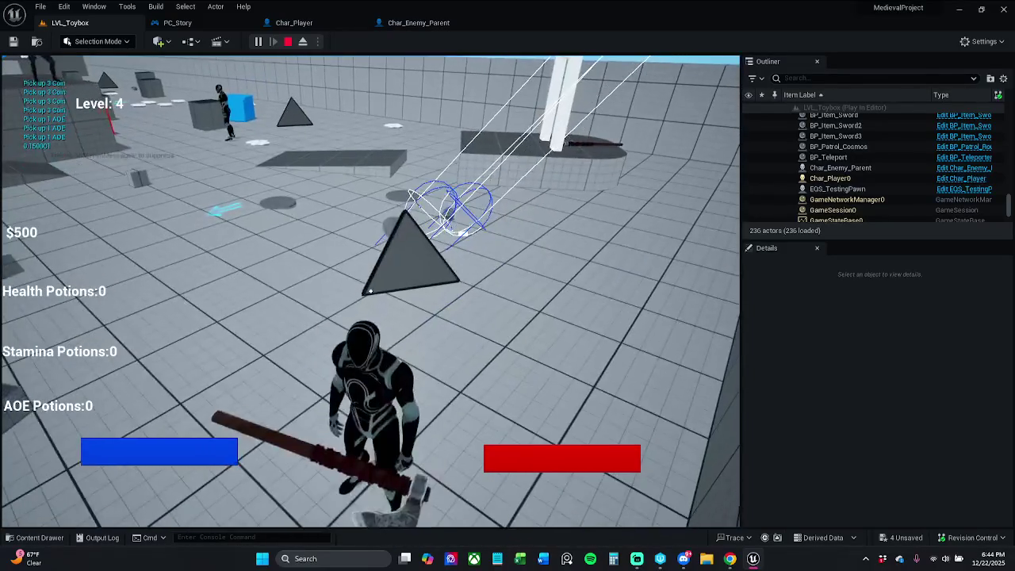
key(w)
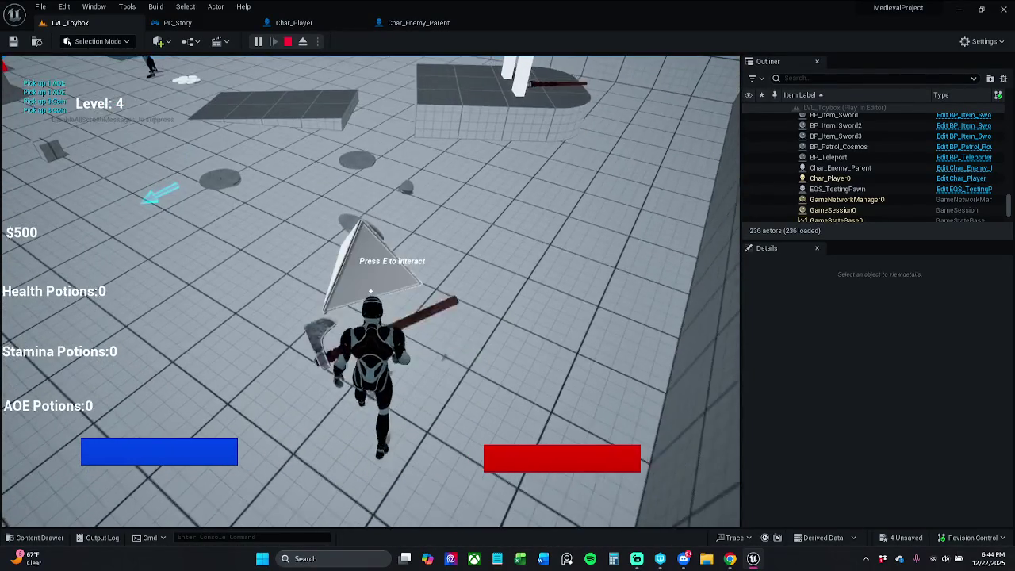
key(e)
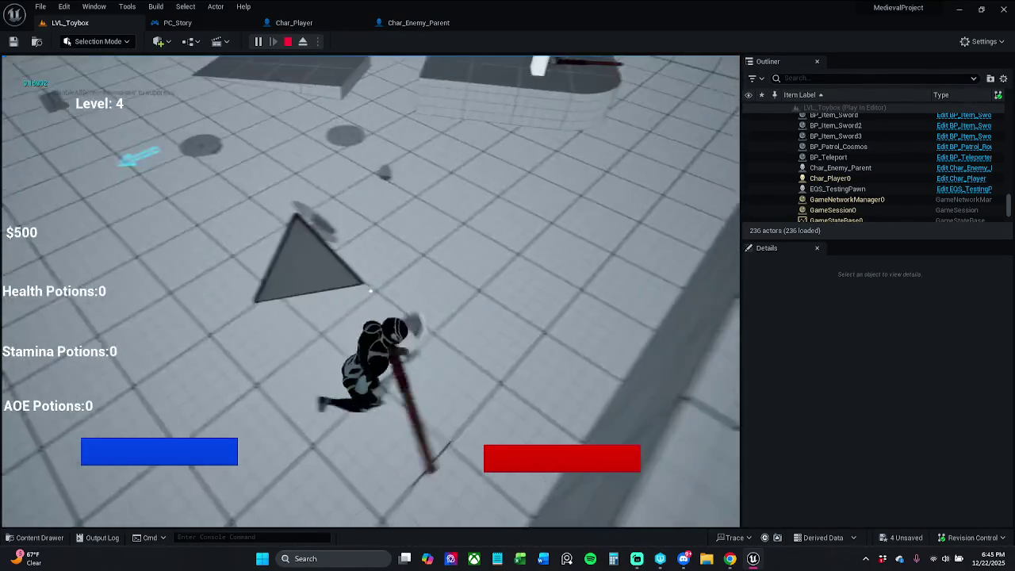
key(e)
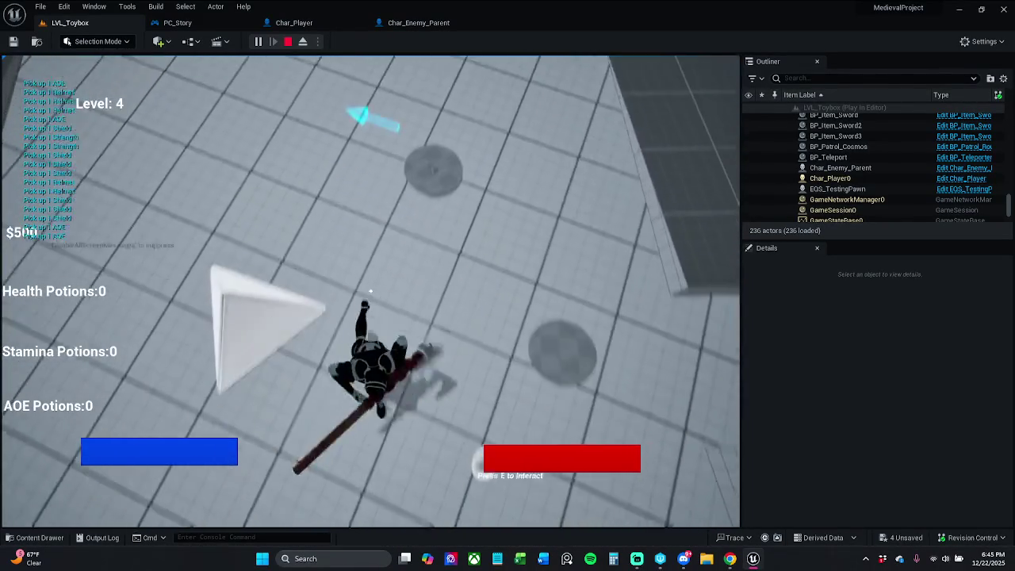
key(e)
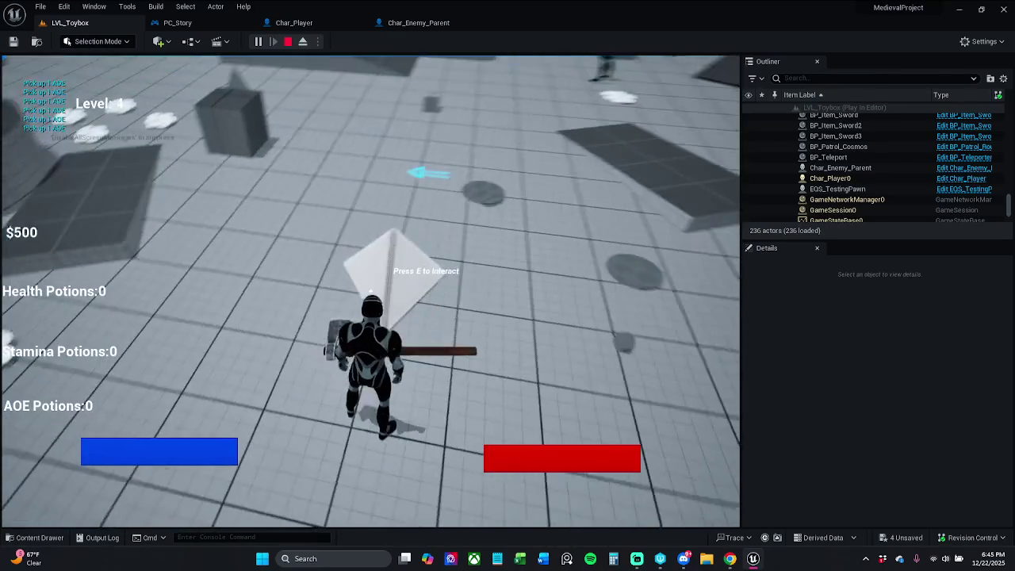
key(e)
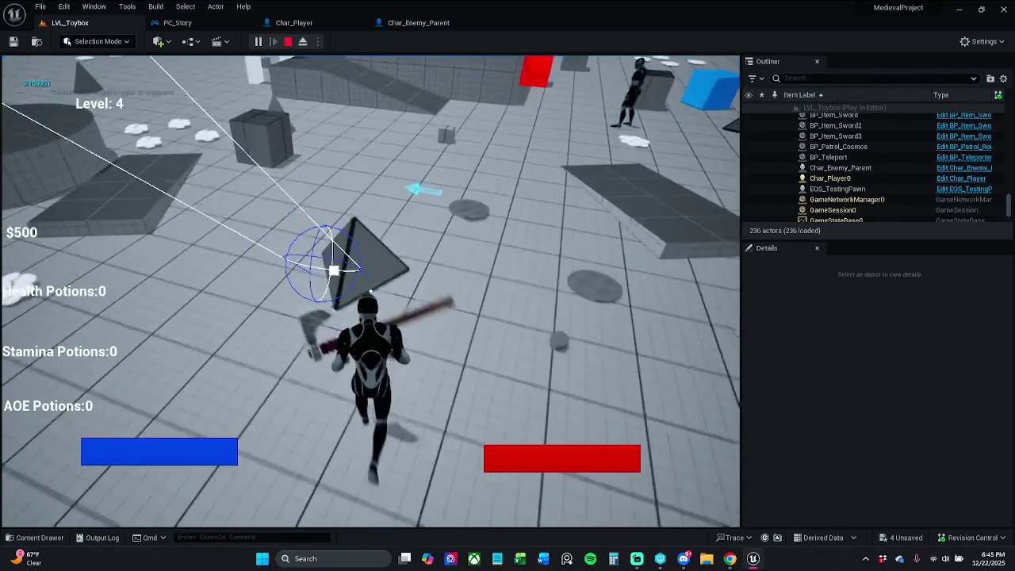
key(e)
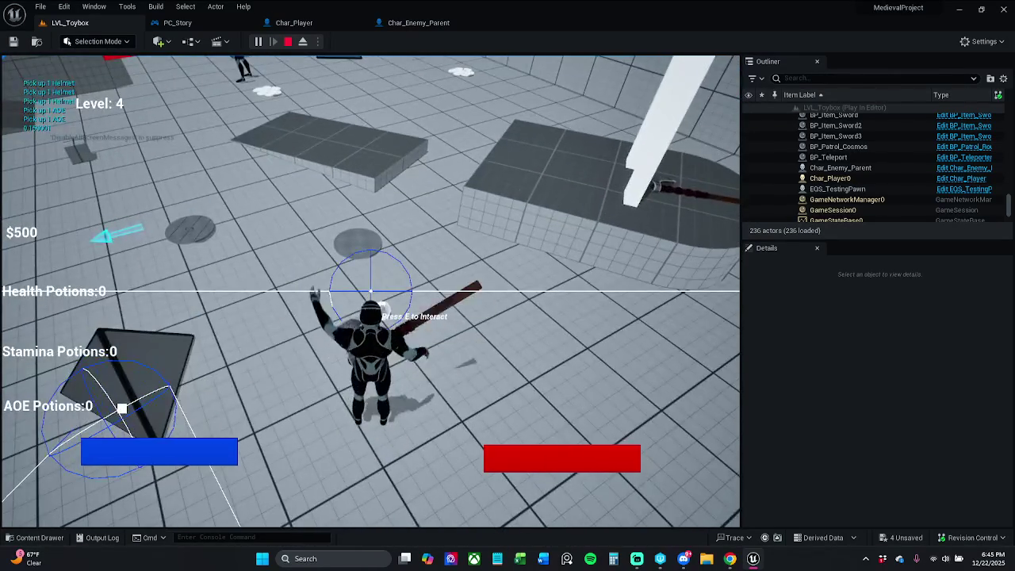
key(w)
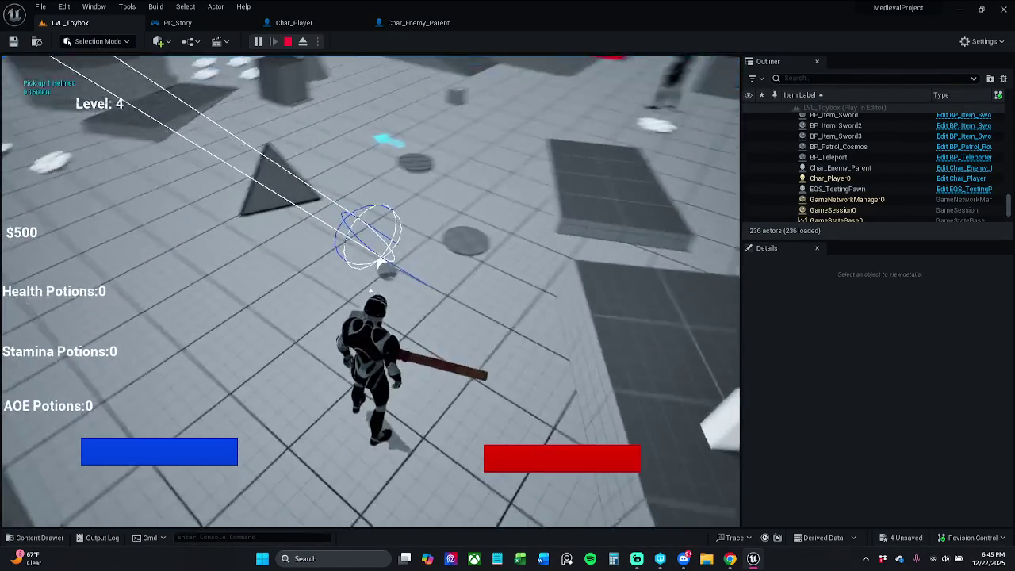
key(e)
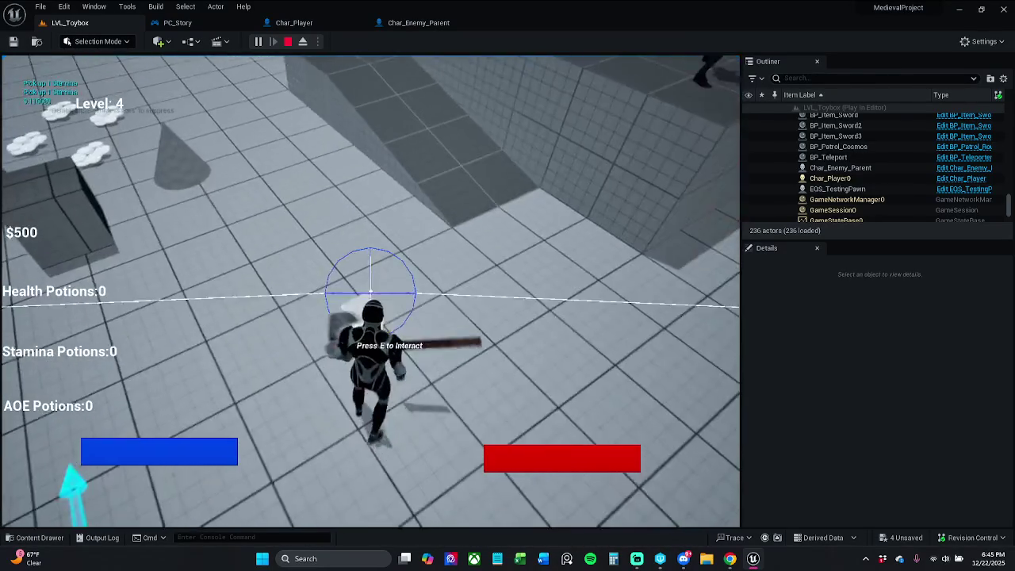
key(e)
key(e)
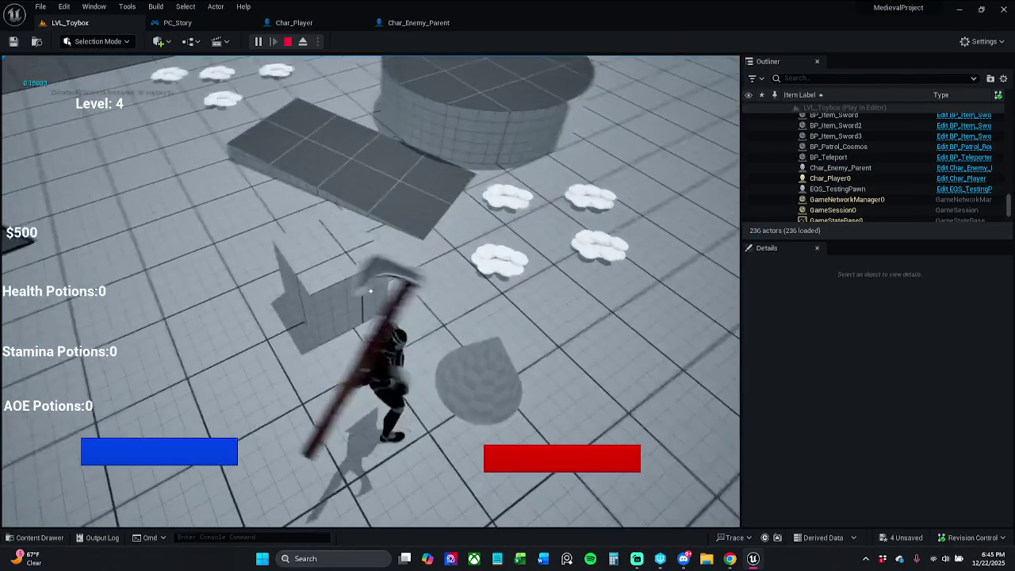
key(e)
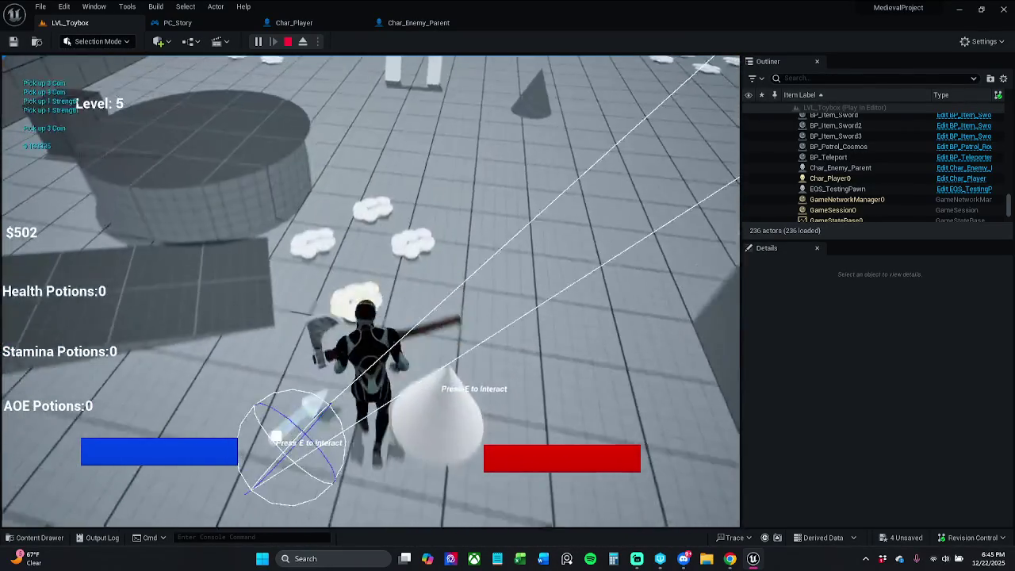
key(e)
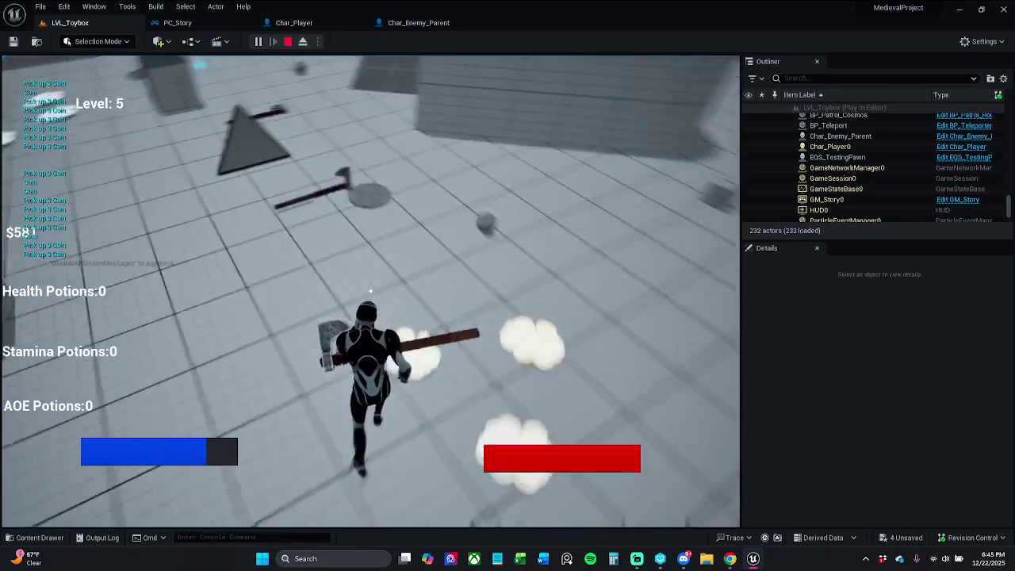
key(e)
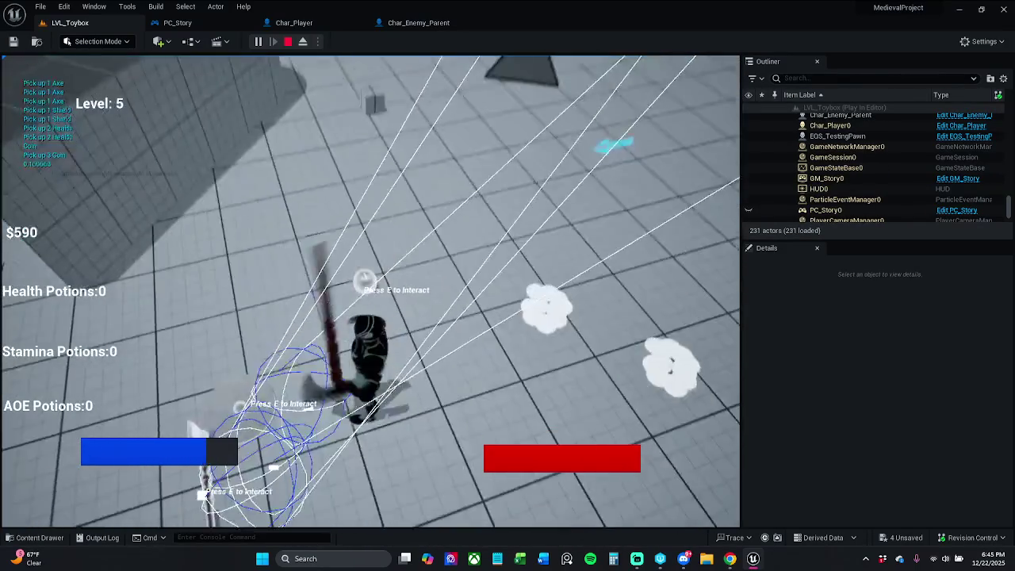
key(Escape)
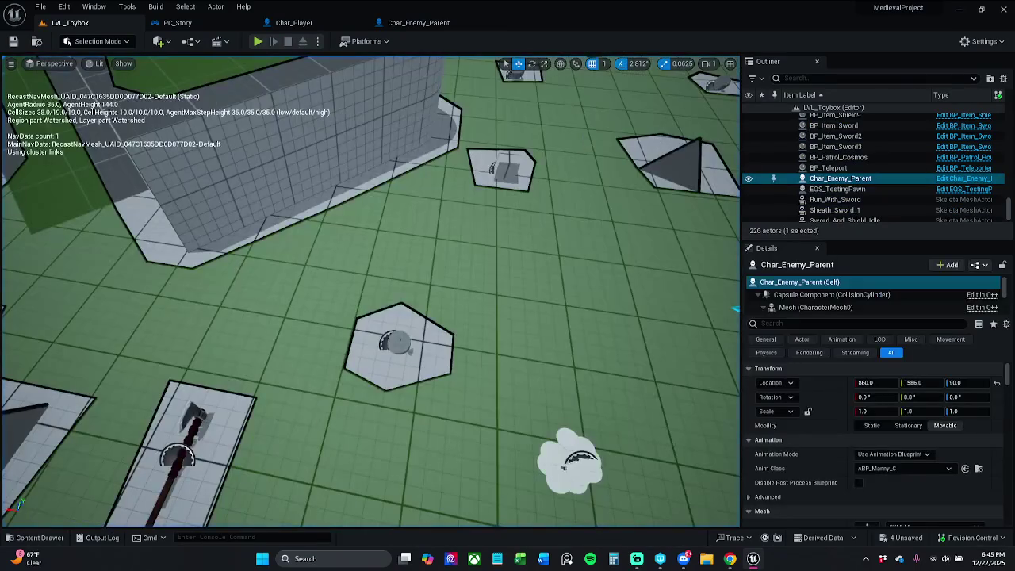
Save all modified assets, checking out the level's axe actor packages so they can be saved
click(35, 7)
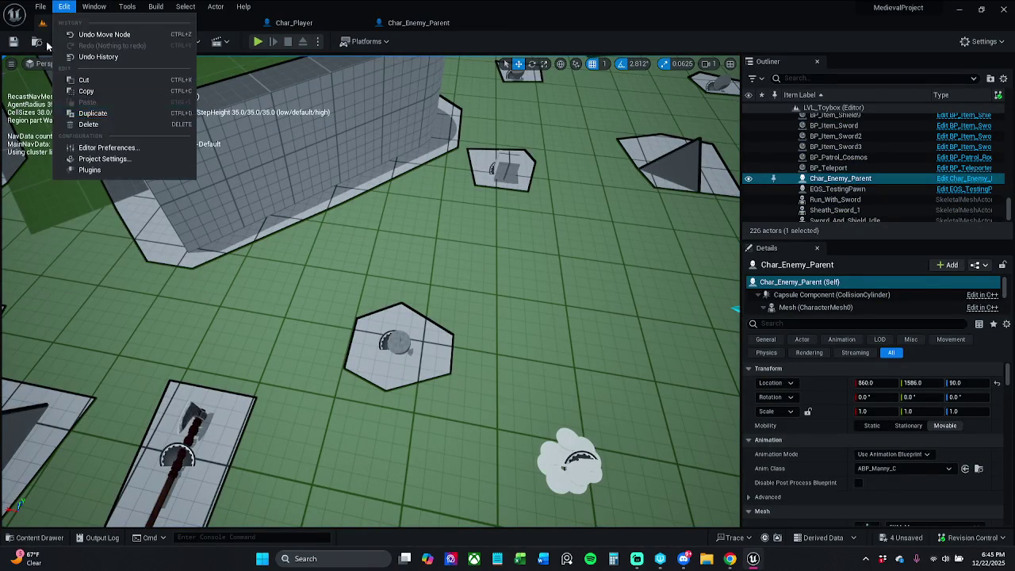
click(67, 143)
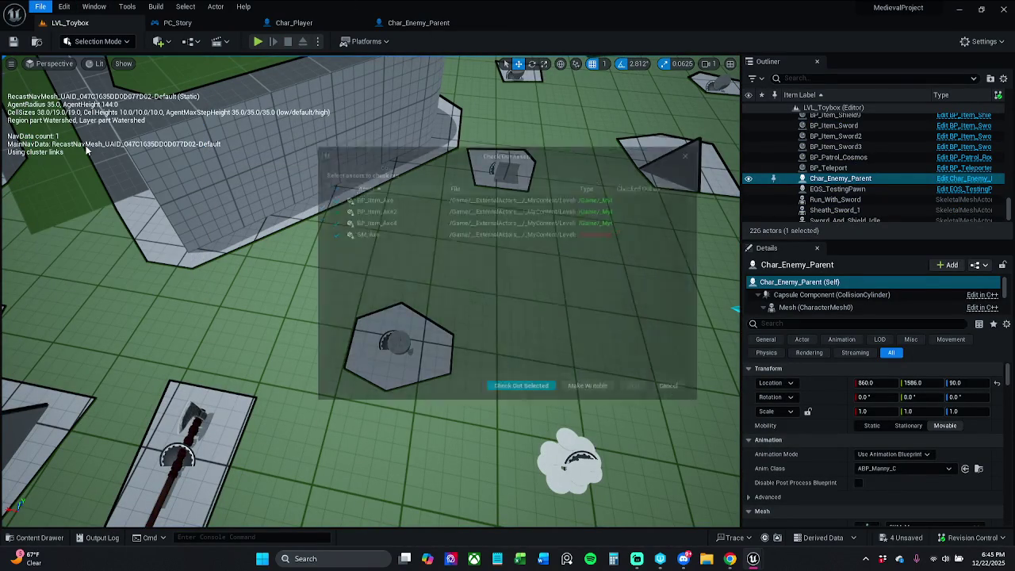
click(537, 398)
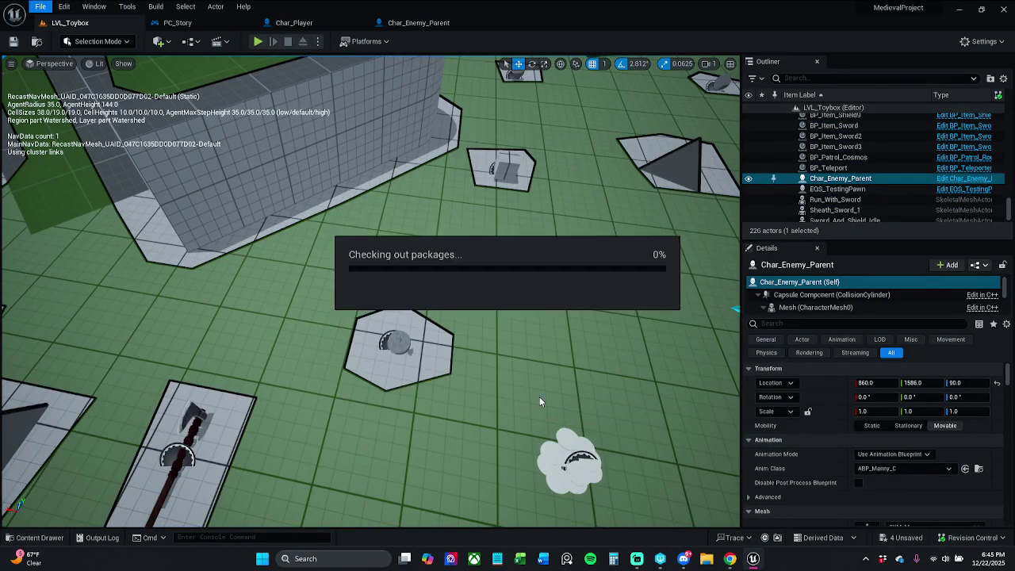
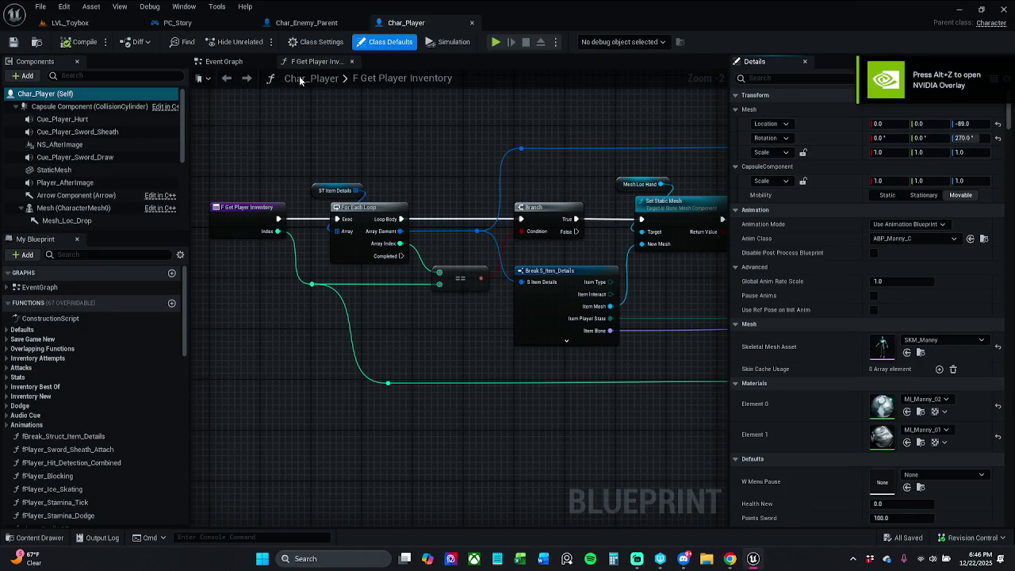
Play-test LVL_Toybox, walking the character across the level toward the cone while collecting pickups
click(229, 62)
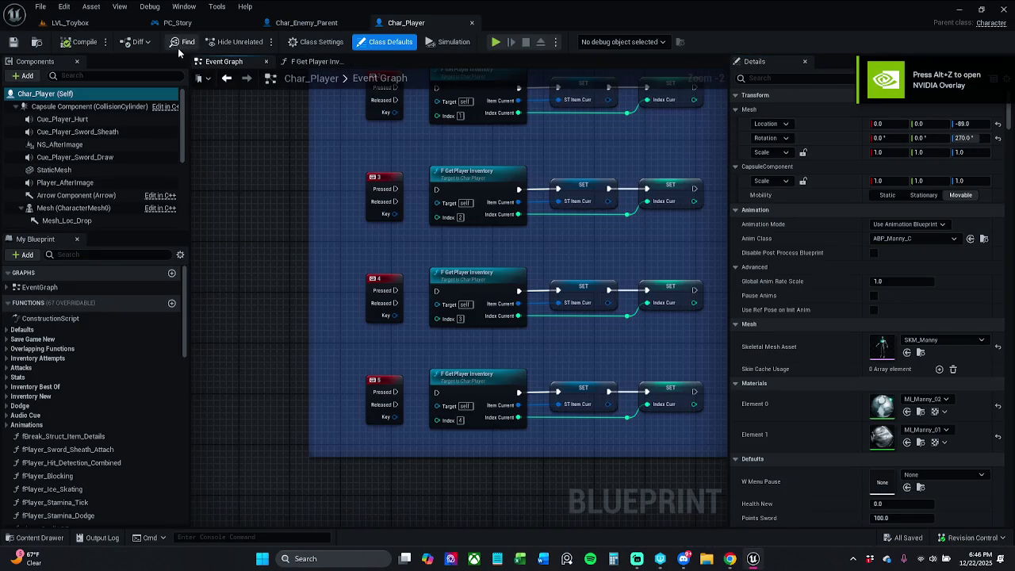
click(90, 26)
click(258, 41)
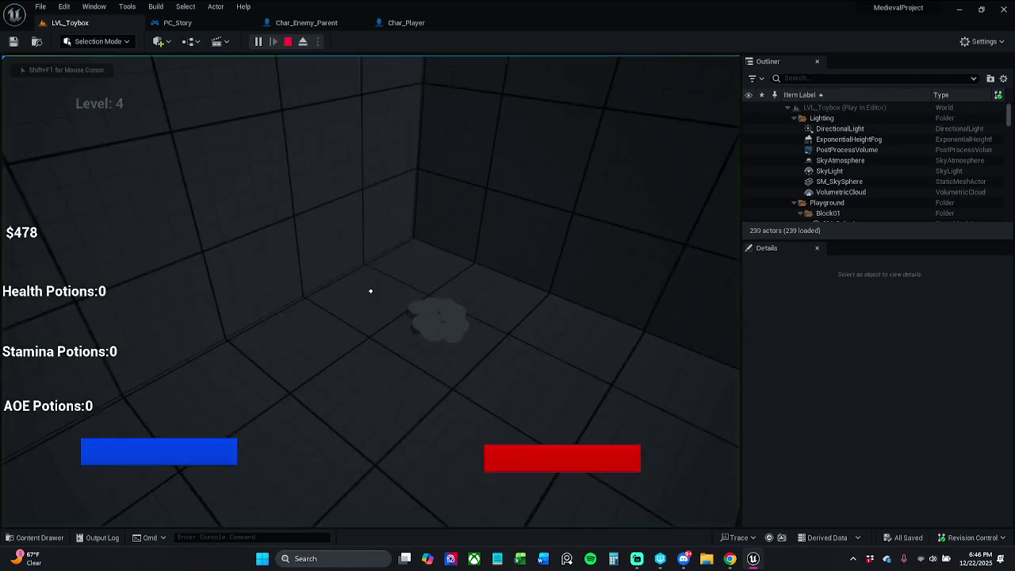
key(w)
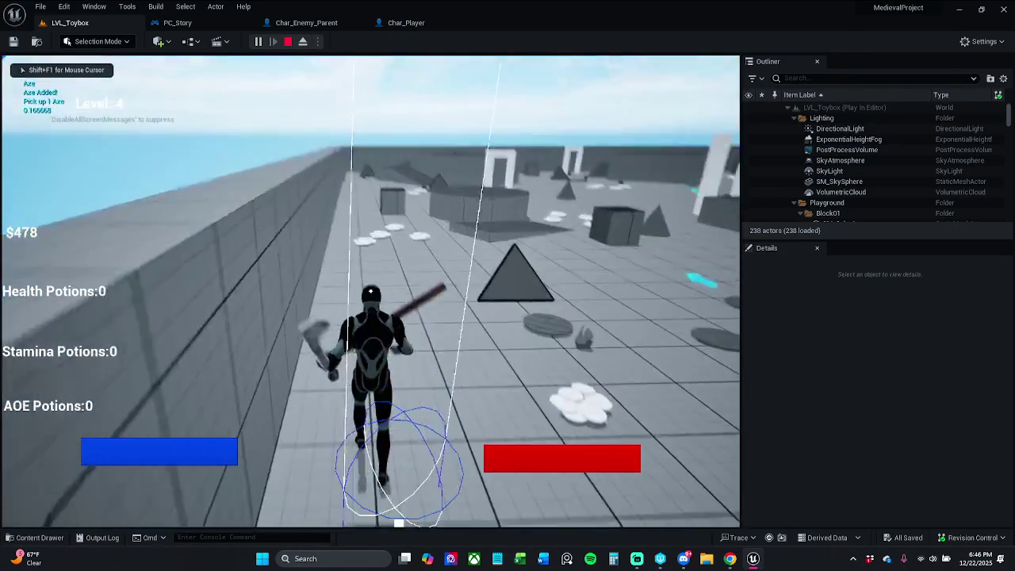
key(w)
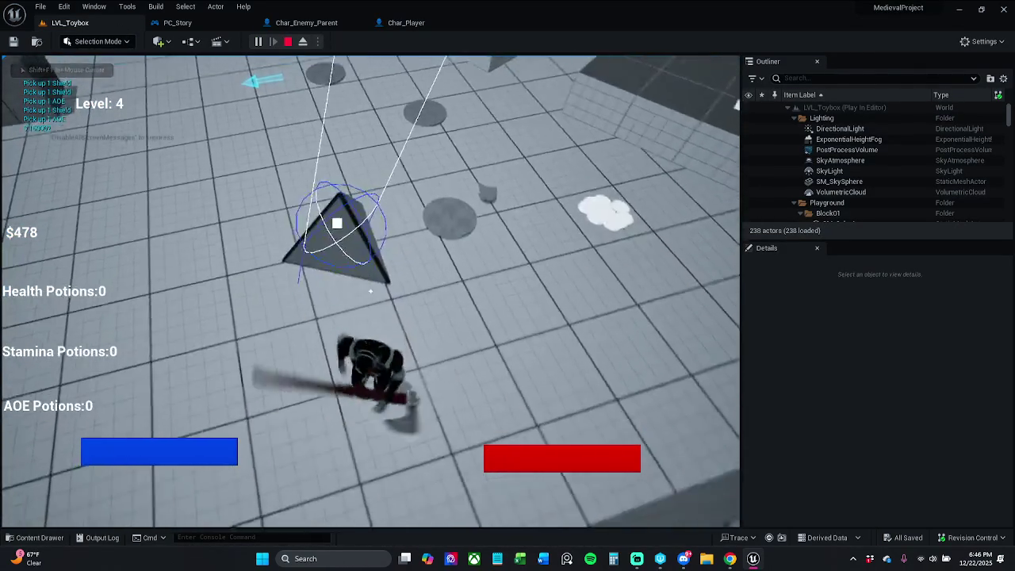
key(w)
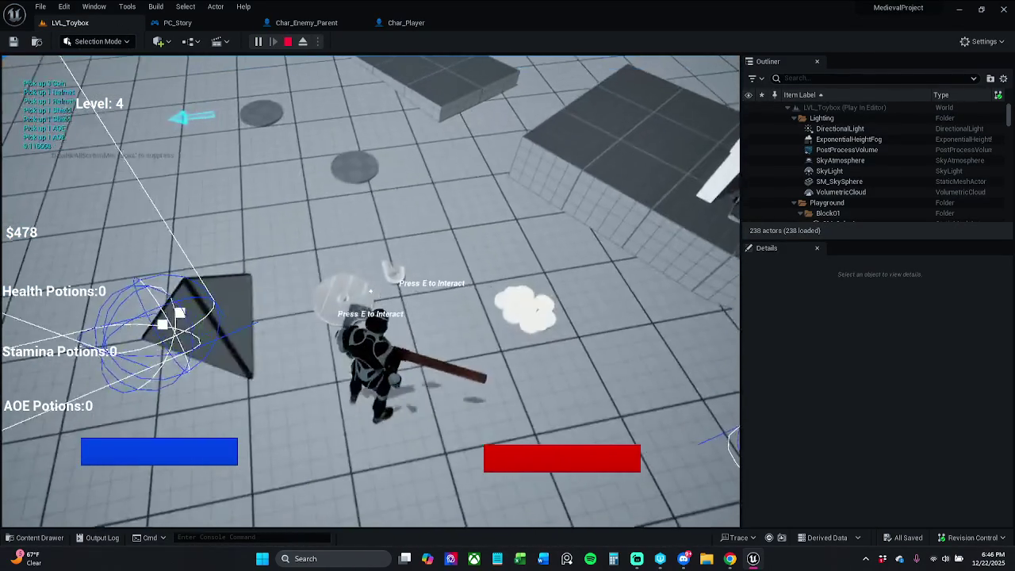
key(w)
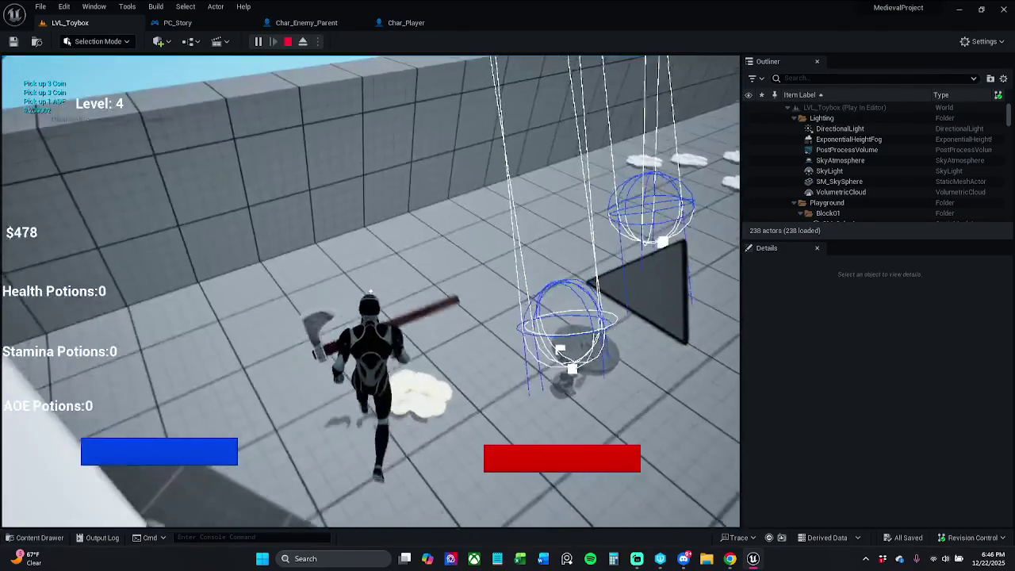
key(w)
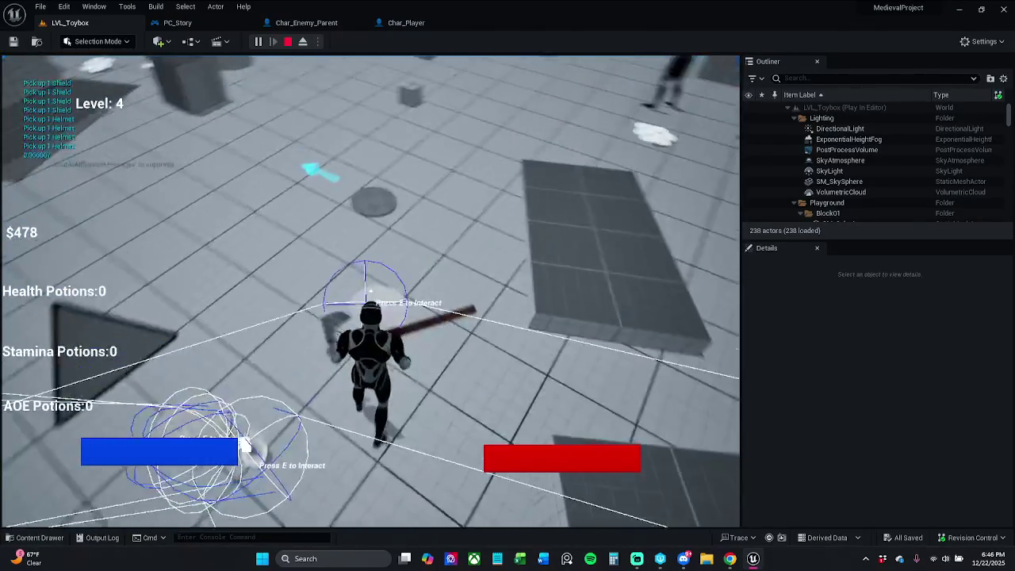
key(w)
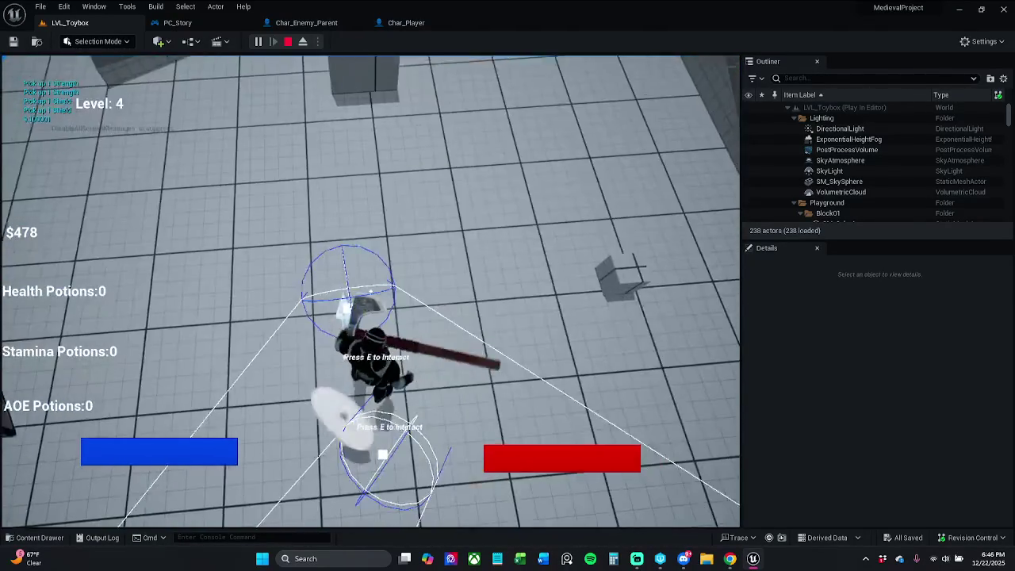
key(w)
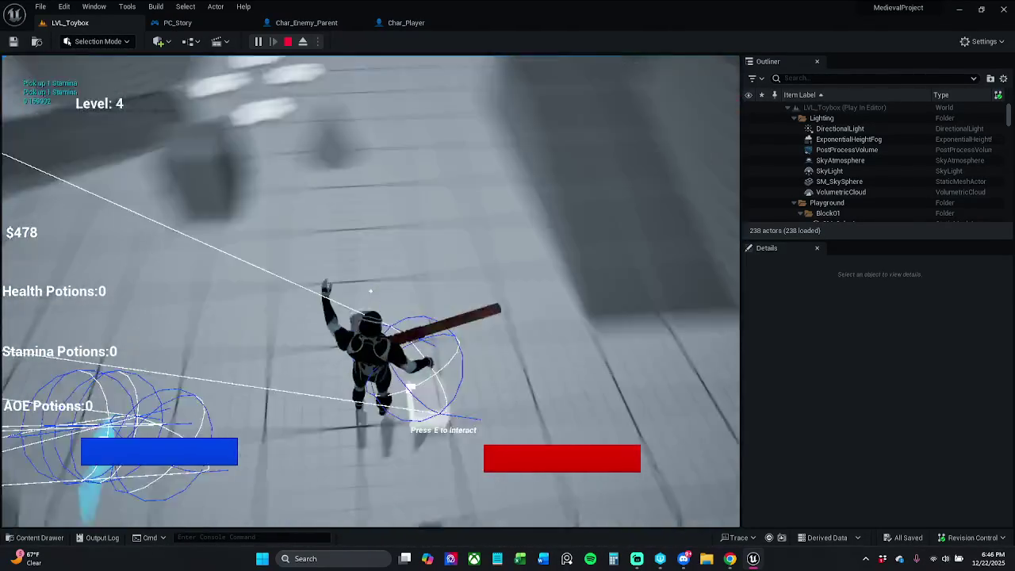
key(w)
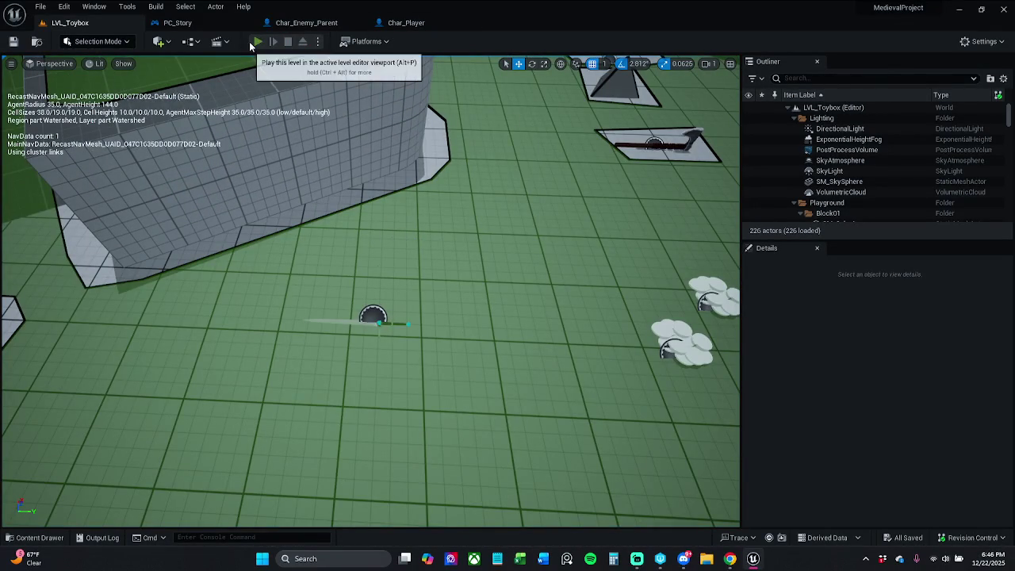
Replay the level, sprint to collect the axe plus health and AOE potions, test the knockback attack, then stop
click(258, 42)
key(w)
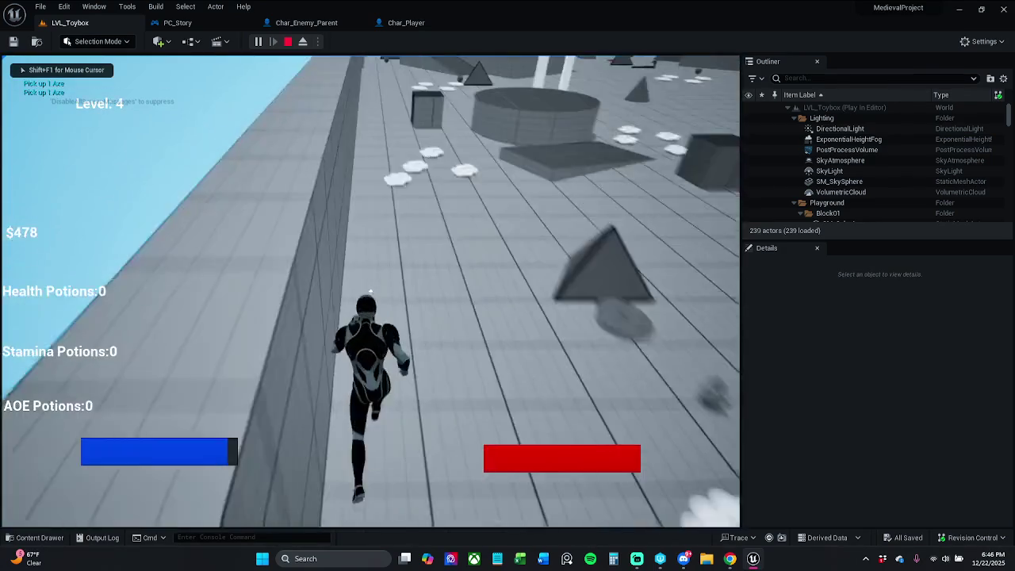
key(shift)
key(w)
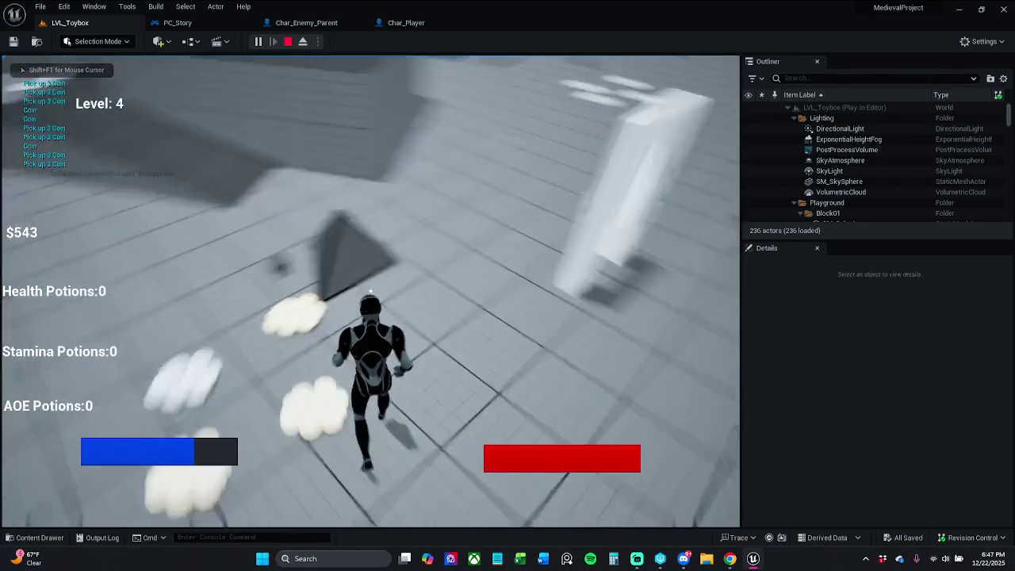
key(e)
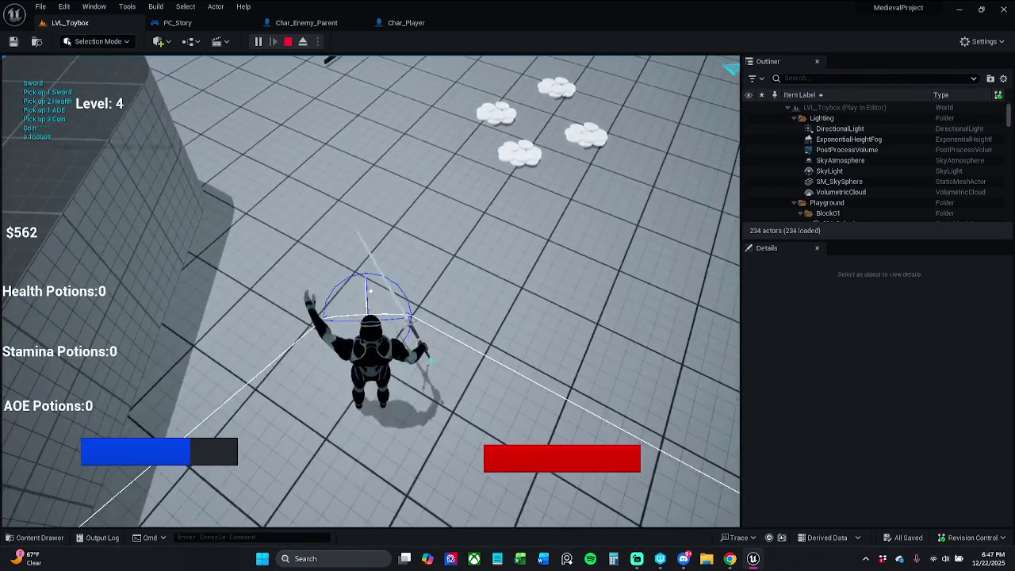
key(e)
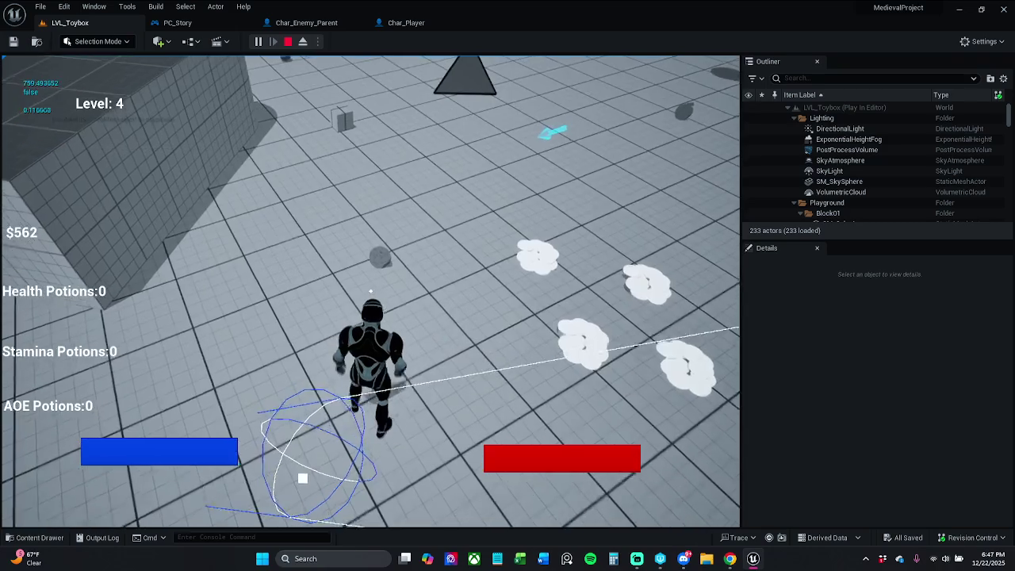
key(e)
key(e)
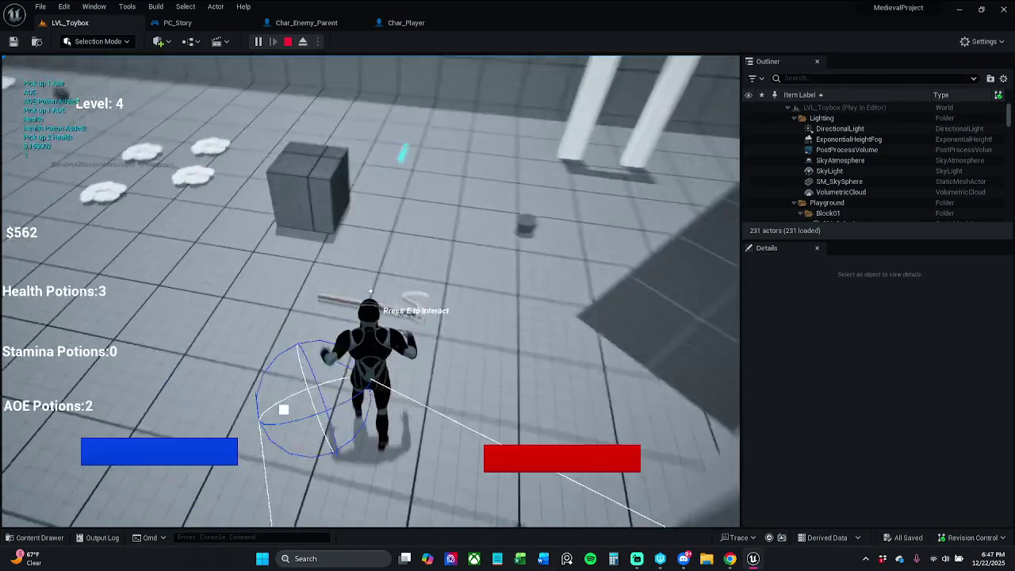
key(e)
click(370, 291)
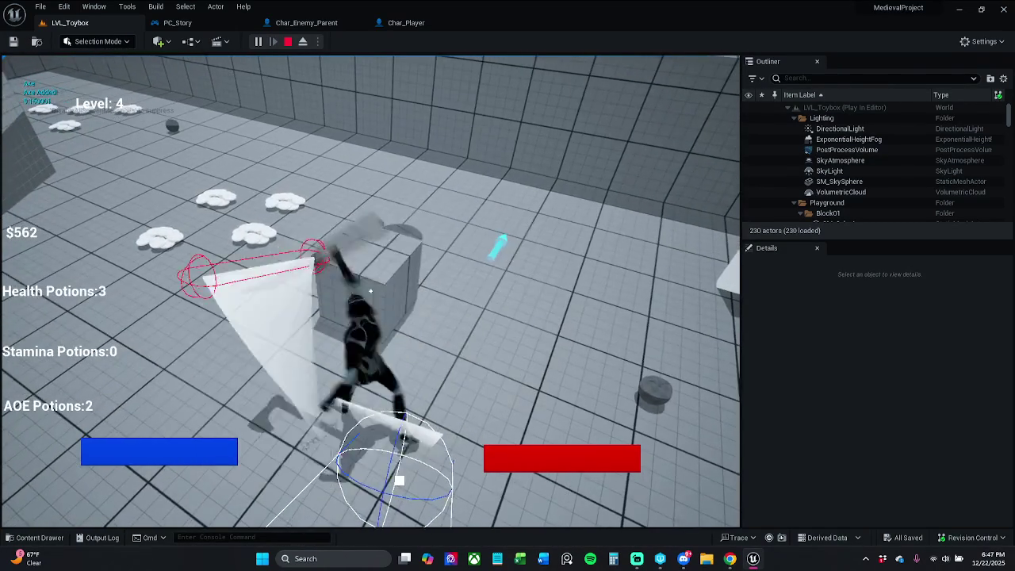
key(Escape)
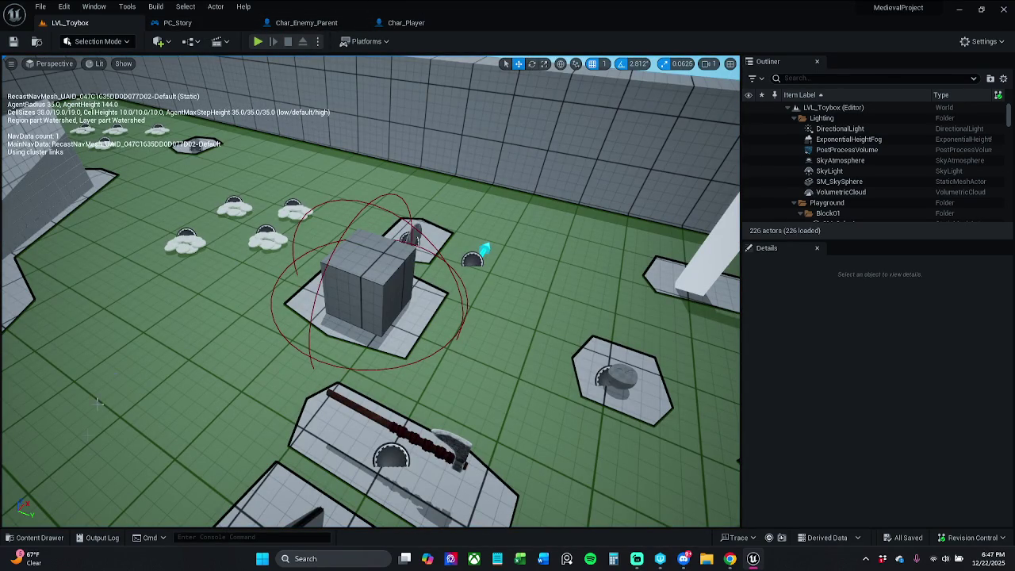
Open DT_Items from the _MyContent > Blueprints > DataTables folder in the content browser
click(32, 538)
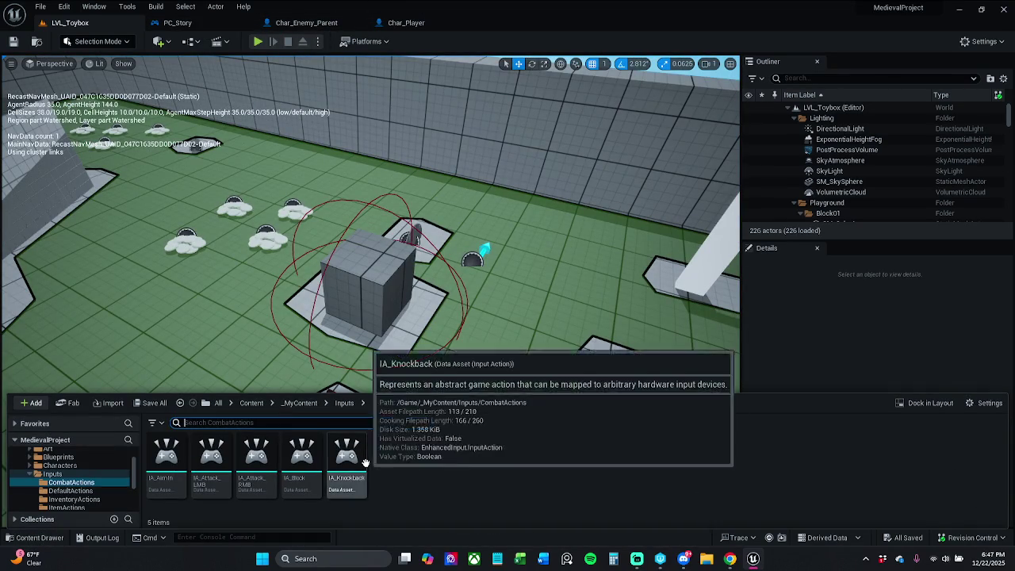
click(299, 403)
double_click(256, 454)
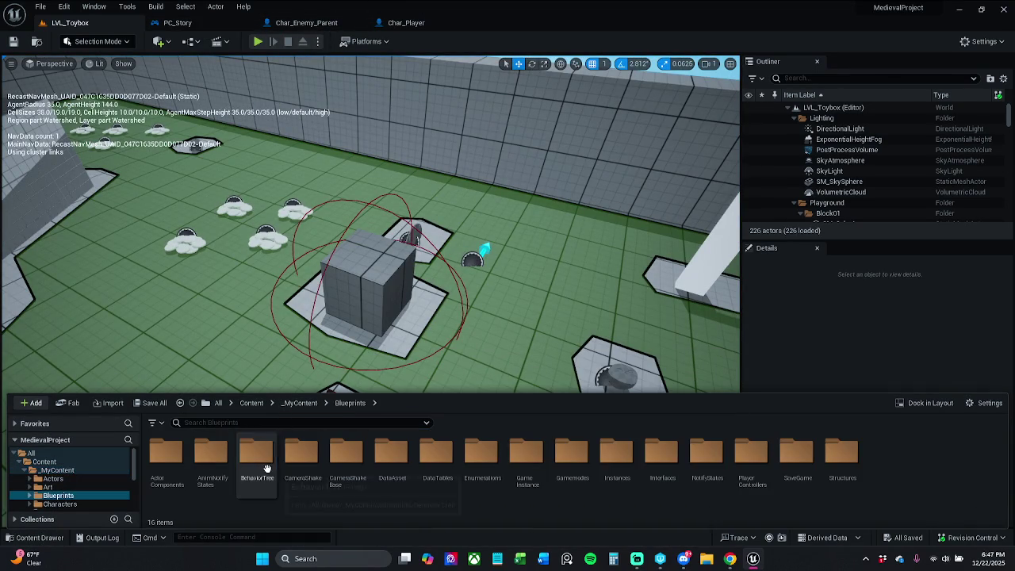
double_click(436, 476)
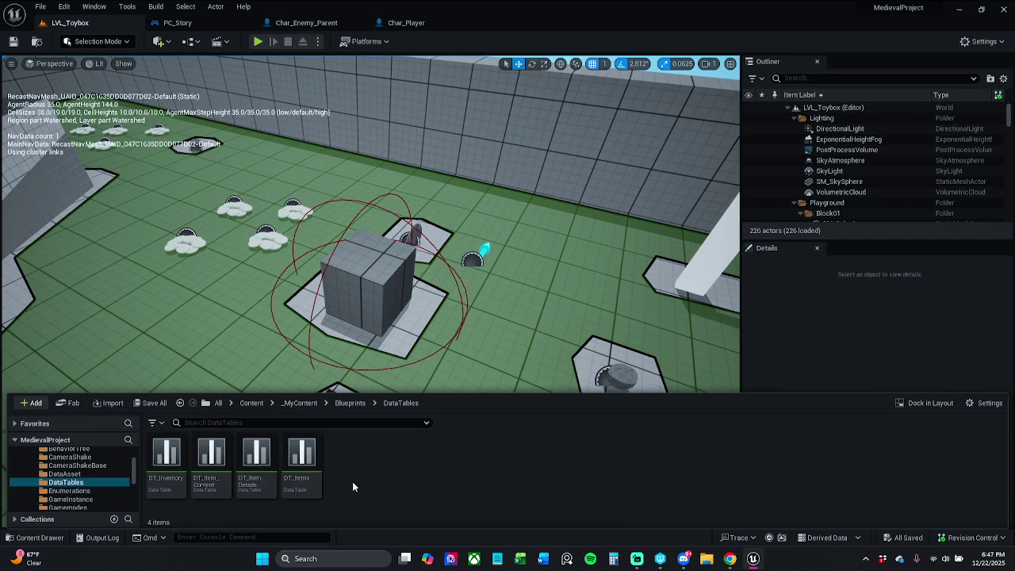
double_click(298, 462)
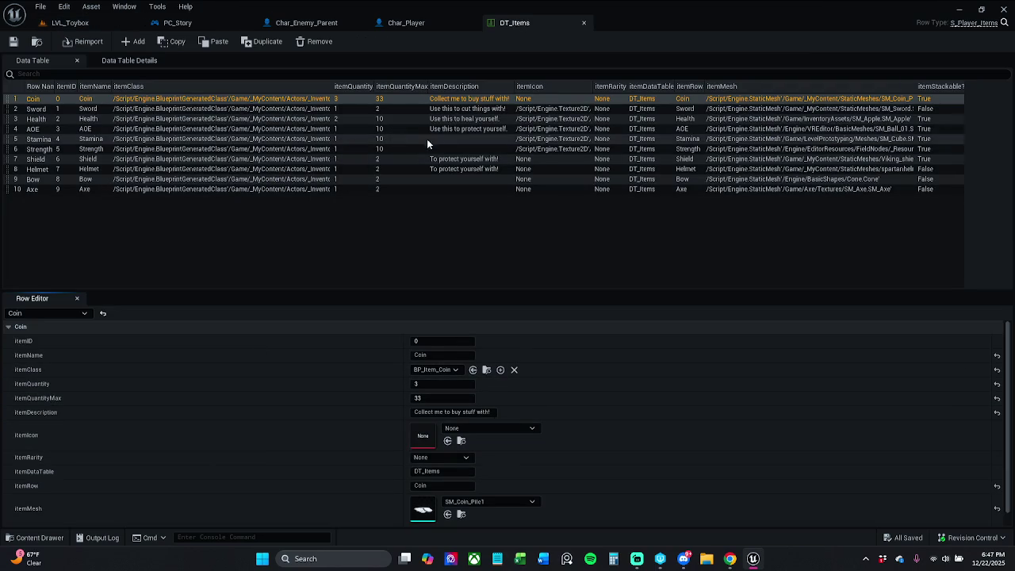
Review the itemQuantityMax values of the Sword, Shield, Helmet and Bow rows
click(392, 113)
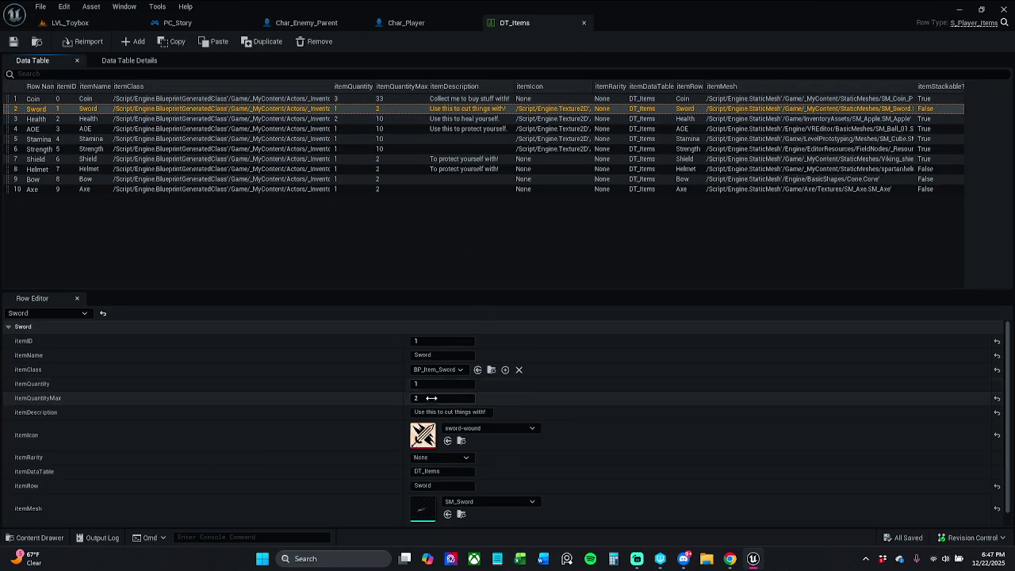
click(432, 398)
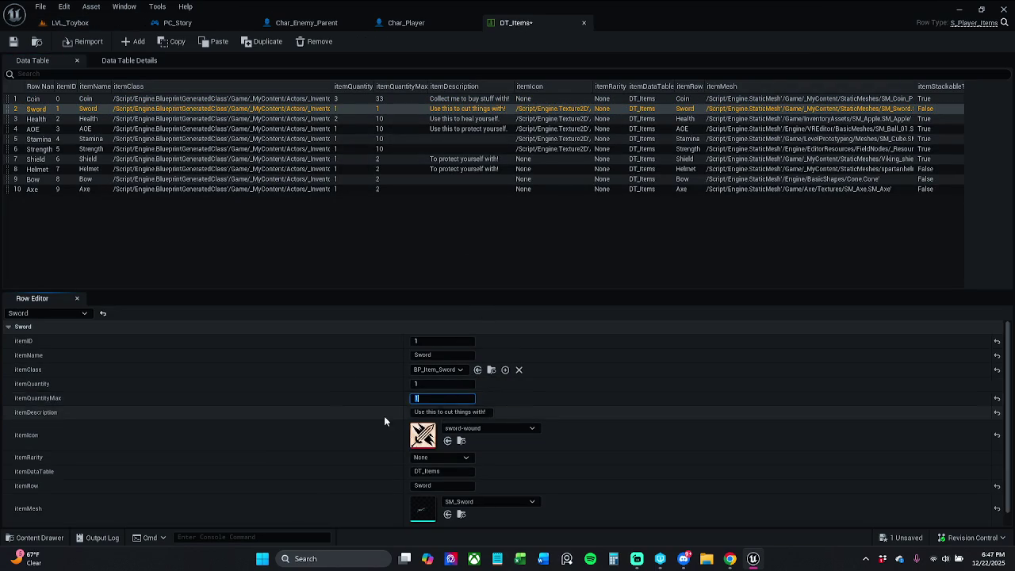
click(393, 159)
click(432, 398)
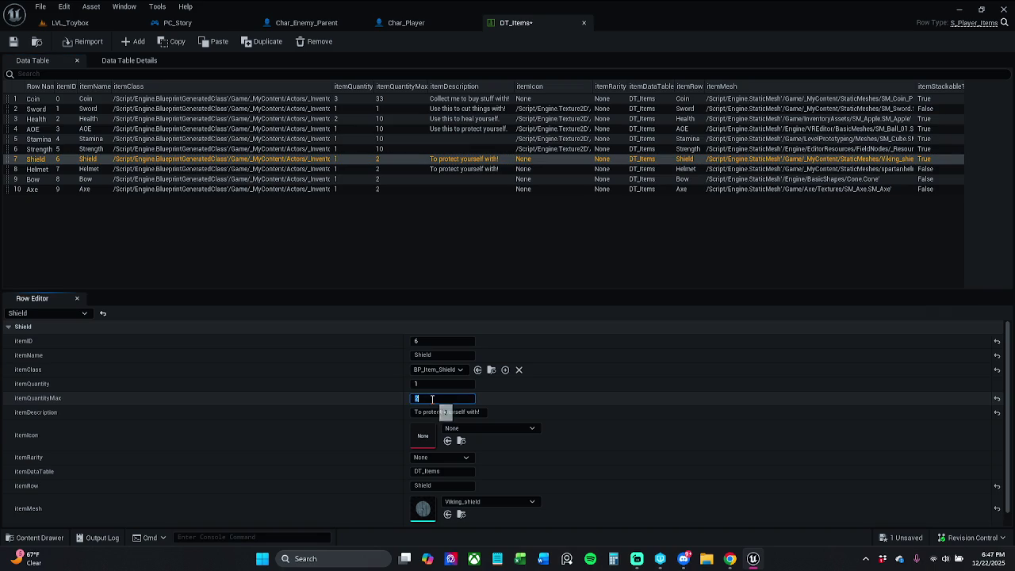
click(380, 168)
click(447, 399)
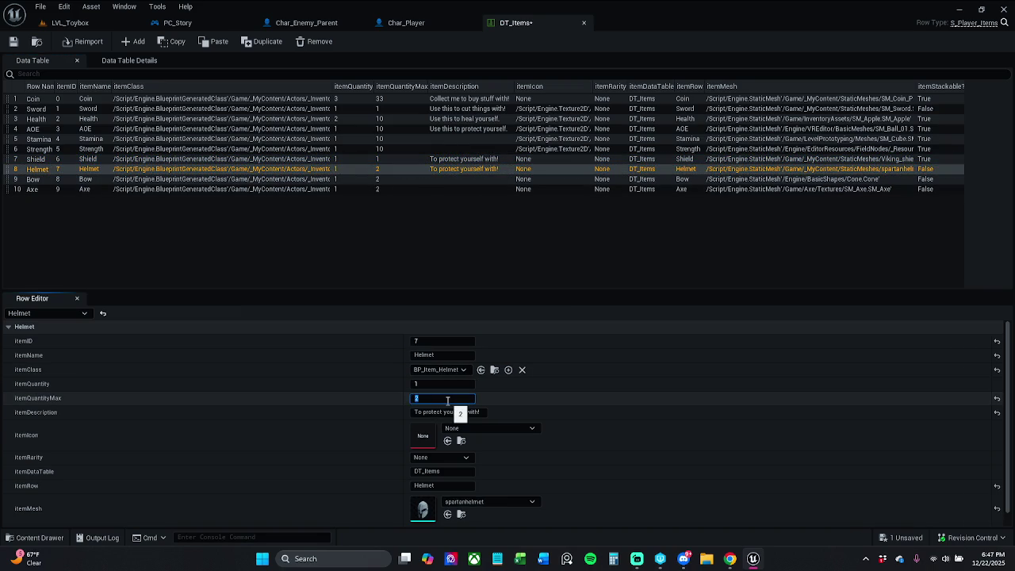
click(388, 181)
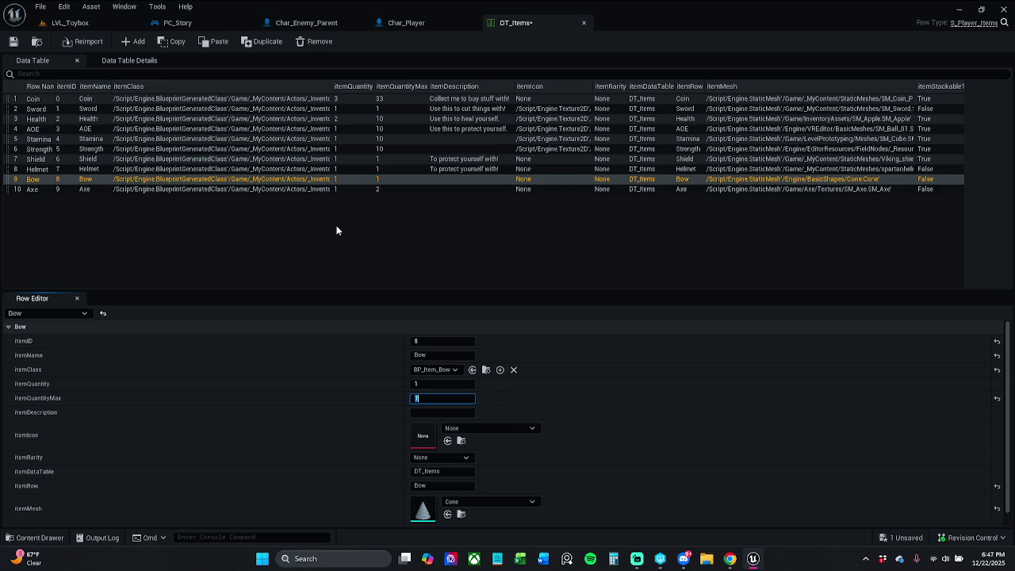
Set the Axe row's itemQuantityMax to 1 and save DT_Items, checking it out
click(403, 190)
click(456, 401)
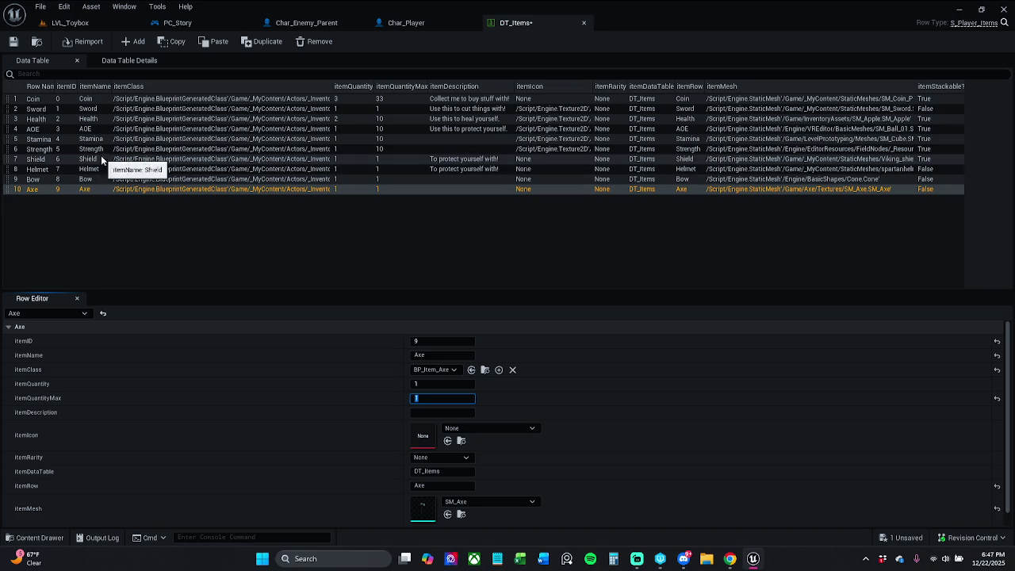
click(13, 44)
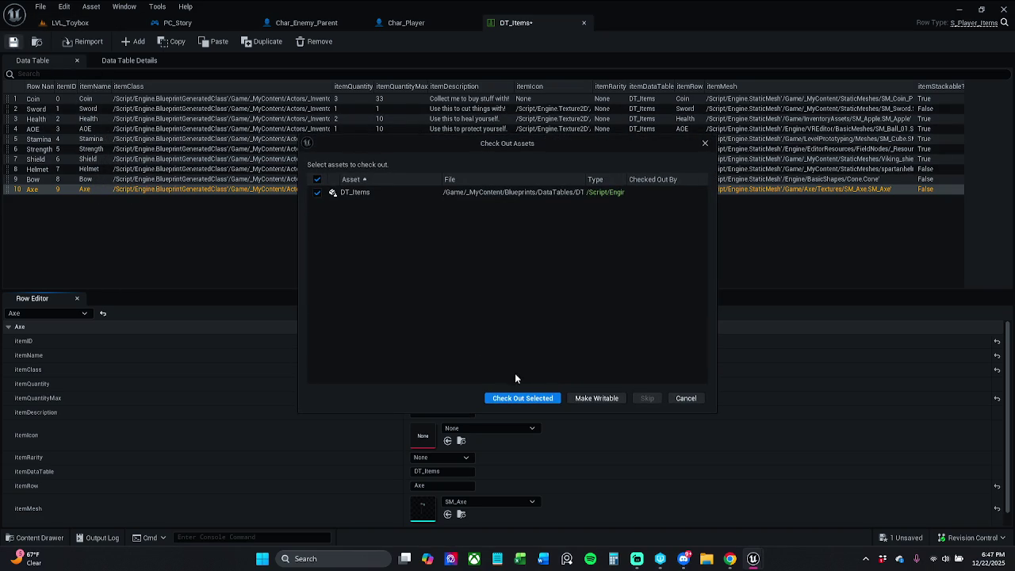
click(520, 398)
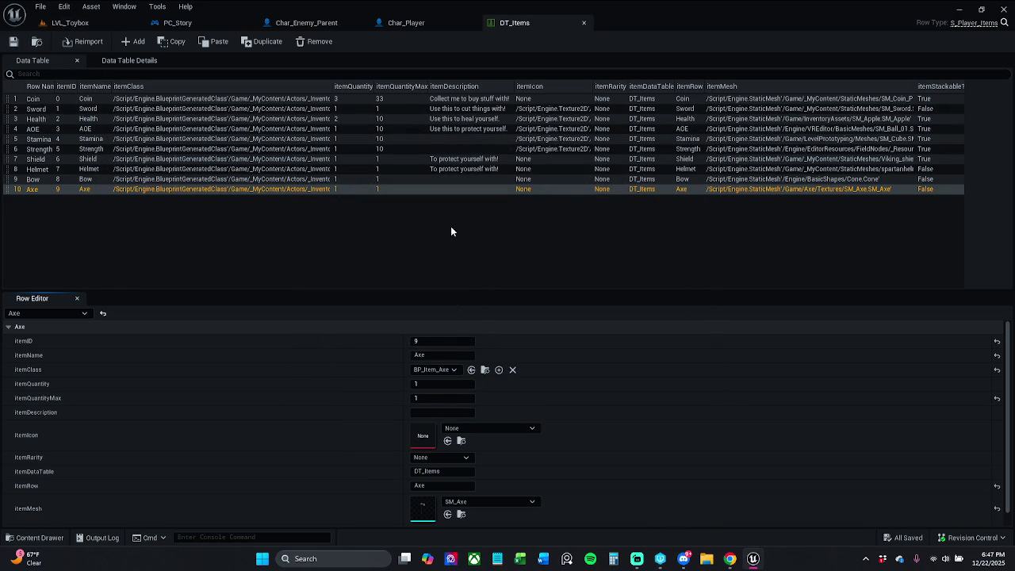
Close DT_Items and open BP_Item_Sword from the Actors > _Inventory folder
click(582, 23)
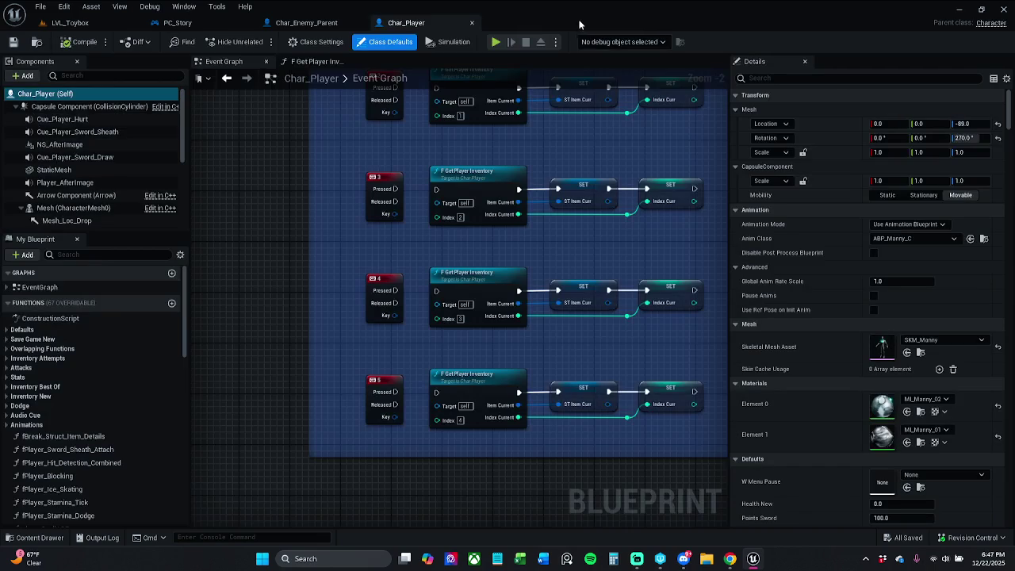
click(33, 538)
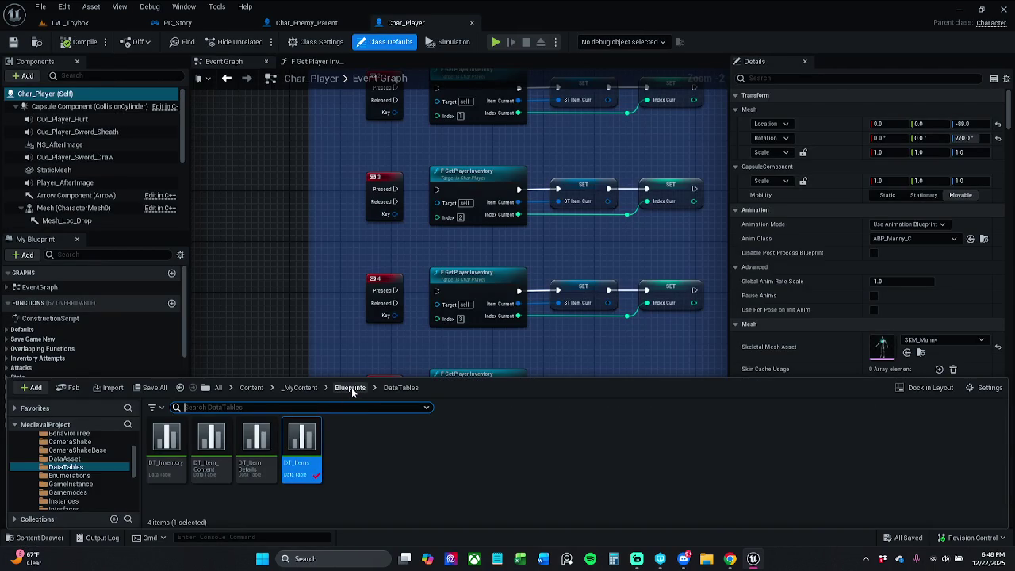
click(300, 388)
double_click(193, 444)
double_click(166, 441)
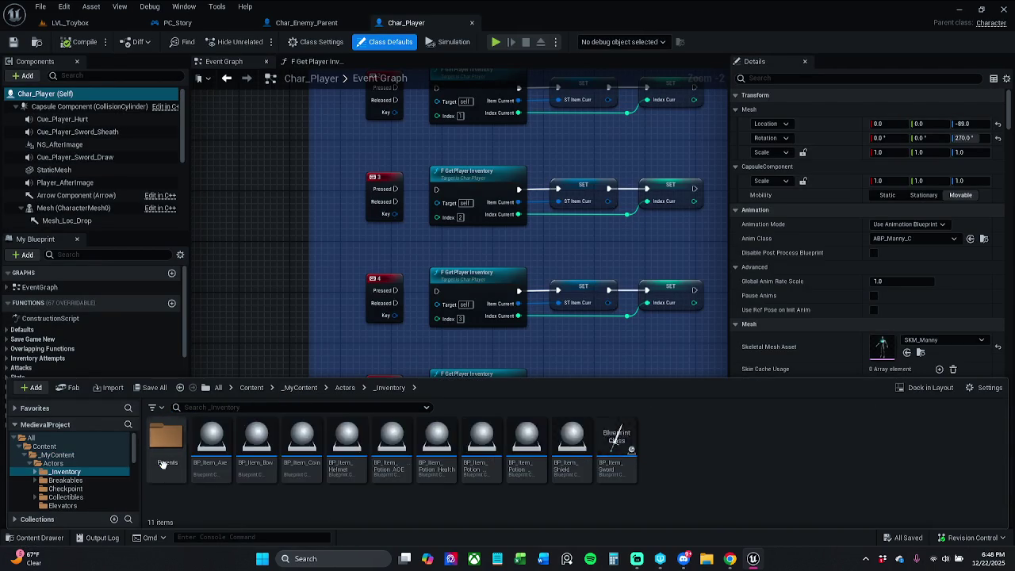
double_click(612, 456)
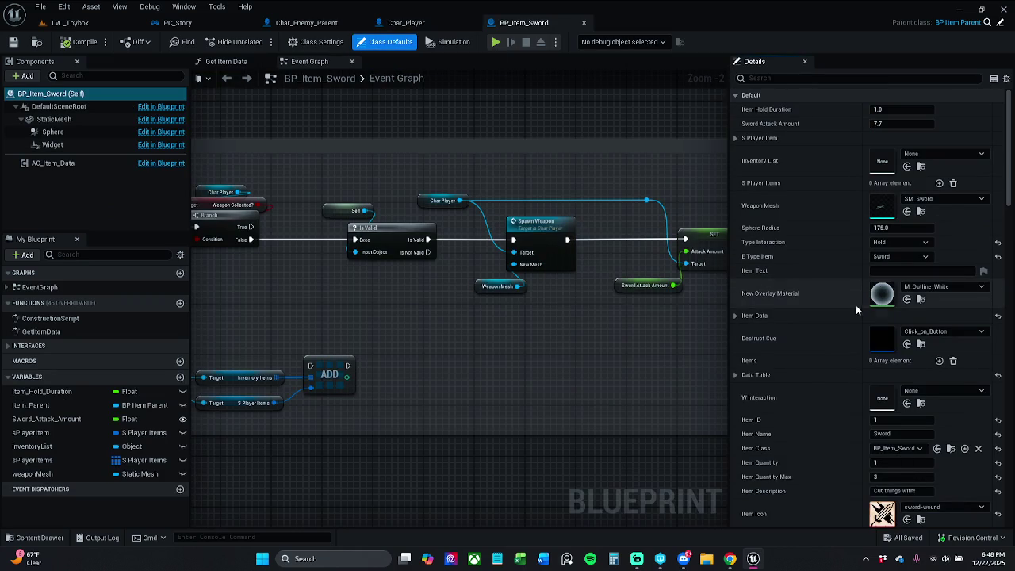
Set the sword's Item Data itemQuantityMax to 10
scroll(864, 437, down, 1)
click(892, 460)
text(1)
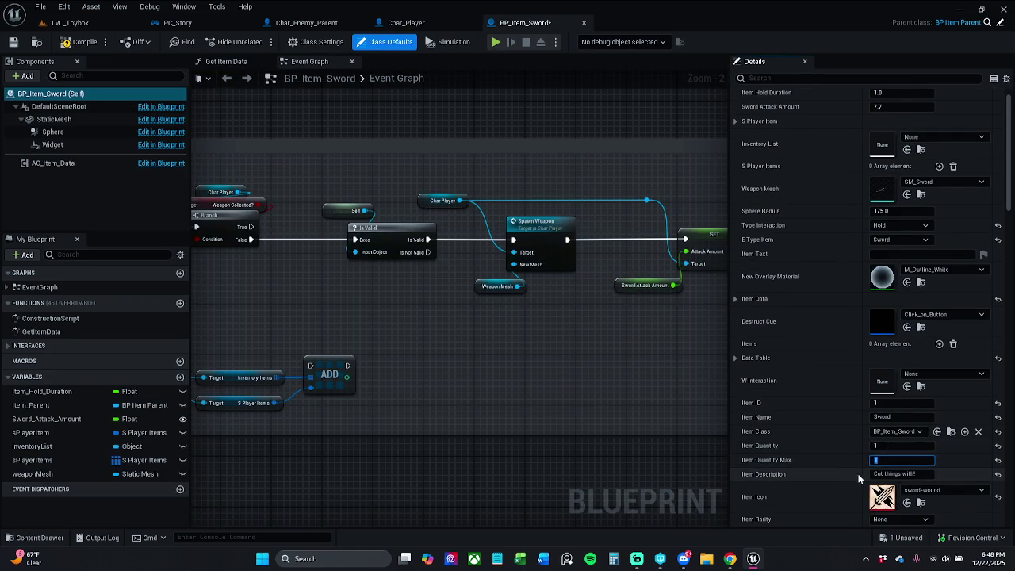
scroll(912, 436, down, 5)
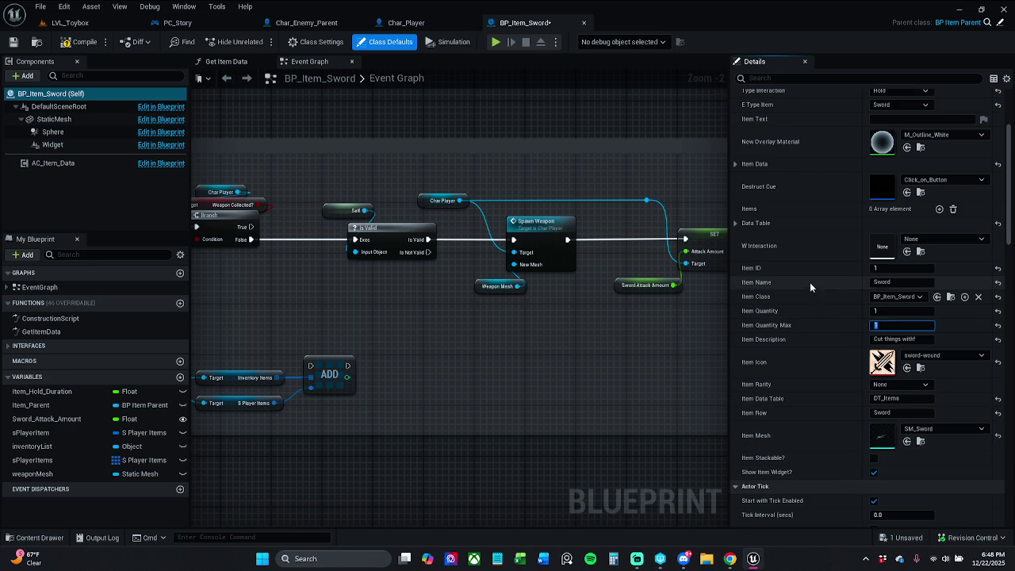
click(736, 224)
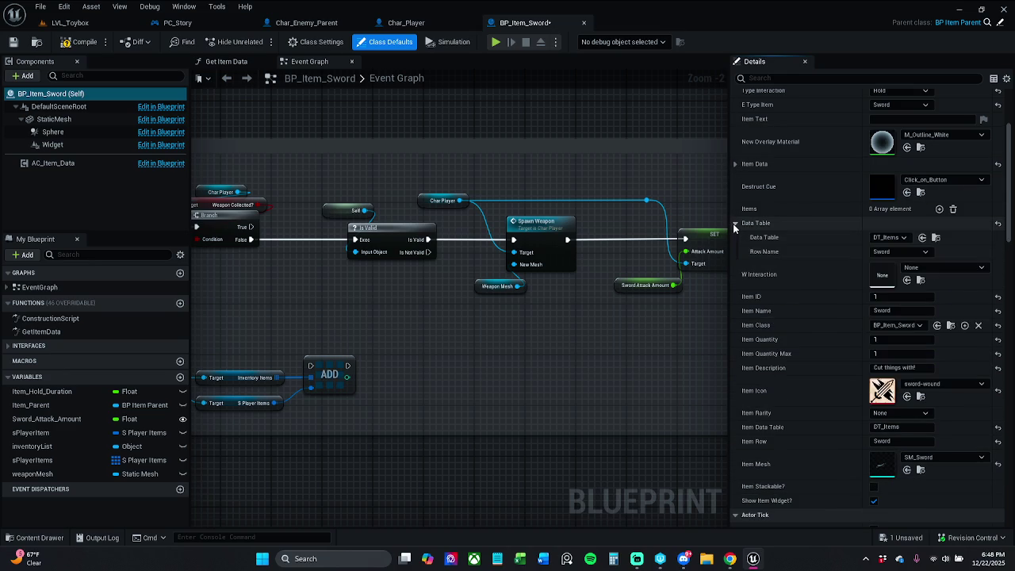
click(736, 224)
click(736, 164)
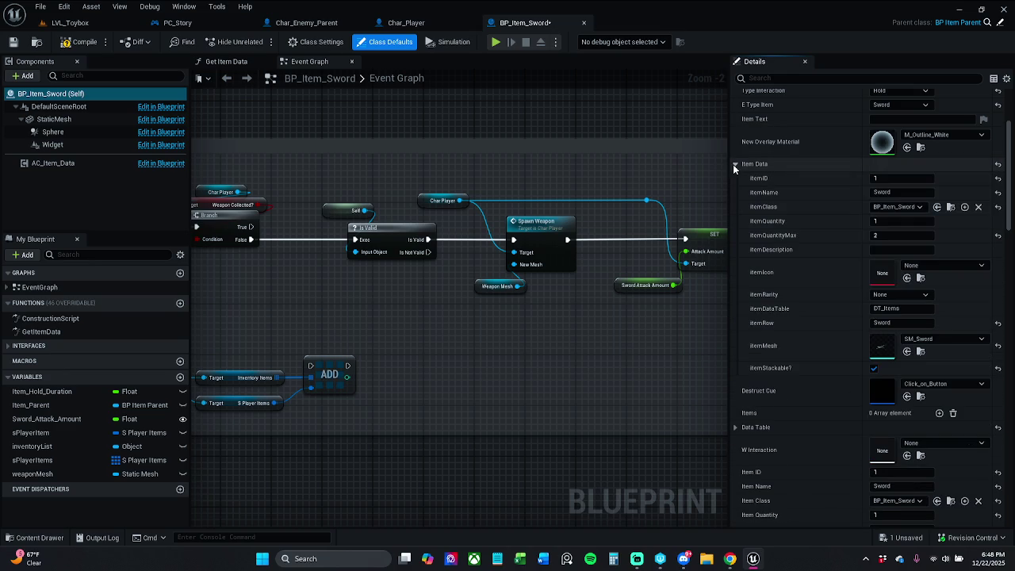
click(887, 236)
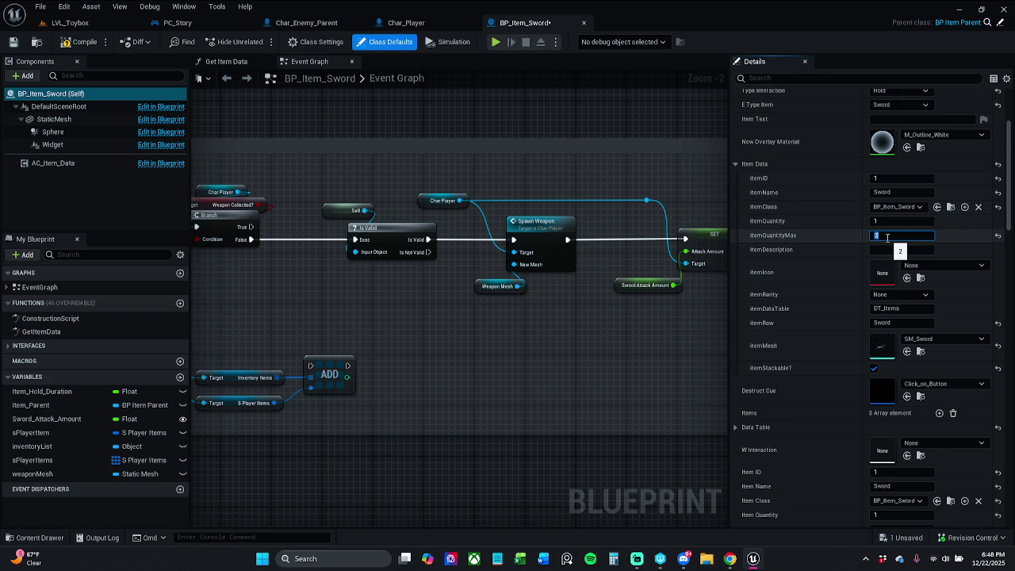
text(10)
key(Return)
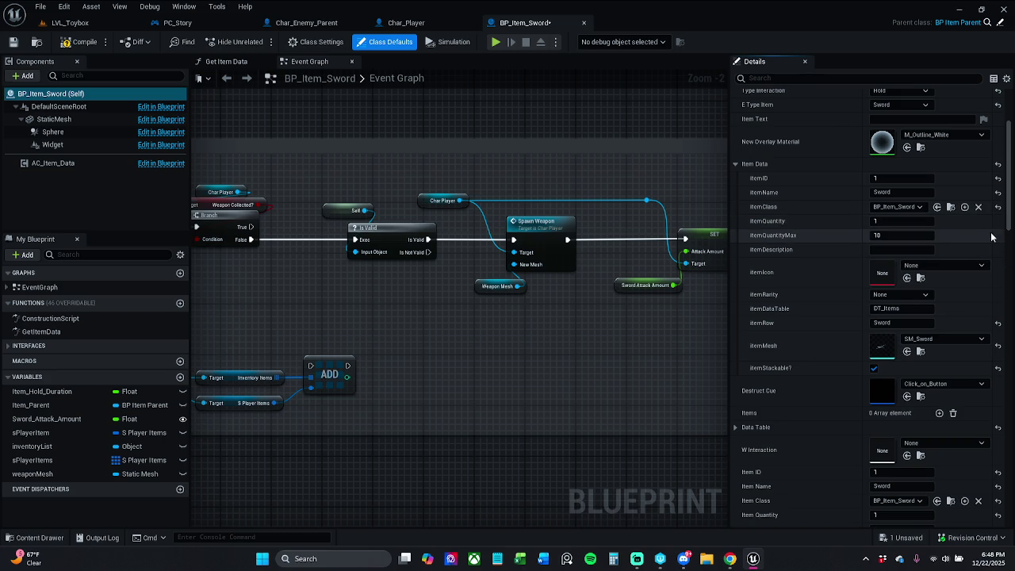
click(916, 237)
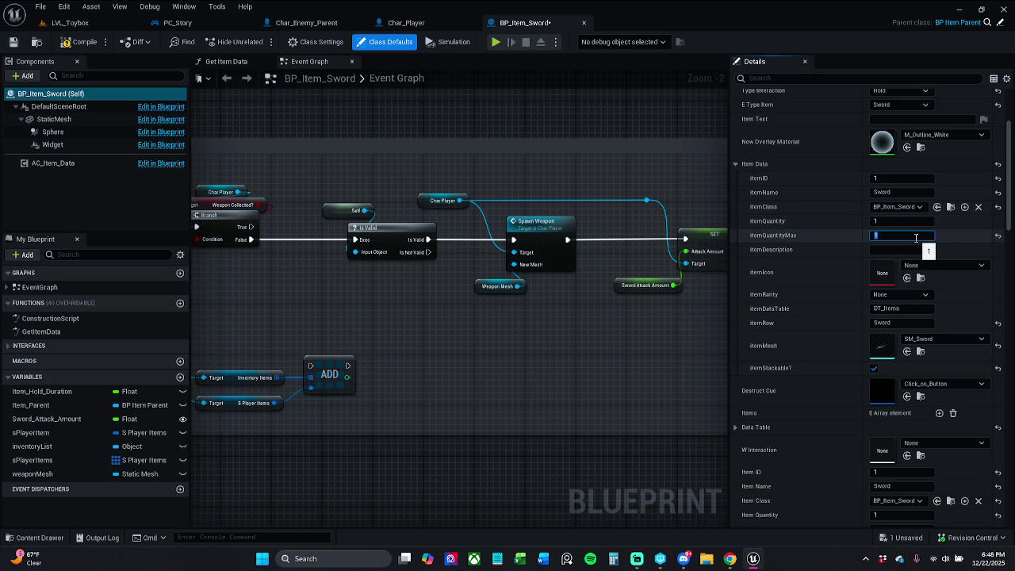
click(737, 167)
Compile BP_Item_Sword and save it, making the asset writable
scroll(832, 177, up, 2)
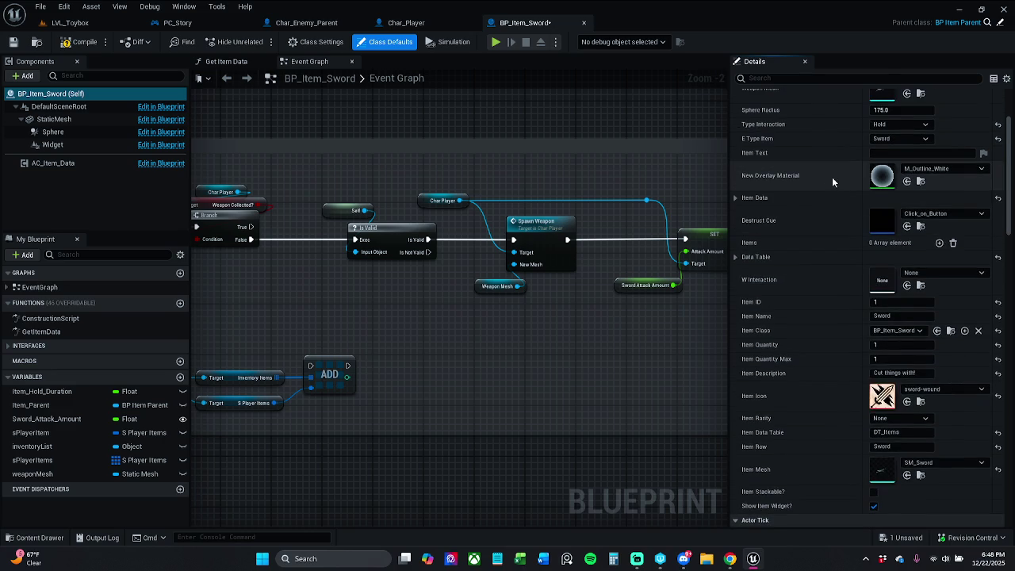
scroll(856, 187, up, 3)
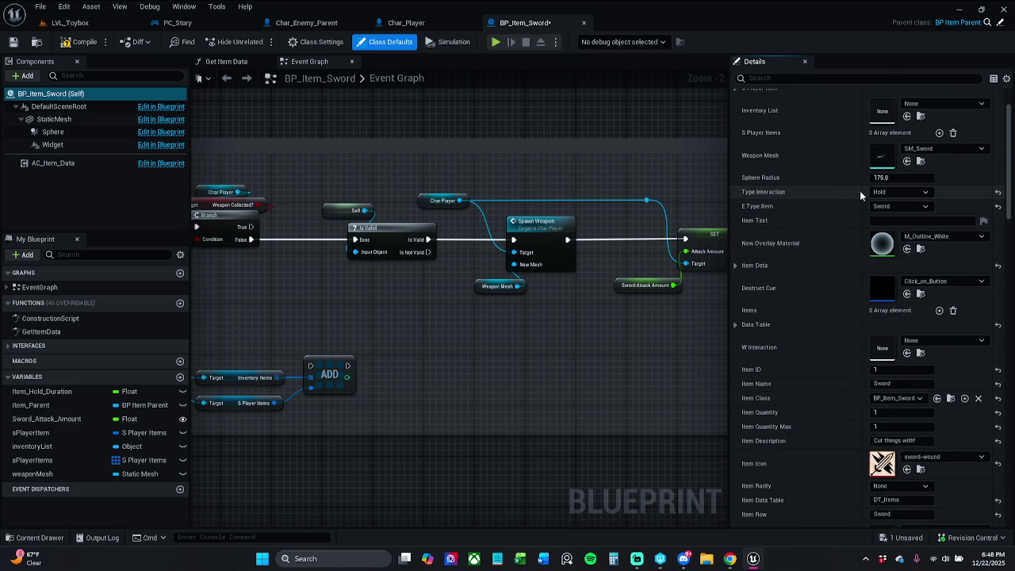
scroll(859, 190, up, 1)
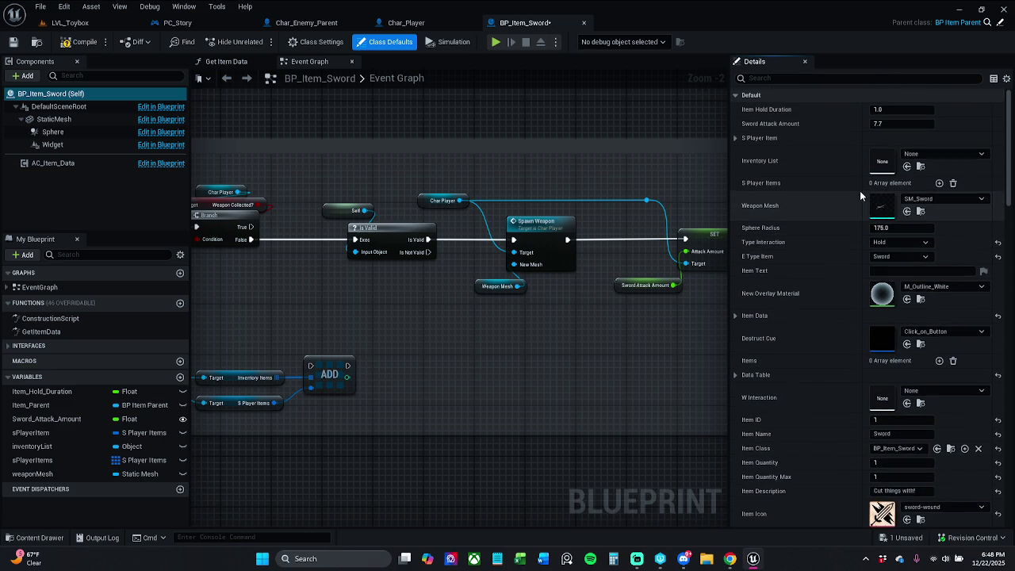
click(736, 139)
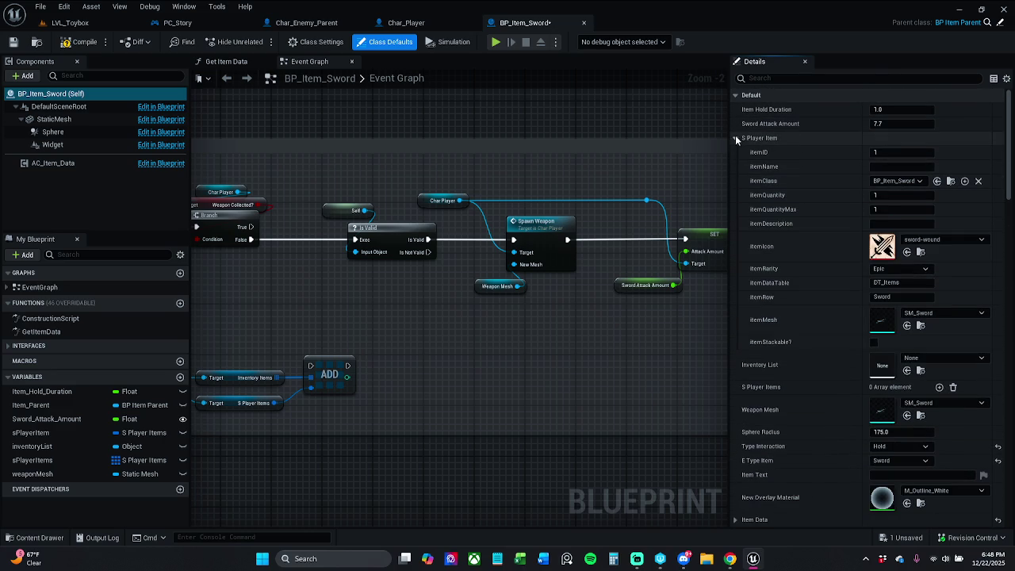
click(735, 138)
click(80, 41)
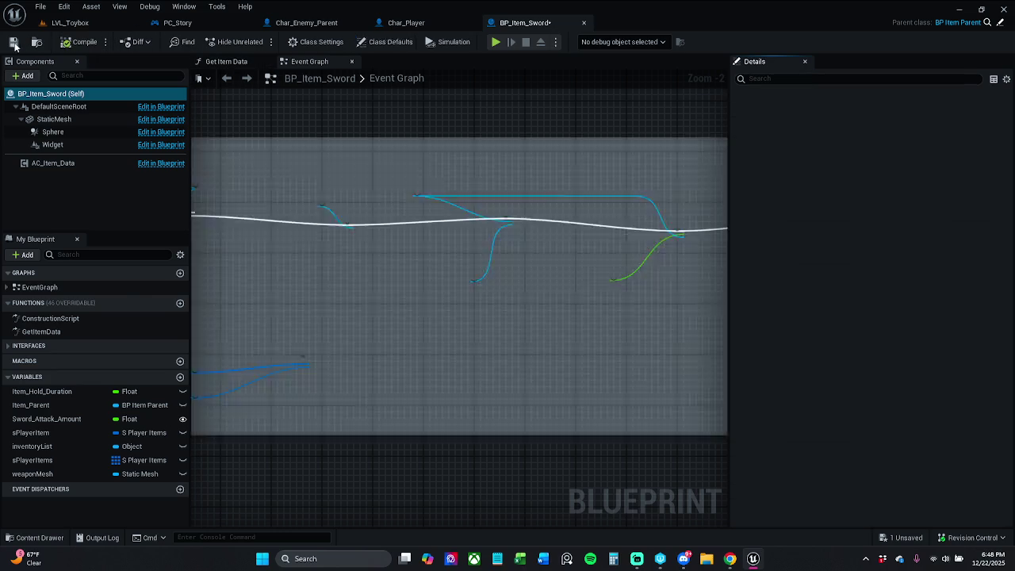
key(ctrl+s)
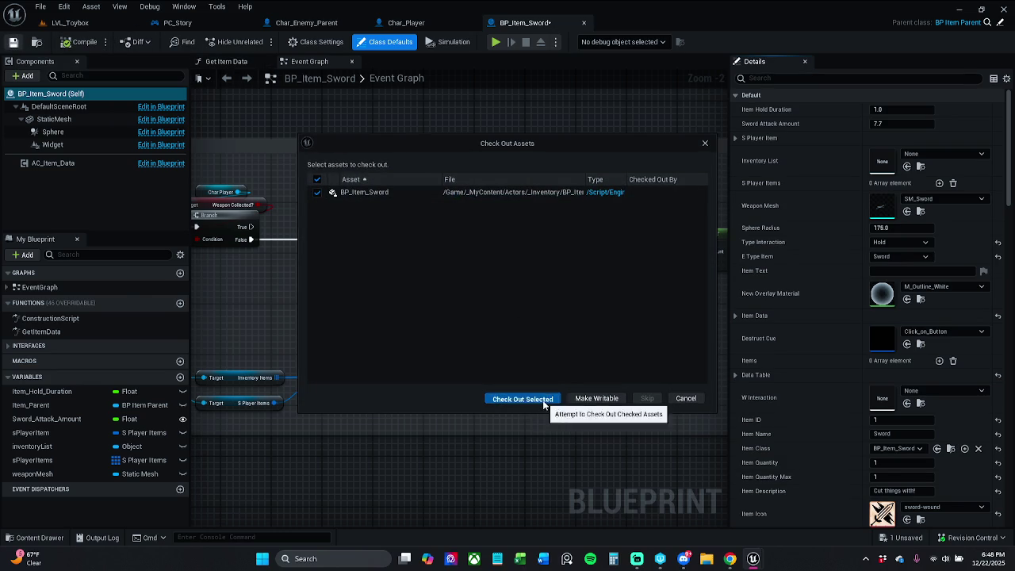
click(597, 398)
Run a quick play-test of LVL_Toybox and stop it
click(70, 22)
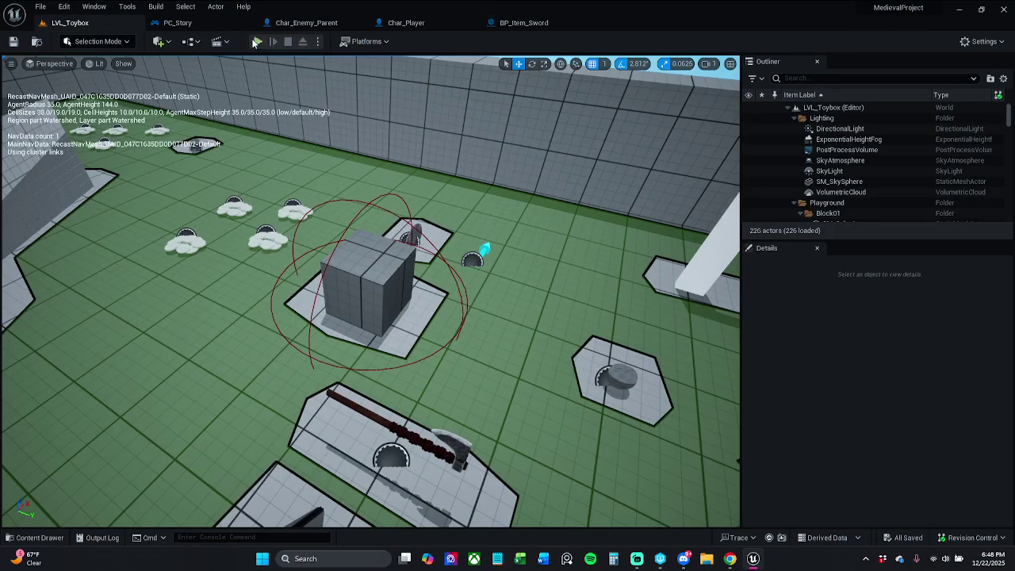
click(257, 41)
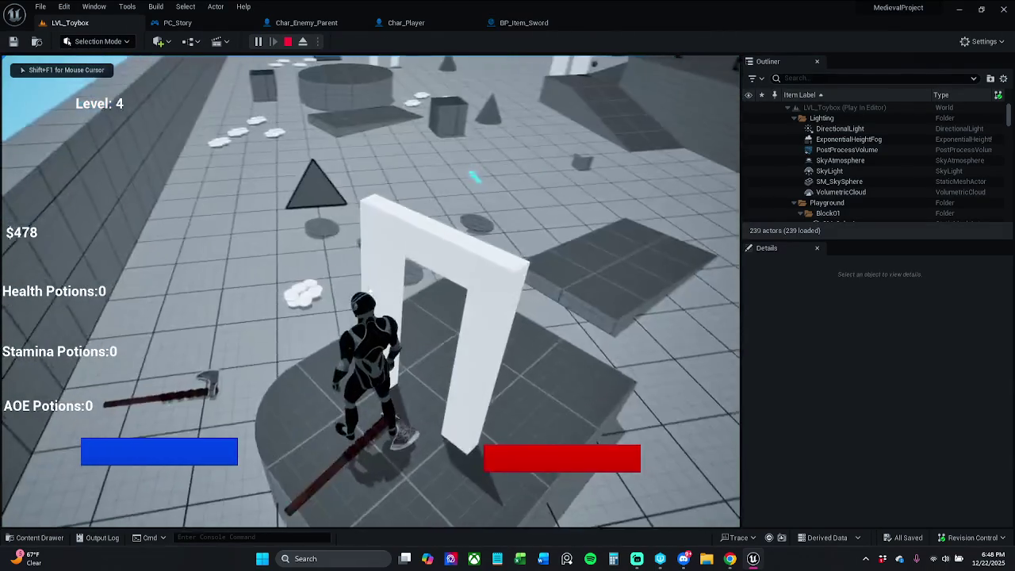
key(Escape)
Drag BP_Item_Sword into the viewport twice near the white arch, adding BP_Item_Sword4 and BP_Item_Sword5
click(36, 538)
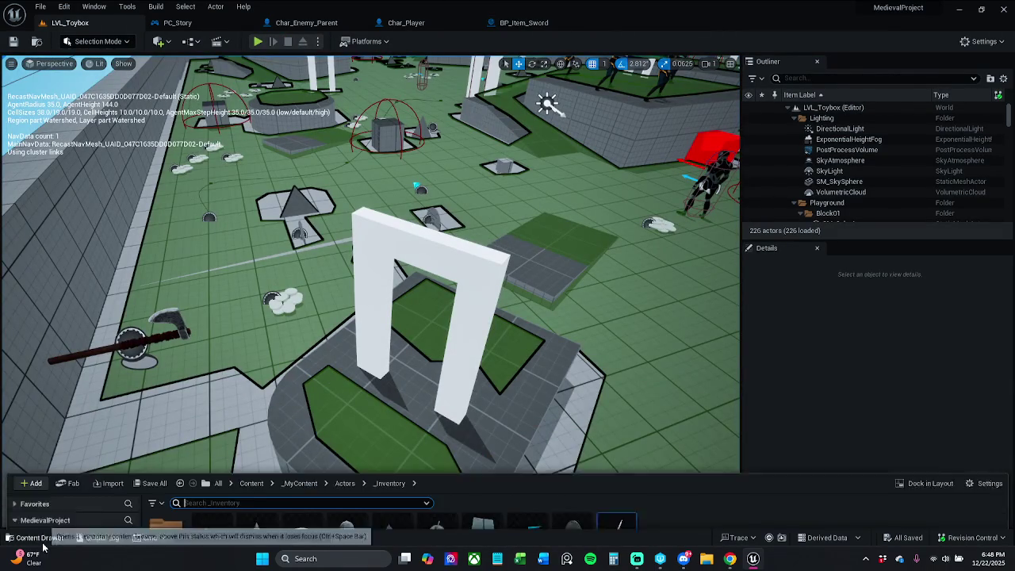
mouse_move(323, 307)
mouse_down()
mouse_move(238, 300)
mouse_move(233, 287)
mouse_up()
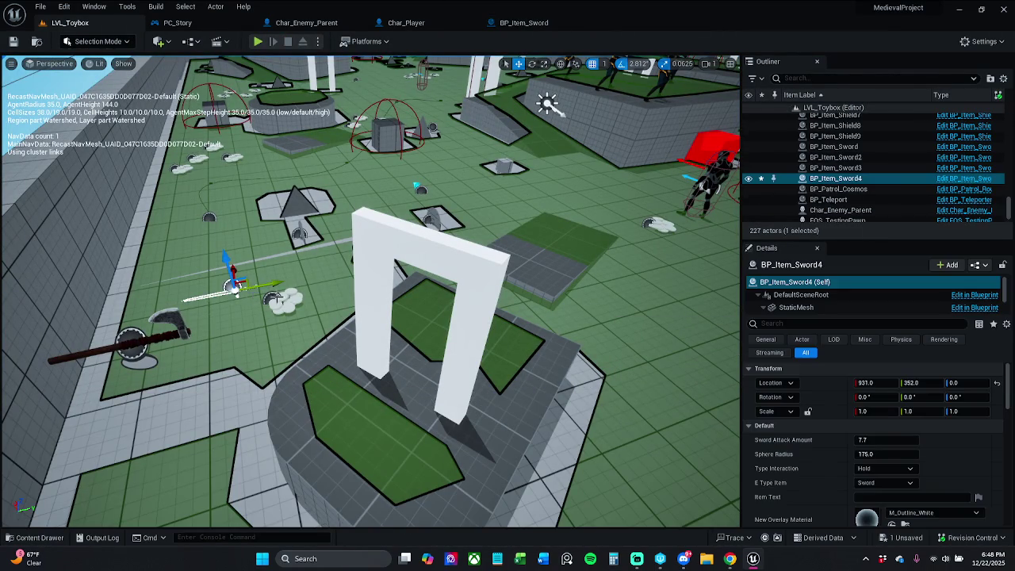
click(64, 538)
drag(635, 472, 345, 307)
drag(358, 206, 359, 205)
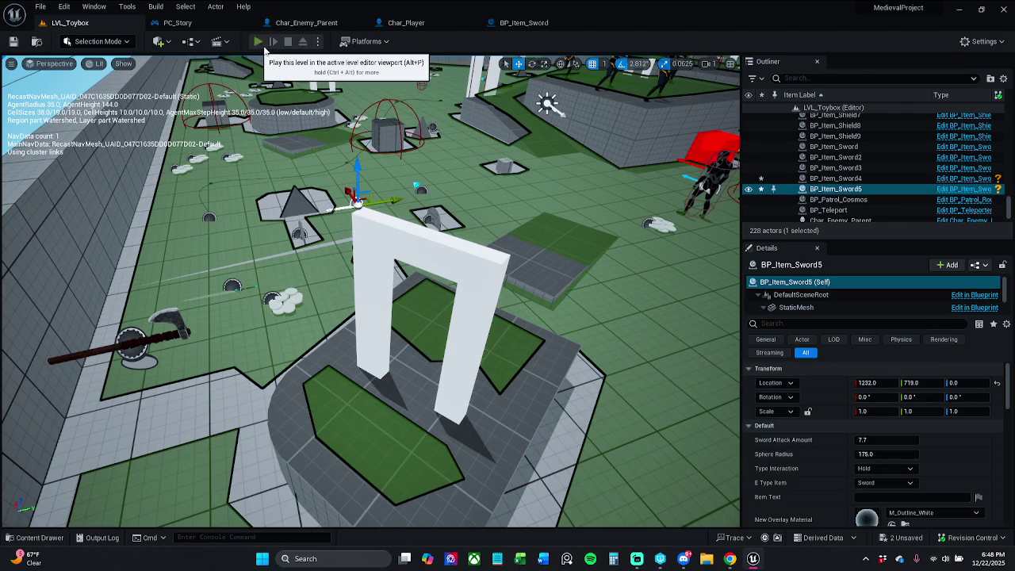
Play-test the level, picking up swords, an axe and an AOE potion, then stop with Esc
click(264, 46)
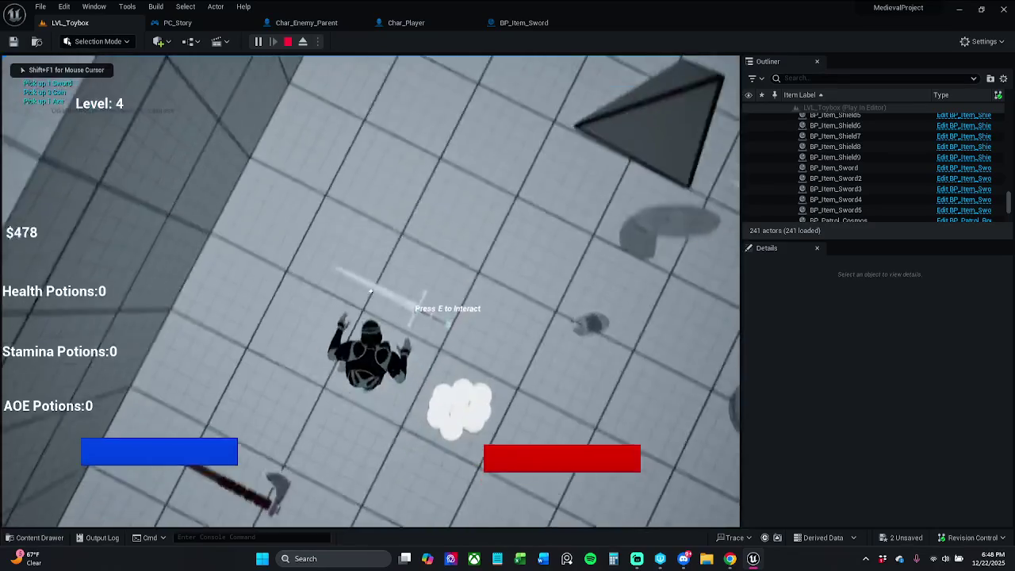
key(e)
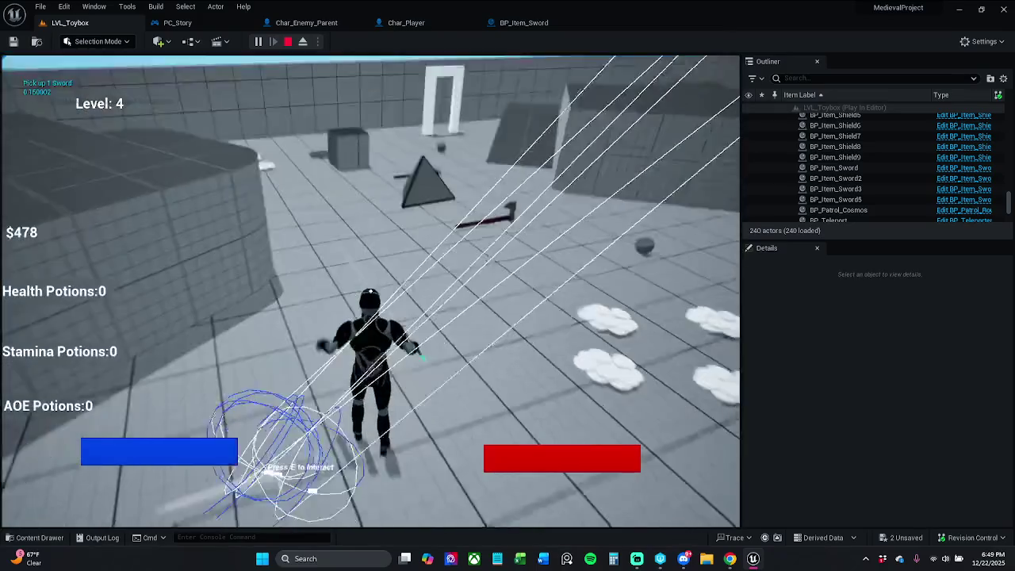
key(w)
key(e)
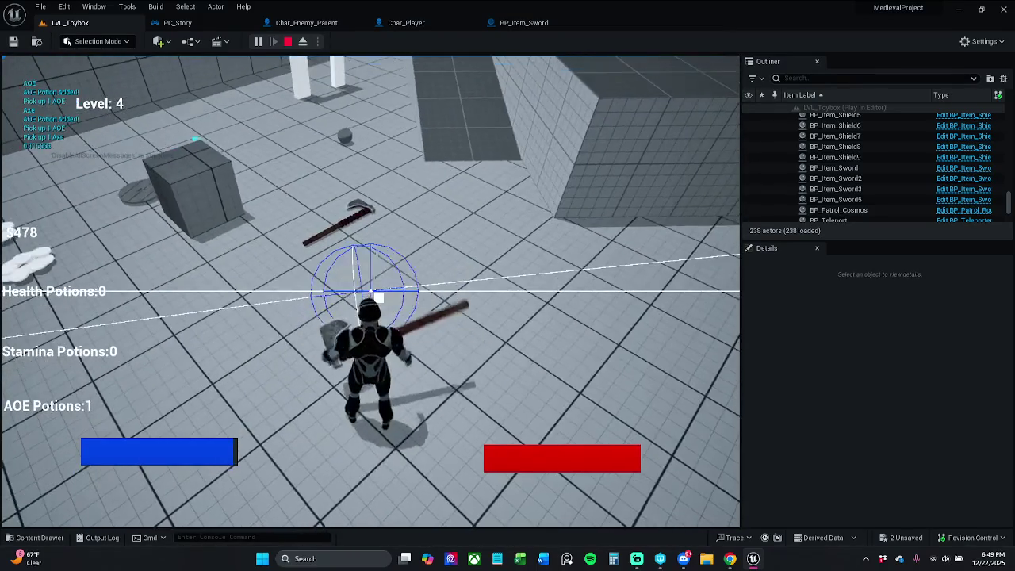
key(w)
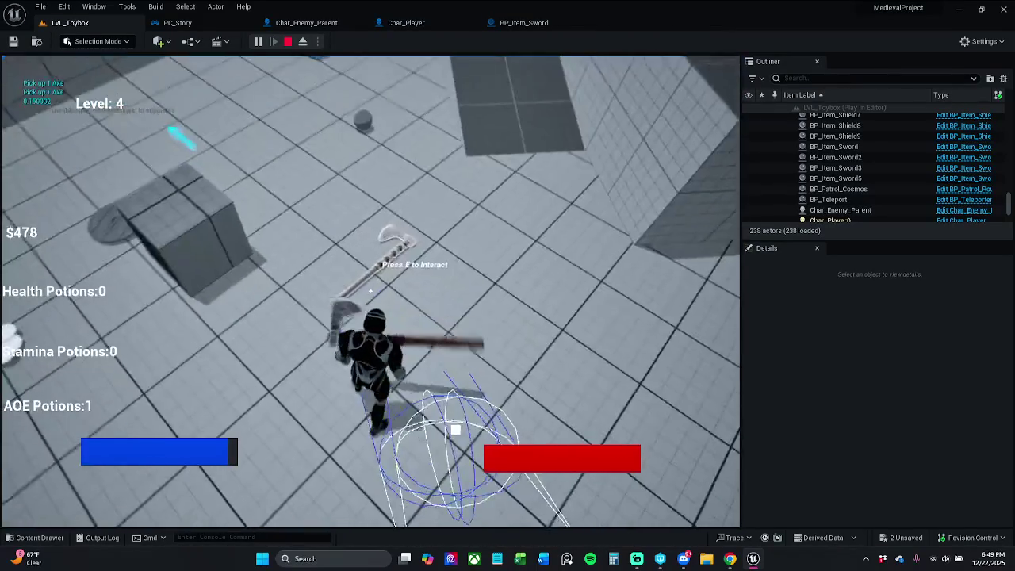
key(e)
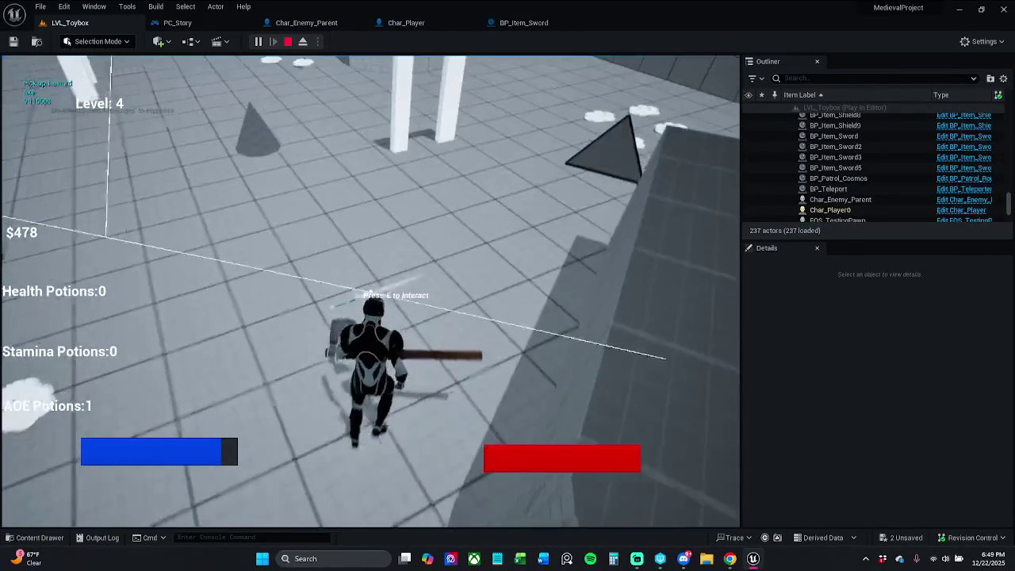
key(e)
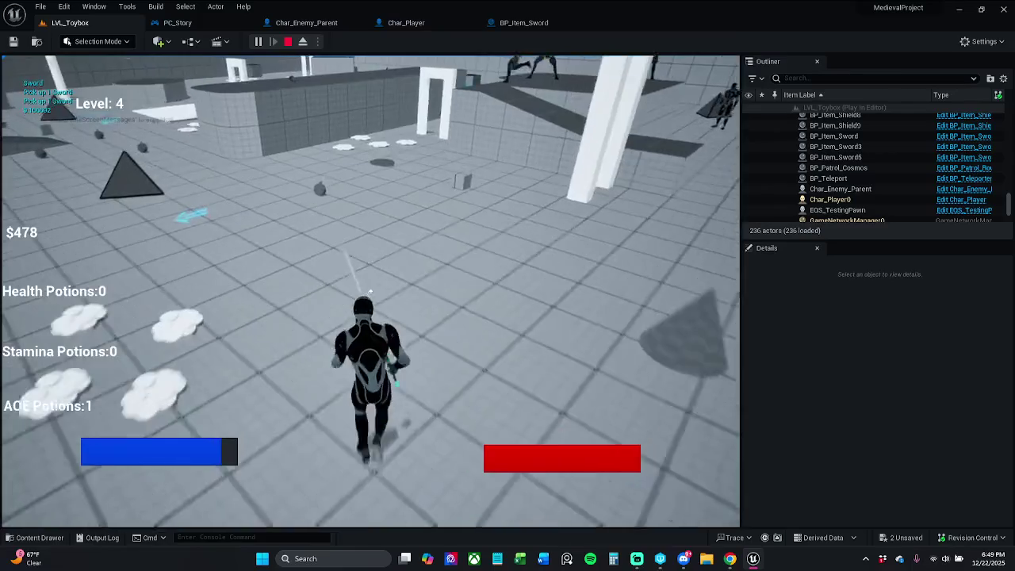
key(w)
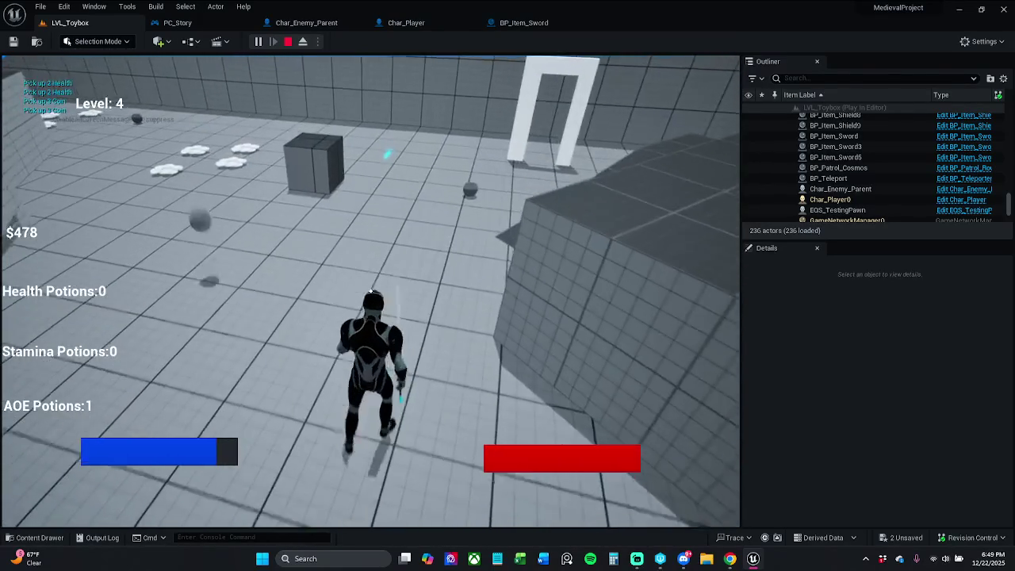
key(Escape)
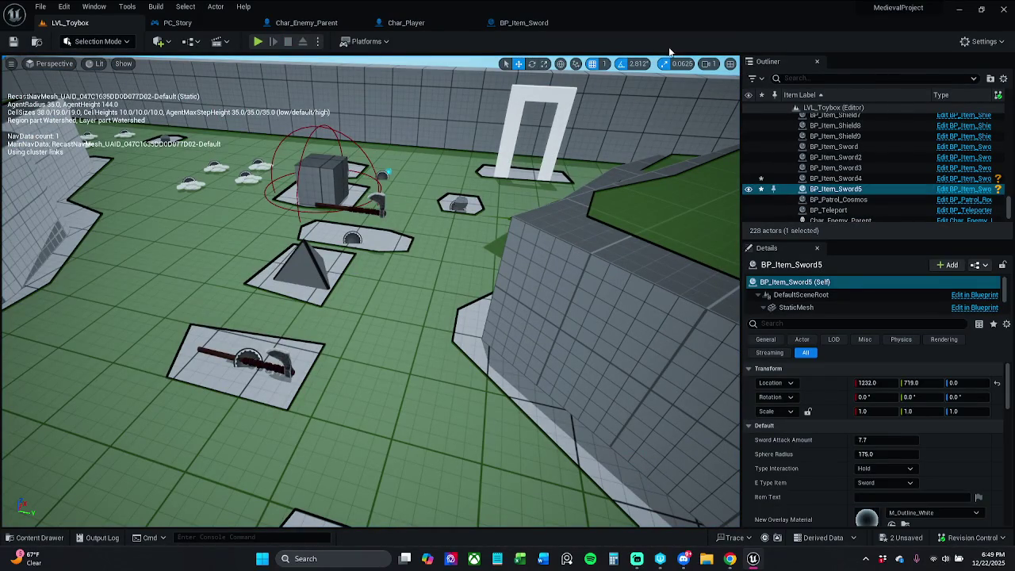
Zoom out and pan around Char_Player's Event Graph, then move on to BP_Item_Sword
click(533, 24)
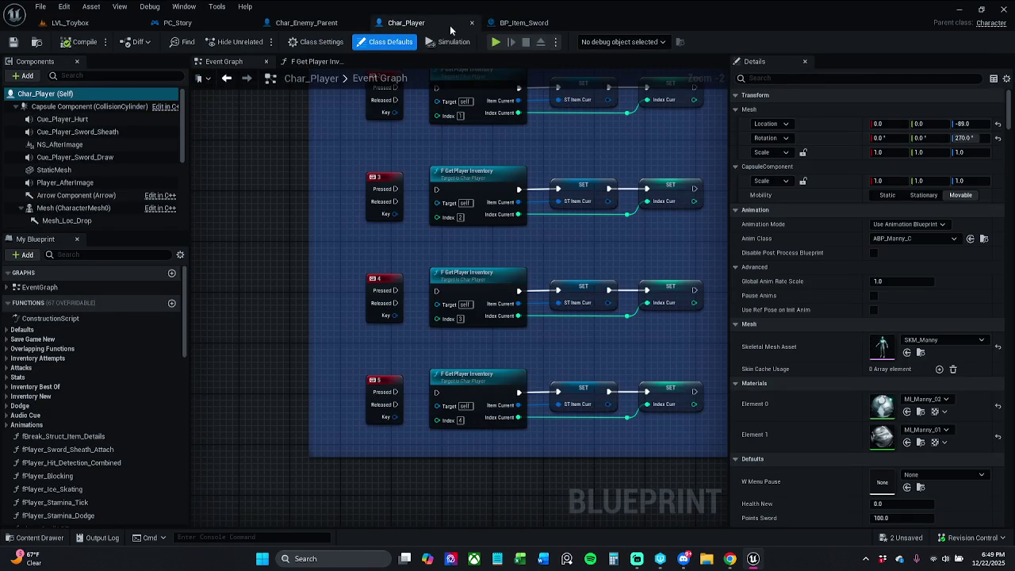
scroll(421, 136, down, 10)
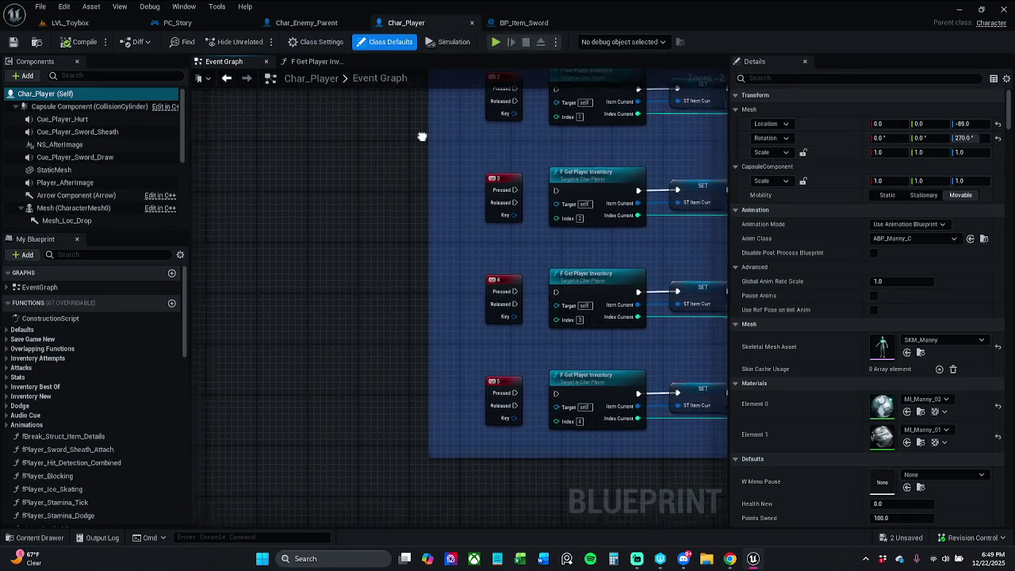
mouse_move(498, 151)
mouse_down()
mouse_move(508, 191)
mouse_move(607, 294)
mouse_move(608, 316)
mouse_up()
click(536, 29)
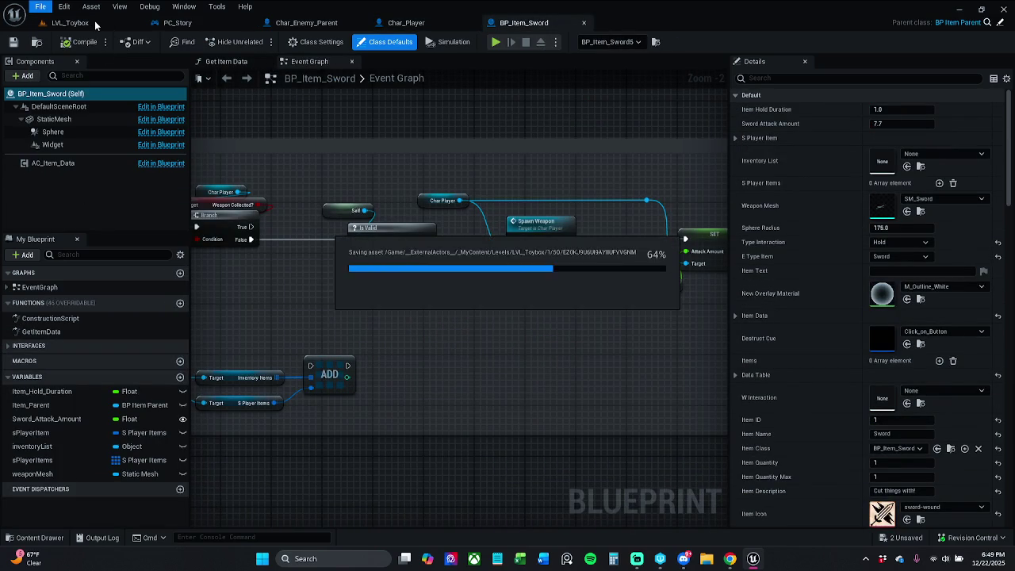
Play-test LVL_Toybox, running to pick up the axe and a sword, then stop
click(72, 22)
click(256, 44)
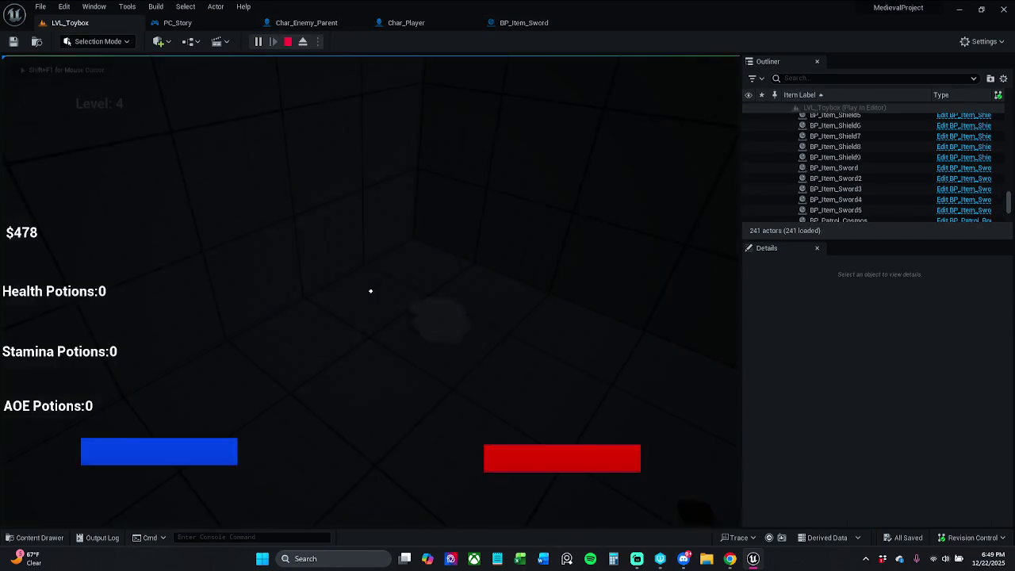
key(w)
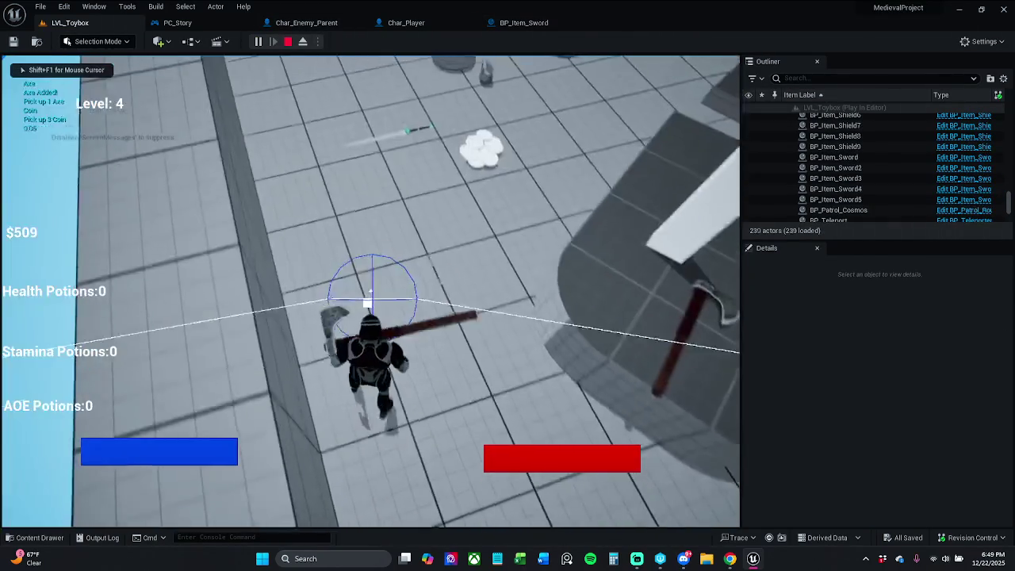
key(w)
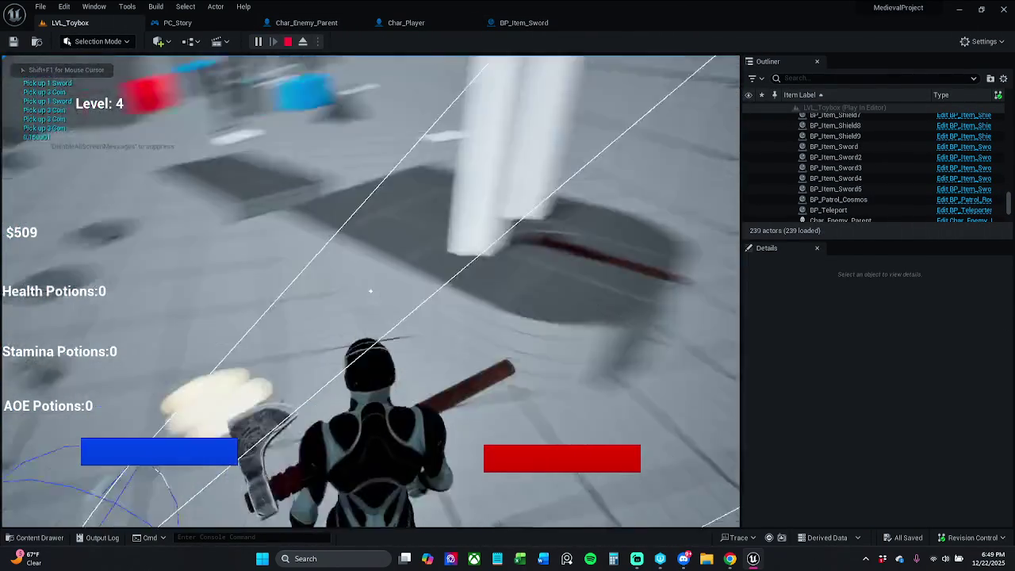
key(w)
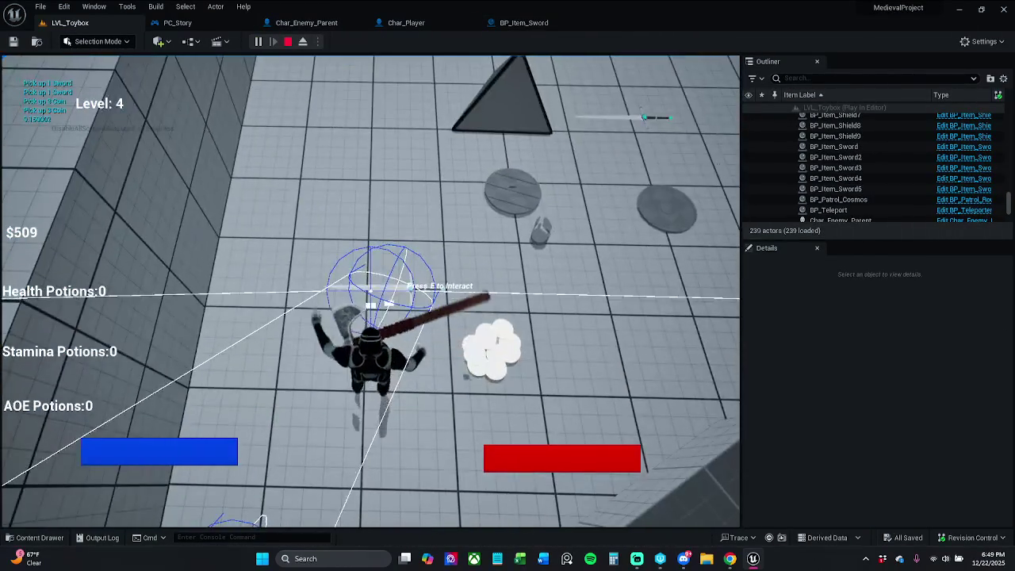
key(w)
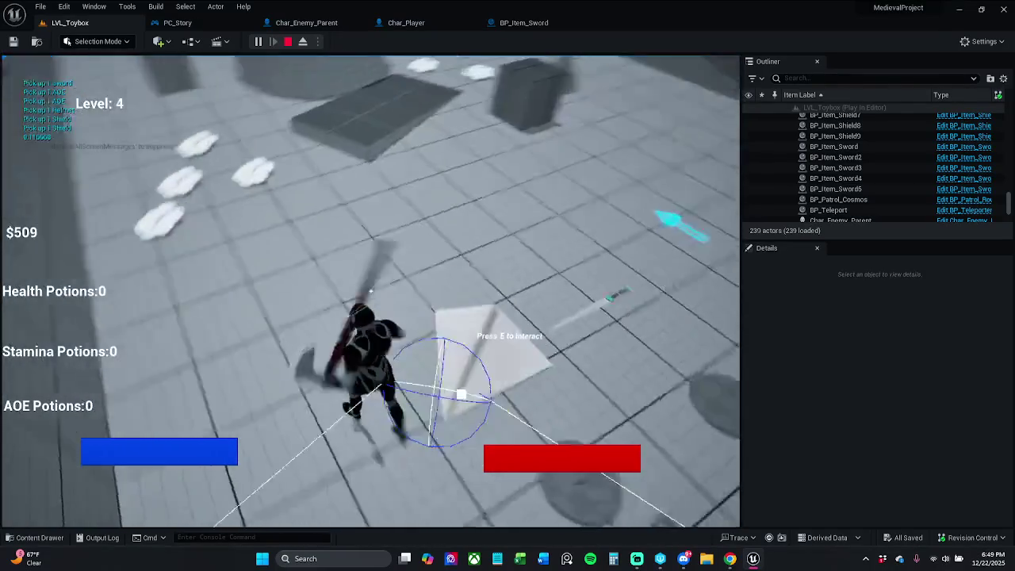
key(w)
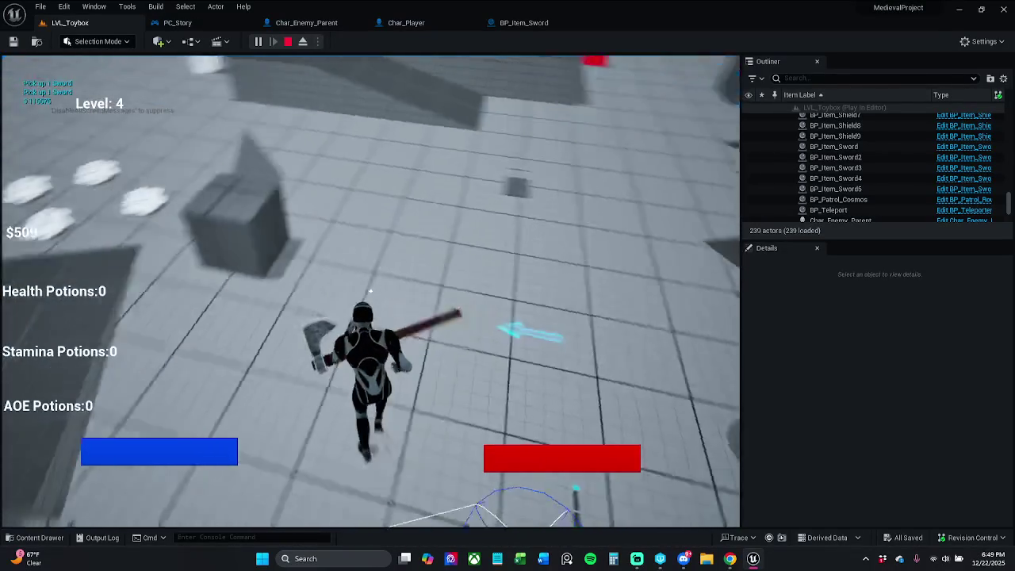
key(w)
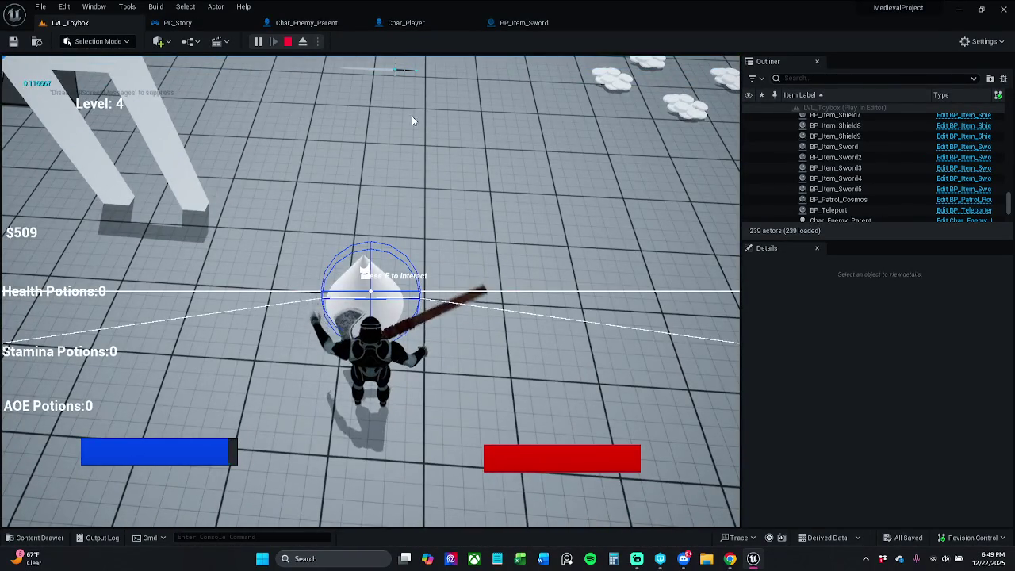
key(Escape)
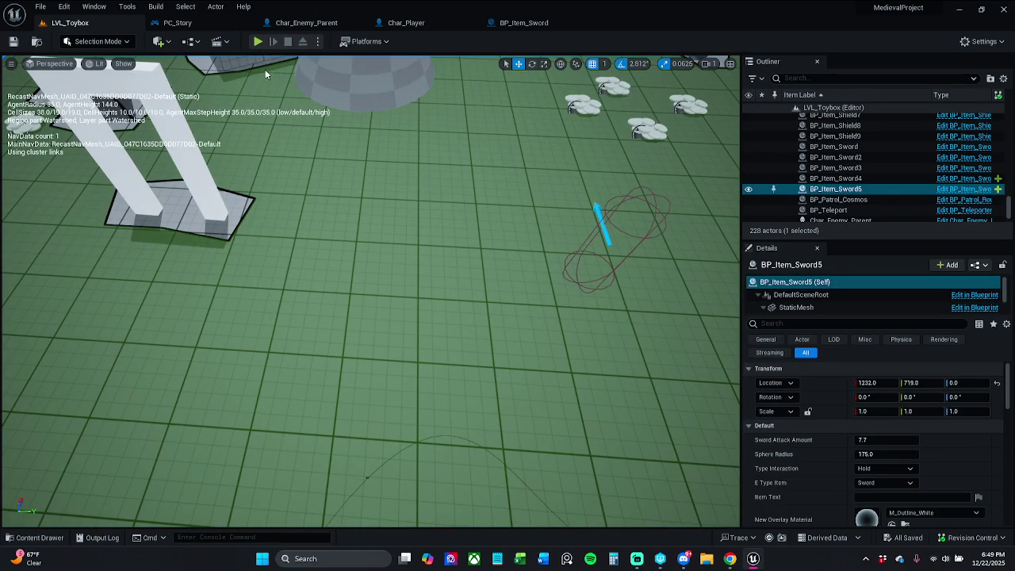
Run a second play-test through the white doorway collecting a sword, axe and health pickups
click(258, 41)
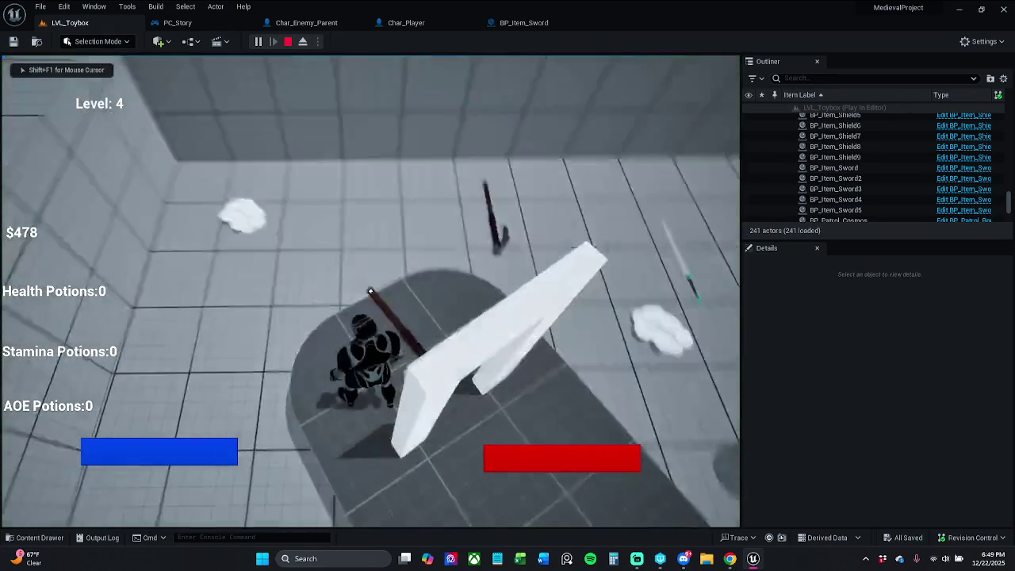
key(w)
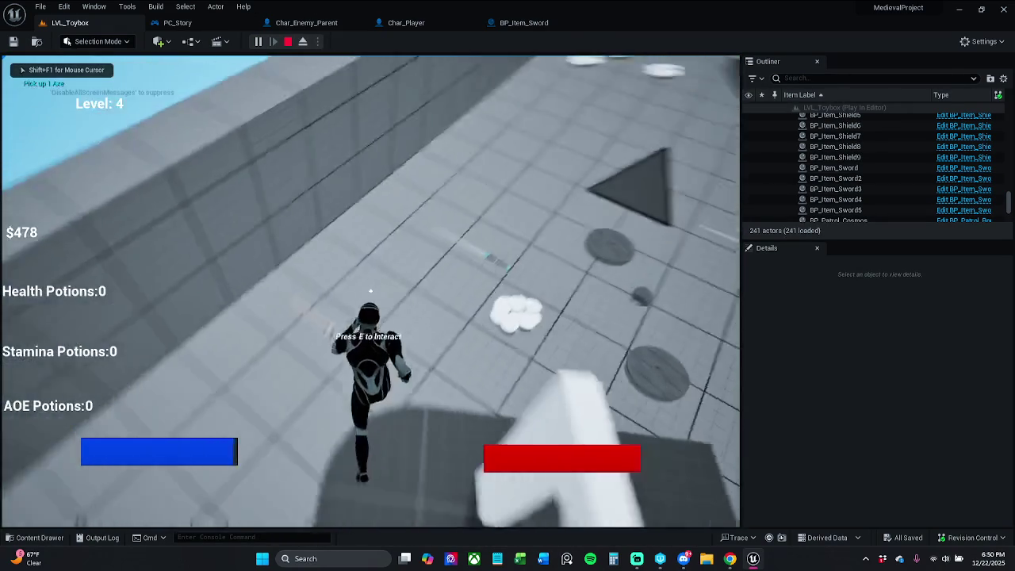
key(w)
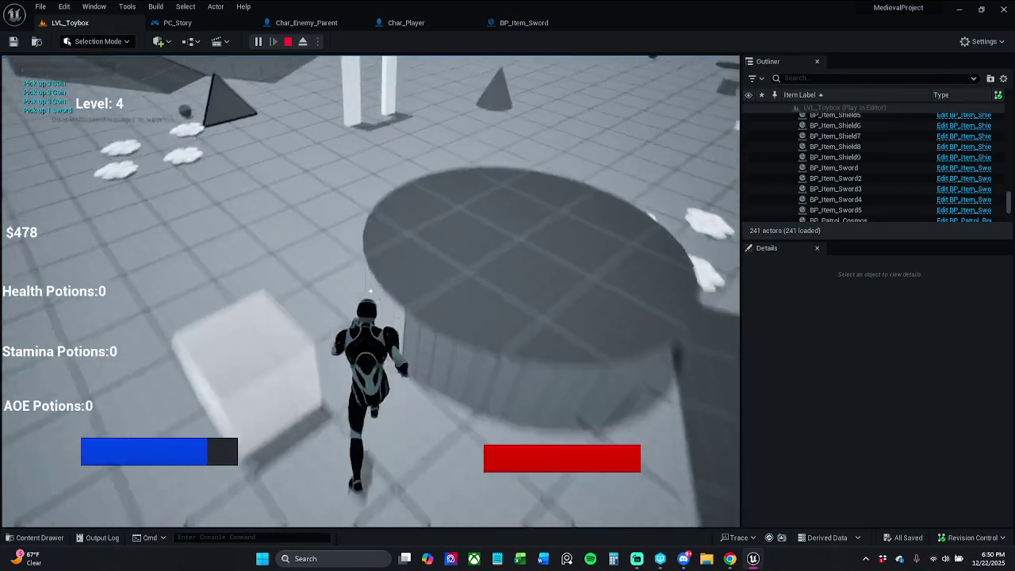
key(w)
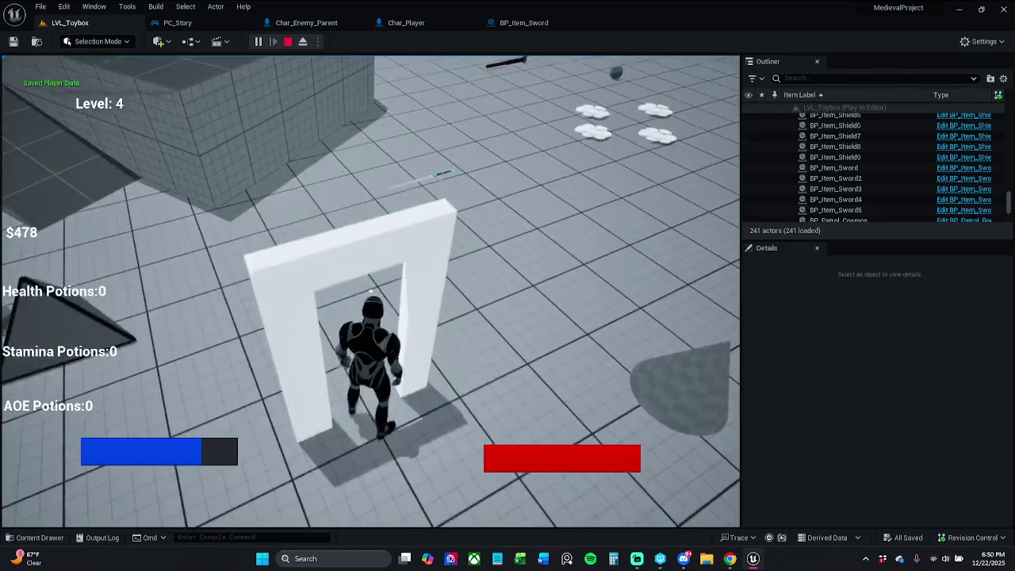
key(w)
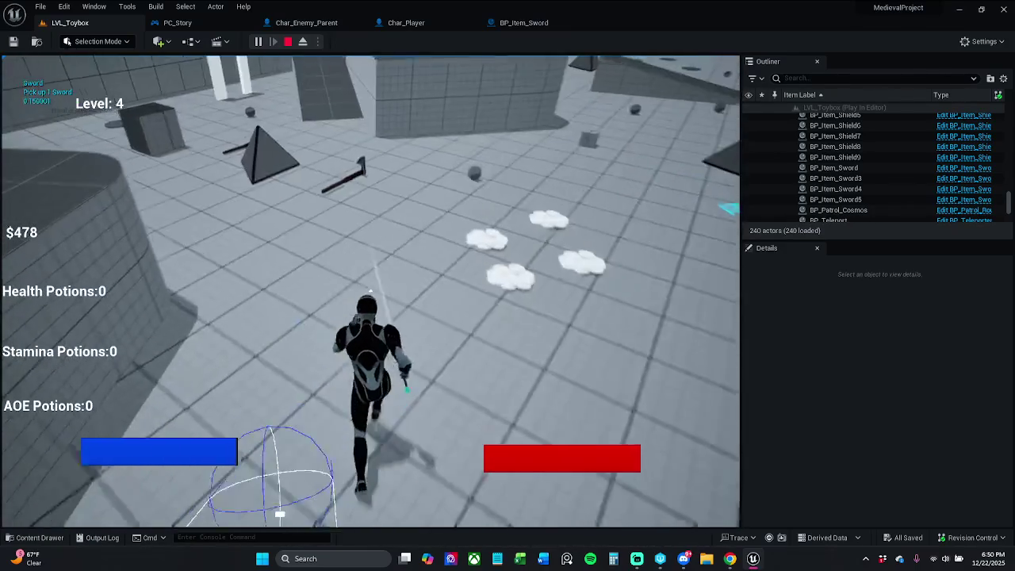
key(w)
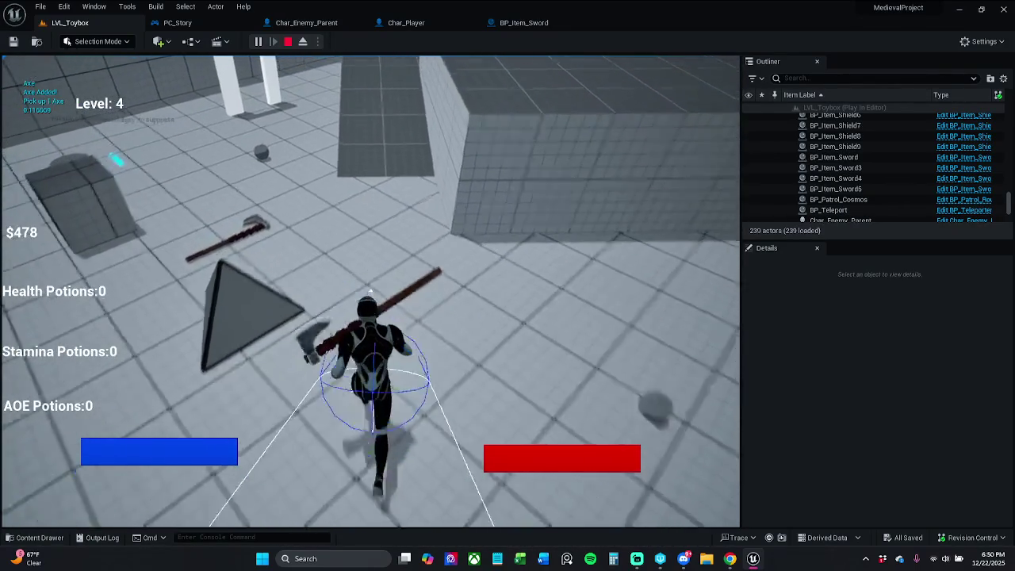
key(w)
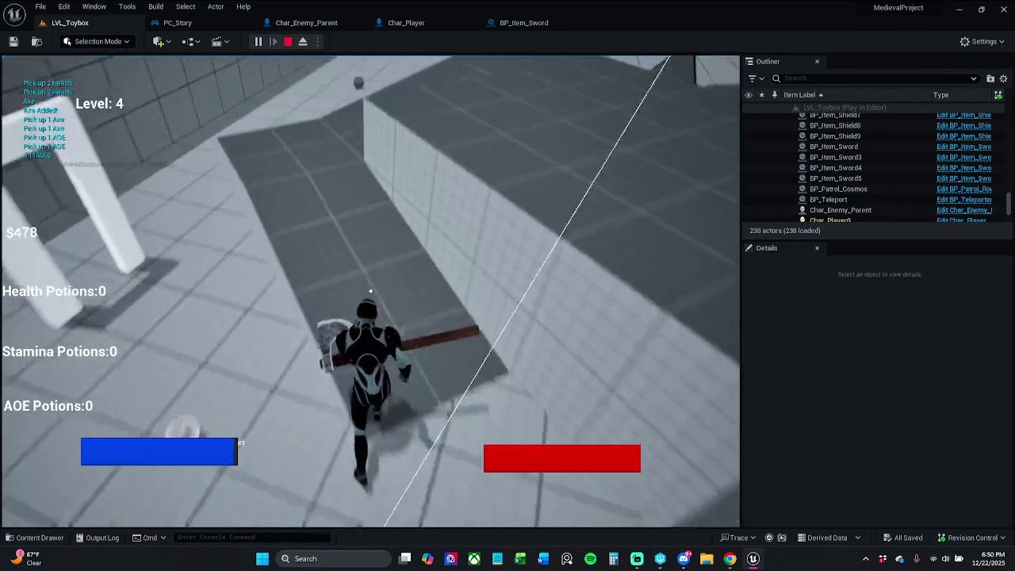
key(w)
key(w)
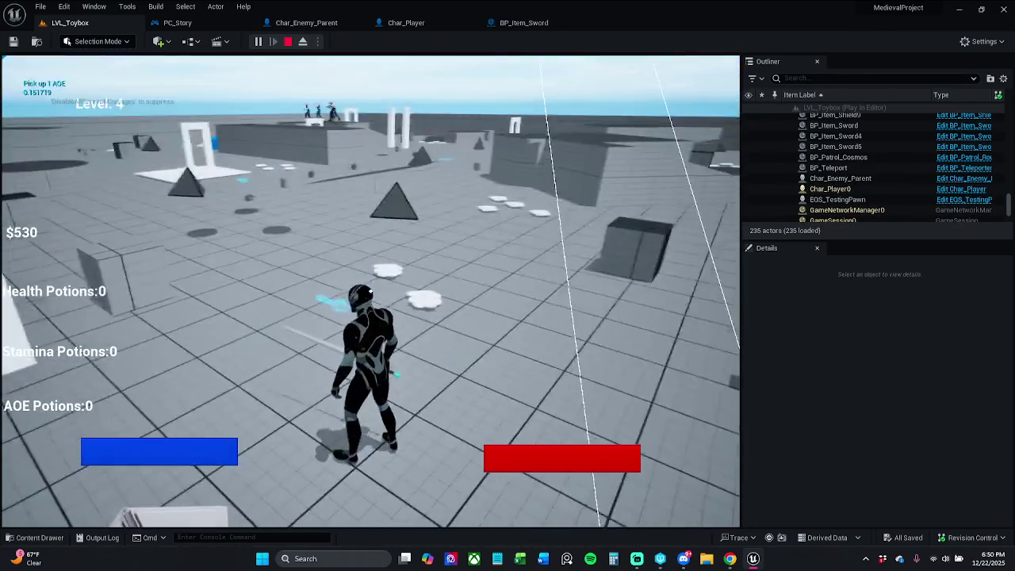
click(287, 42)
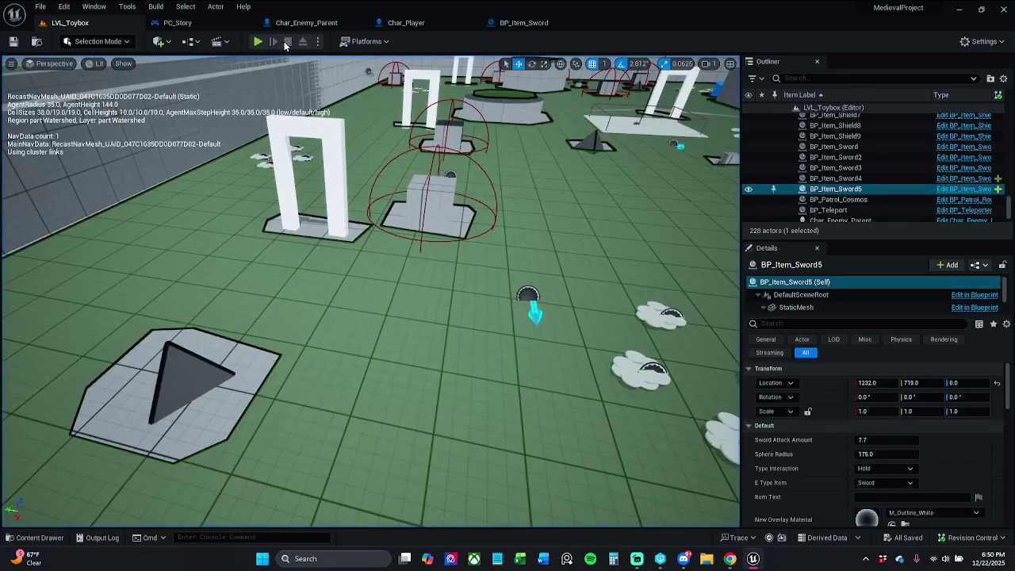
Run a third play-test, grabbing a sword and coins and triggering the sphere trace
click(257, 42)
key(w)
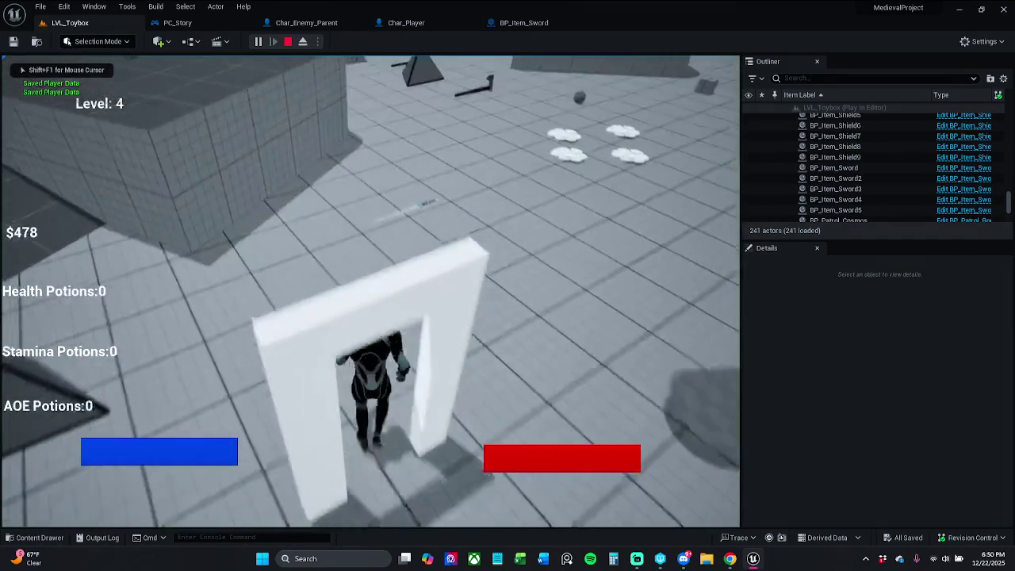
key(e)
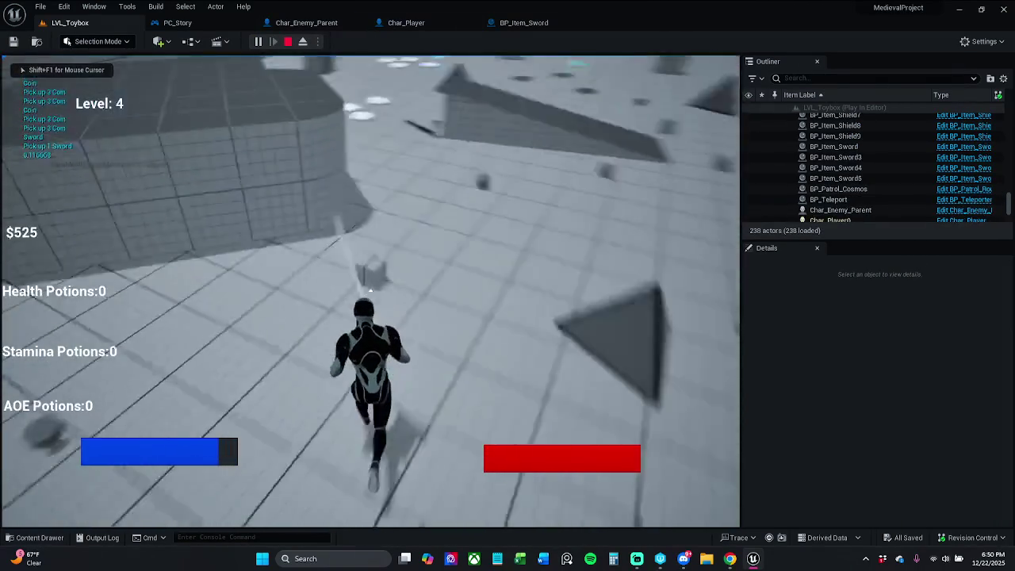
key(w)
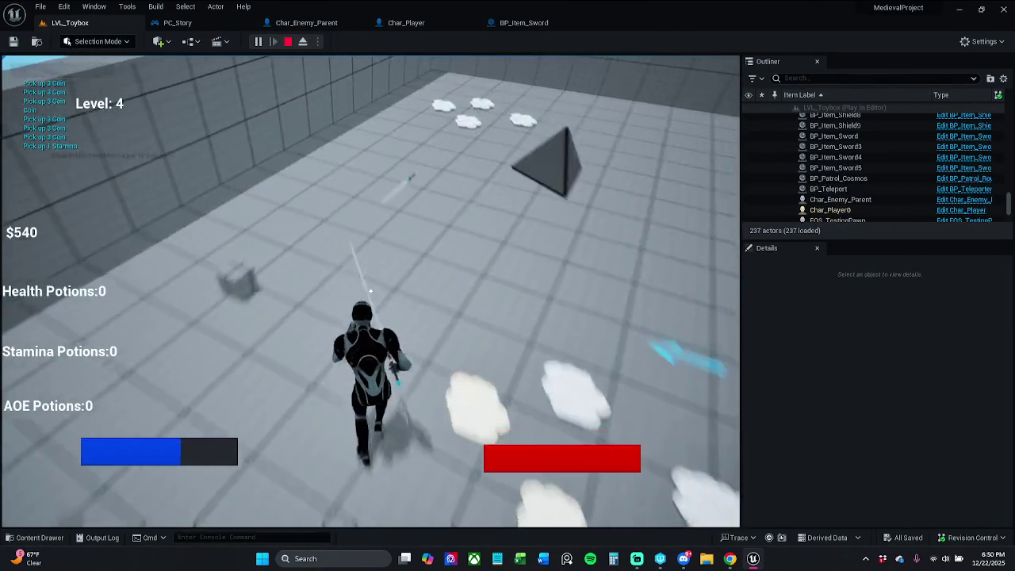
key(e)
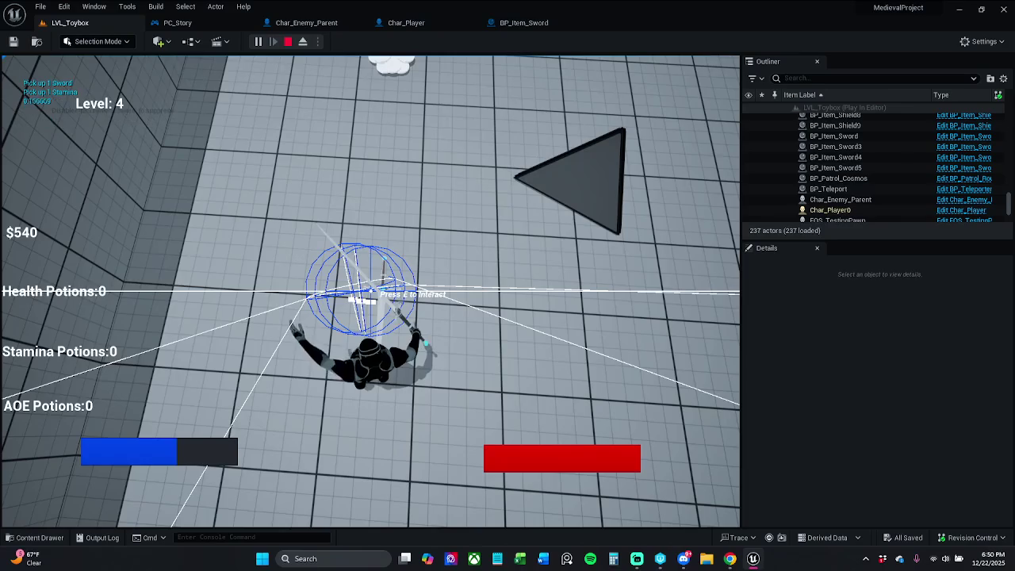
key(Escape)
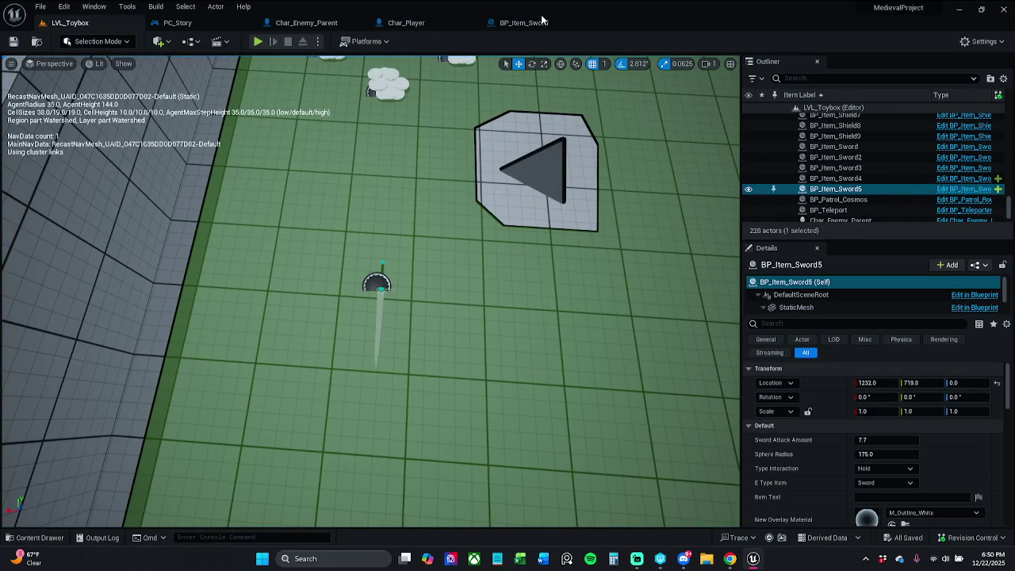
Trace BP_Item_Sword's pickup logic to the Spawn Weapon call and open that function in Char_Player
click(531, 24)
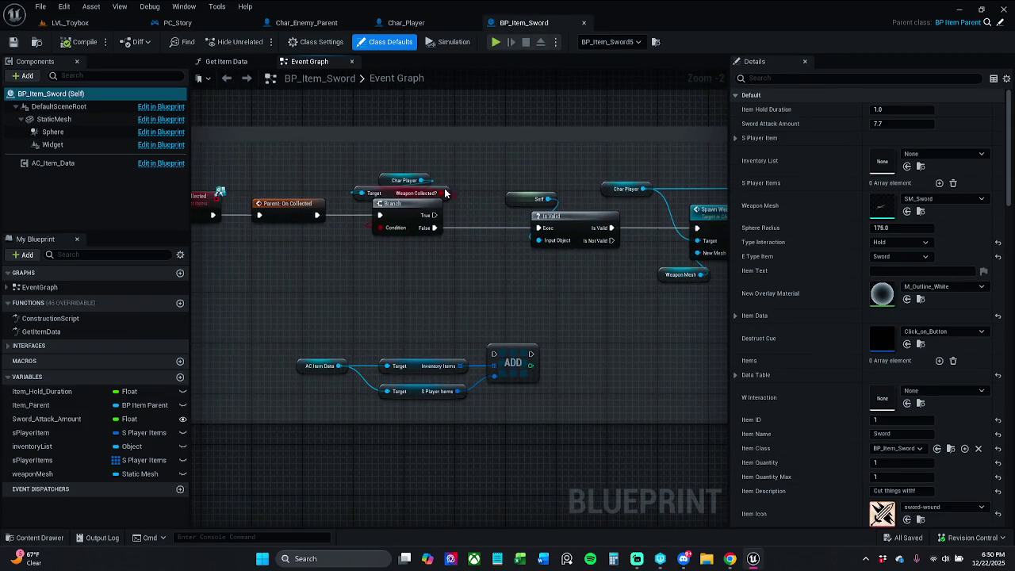
click(452, 199)
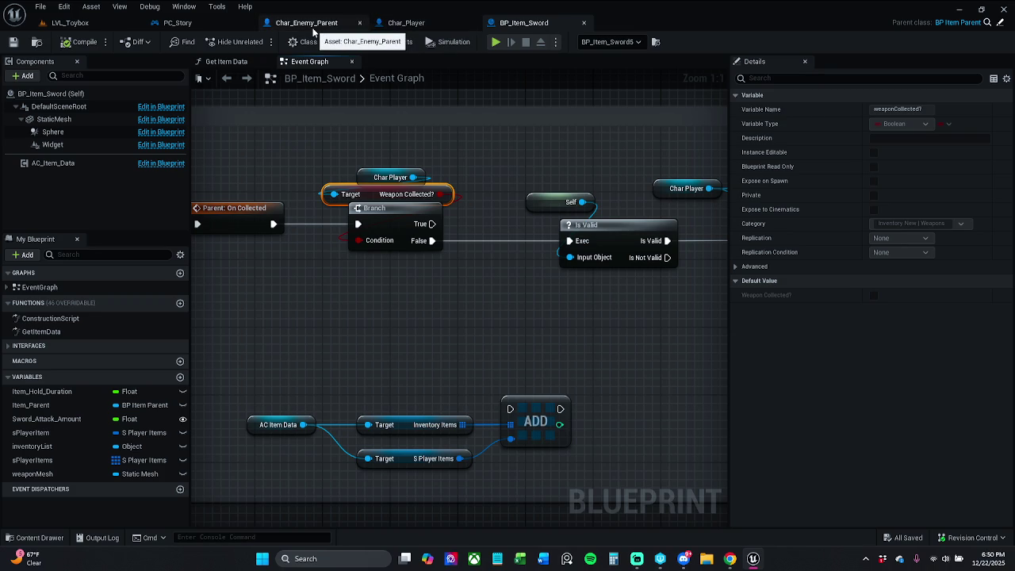
mouse_move(657, 216)
mouse_down()
mouse_move(309, 211)
mouse_move(326, 222)
mouse_move(679, 248)
mouse_up()
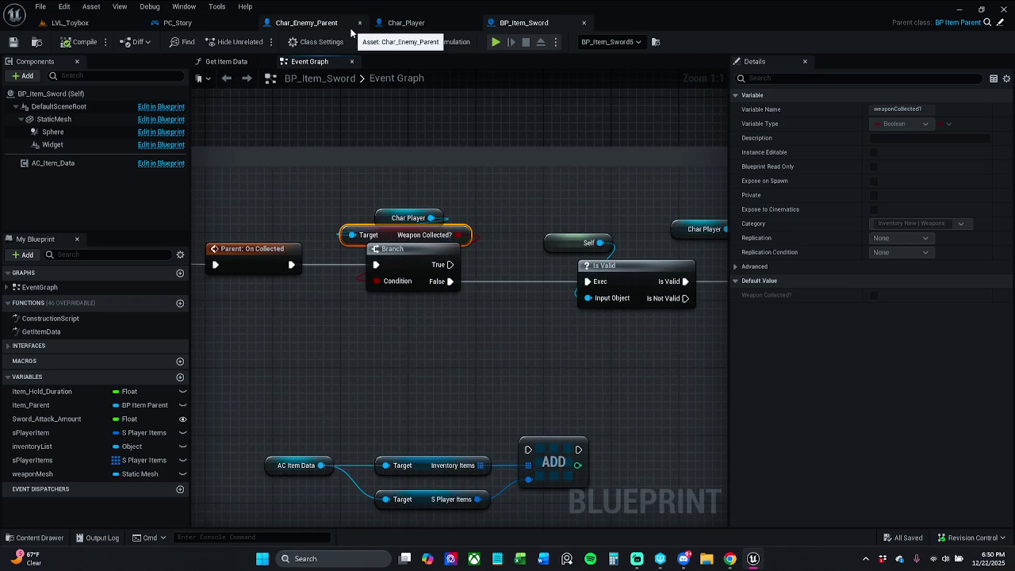
drag(525, 203, 251, 229)
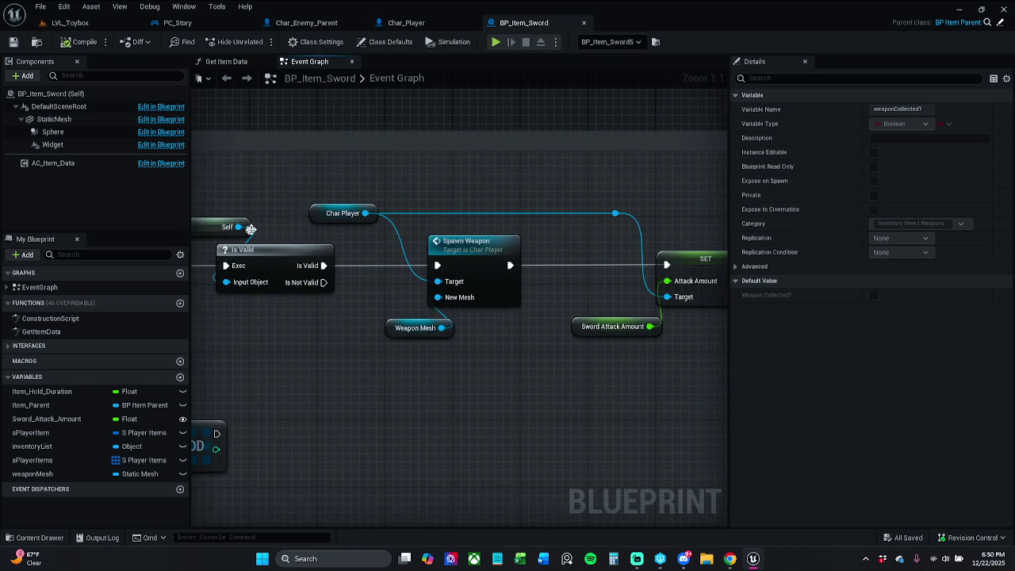
double_click(459, 245)
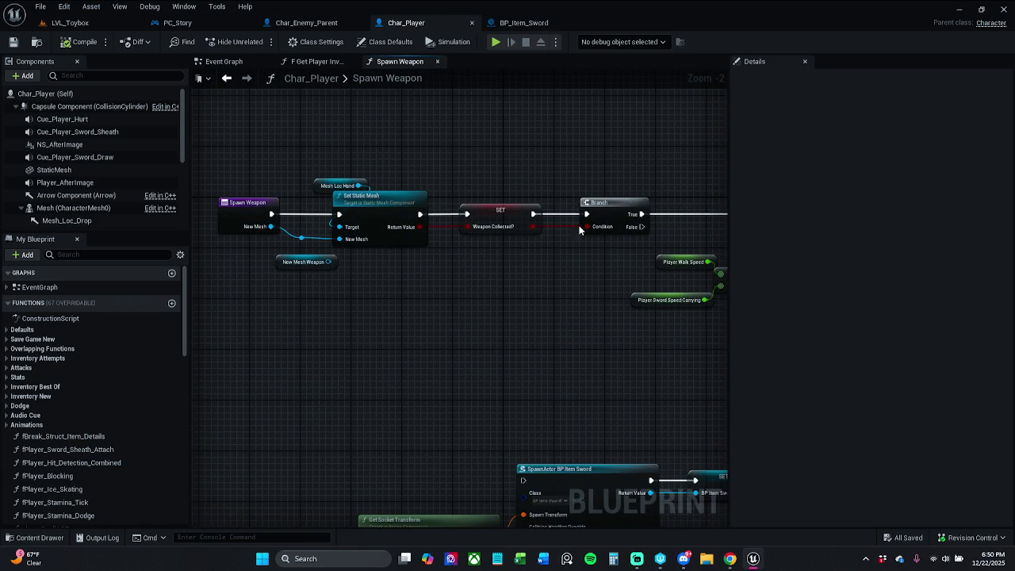
mouse_move(632, 165)
mouse_down()
mouse_move(341, 172)
mouse_move(548, 171)
mouse_up()
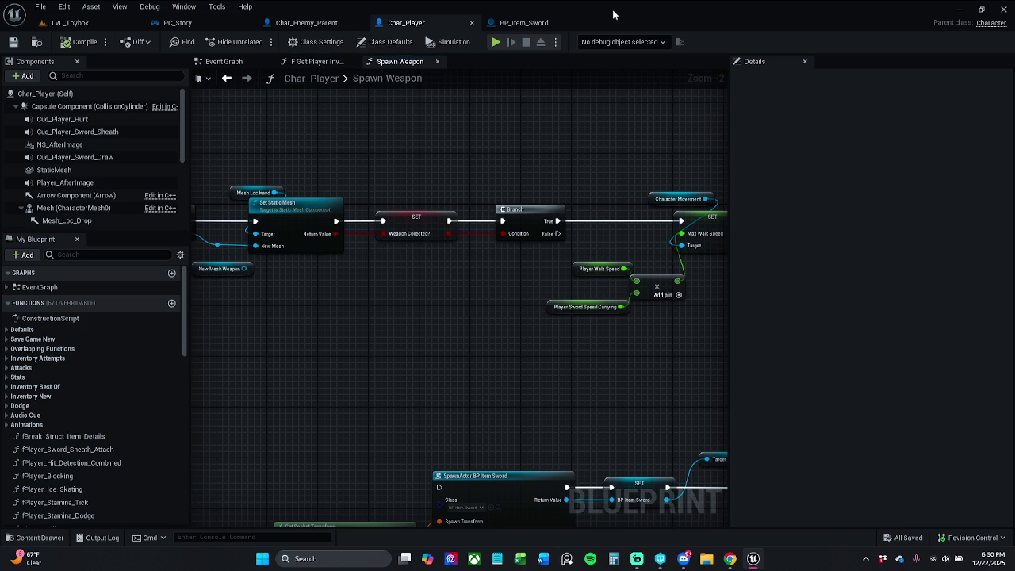
Recheck the Weapon Collected variable and Branch nodes in BP_Item_Sword, then close the blueprint
click(524, 23)
drag(384, 205, 576, 230)
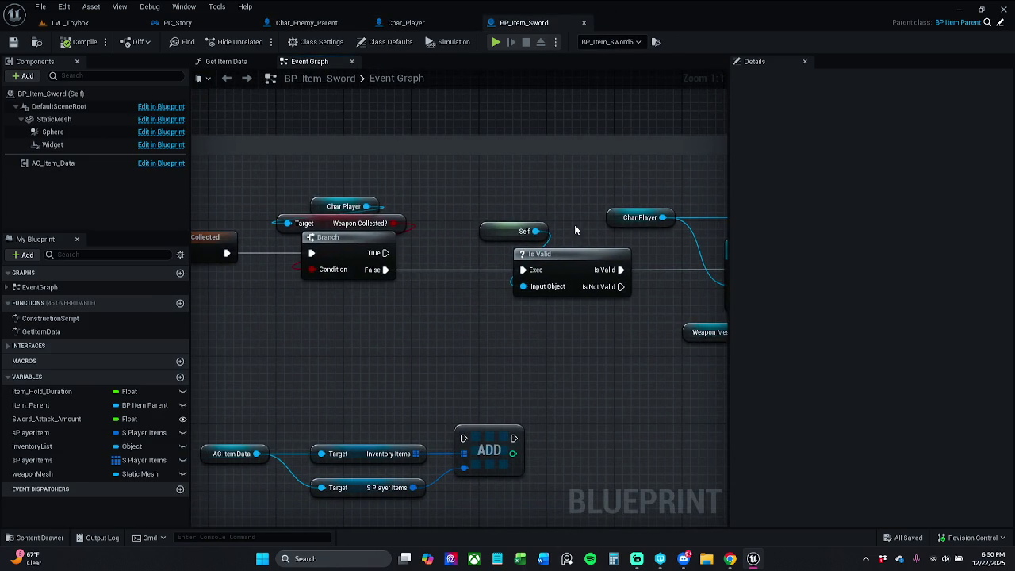
click(404, 223)
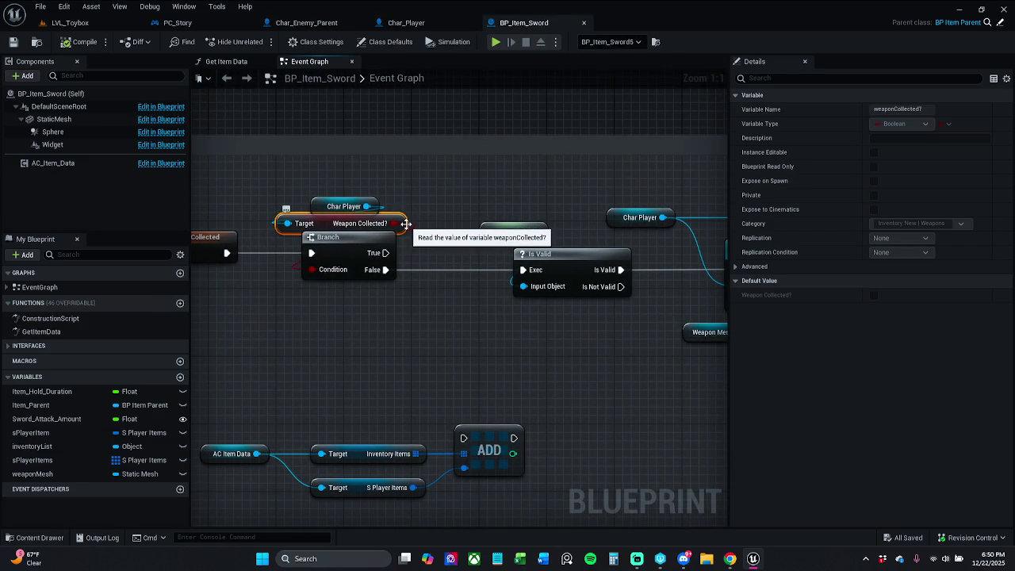
click(426, 198)
mouse_move(426, 198)
mouse_down()
mouse_move(275, 204)
mouse_move(295, 210)
mouse_up()
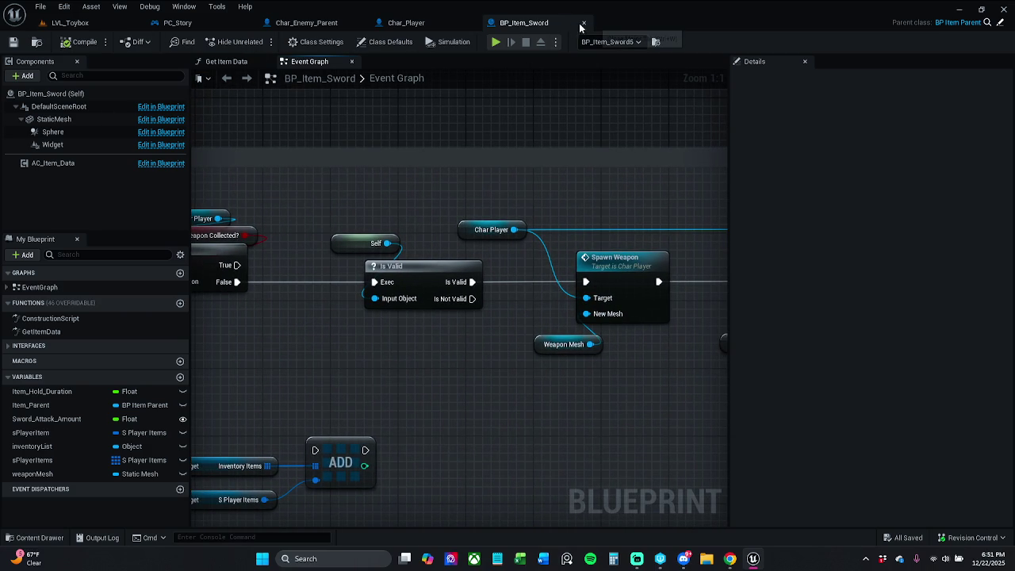
key(ctrl+w)
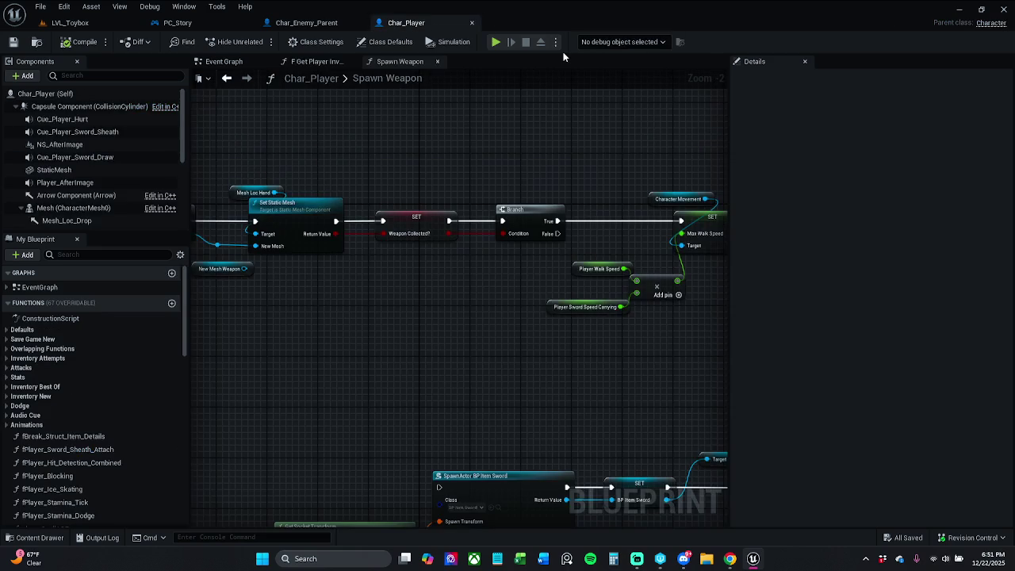
Start a play-test of LVL_Toybox with Alt+P and pick up the first sword
click(109, 28)
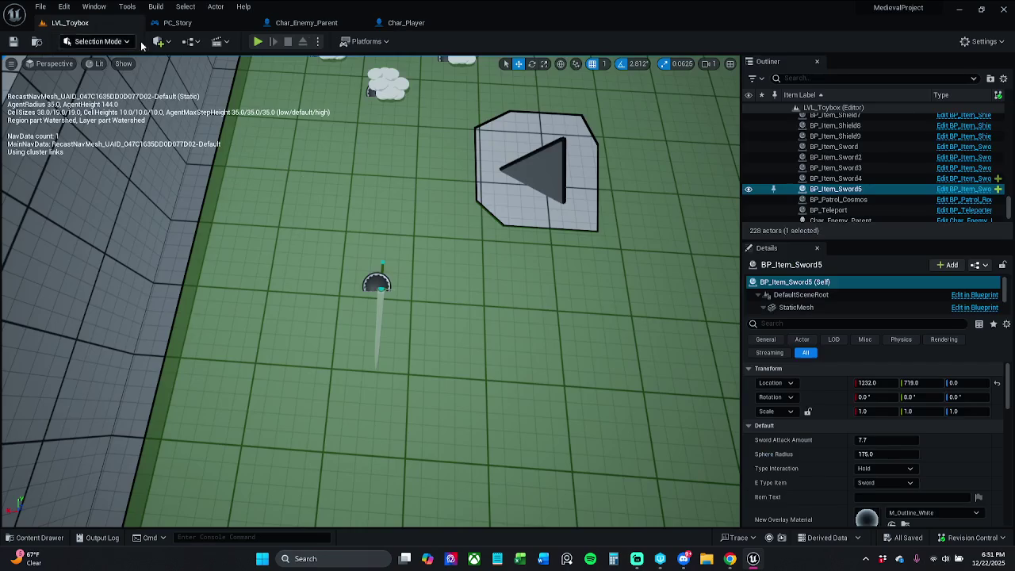
click(434, 22)
click(79, 25)
key(alt+p)
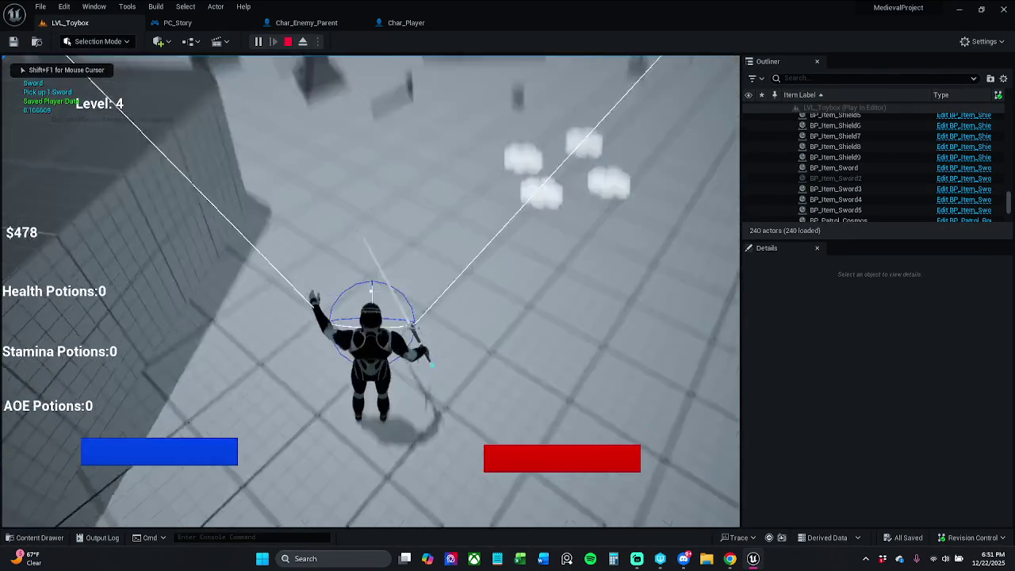
key(w)
key(w)
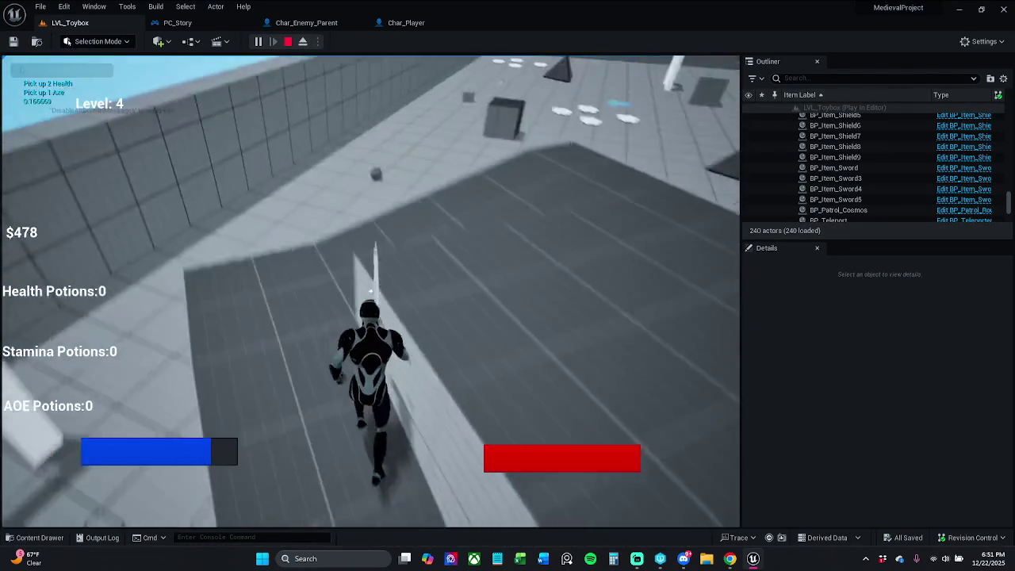
key(w)
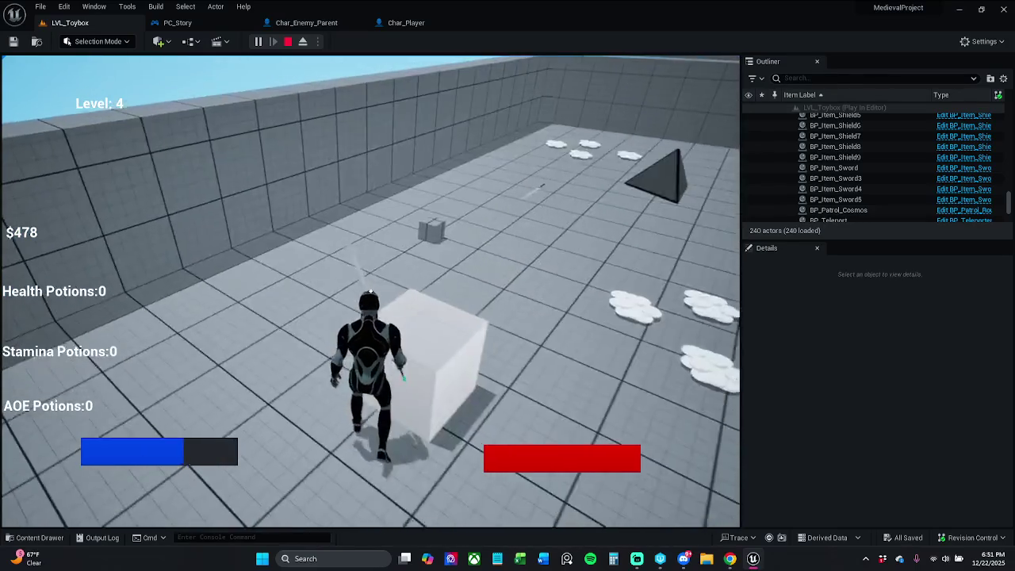
key(e)
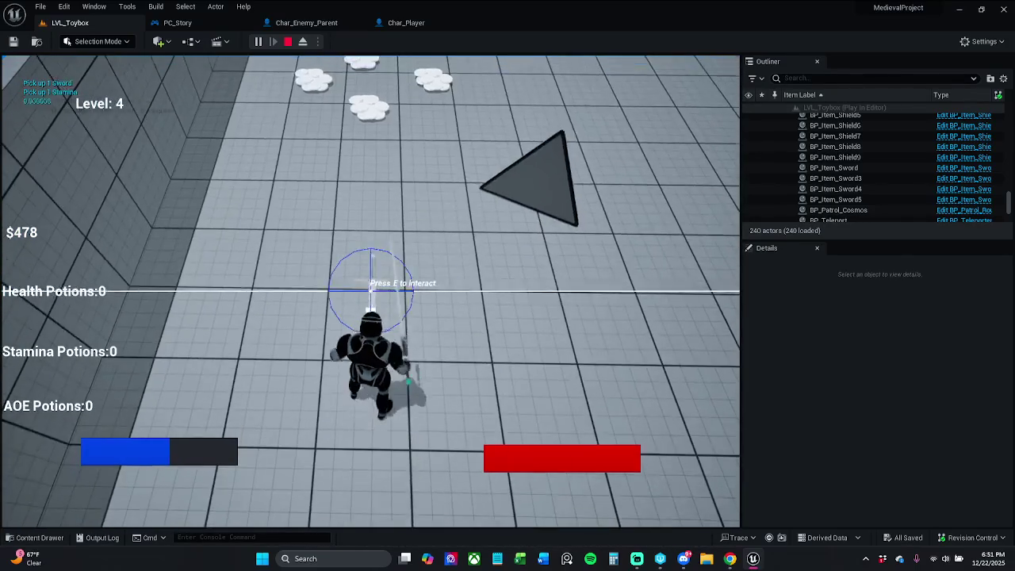
Collect health potions, equip a sword, swap it for the red-handled axe, then end the session
key(w)
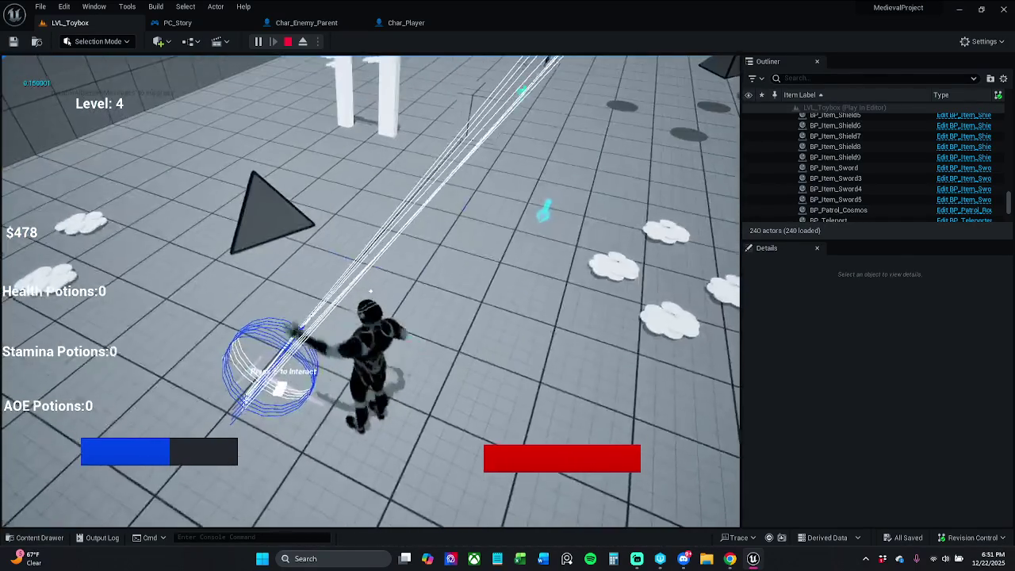
key(w)
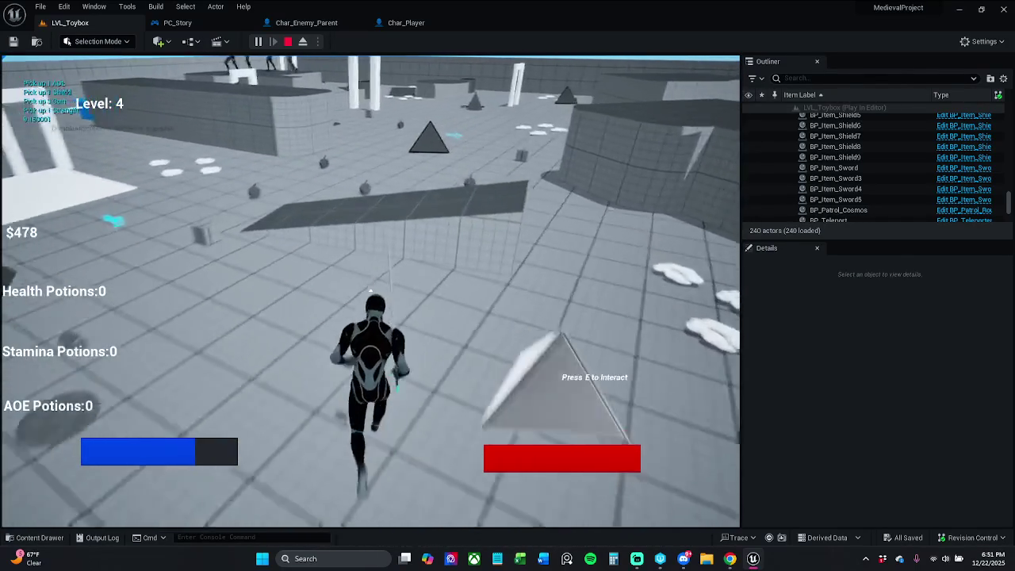
key(w)
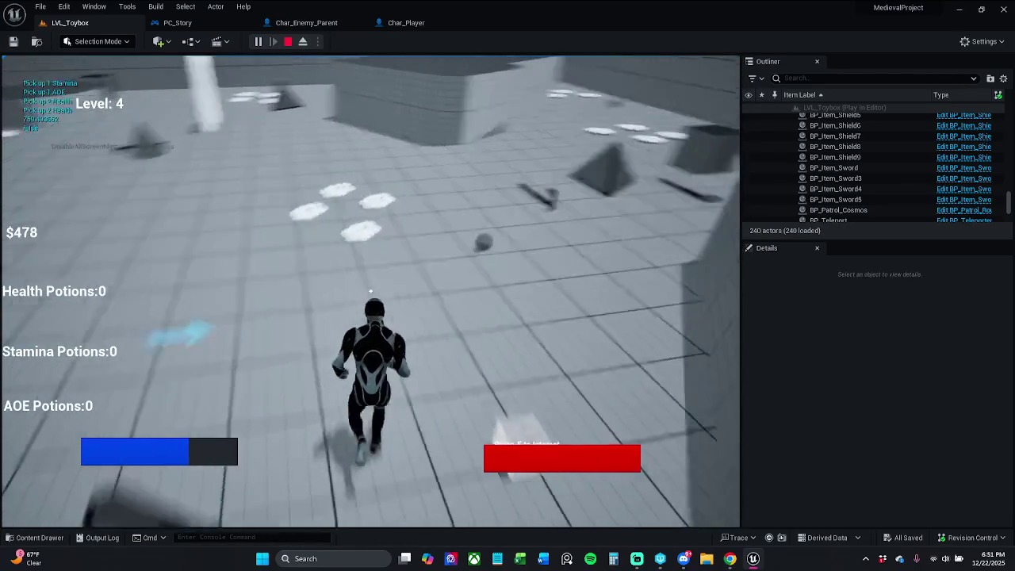
key(e)
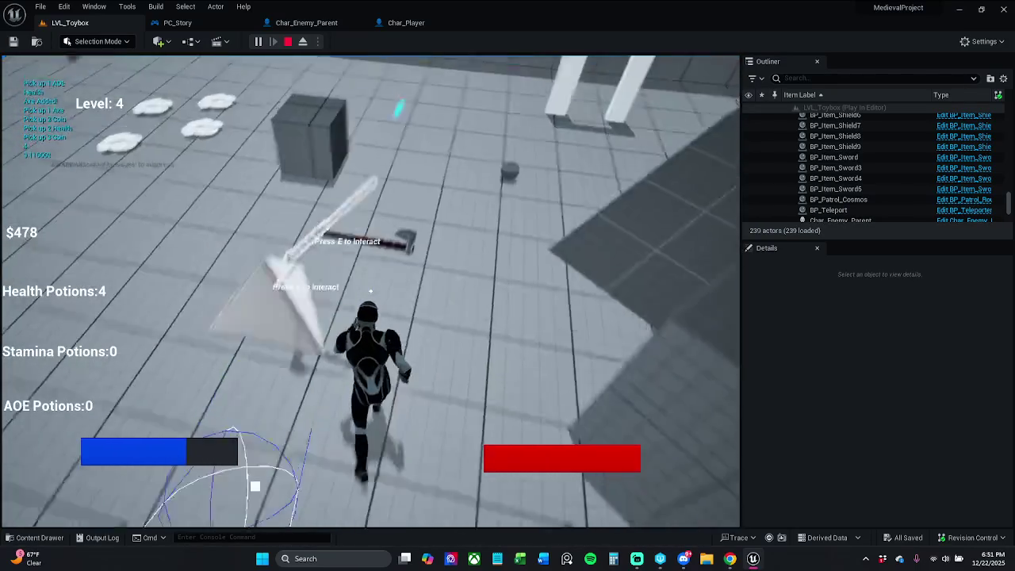
key(e)
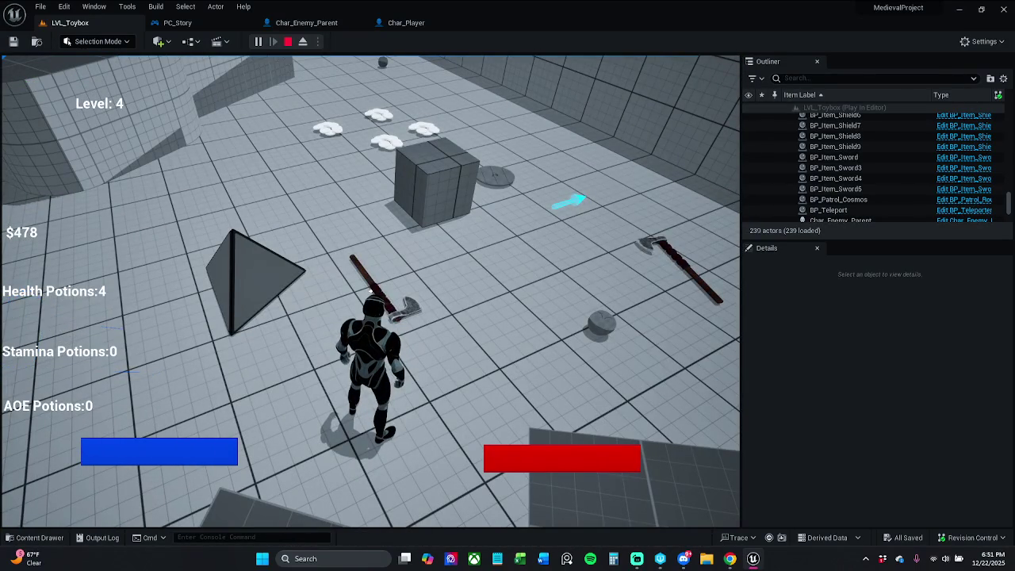
key(w)
key(e)
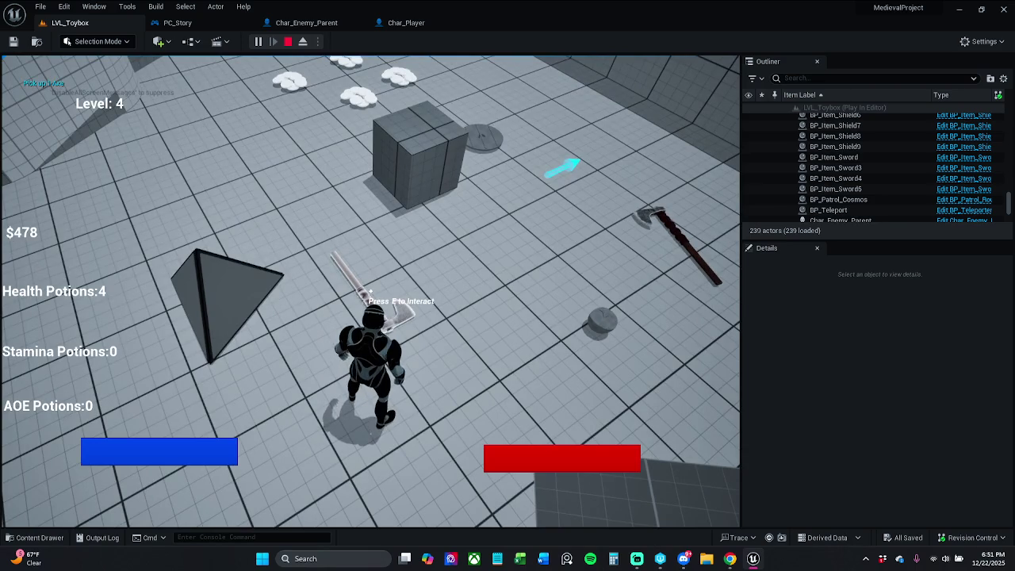
key(e)
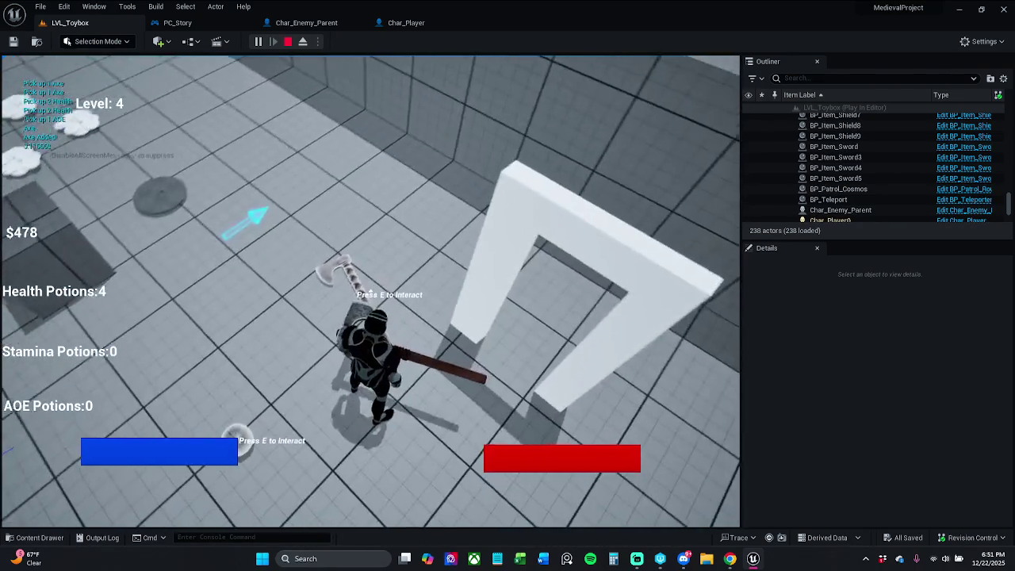
key(w)
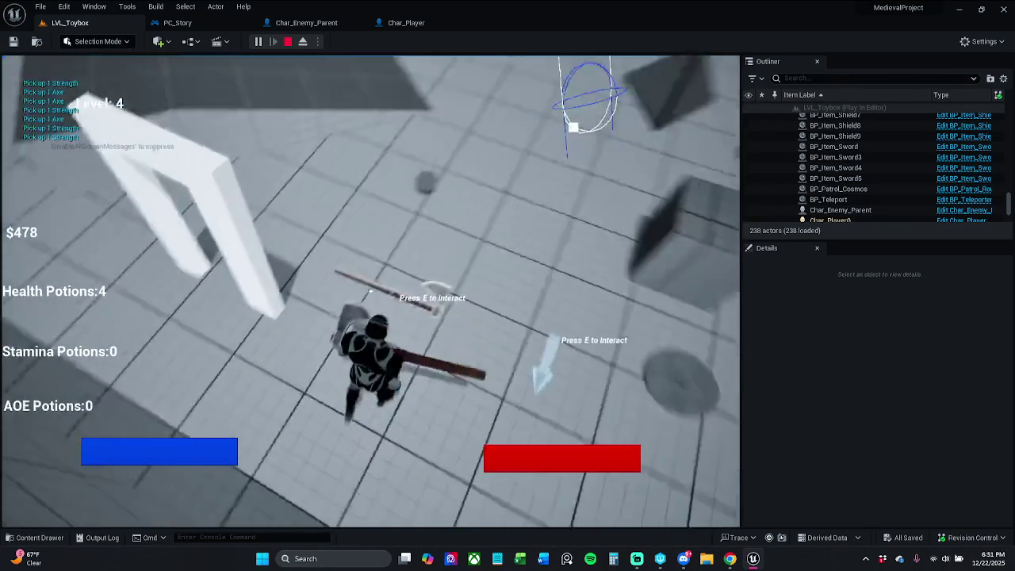
key(e)
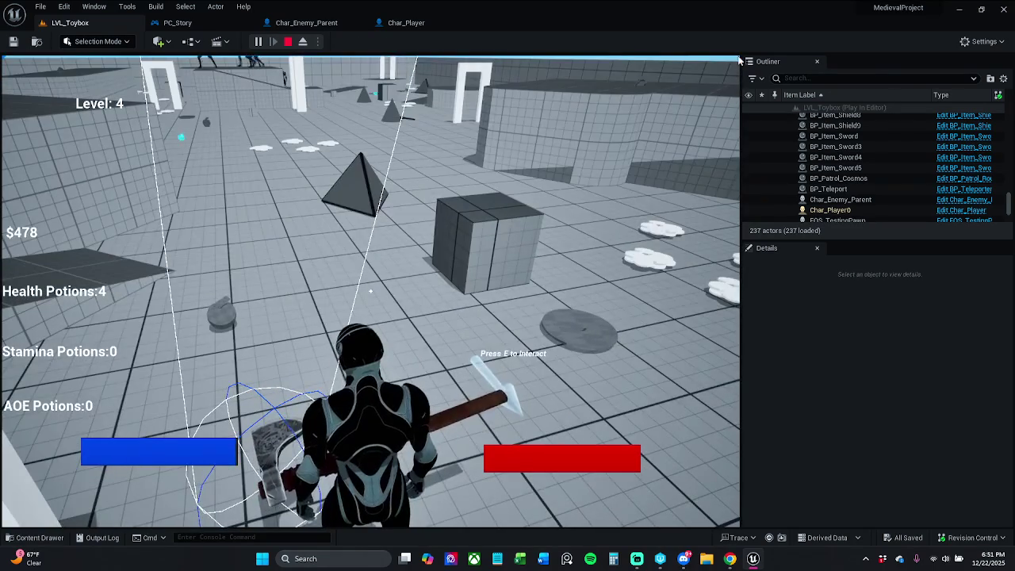
key(Escape)
Inspect the Knockback functionality nodes in the Char_Enemy_Parent blueprint
click(307, 22)
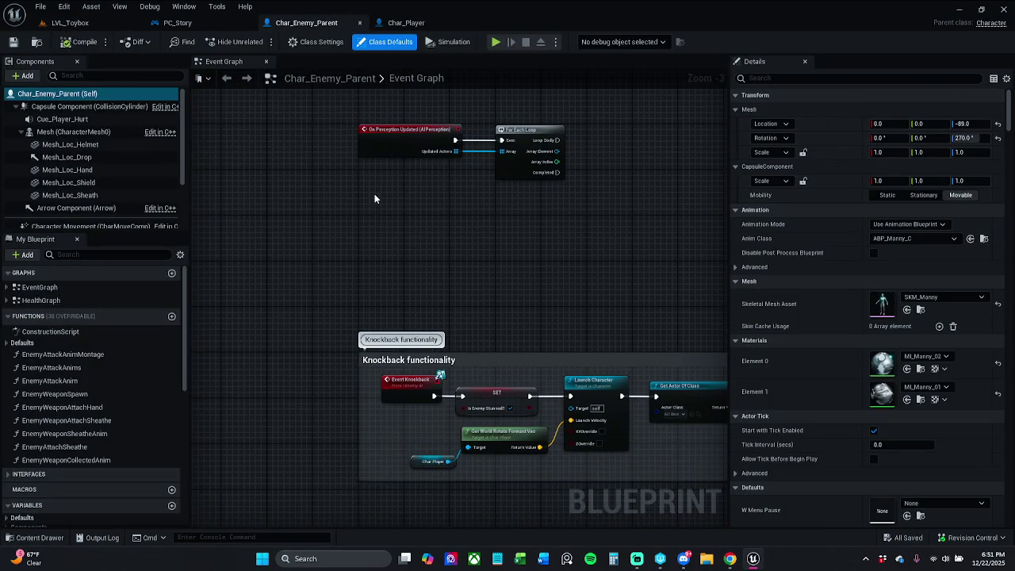
drag(474, 328, 425, 267)
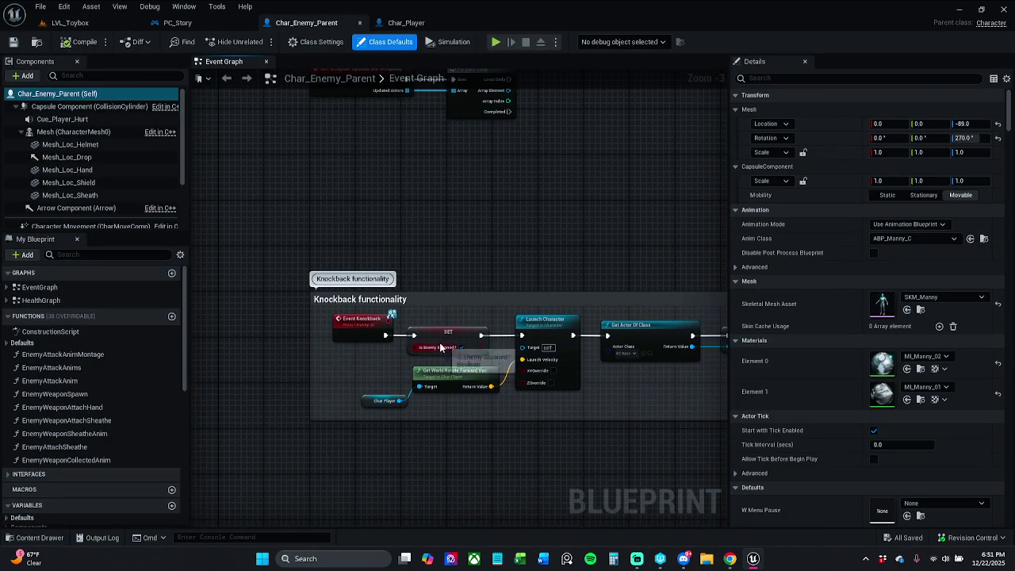
drag(419, 230, 471, 313)
Play-test LVL_Toybox against the enemies again, then bring up the PC_Story blueprint
click(94, 26)
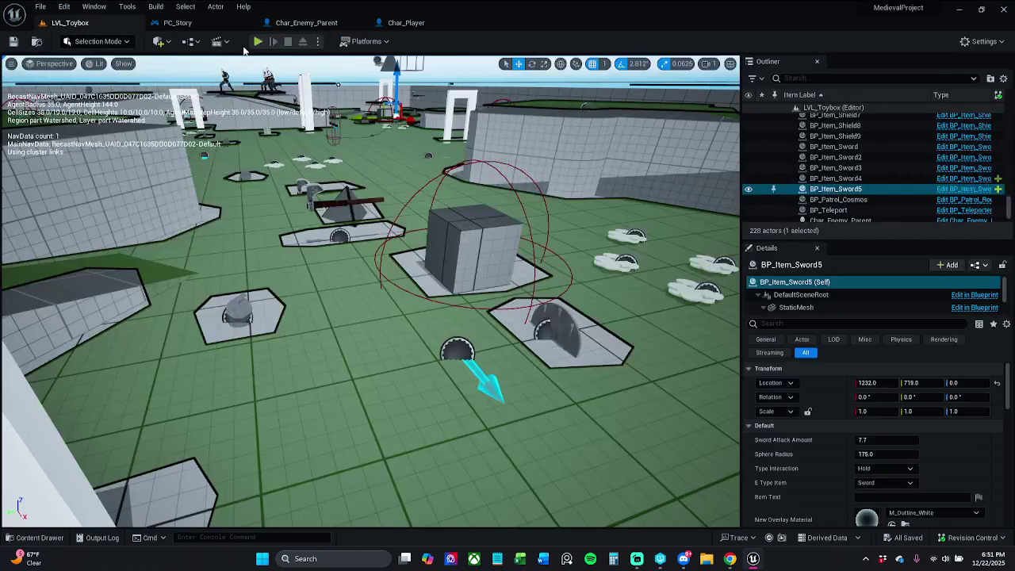
click(258, 42)
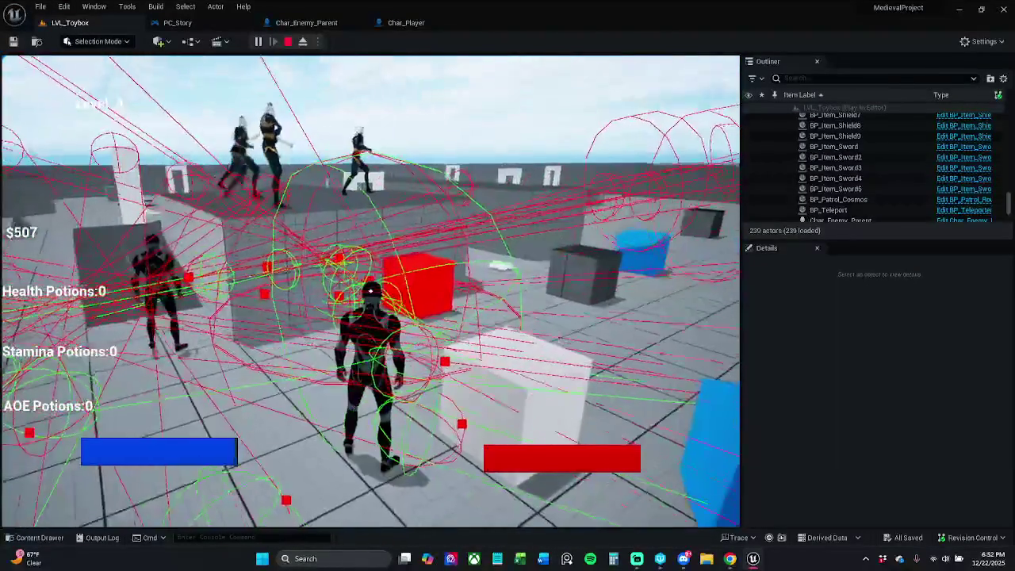
key(Escape)
click(183, 23)
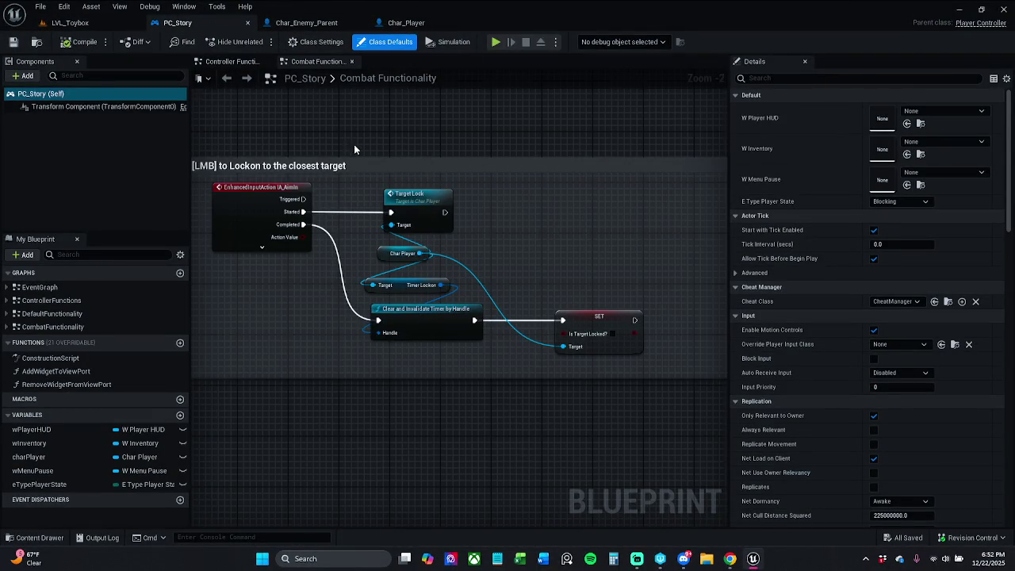
From PC_Story's knockback comment, jump into Char_Player's EnemyKnockback event and save Char_Player
scroll(354, 148, down, 10)
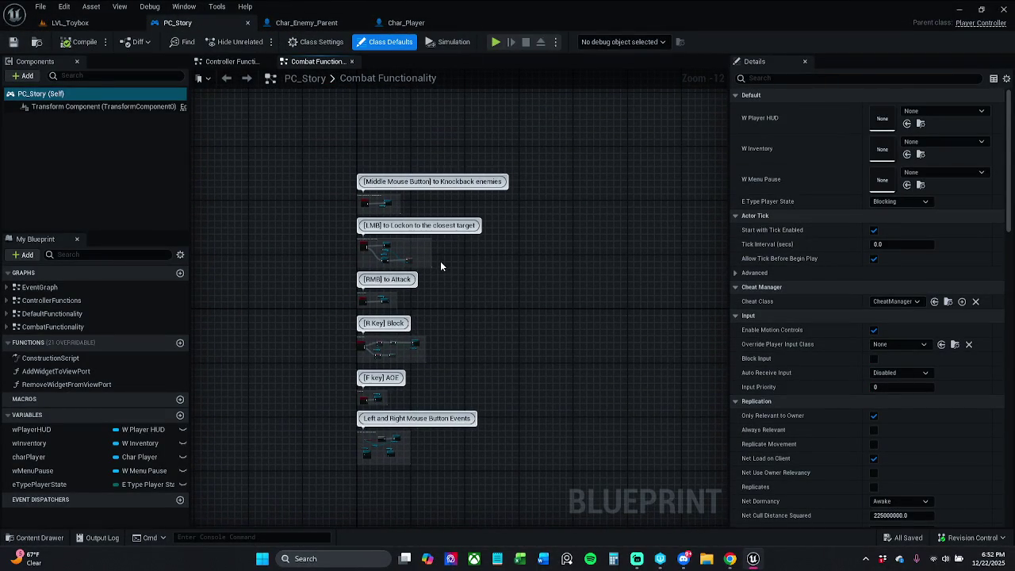
scroll(389, 265, up, 4)
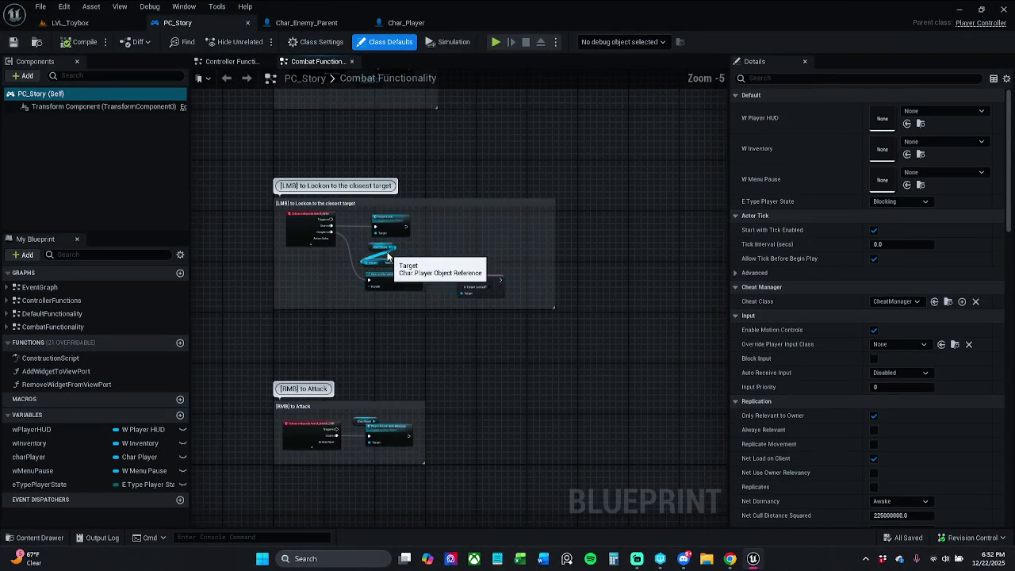
scroll(475, 220, down, 4)
drag(474, 202, 462, 247)
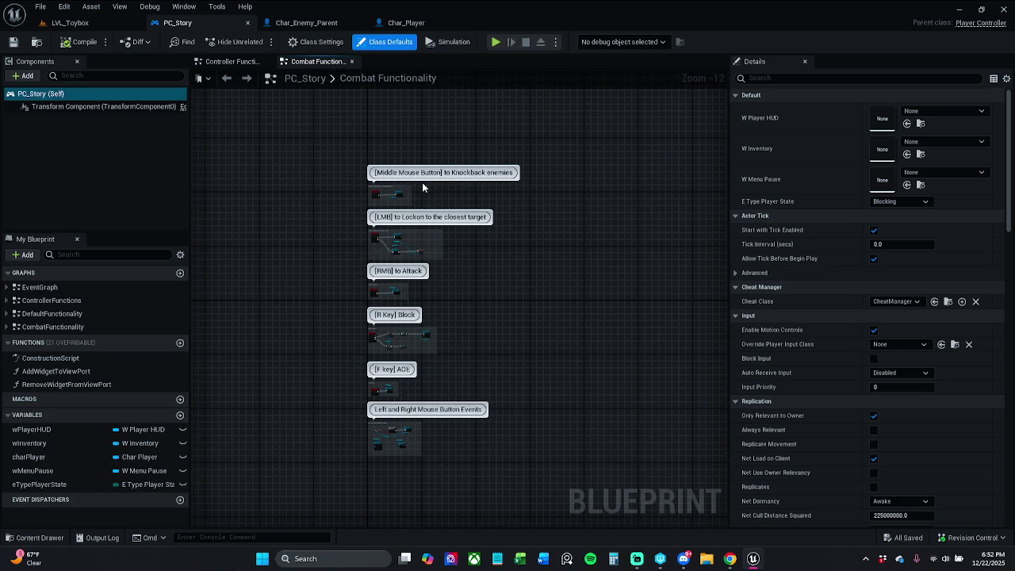
scroll(422, 187, up, 10)
double_click(431, 208)
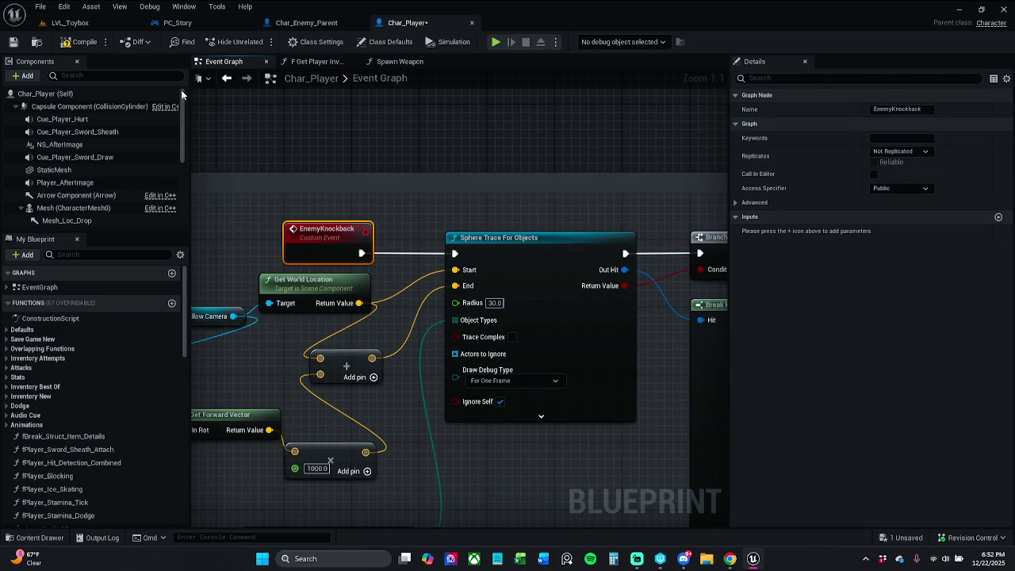
click(13, 44)
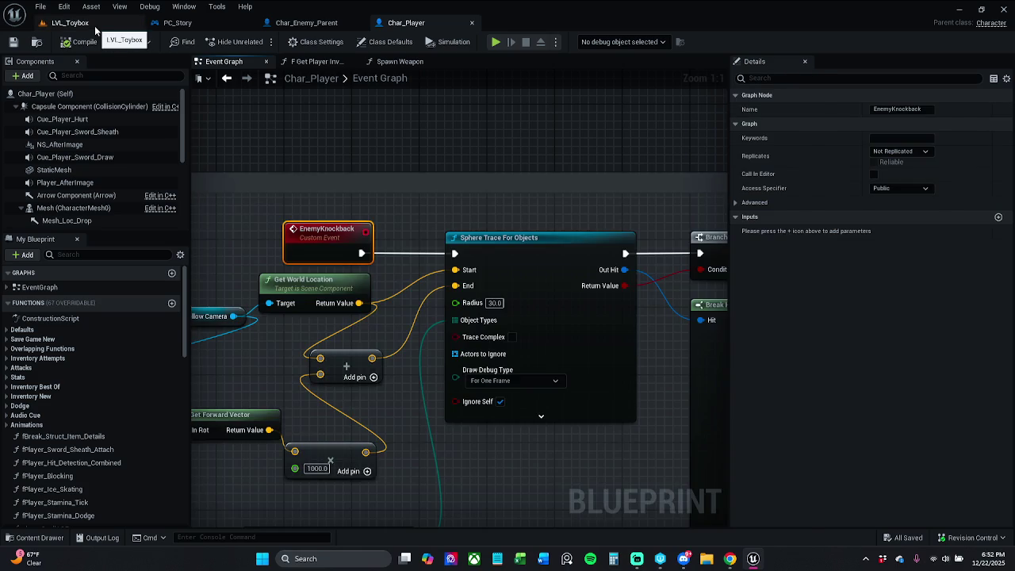
click(95, 24)
Play-test LVL_Toybox: run to the enemies' ledge, aim, and fire the knockback to show its trace spheres
key(alt+p)
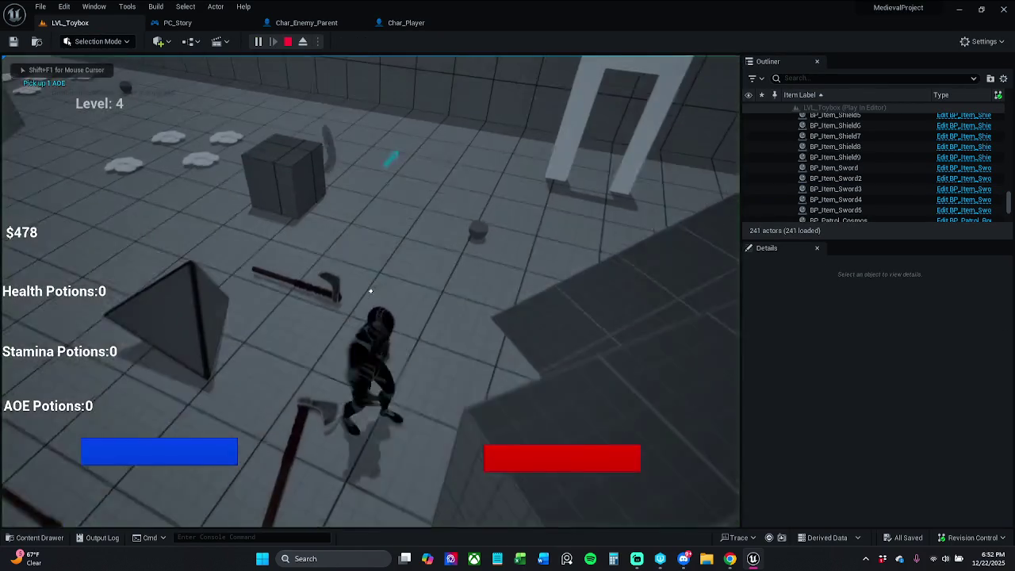
key(w)
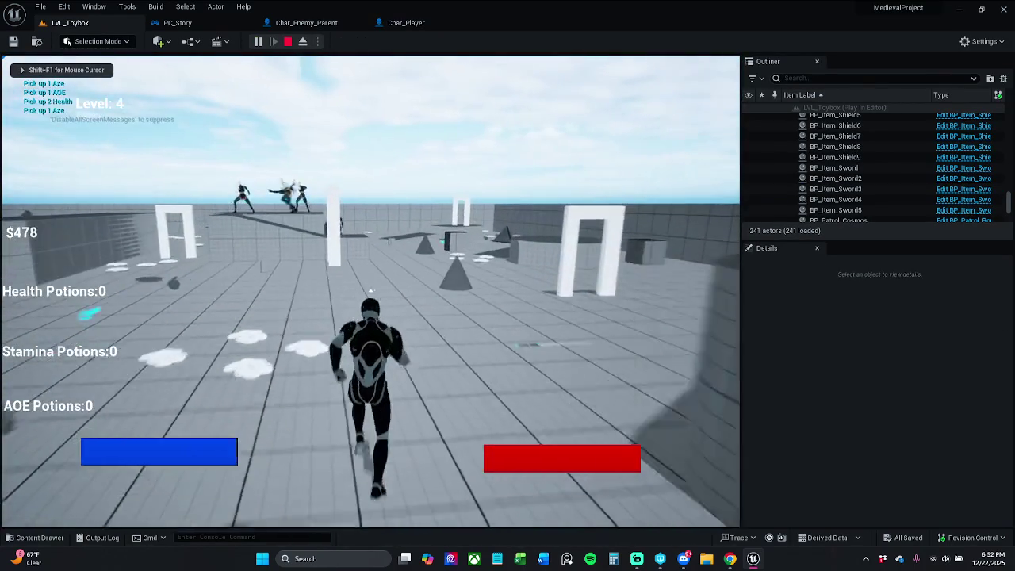
key(w)
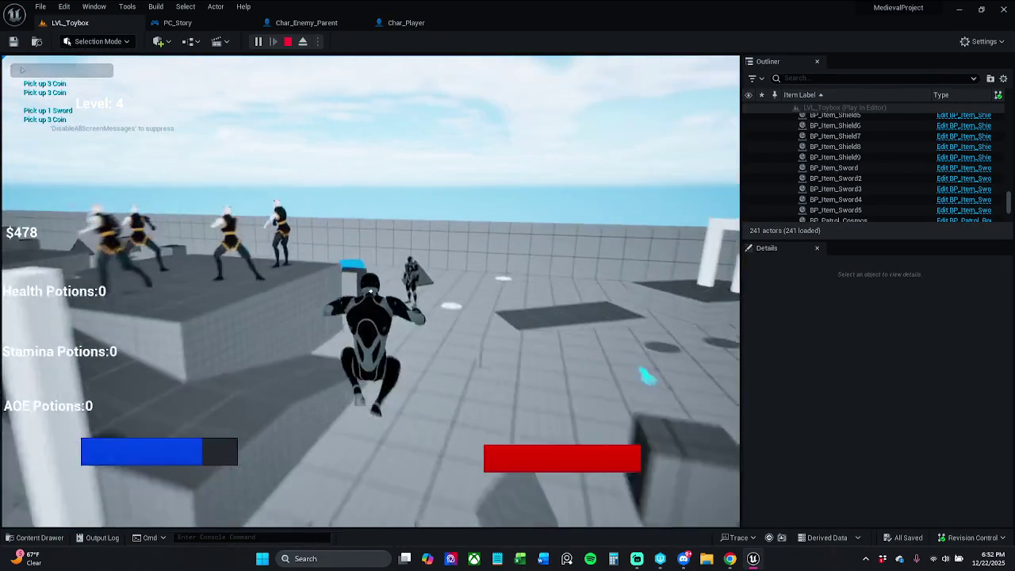
key(w)
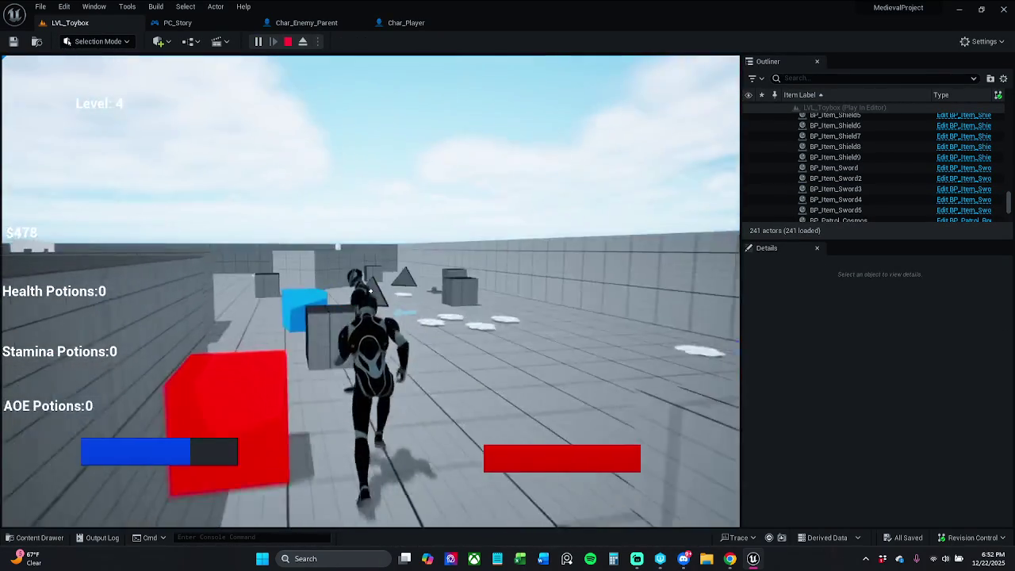
key(w)
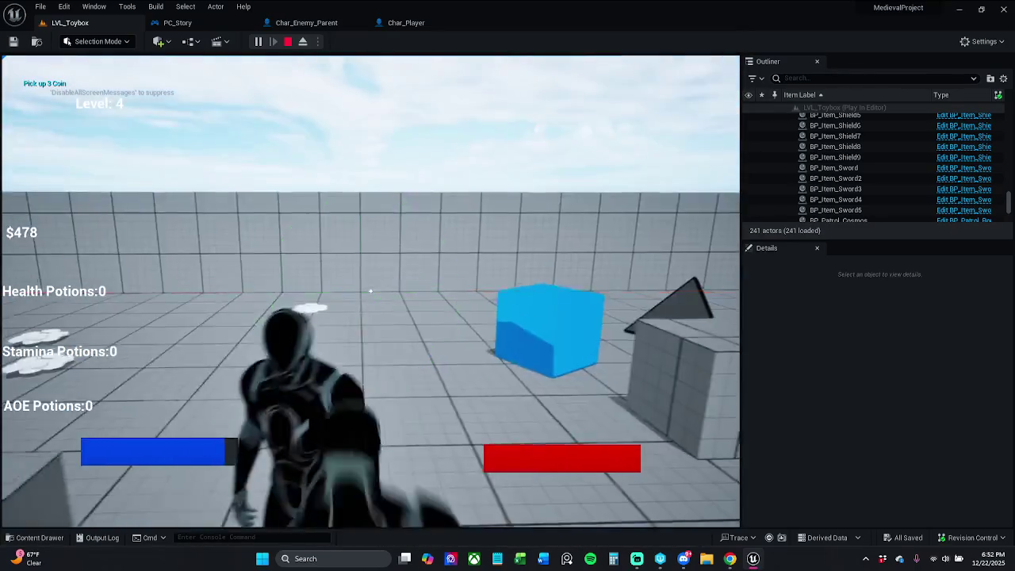
key(w)
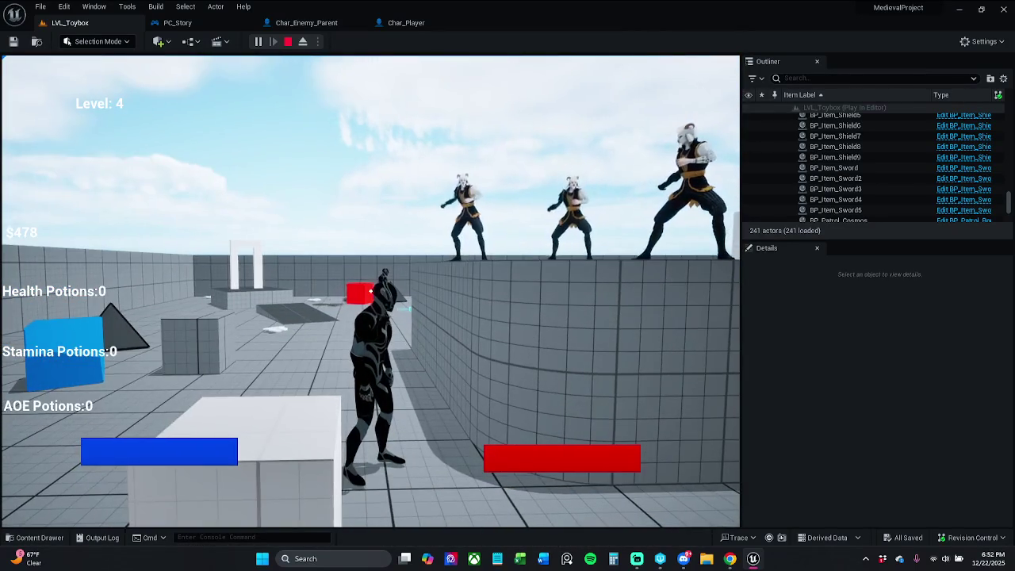
right_click(370, 292)
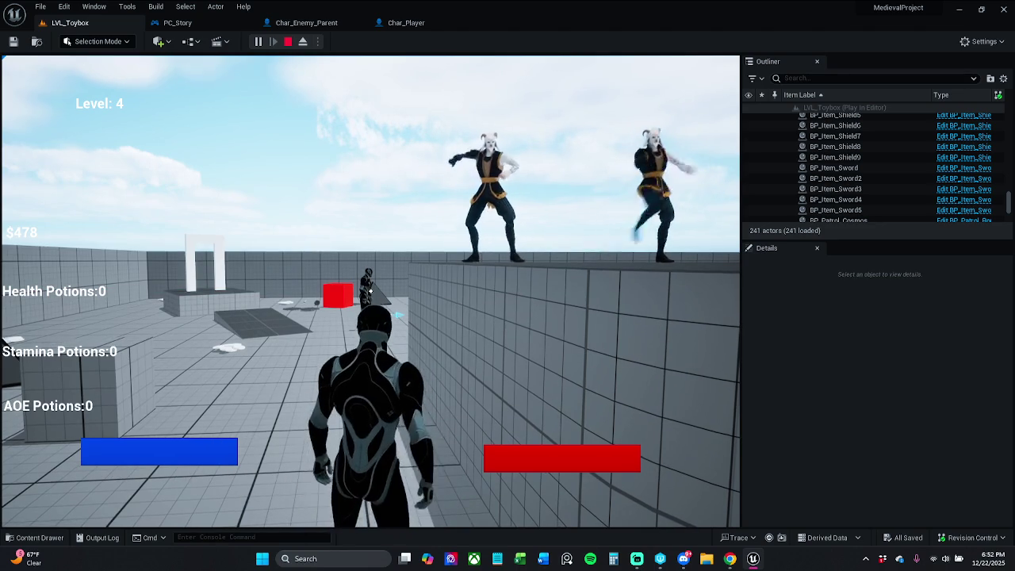
click(370, 292)
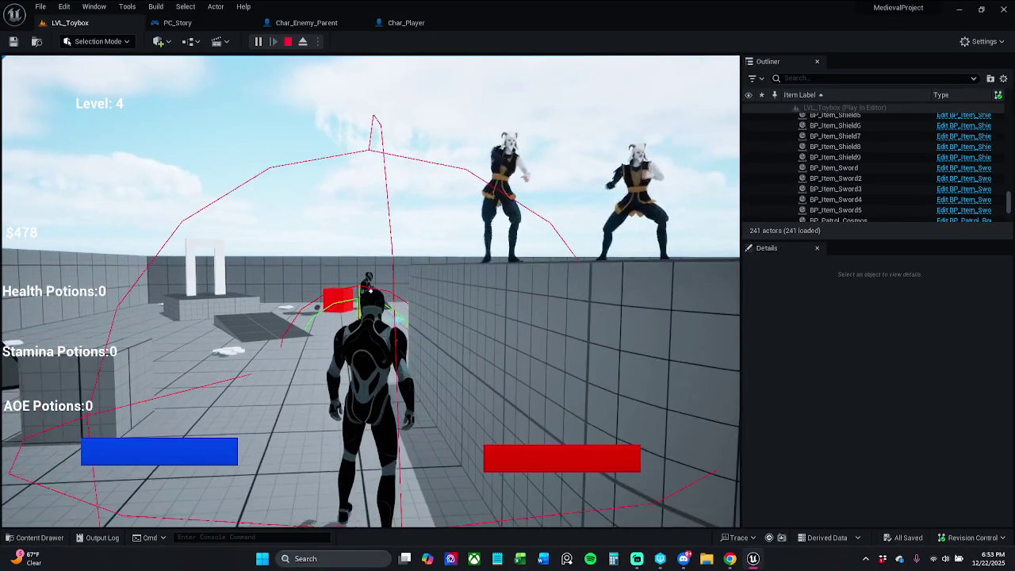
key(w)
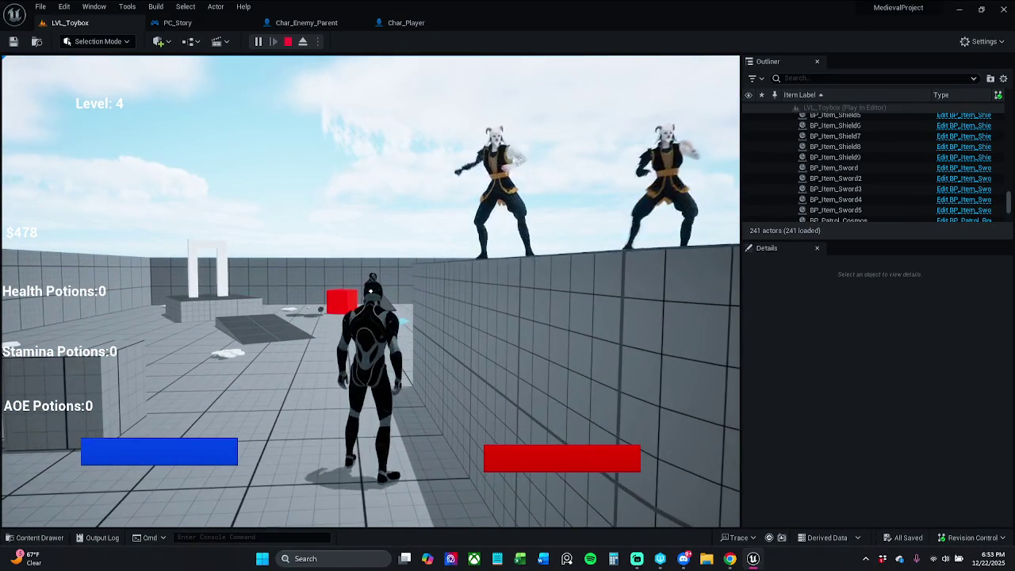
key(w)
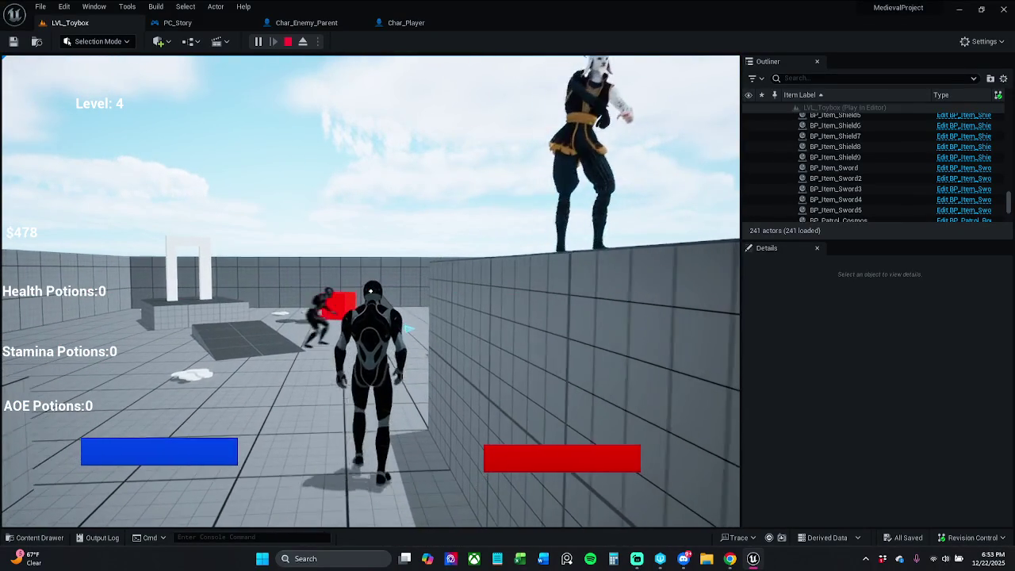
key(Escape)
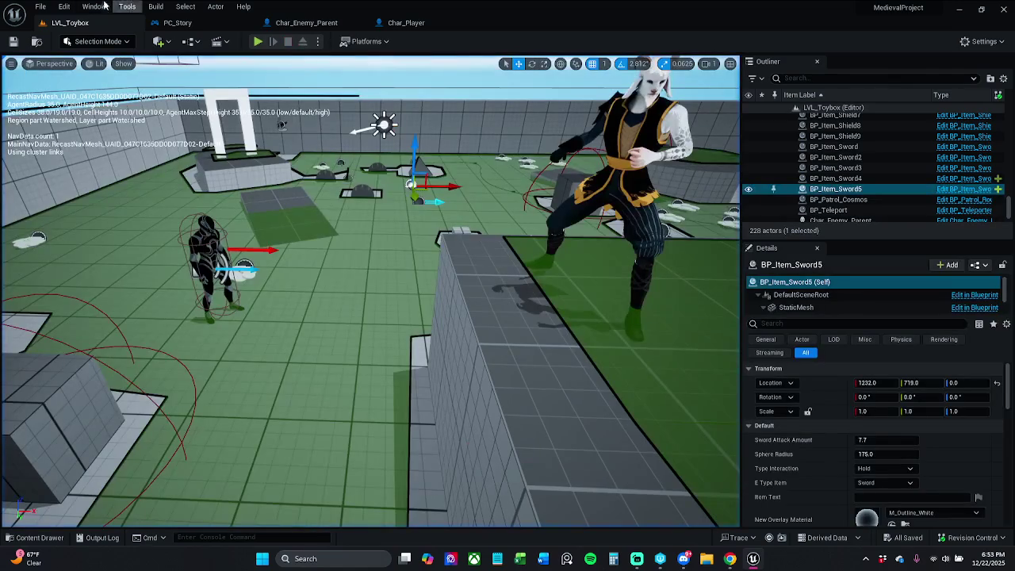
Set Char_Player's EnemyKnockback trace length multiplier to 250.0, down from 1000.0
click(183, 23)
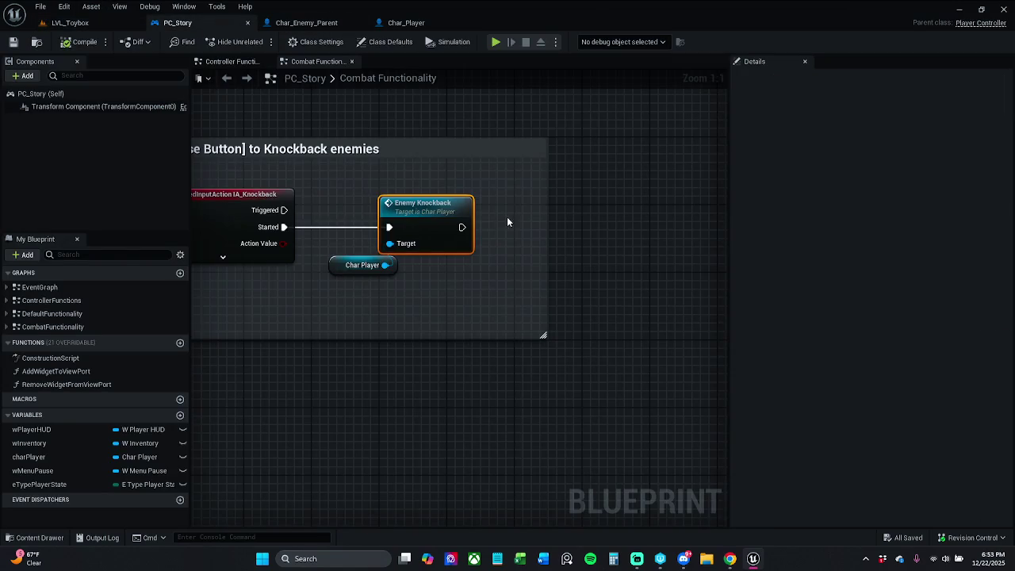
double_click(443, 218)
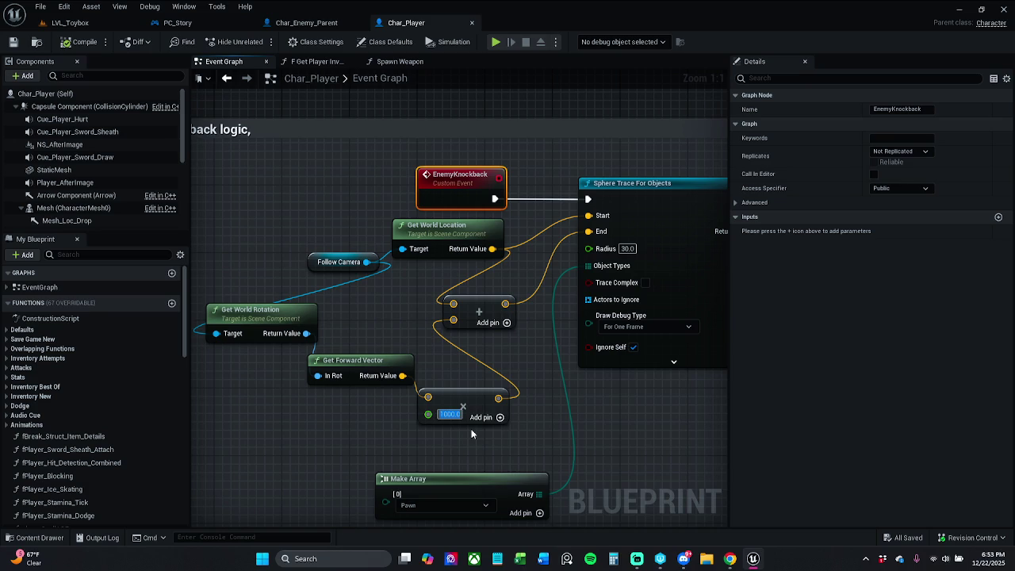
text(250)
key(Return)
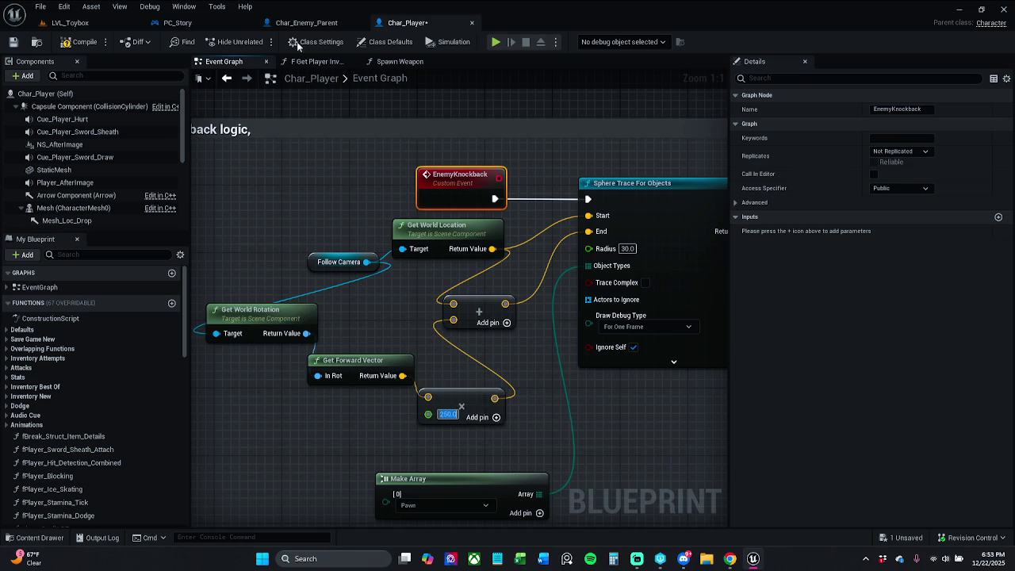
click(79, 23)
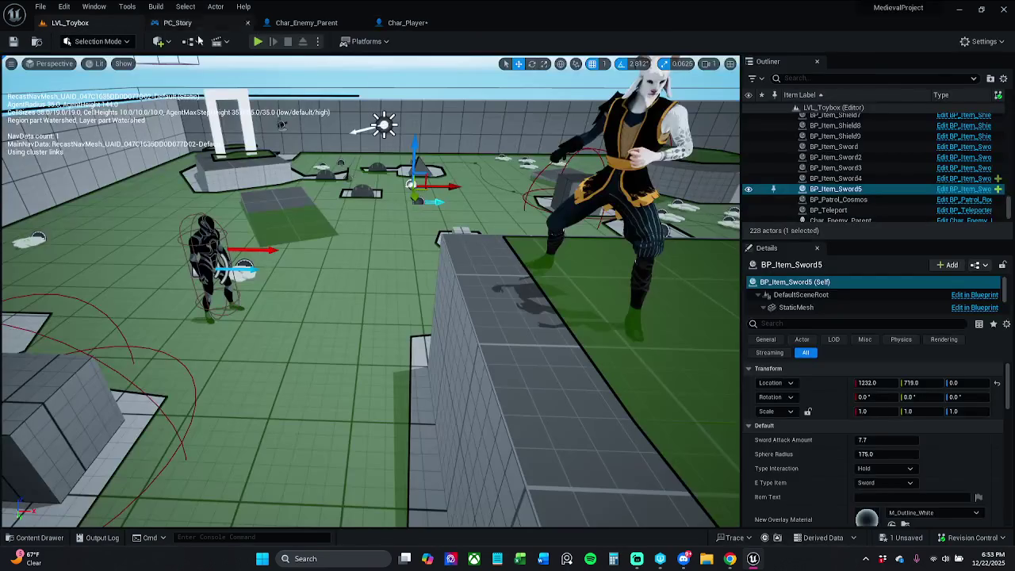
key(alt+p)
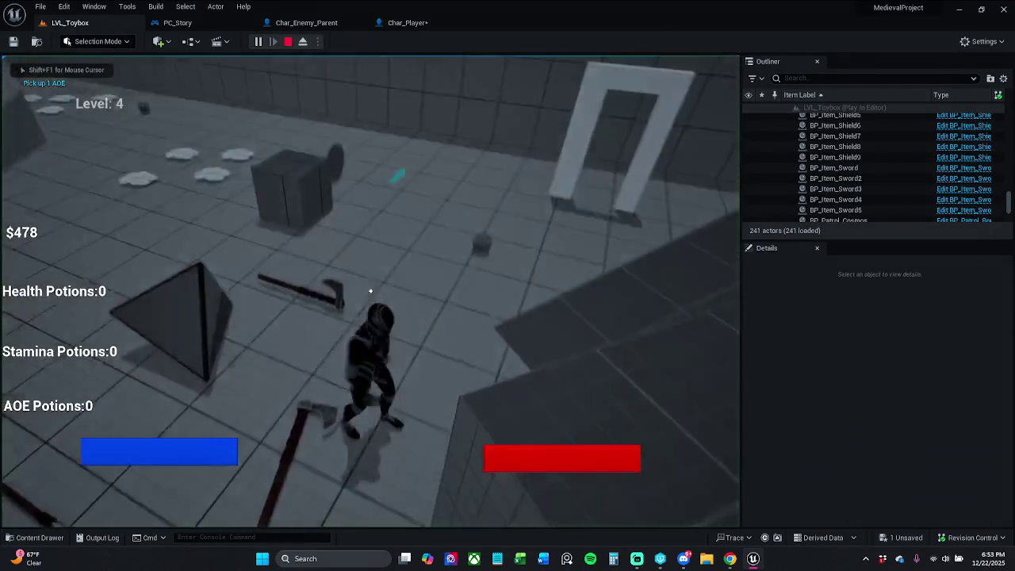
key(shift+w)
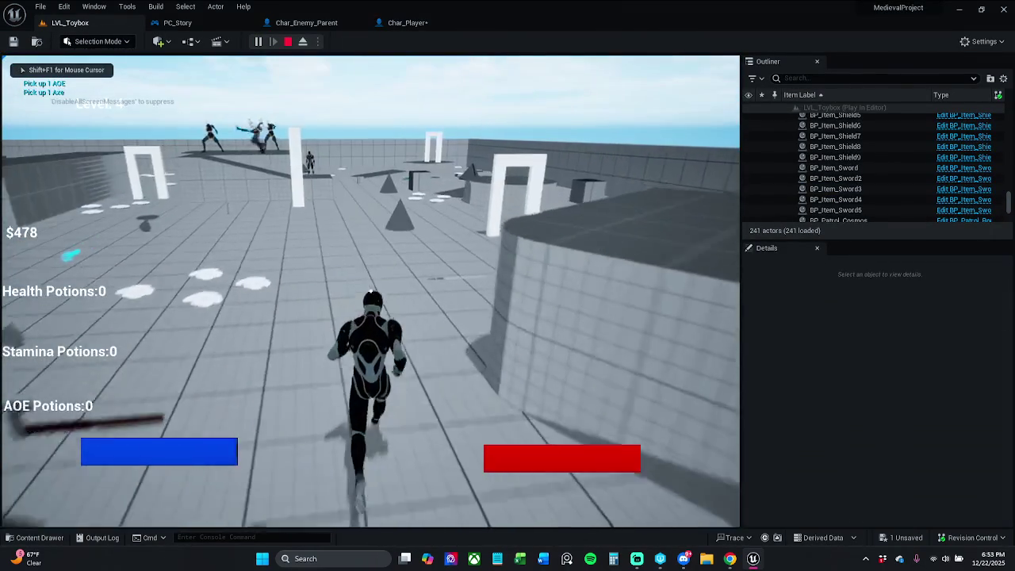
key(shift+w)
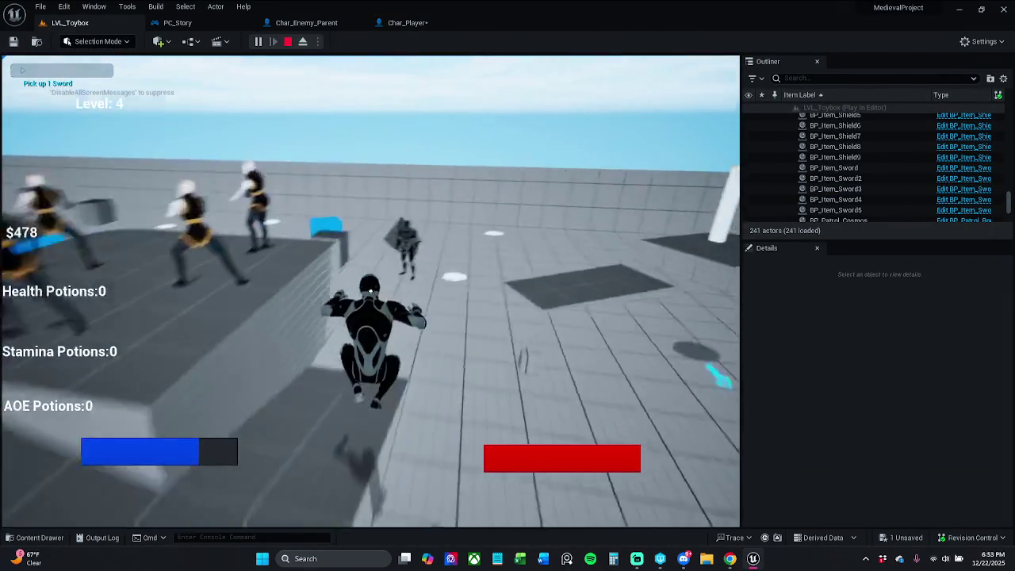
key(w)
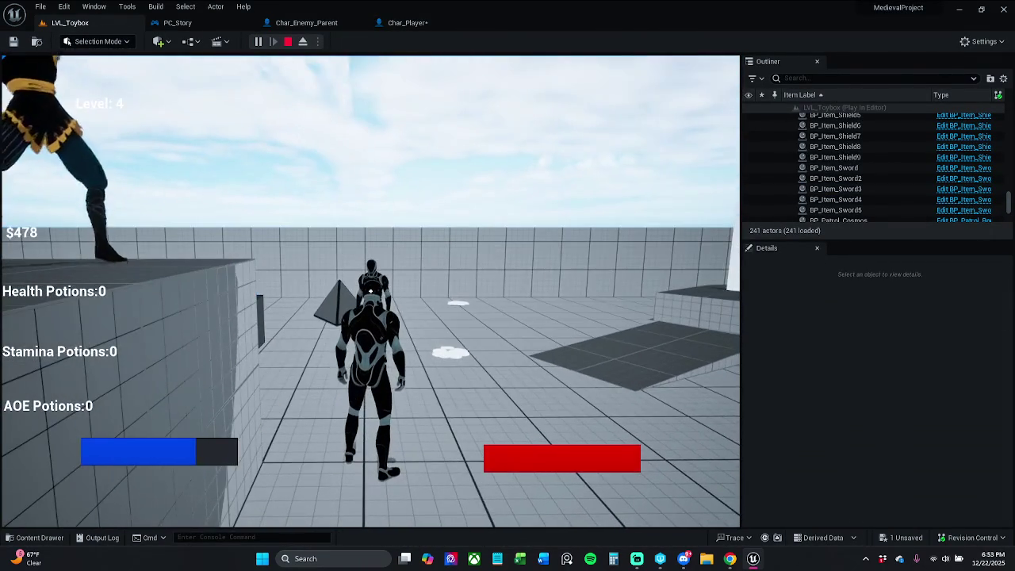
key(w)
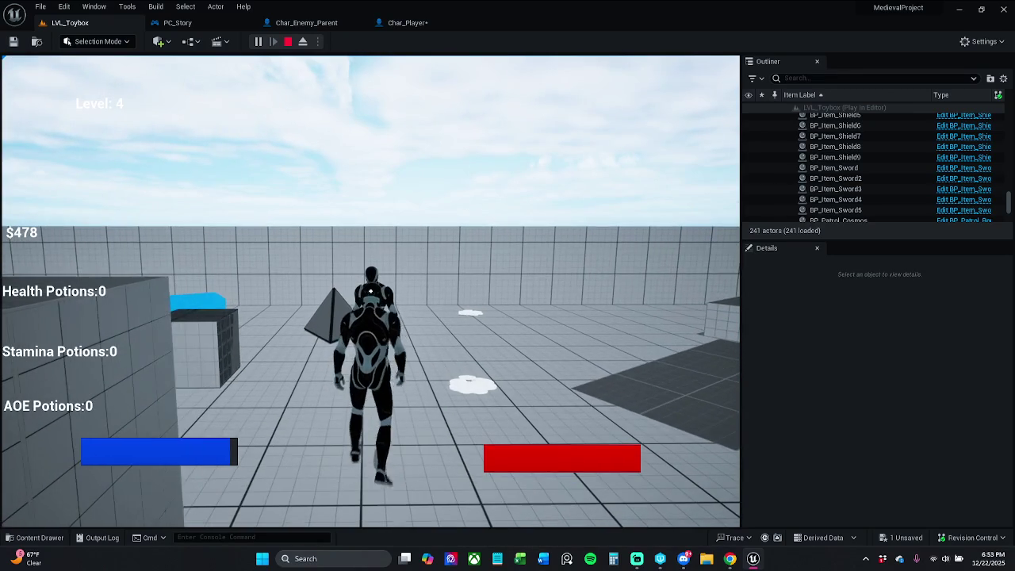
key(w)
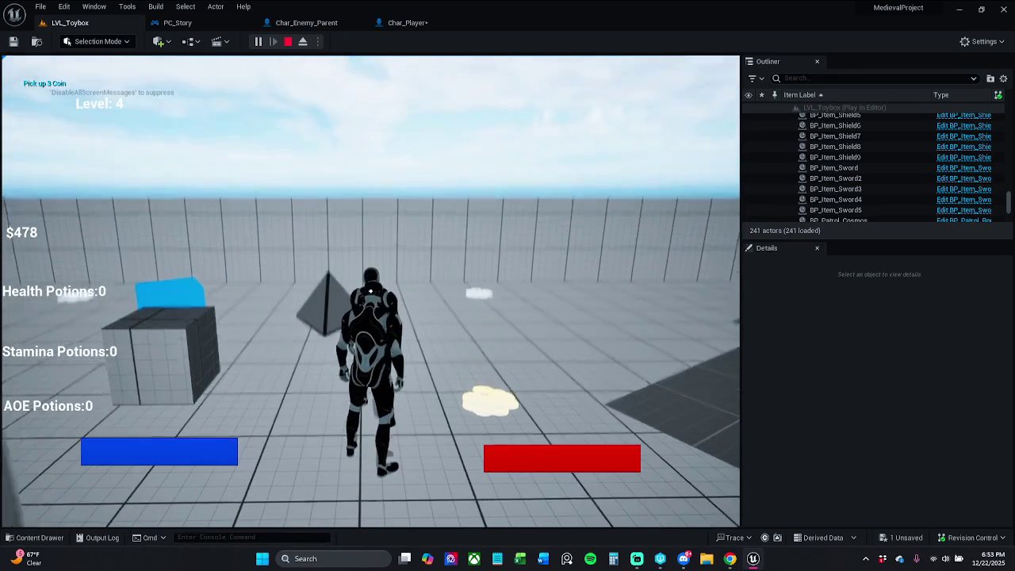
key(w)
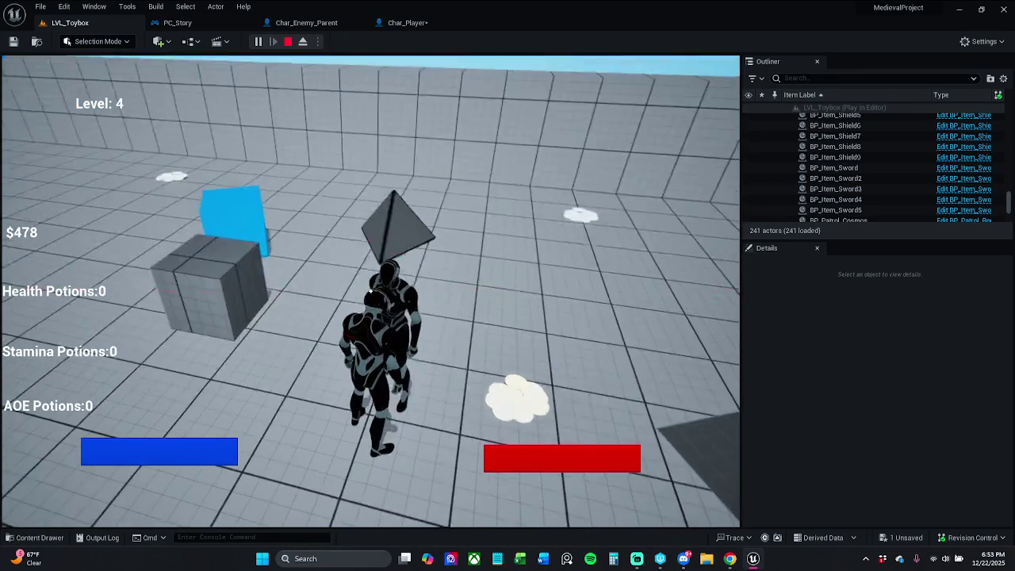
Stop the play session and frame the knockback logic in Char_Player's graph
key(Escape)
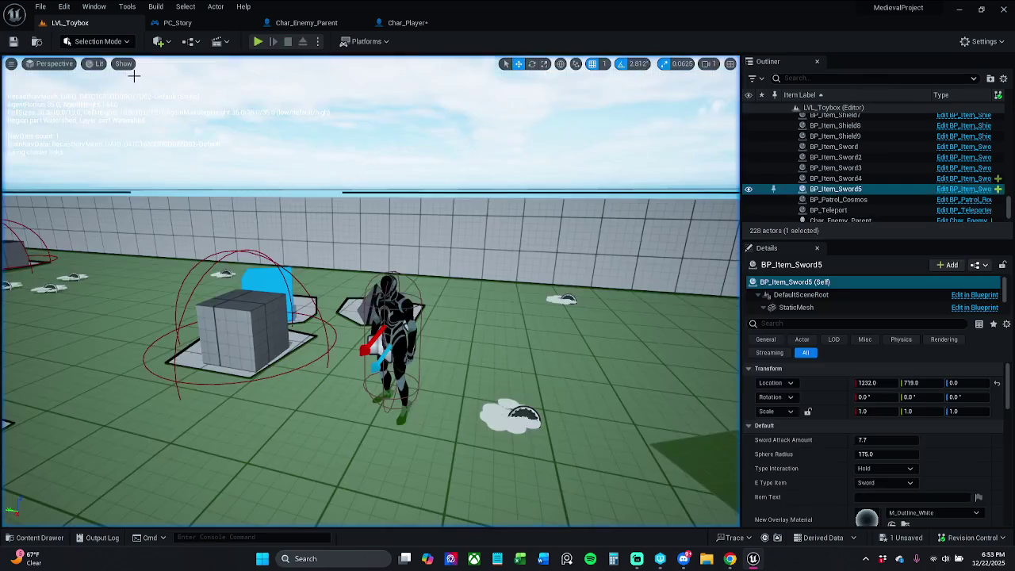
click(406, 22)
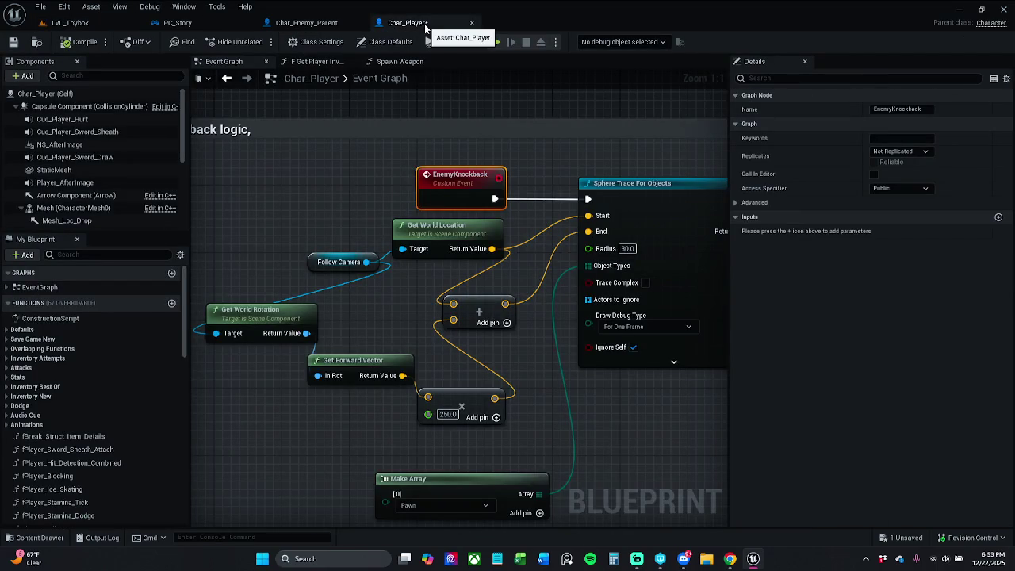
click(322, 224)
mouse_move(322, 224)
mouse_down()
mouse_move(462, 207)
mouse_move(421, 199)
mouse_up()
mouse_move(396, 235)
mouse_down()
mouse_move(367, 234)
mouse_move(379, 235)
mouse_up()
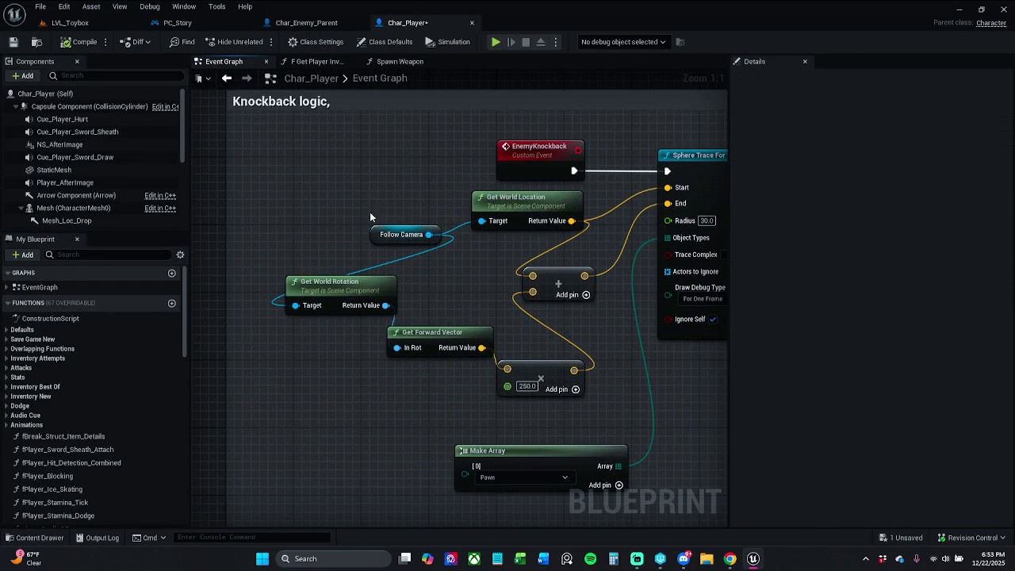
Replace the Follow Camera node with a Mesh getter and compile Char_Player
key(Delete)
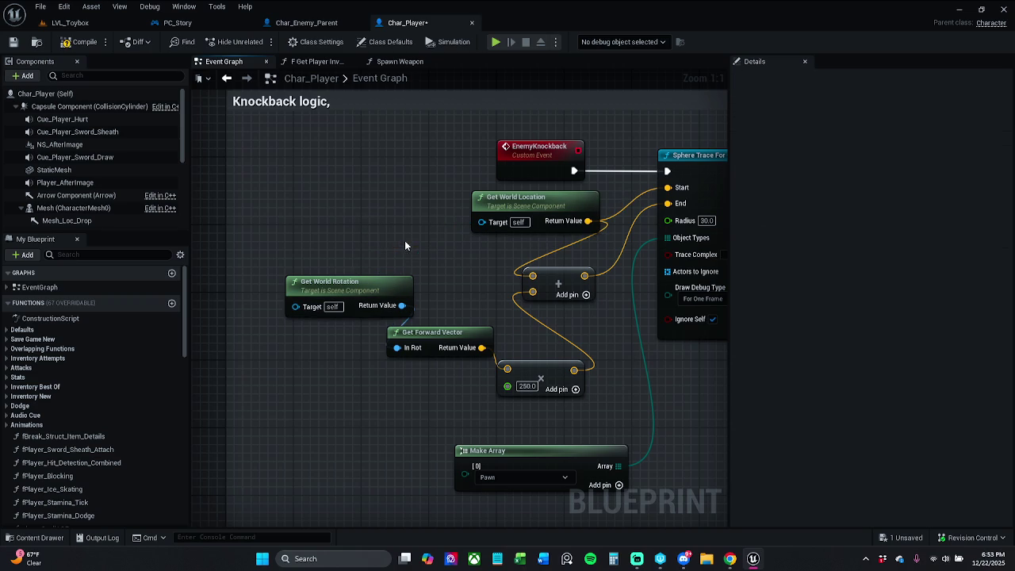
click(71, 208)
mouse_move(71, 208)
mouse_down()
mouse_move(293, 305)
mouse_move(238, 293)
mouse_move(341, 226)
mouse_move(476, 223)
mouse_move(464, 225)
mouse_up()
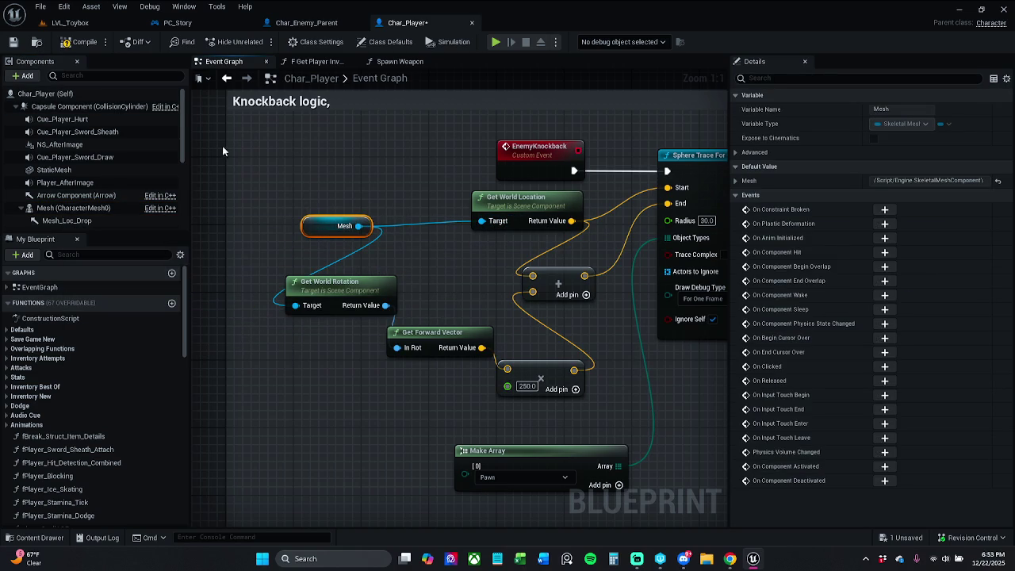
drag(332, 236, 357, 218)
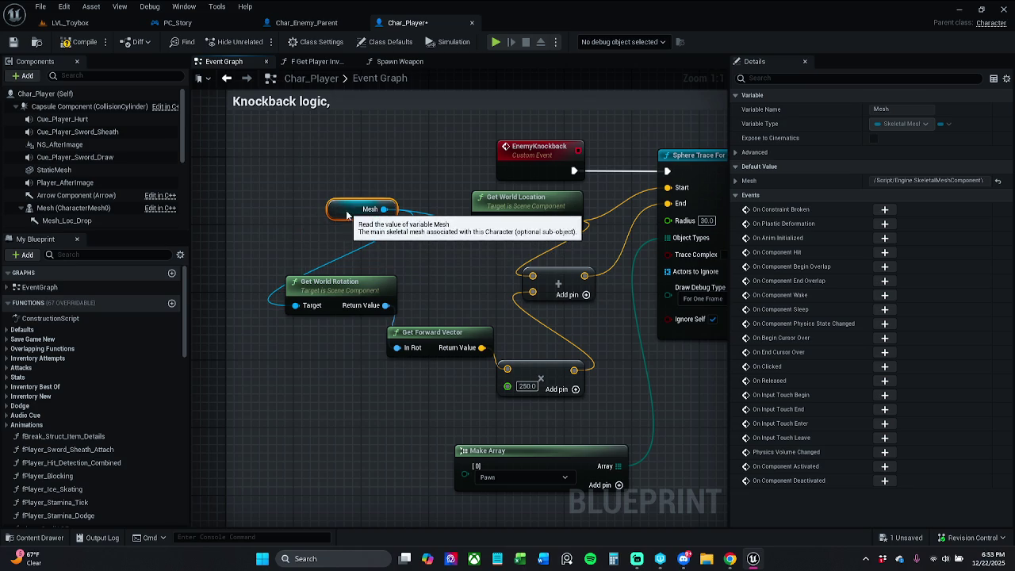
click(79, 42)
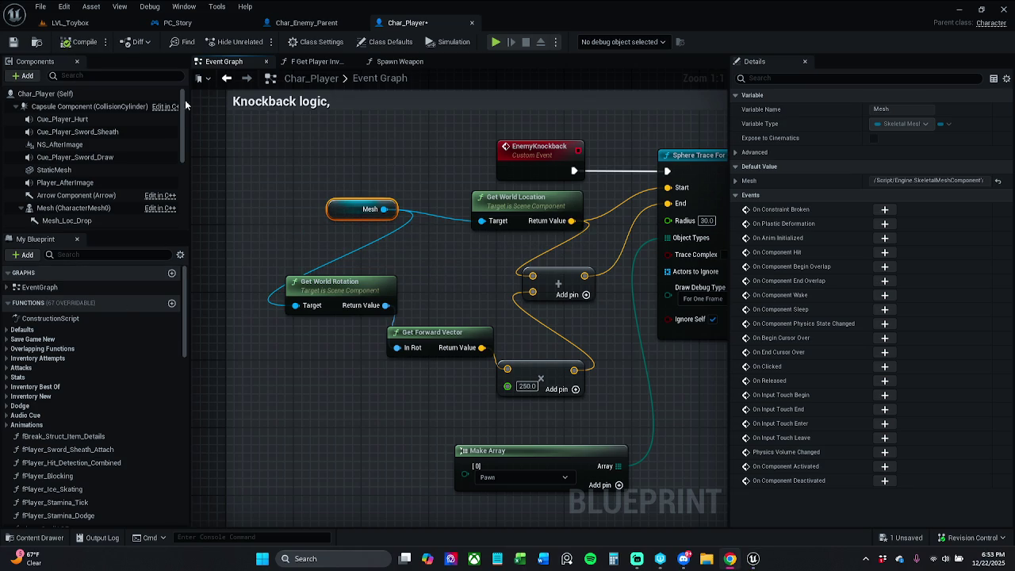
Play-test LVL_Toybox, running forward and attacking with E to check the knockback trace
click(95, 23)
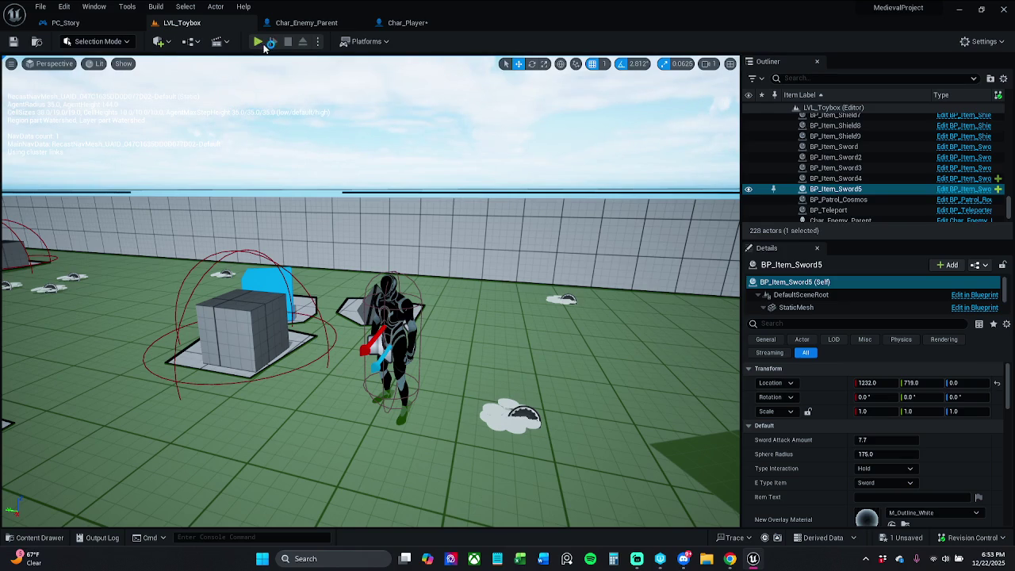
click(259, 42)
key(w)
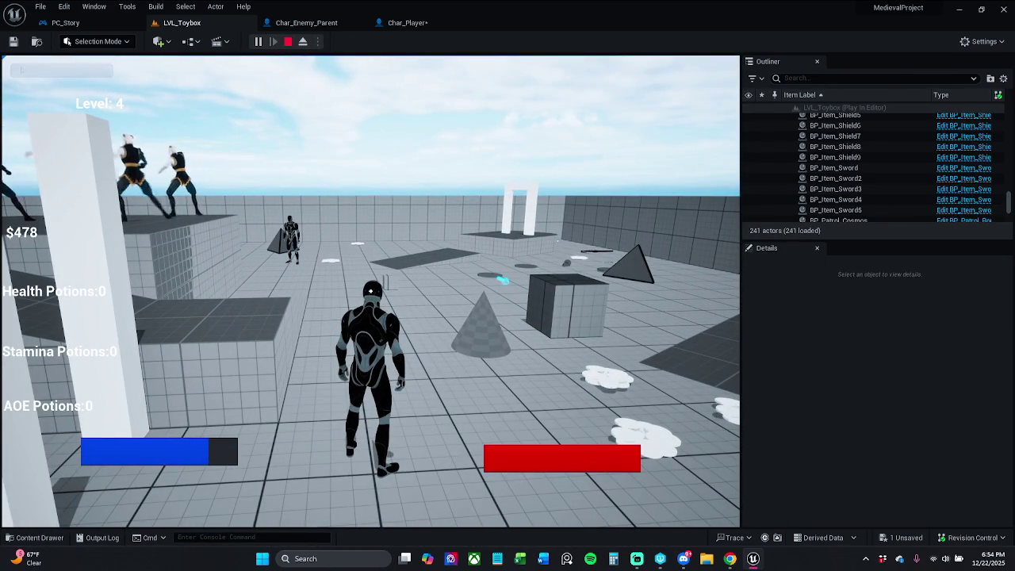
key(e)
key(Escape)
Set the sphere trace's Draw Debug Type to For Duration in Char_Player
click(425, 24)
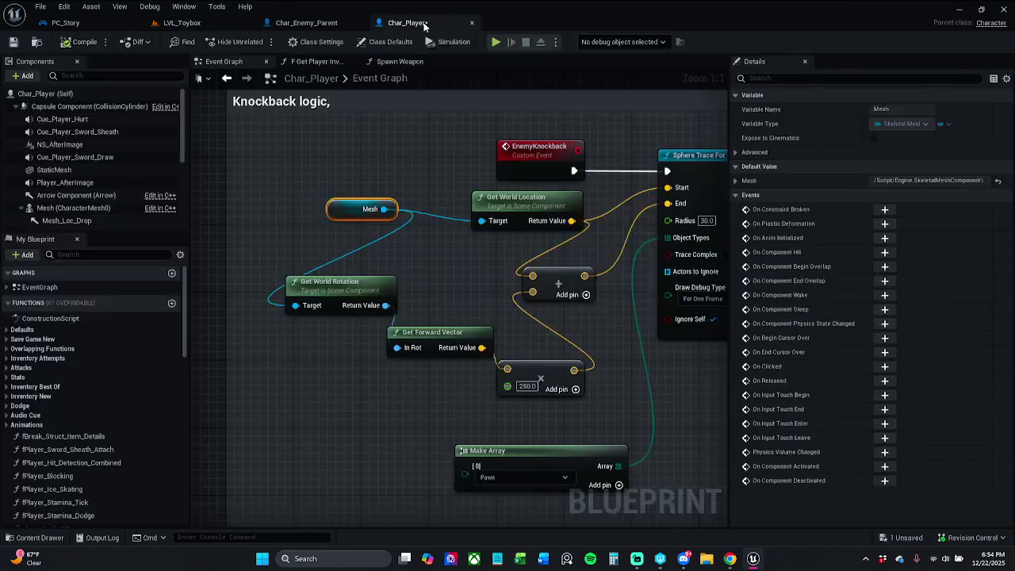
drag(547, 299, 441, 297)
click(619, 295)
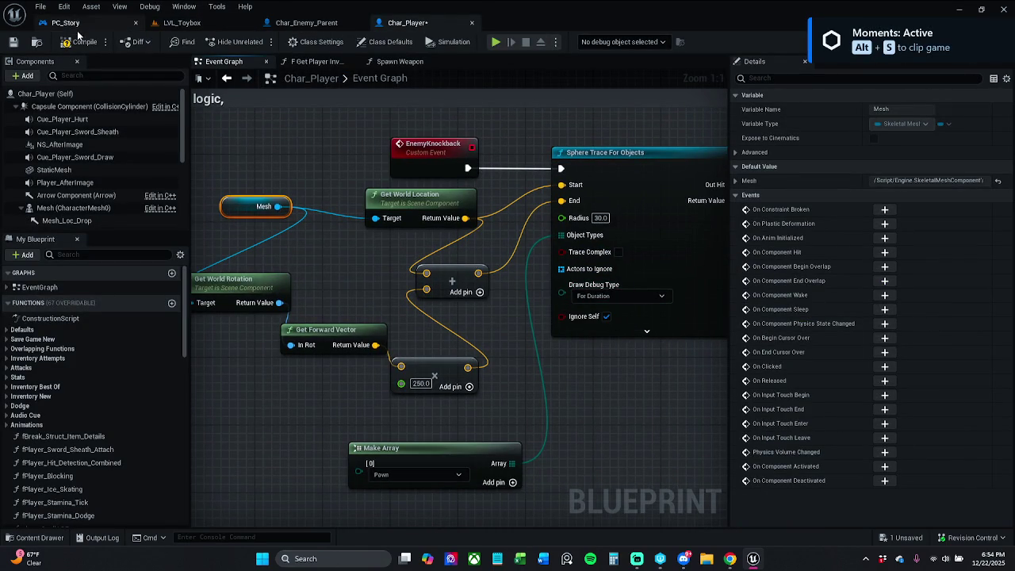
Move the LVL_Toybox tab to first position and play-test the level again
click(182, 30)
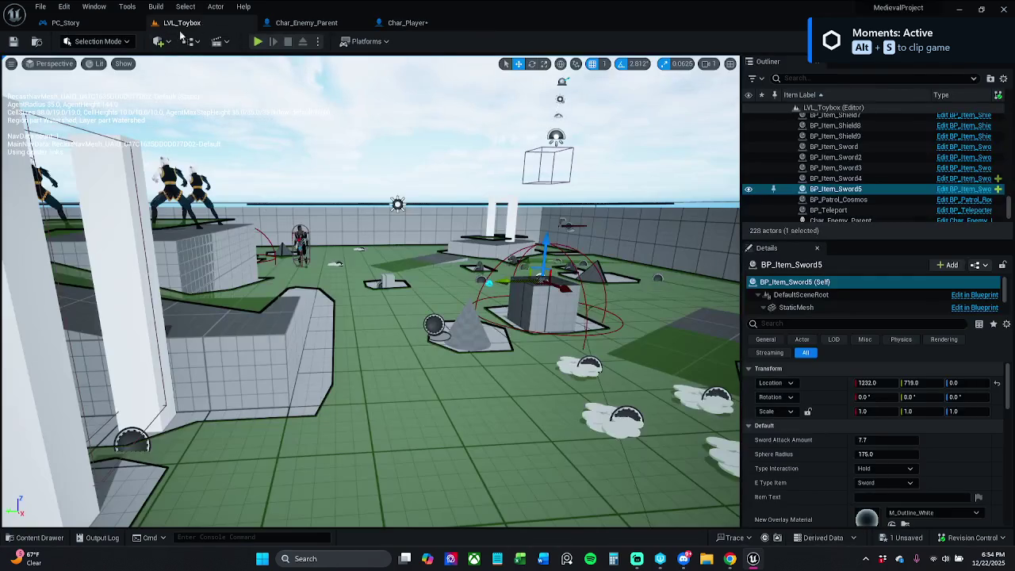
drag(207, 30, 161, 29)
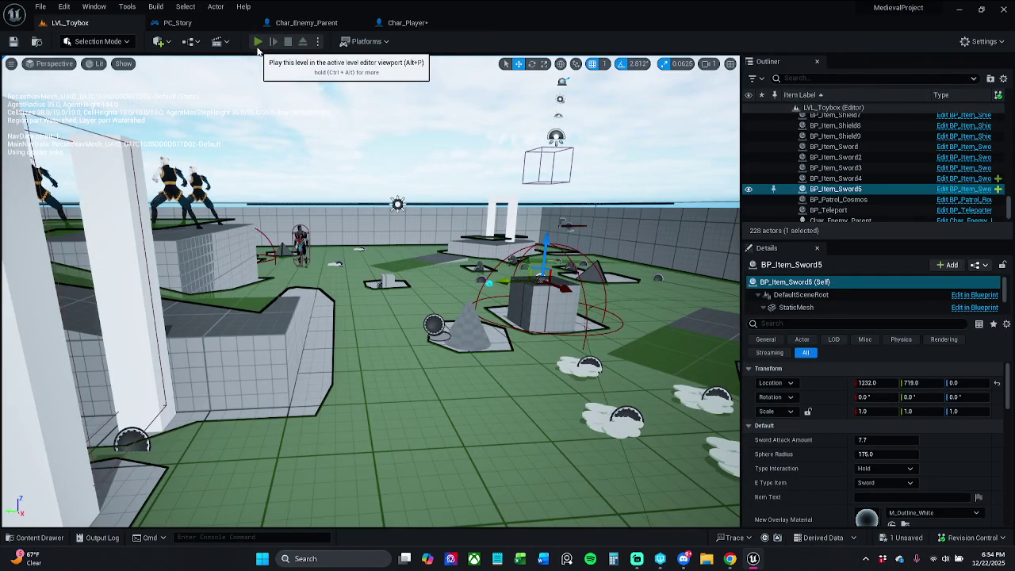
click(258, 41)
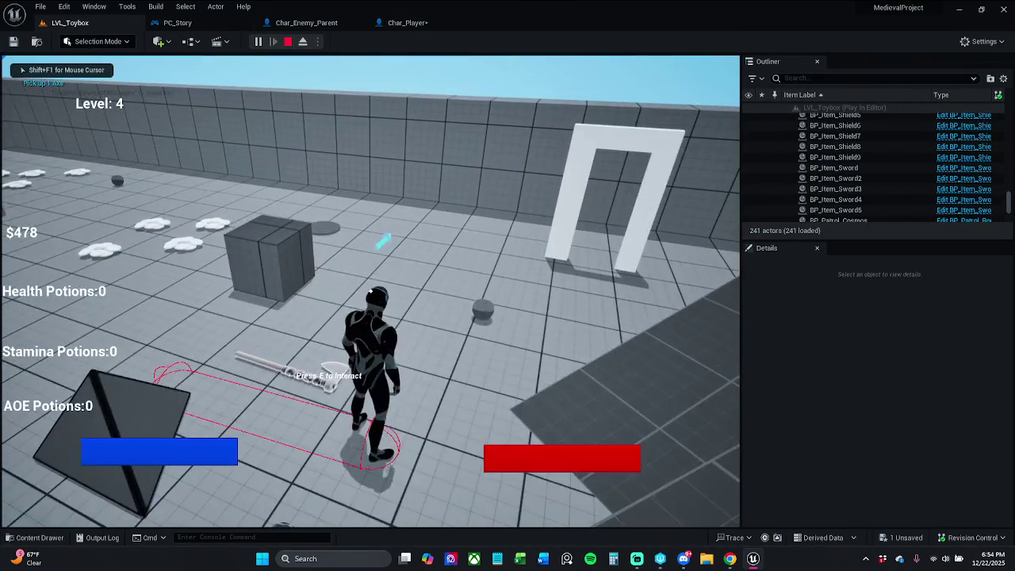
key(Escape)
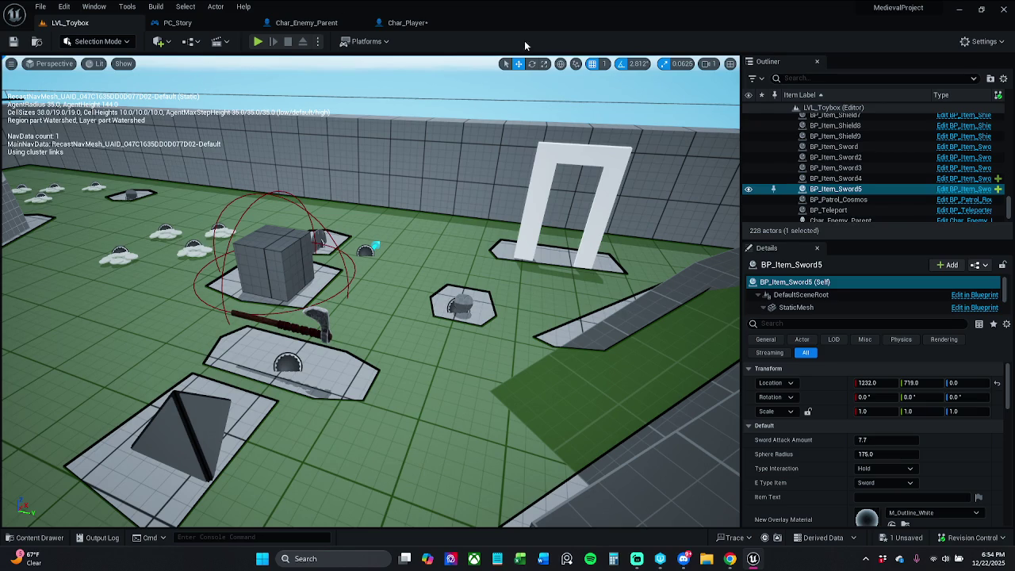
Save Char_Player and look over the Char_Enemy_Parent and PC_Story knockback graphs
click(421, 25)
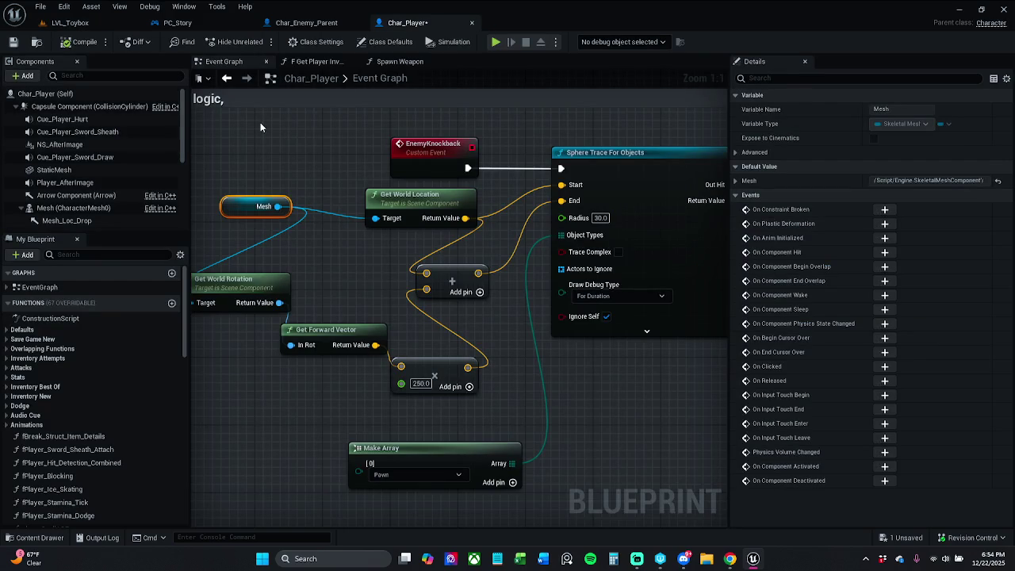
click(14, 41)
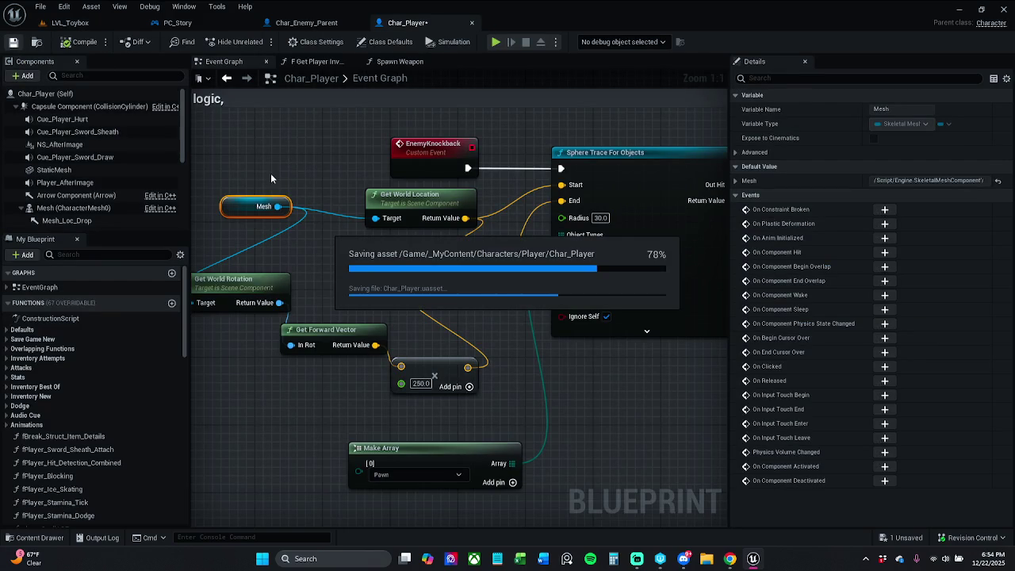
drag(246, 203, 255, 220)
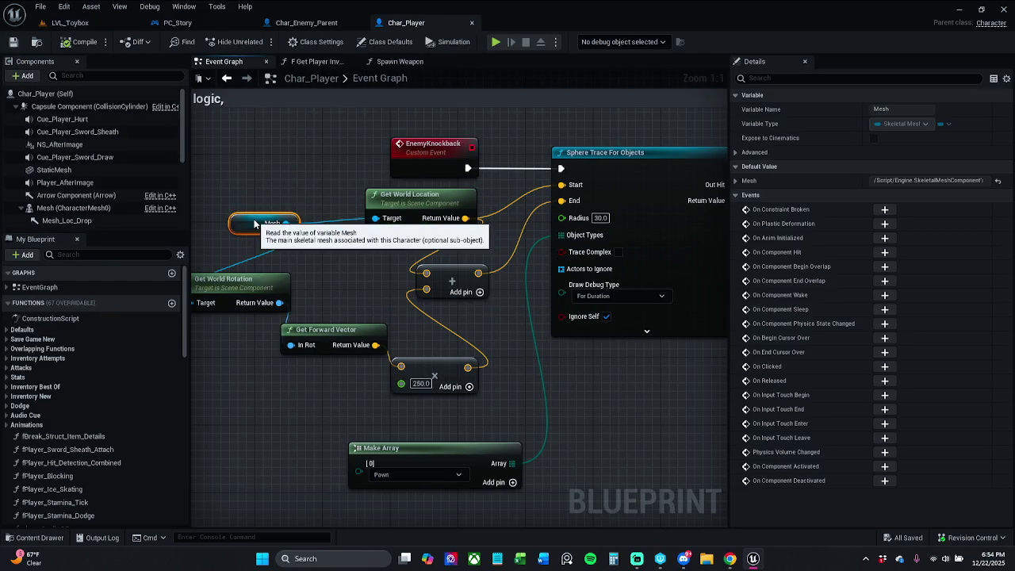
click(306, 22)
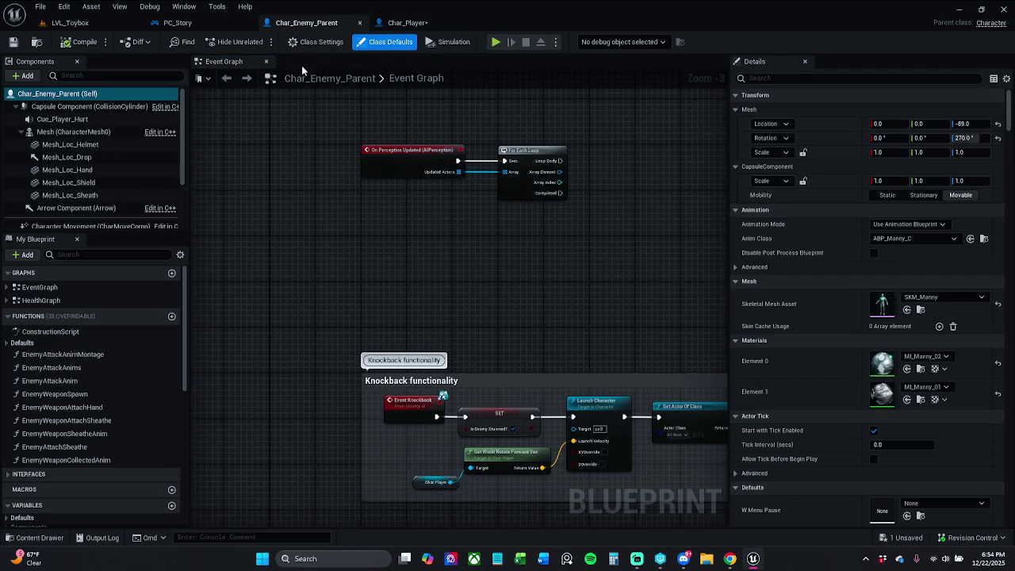
click(178, 22)
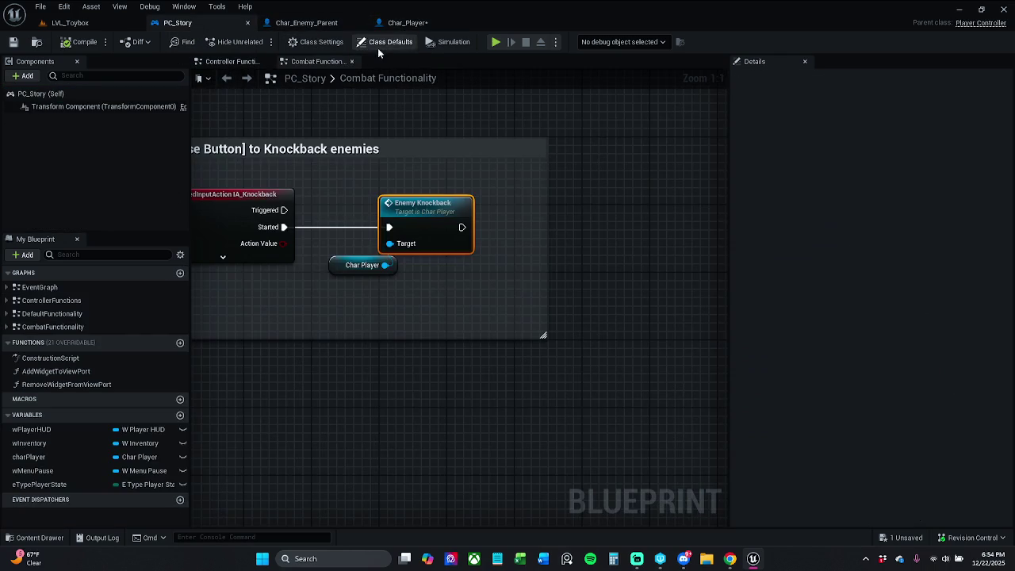
click(410, 22)
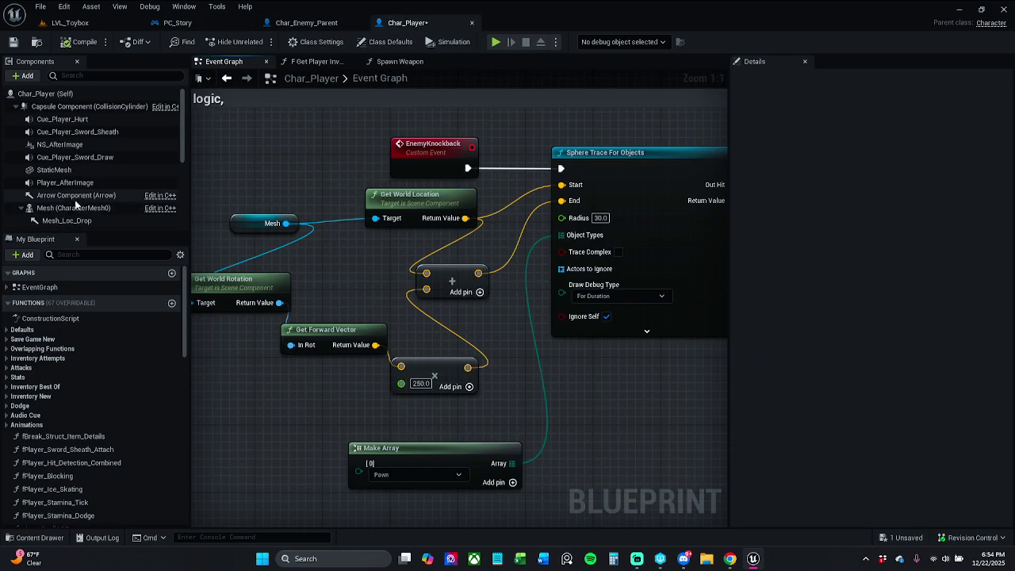
Add a Follow Camera getter and wire it into the trace's Target pins
scroll(71, 187, down, 2)
scroll(71, 188, down, 2)
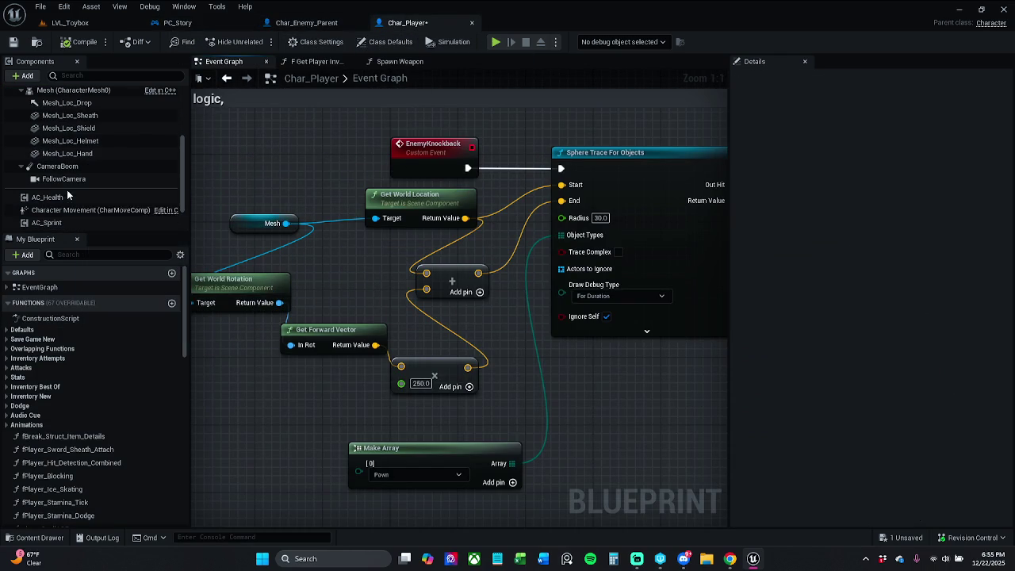
drag(67, 180, 261, 224)
drag(197, 215, 243, 228)
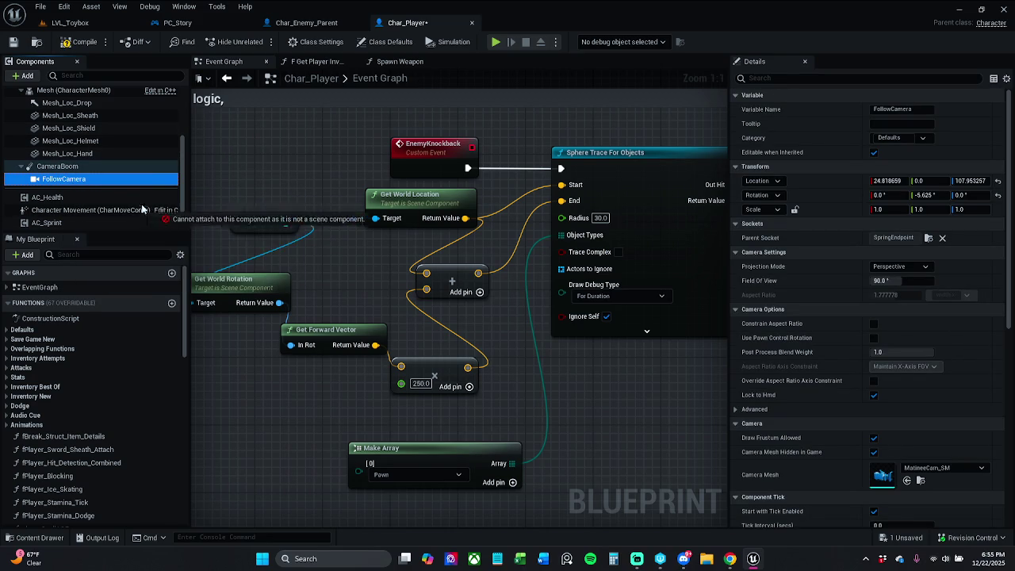
mouse_move(71, 181)
mouse_down()
mouse_move(235, 229)
mouse_move(254, 202)
mouse_move(377, 218)
mouse_up()
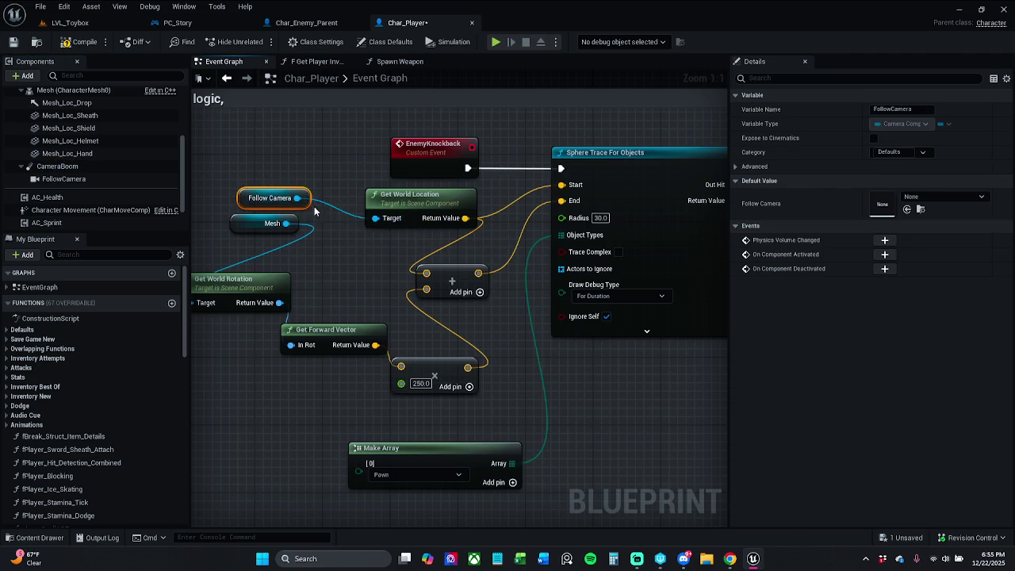
drag(362, 185, 254, 289)
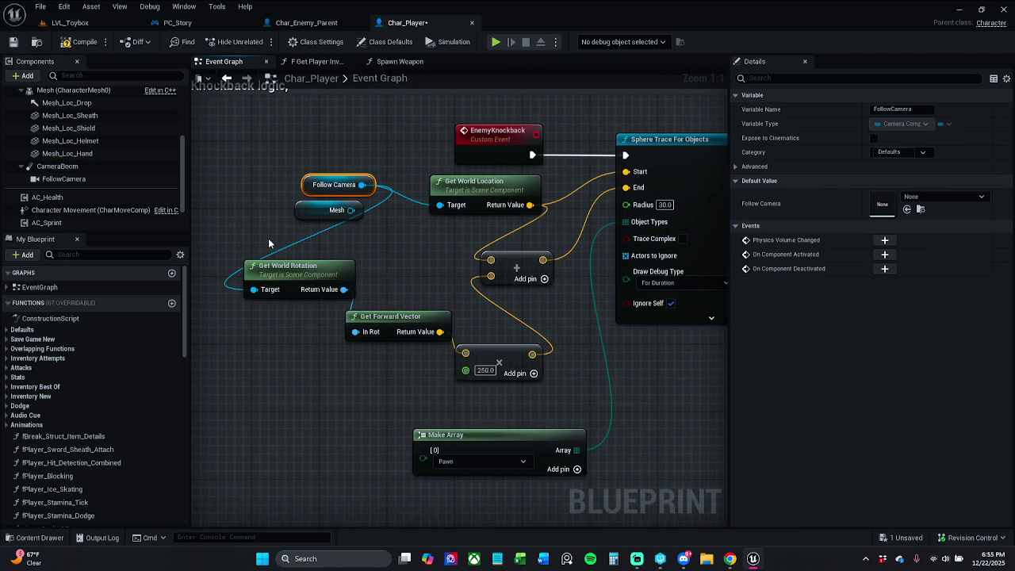
Delete the unused Mesh node, place Follow Camera beside Get World Rotation, and save Char_Player
click(337, 213)
key(Delete)
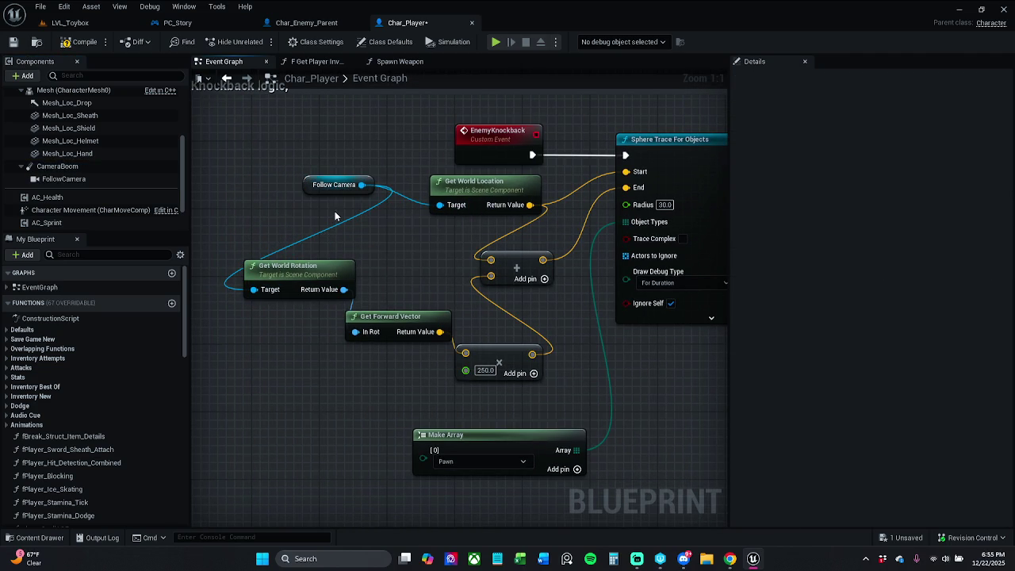
drag(314, 191, 273, 235)
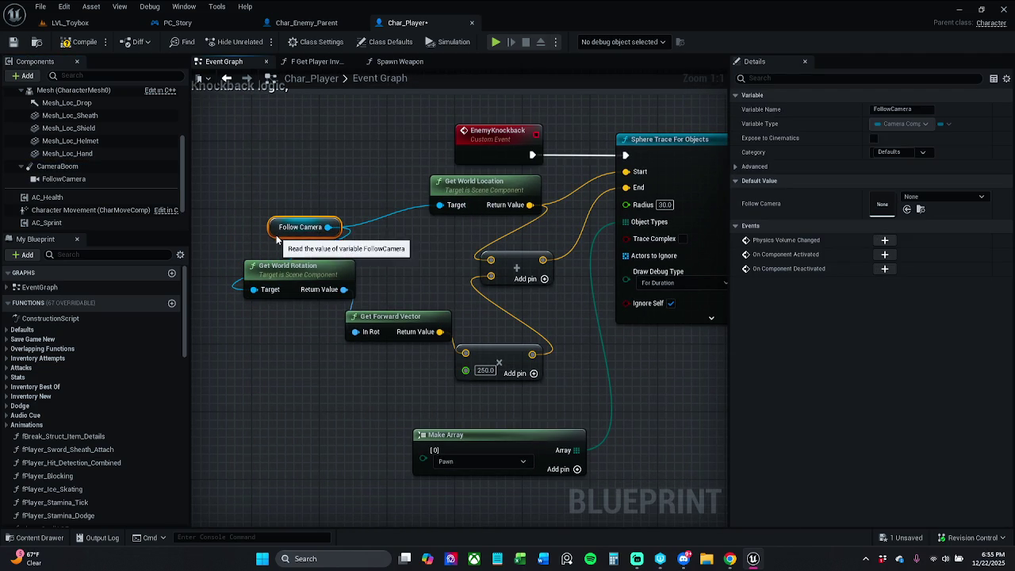
click(285, 166)
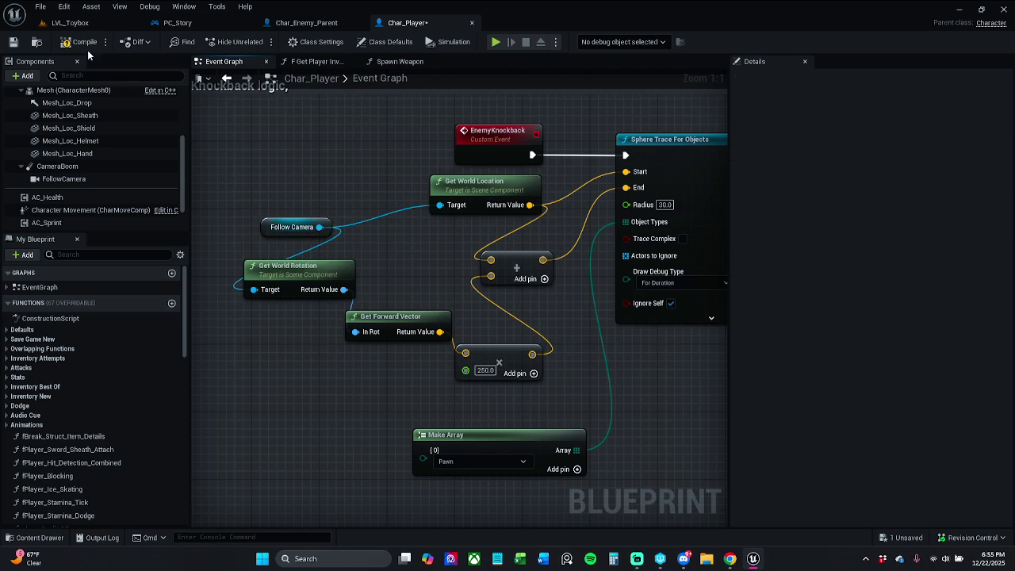
click(12, 46)
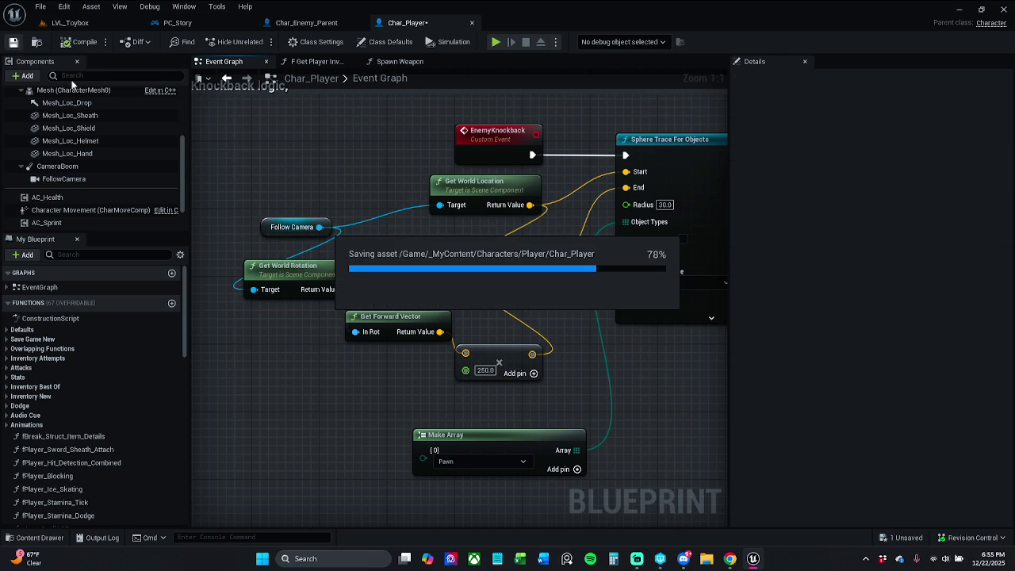
Play-test LVL_Toybox with Alt+P, running forward to see the knockback trace spheres, then stop
click(90, 24)
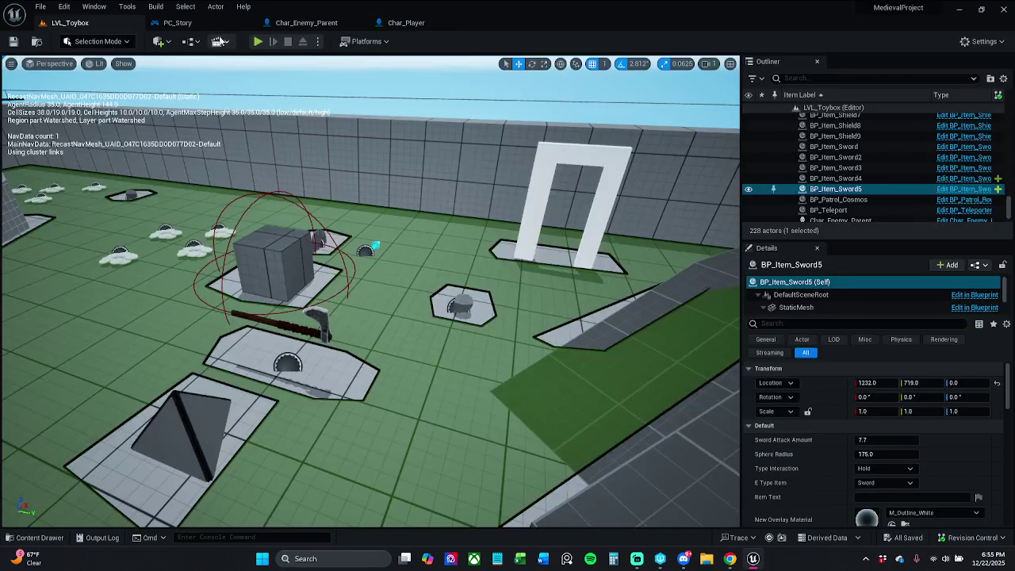
key(alt+p)
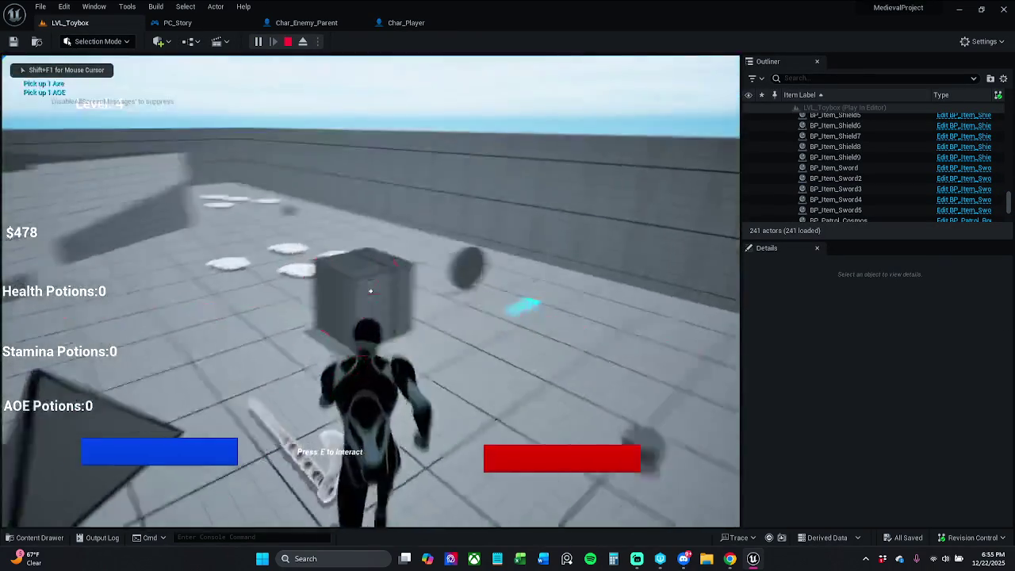
key(w)
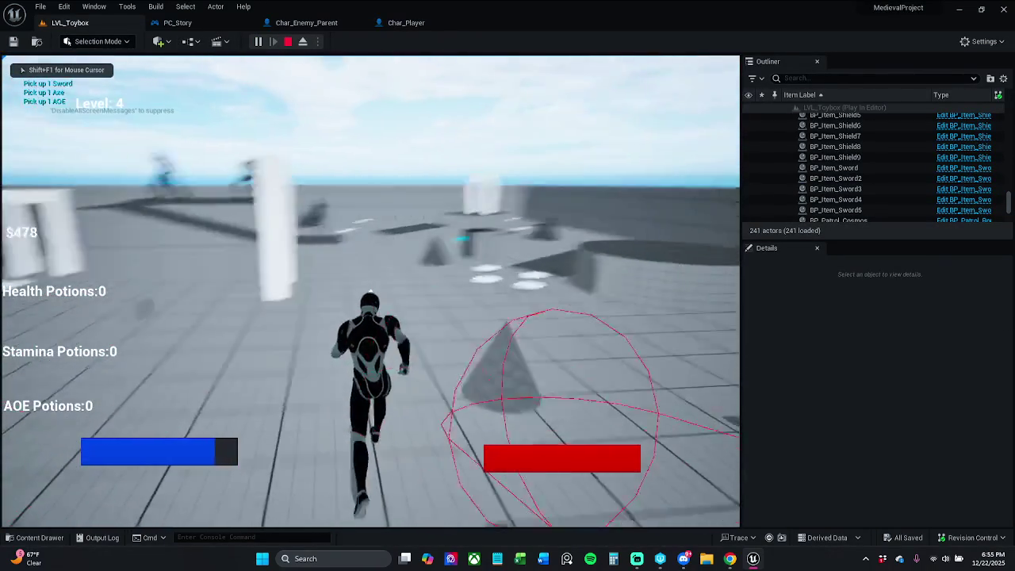
key(w)
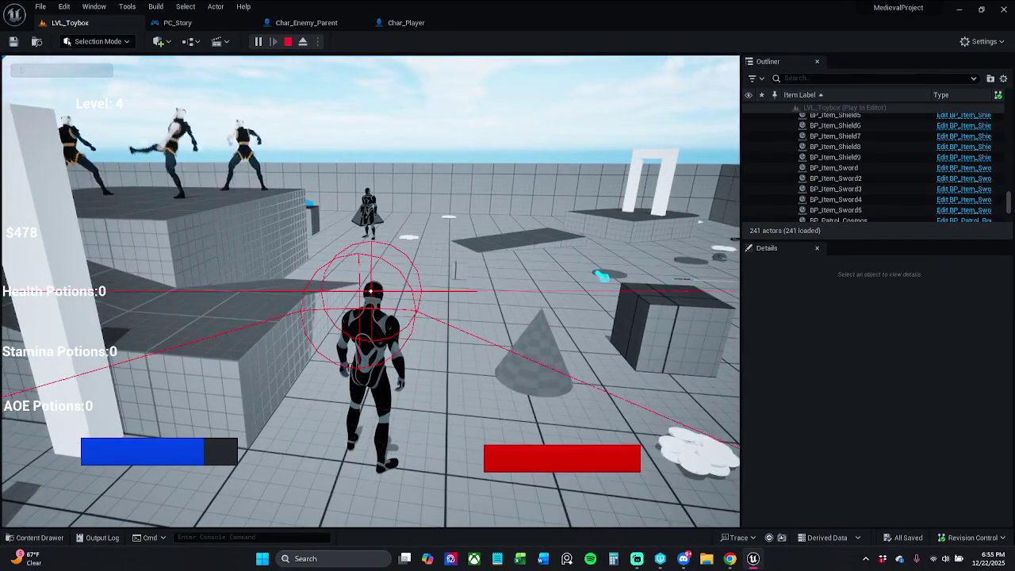
key(Escape)
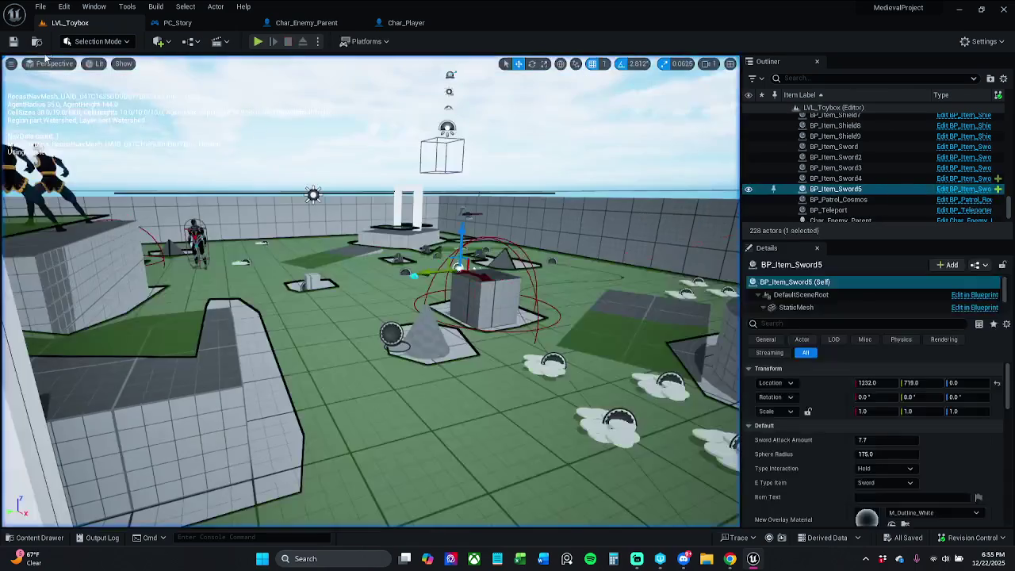
Change Char_Player's knockback trace length multiplier from 250.0 to 500.0
click(419, 28)
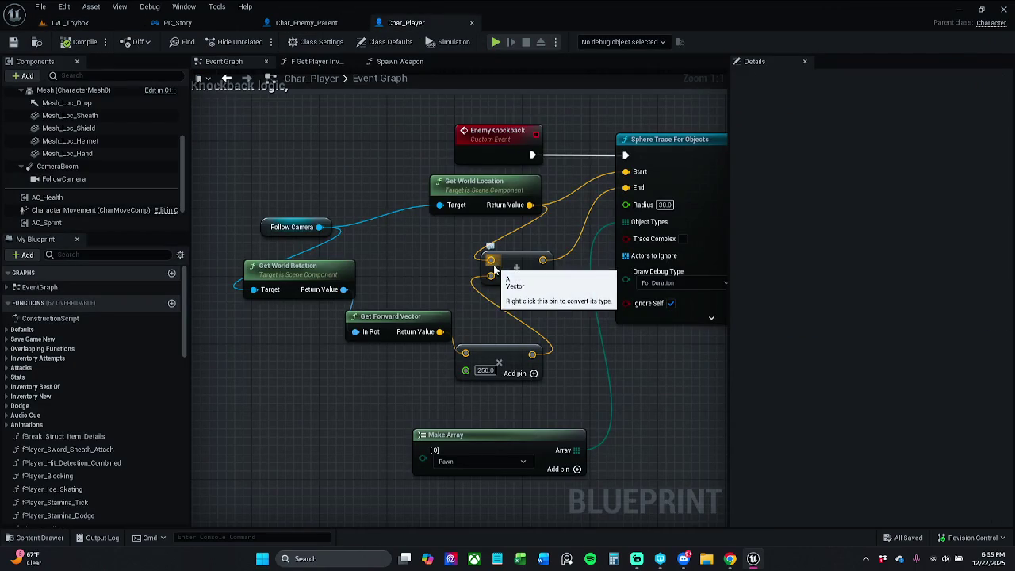
click(485, 370)
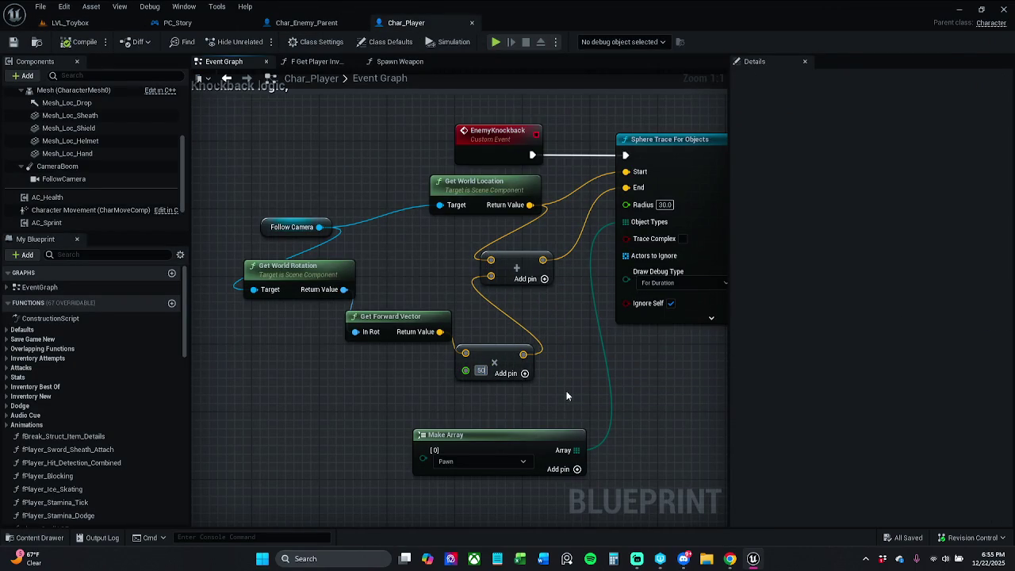
click(80, 41)
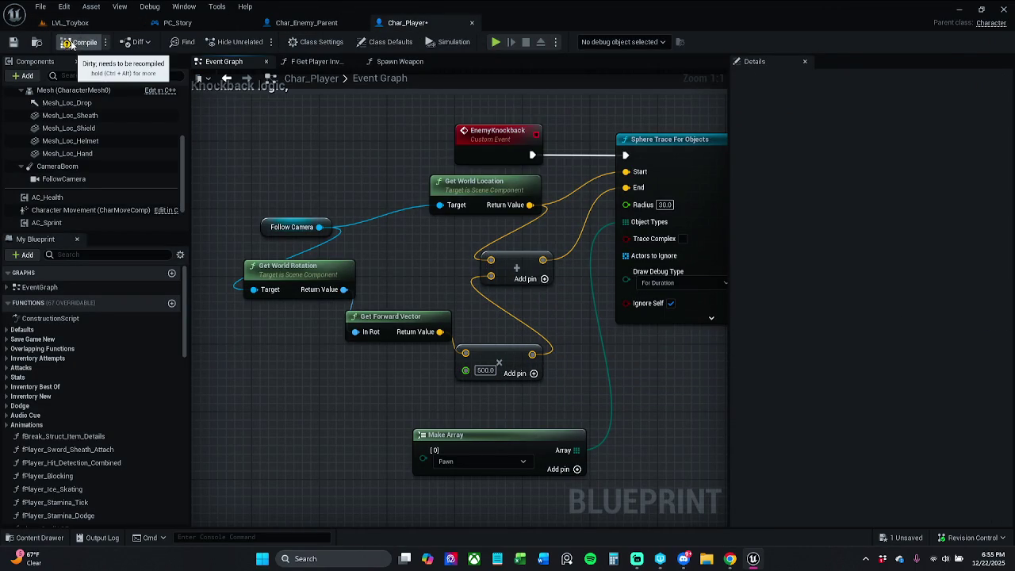
click(79, 23)
click(259, 42)
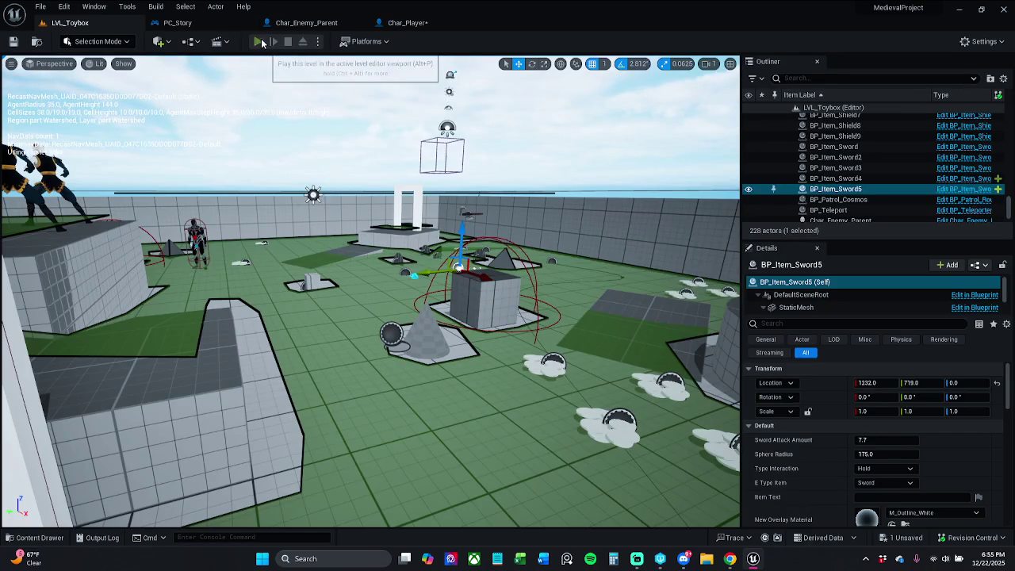
key(w)
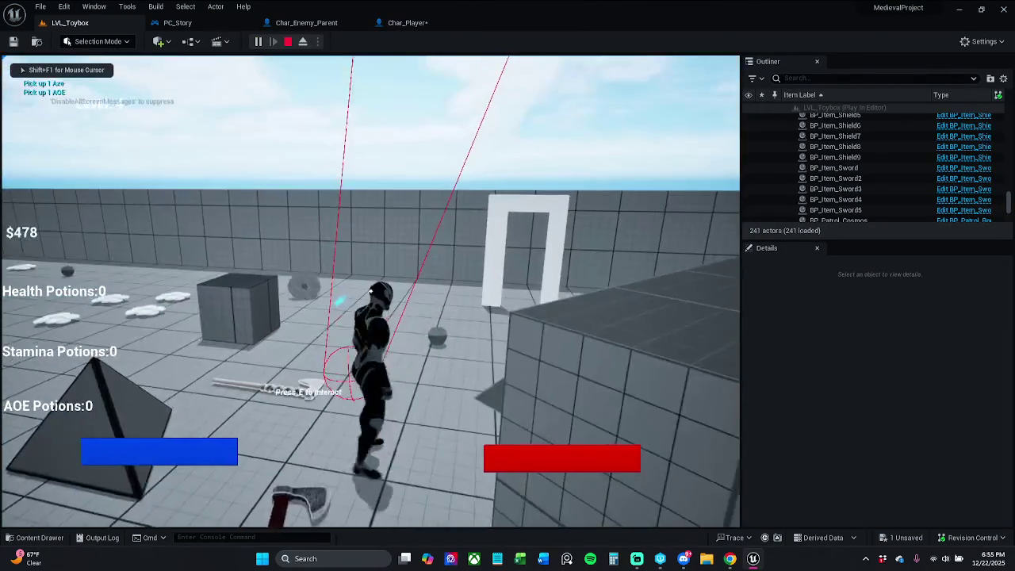
mouse_move(370, 291)
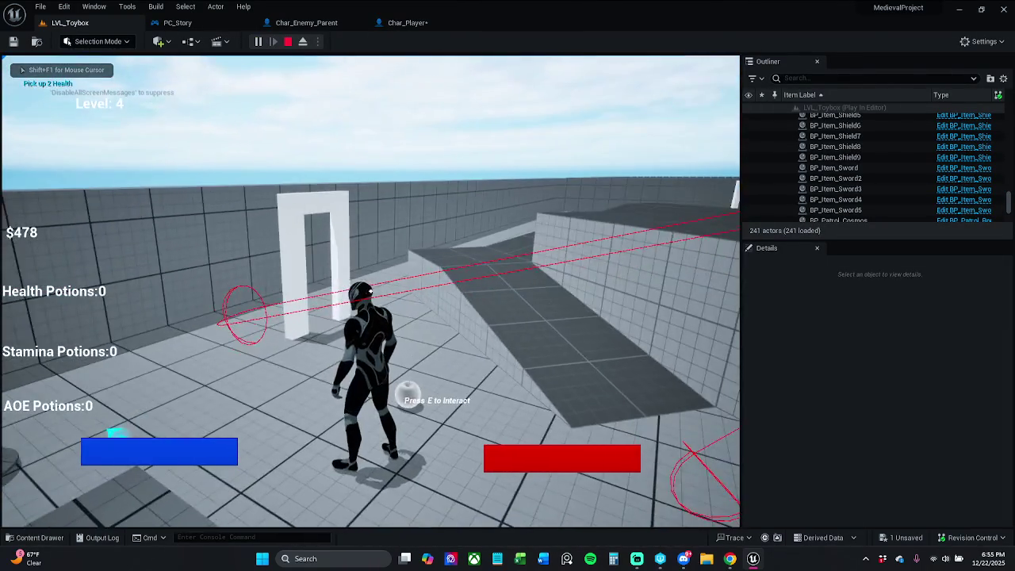
key(shift)
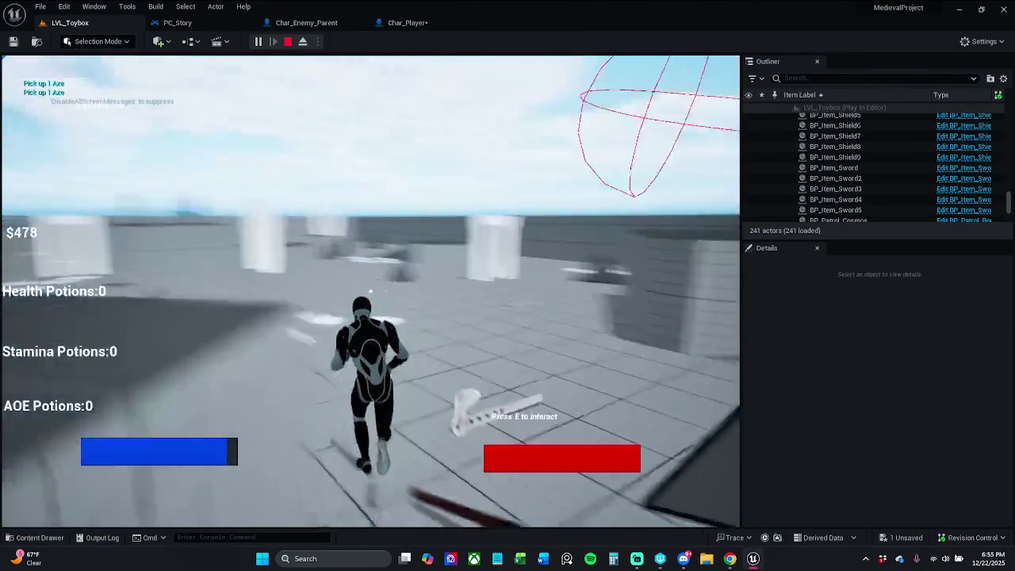
key(w)
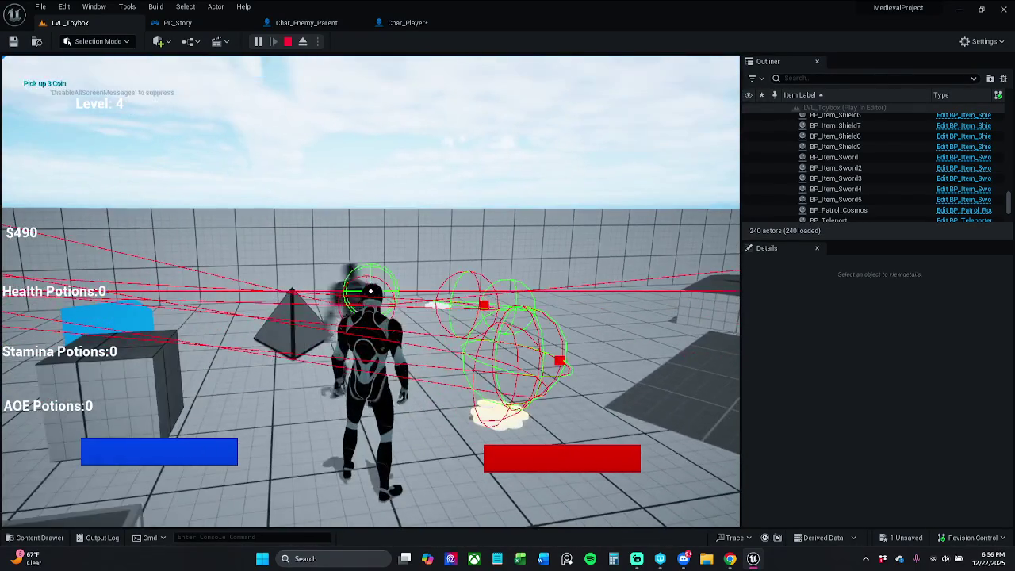
Stop the play-test and raise Char_Player's trace length multiplier from 500.0 to 615.0
key(Escape)
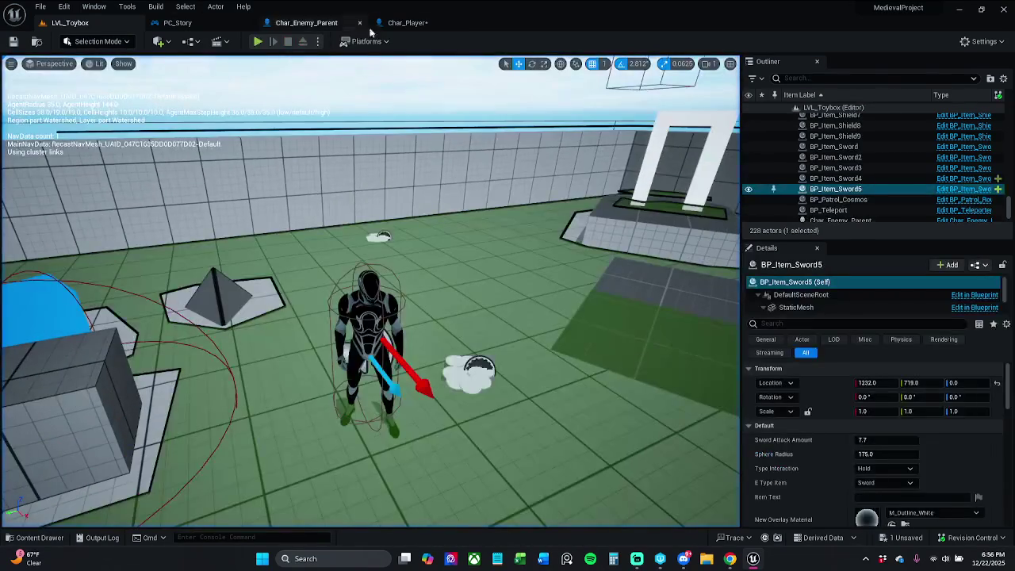
click(407, 22)
click(485, 370)
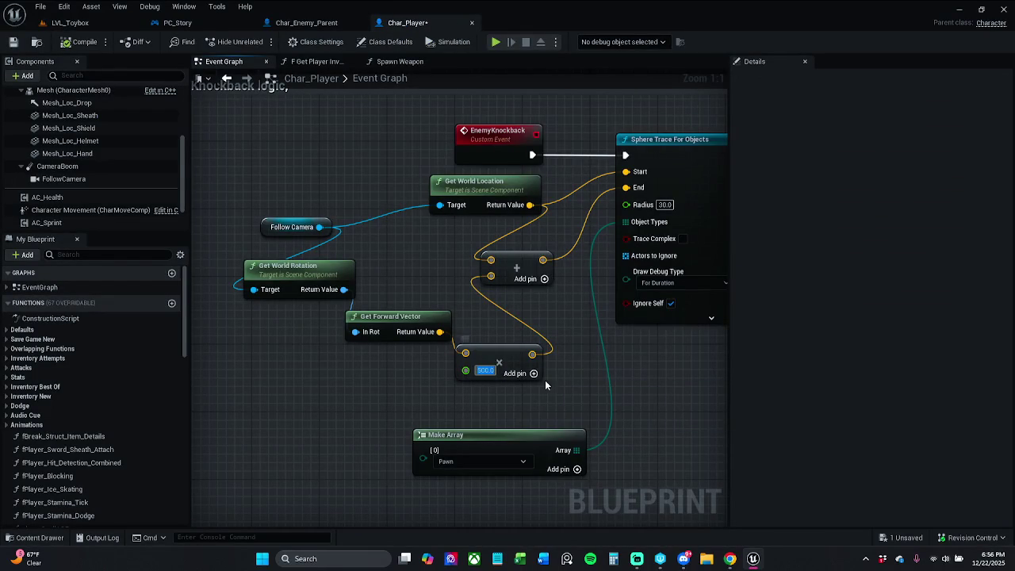
text(5)
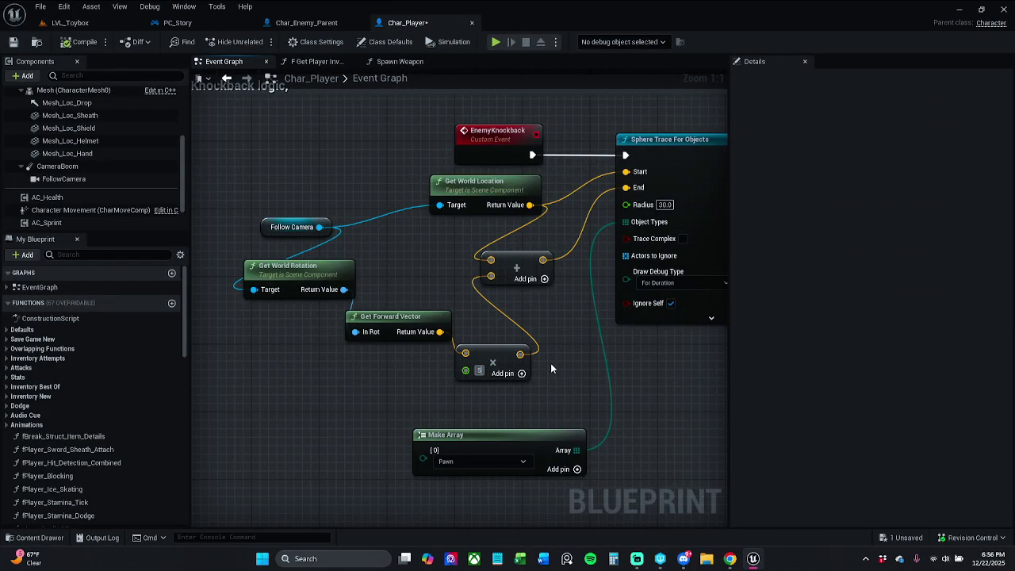
text(15)
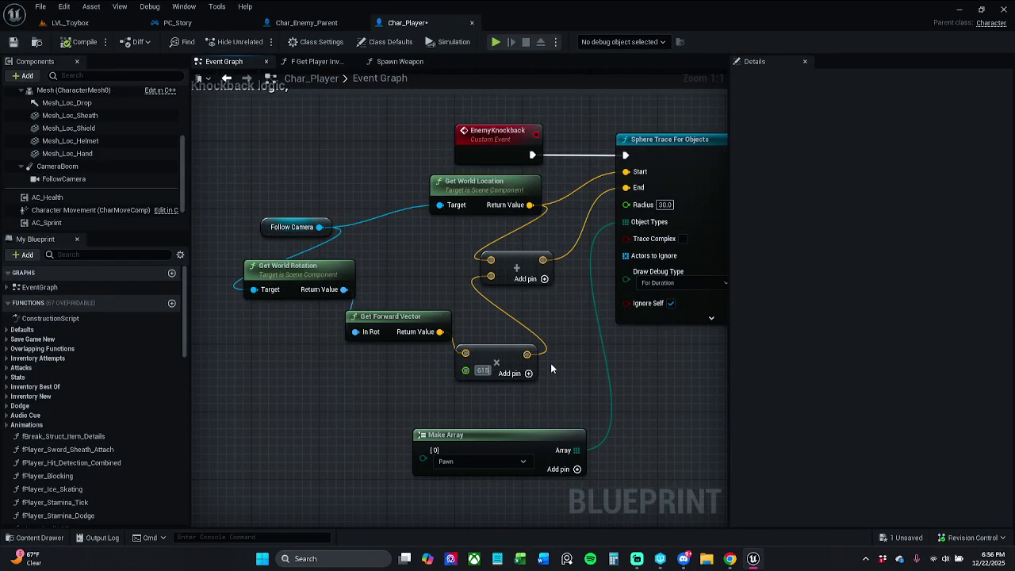
key(Return)
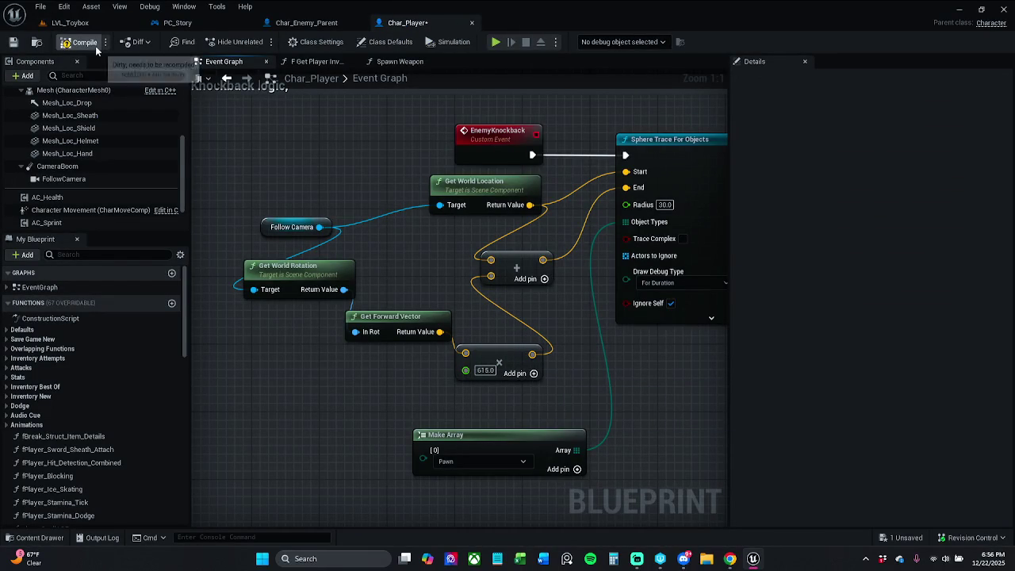
click(69, 22)
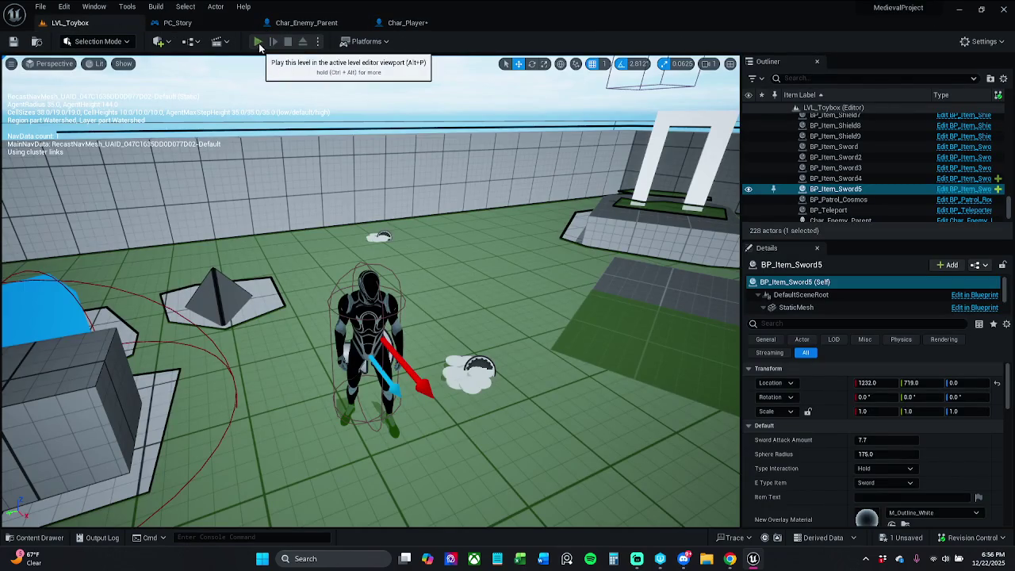
Play-test LVL_Toybox, running the character toward the enemies to try the 615 knockback trace
click(258, 41)
key(w)
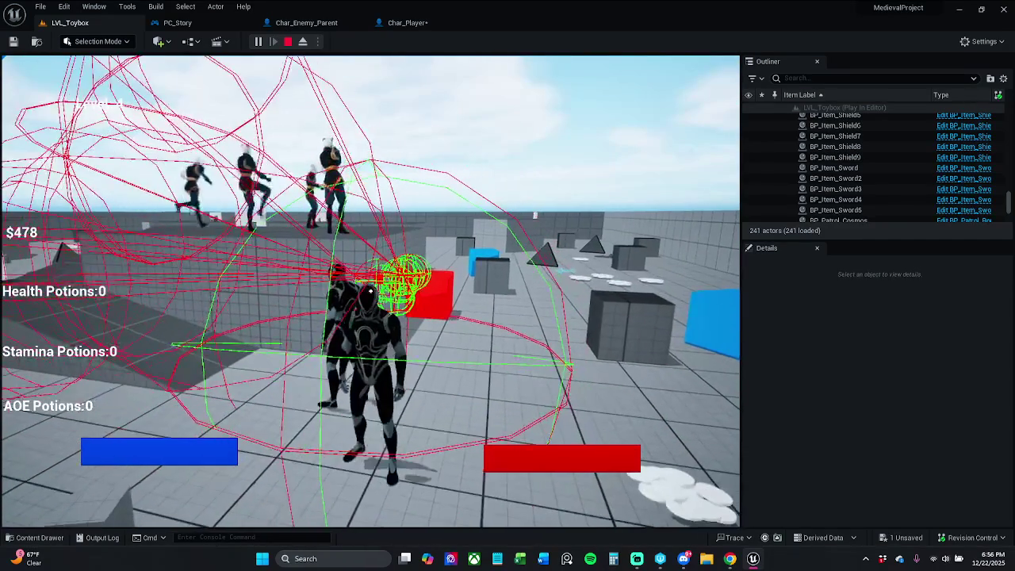
Drop the Char_Player trace length multiplier to 500 and play-test it in LVL_Toybox
key(Escape)
click(407, 22)
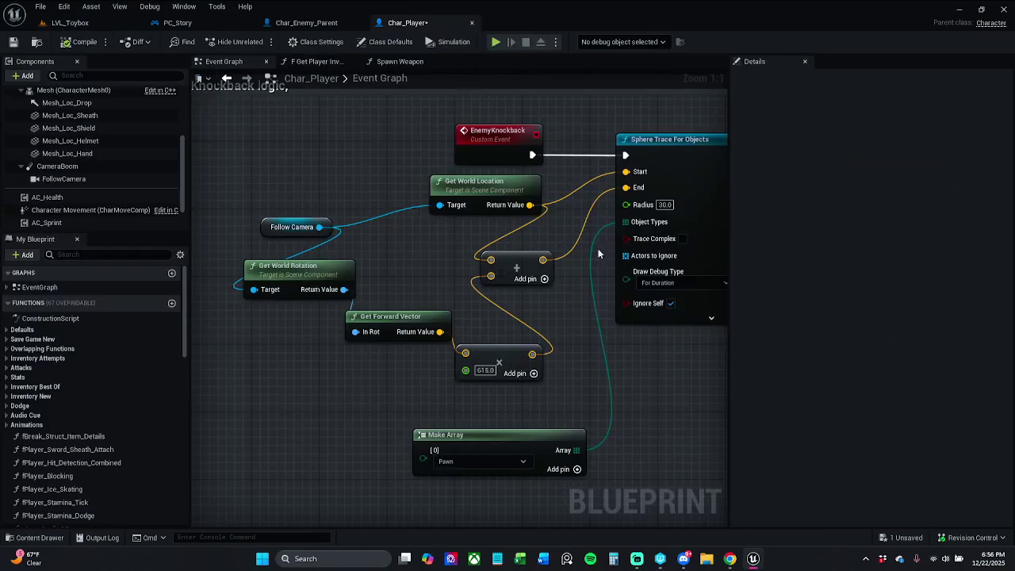
click(492, 370)
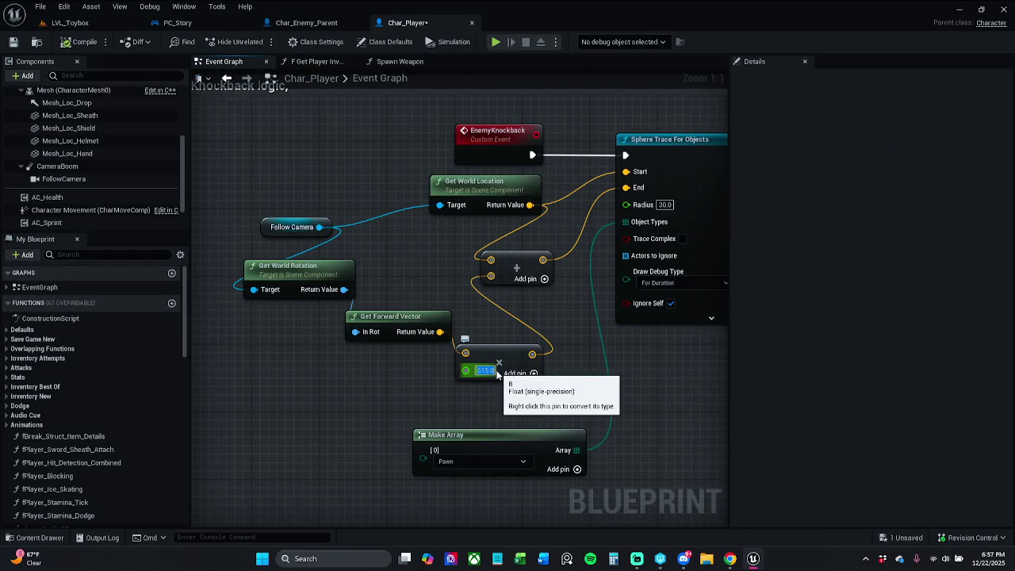
text(50)
key(Return)
click(497, 372)
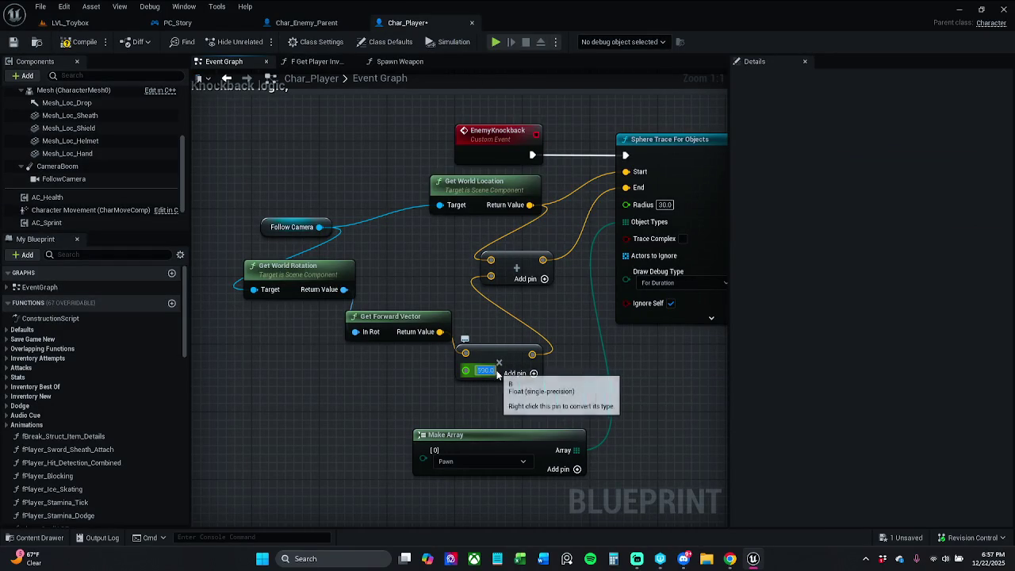
key(Return)
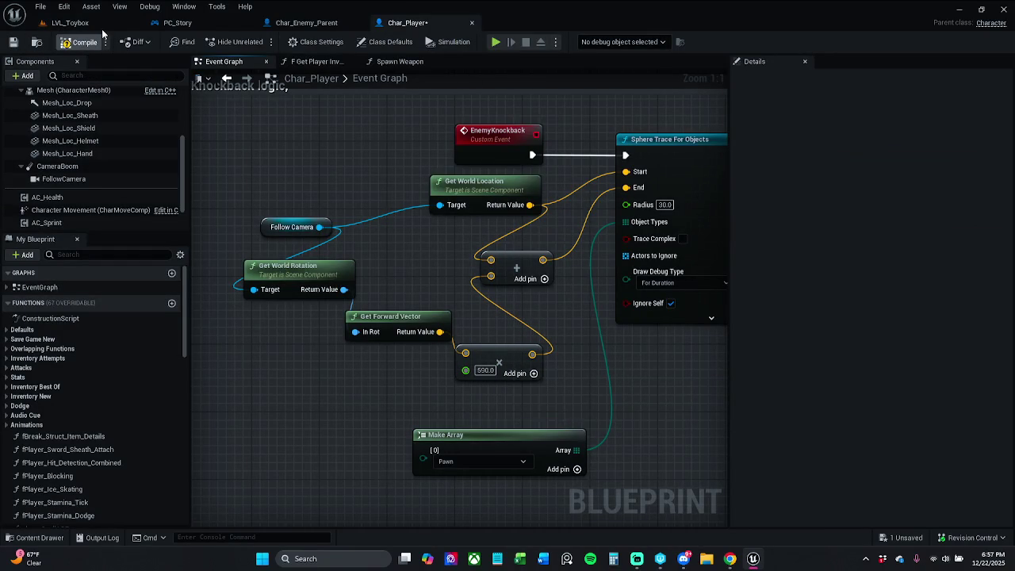
click(79, 23)
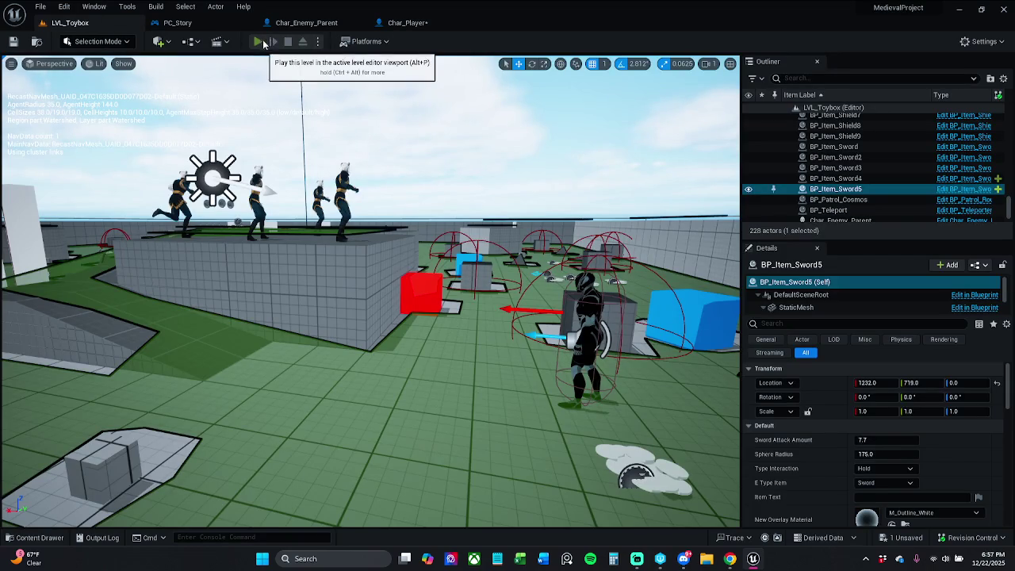
click(258, 41)
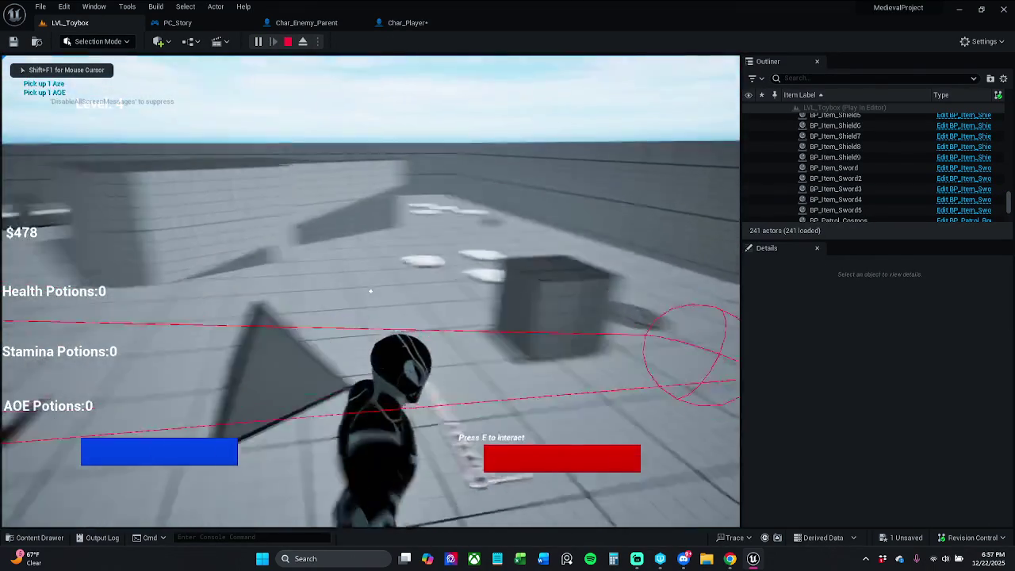
key(w)
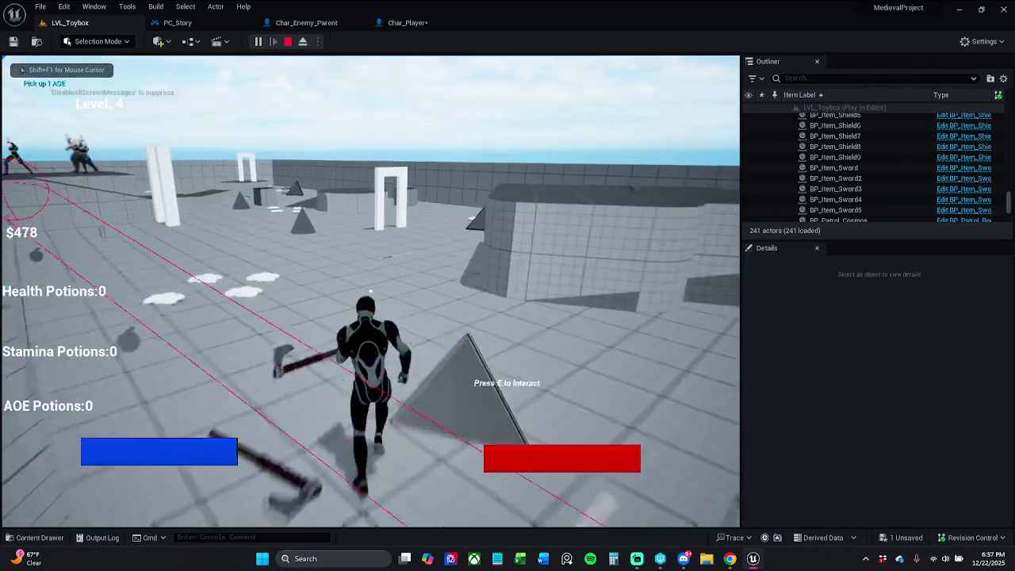
Try a 575 trace length multiplier with another LVL_Toybox play-test
key(Escape)
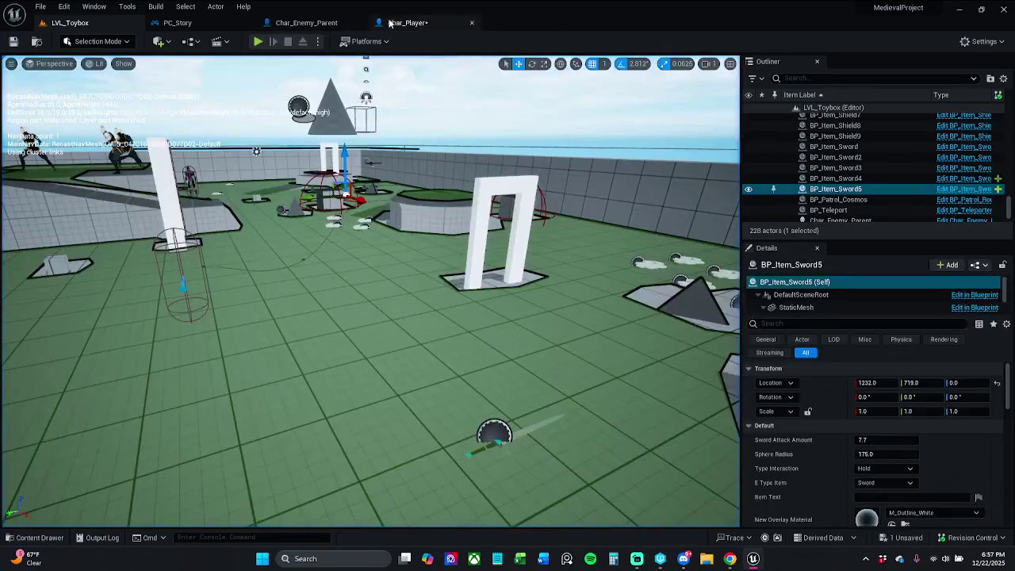
click(408, 22)
drag(485, 370, 503, 374)
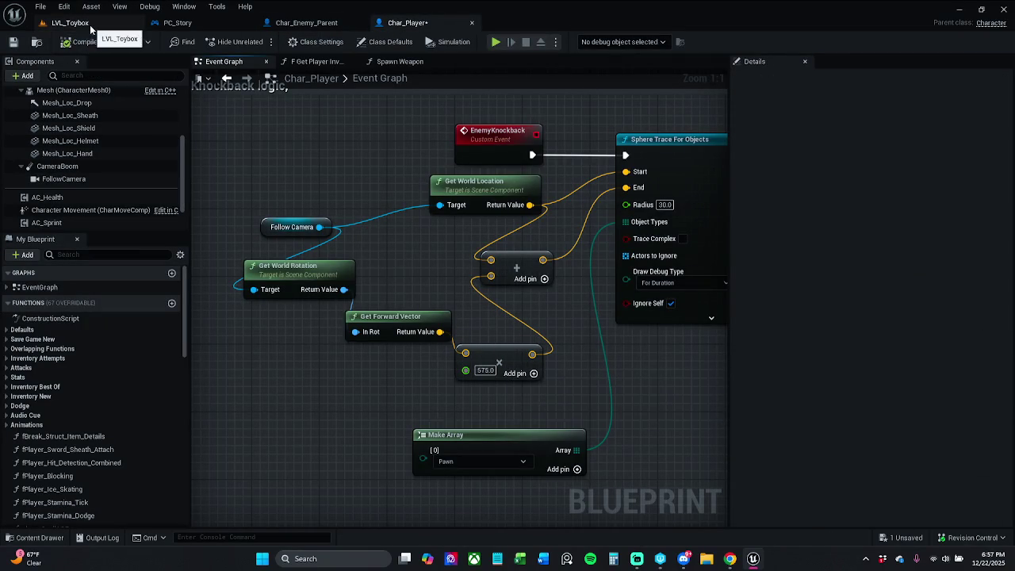
click(88, 23)
click(260, 41)
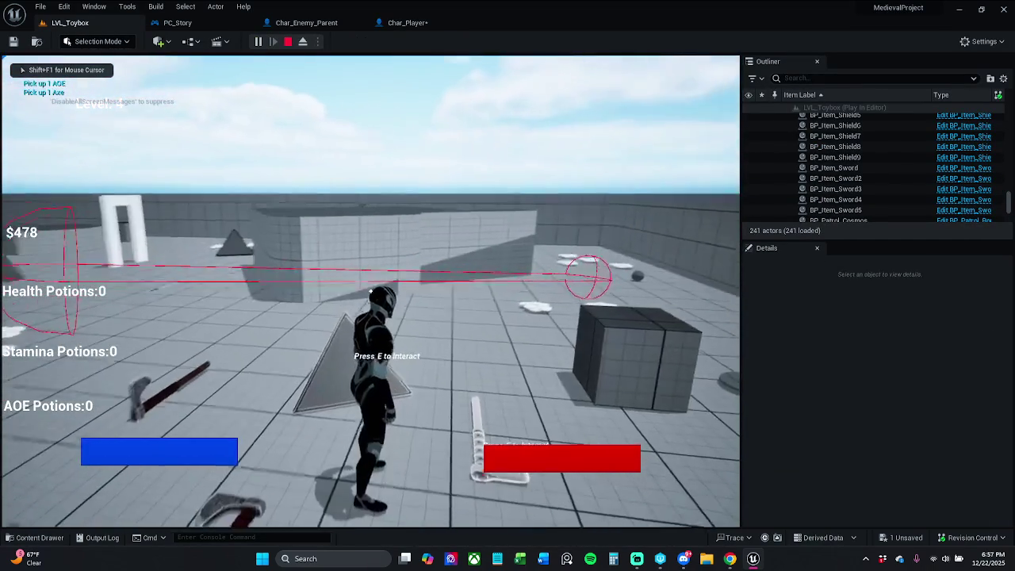
key(Escape)
Set the multiplier to 555, compile Char_Player, and start a fresh LVL_Toybox play-test
click(407, 22)
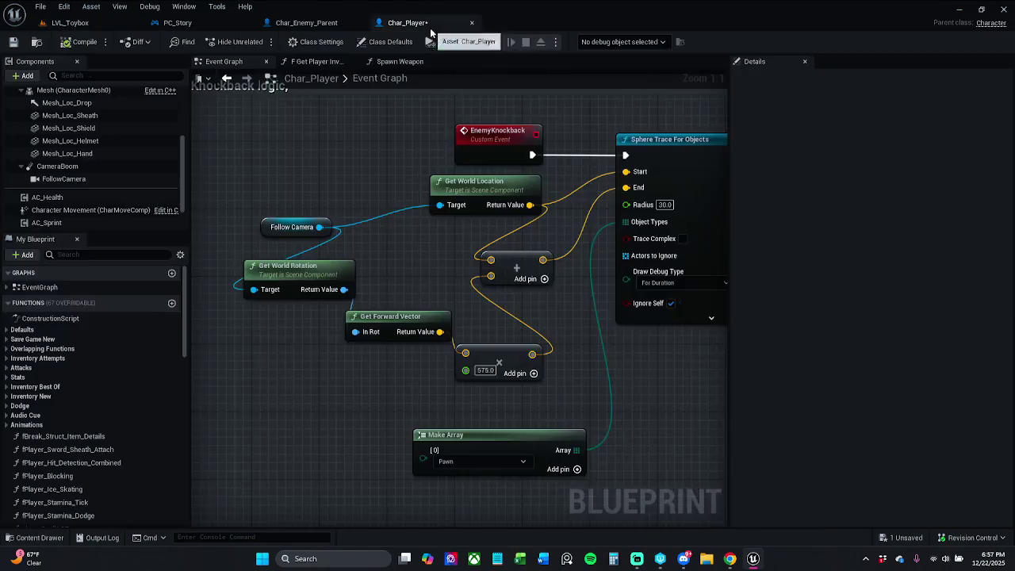
click(487, 370)
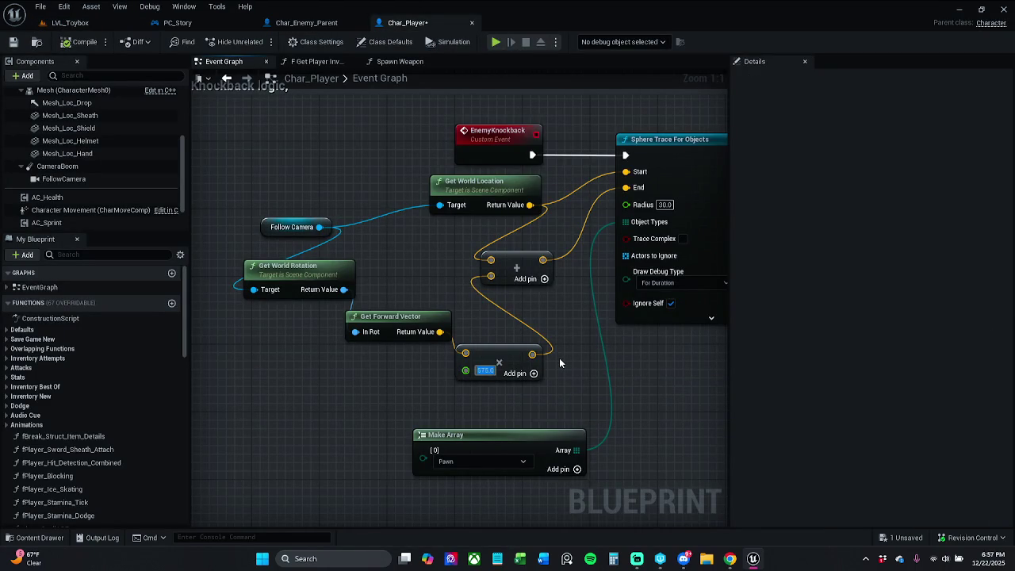
text(55)
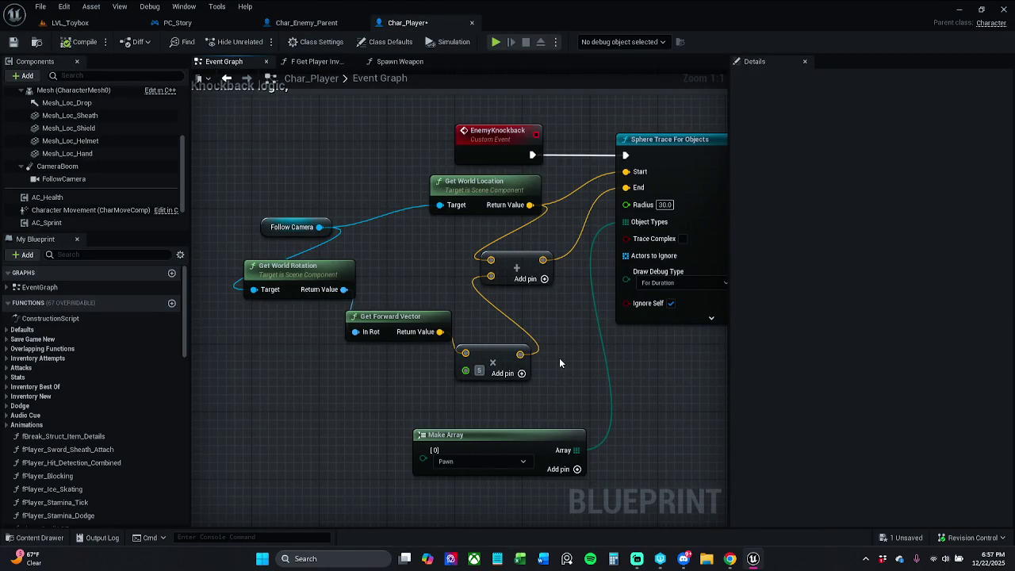
key(Return)
text(55)
key(Return)
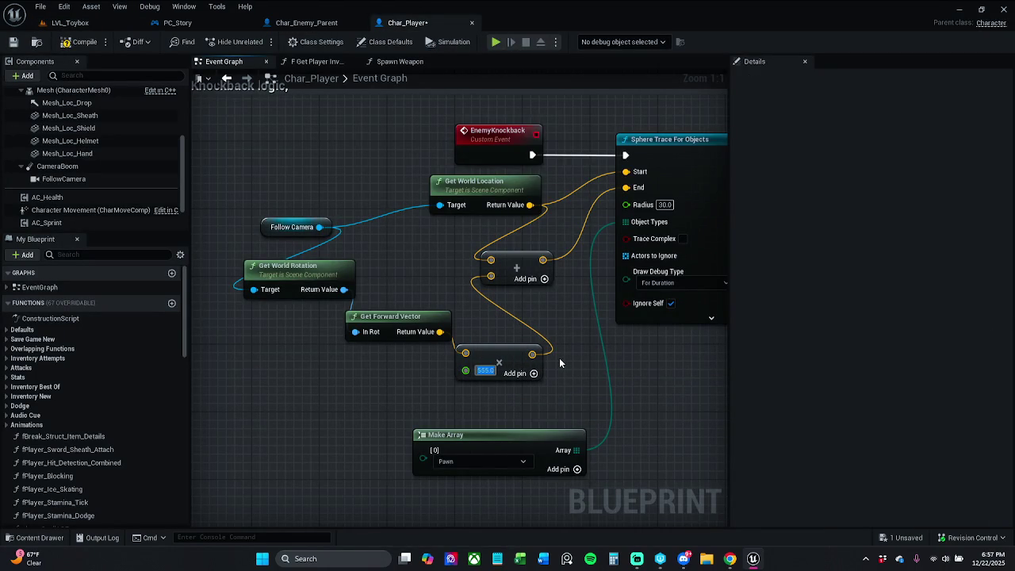
click(74, 45)
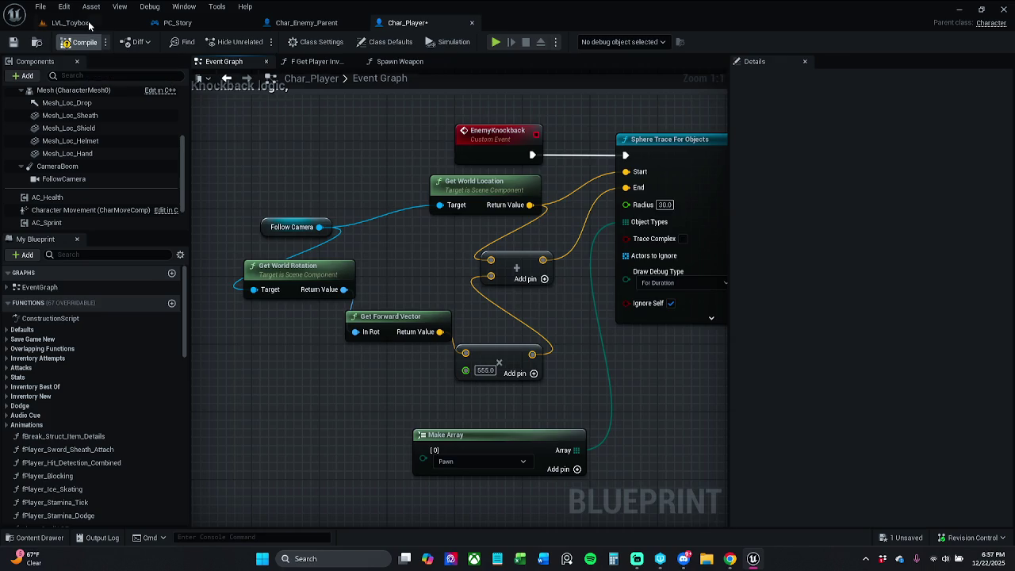
click(70, 22)
click(259, 42)
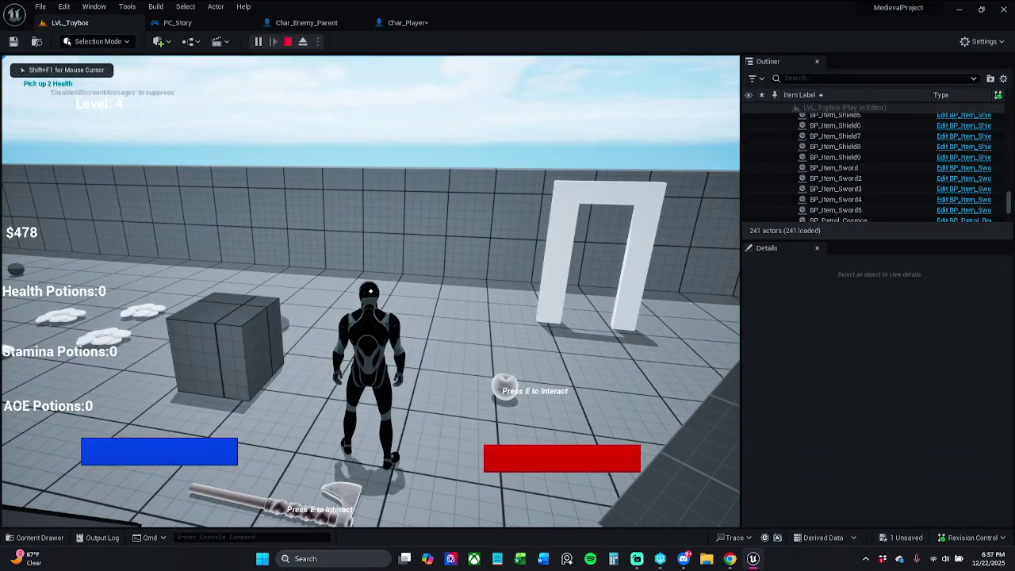
Run the character past the cube, pyramids and enemy platform to check the 555 knockback traces
key(w)
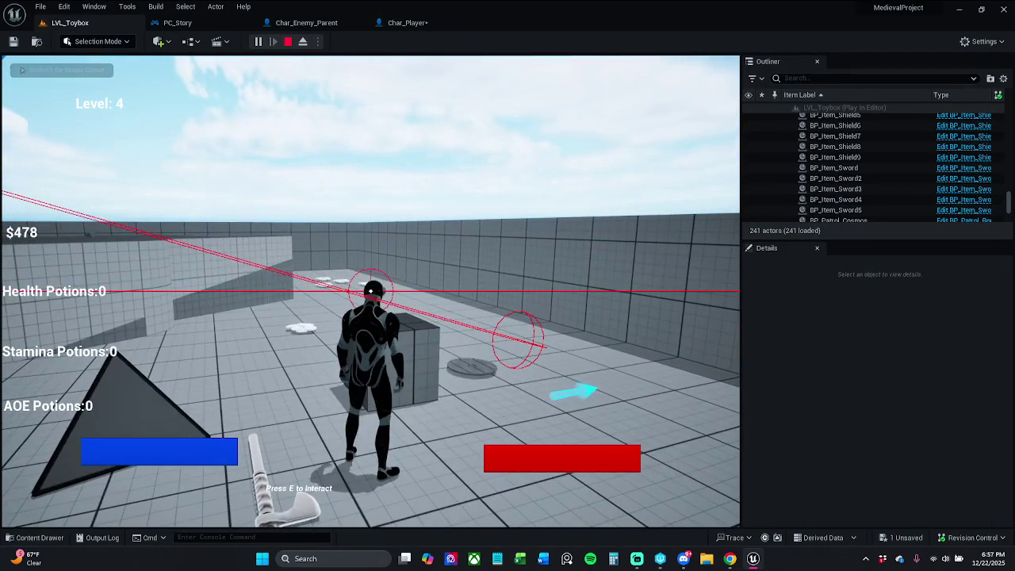
key(e)
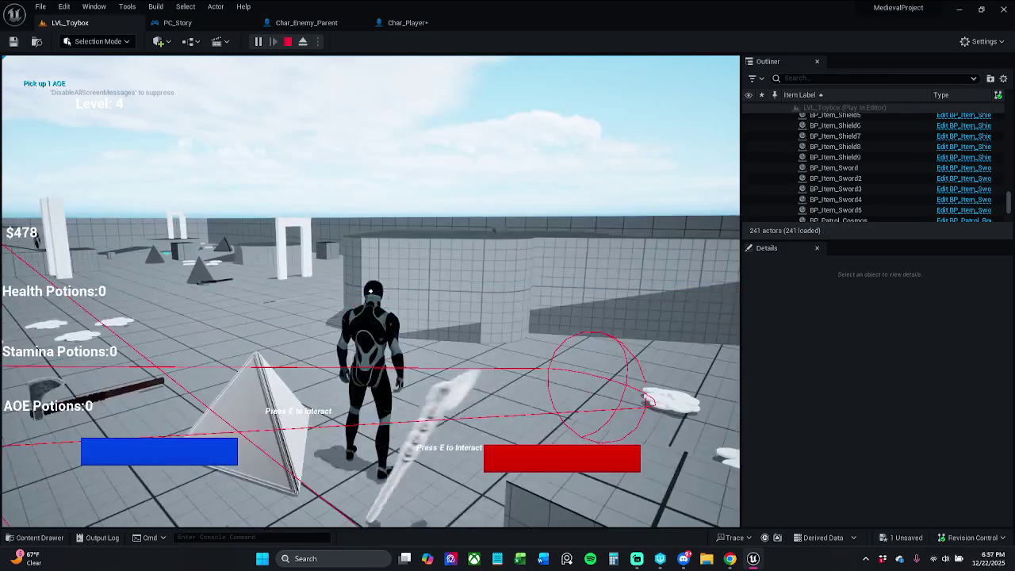
key(w)
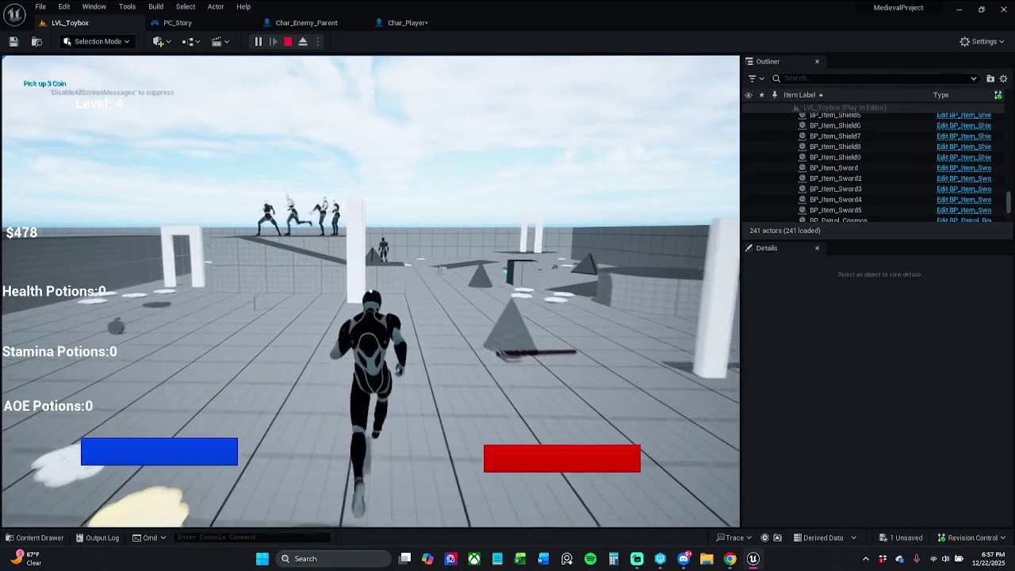
key(e)
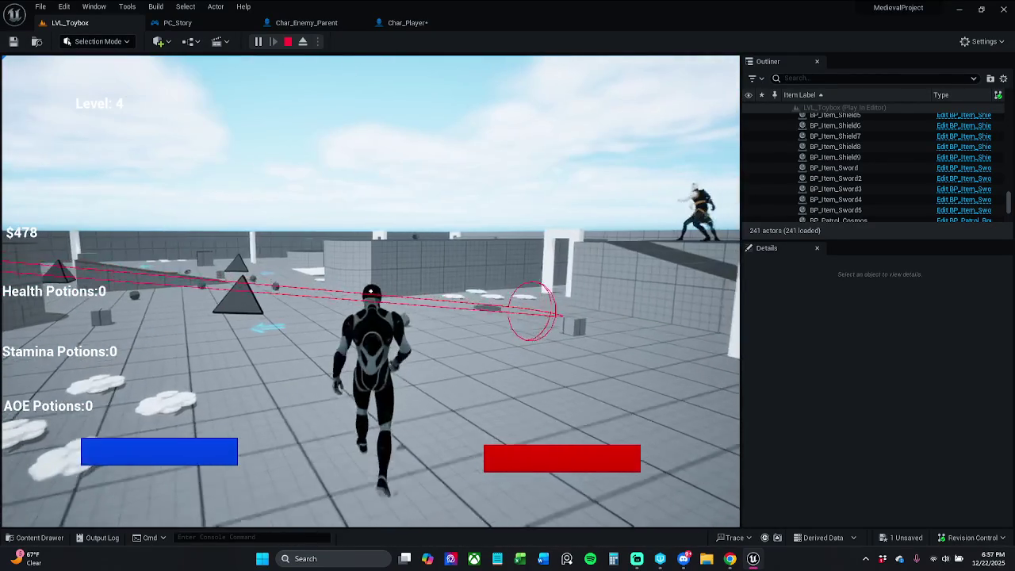
key(e)
key(e)
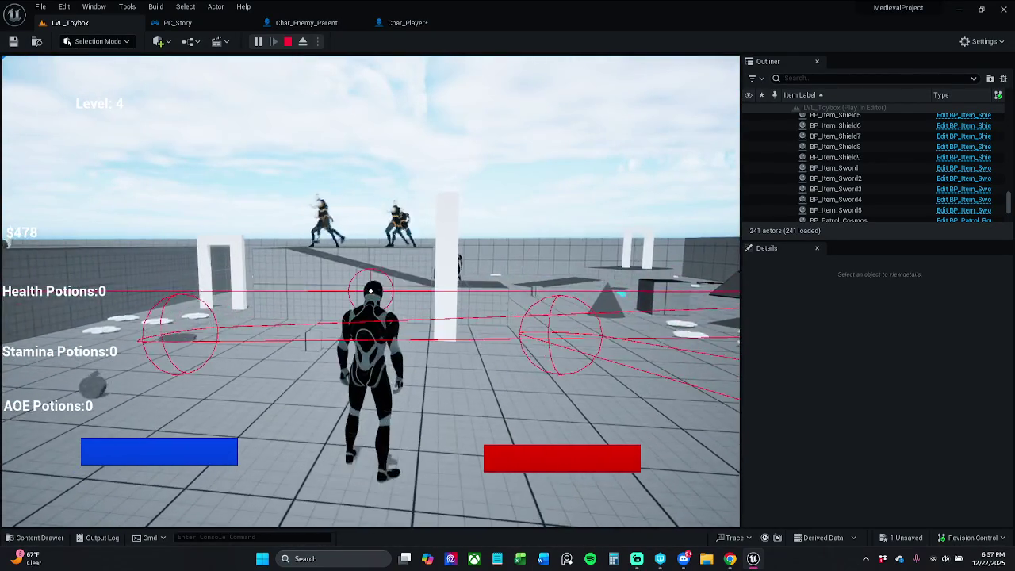
key(e)
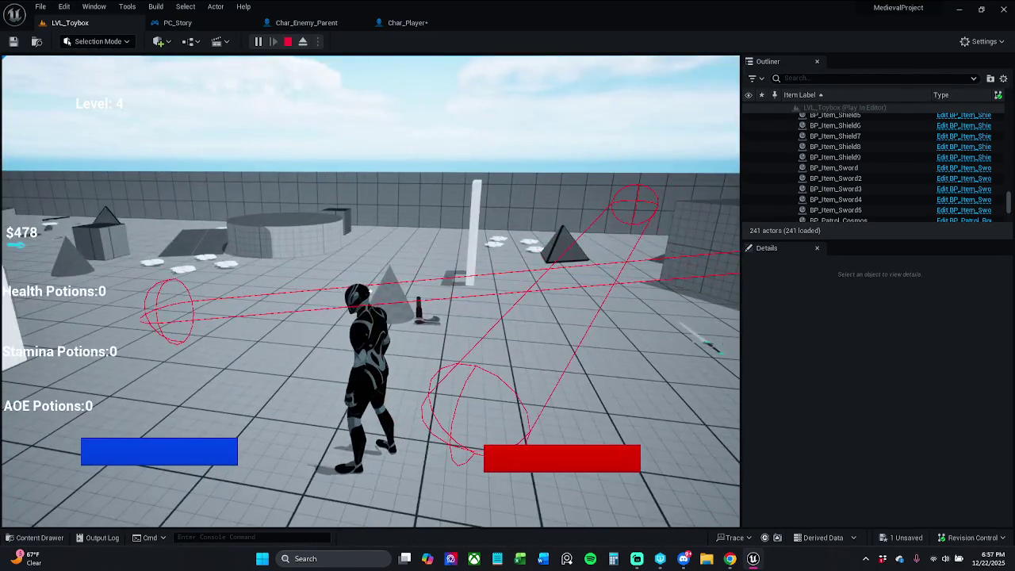
key(w)
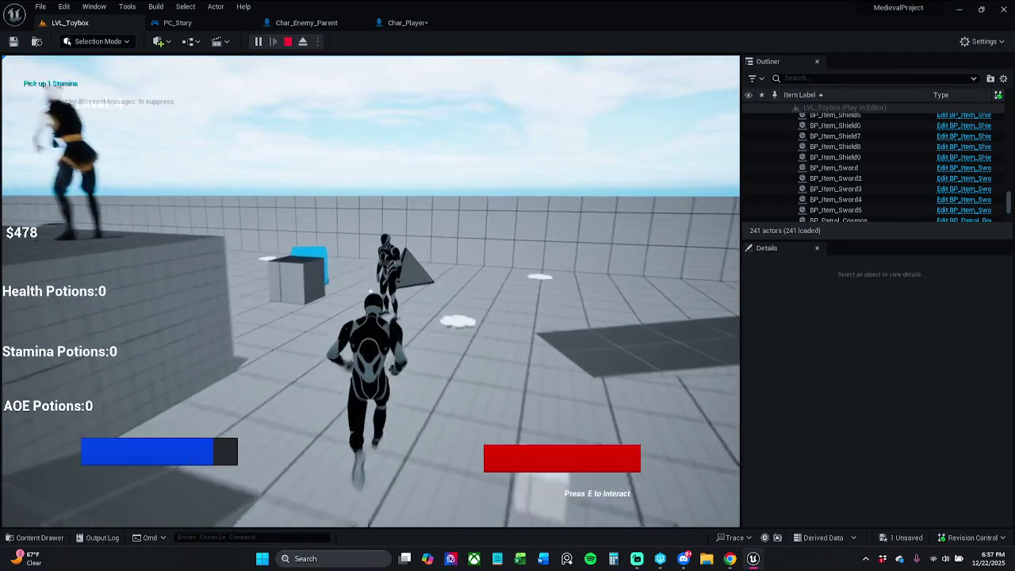
key(e)
key(e)
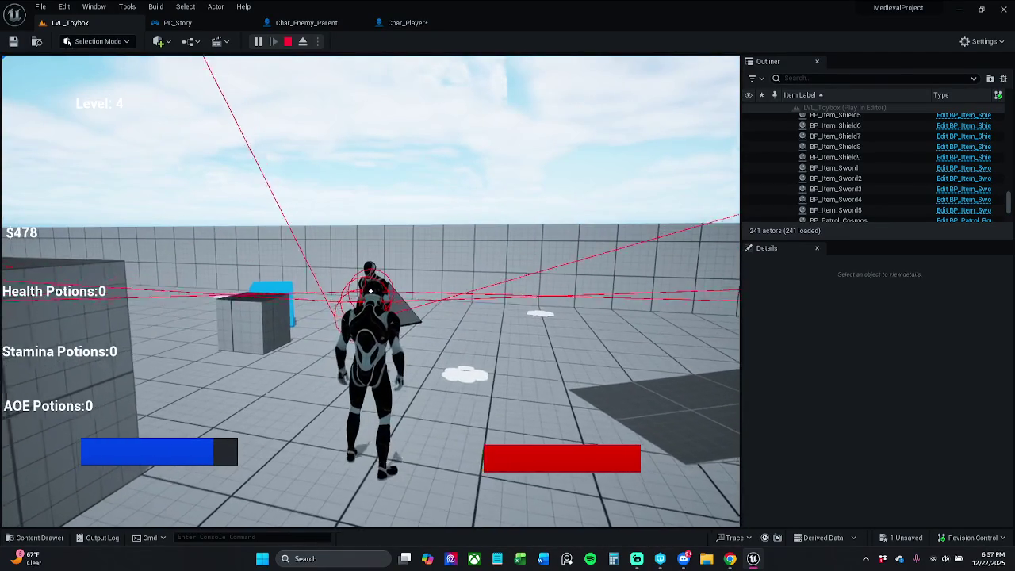
key(s)
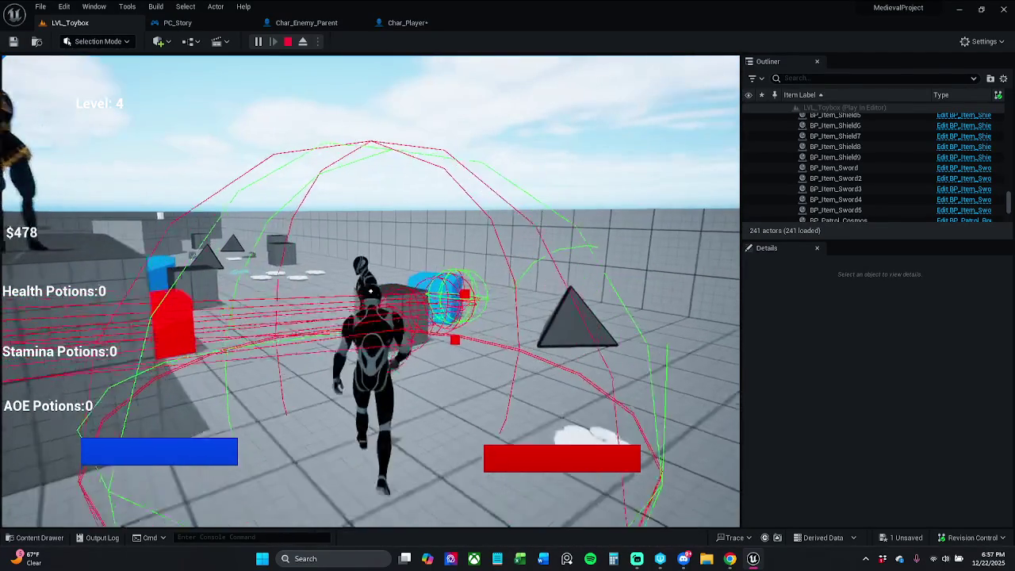
key(w)
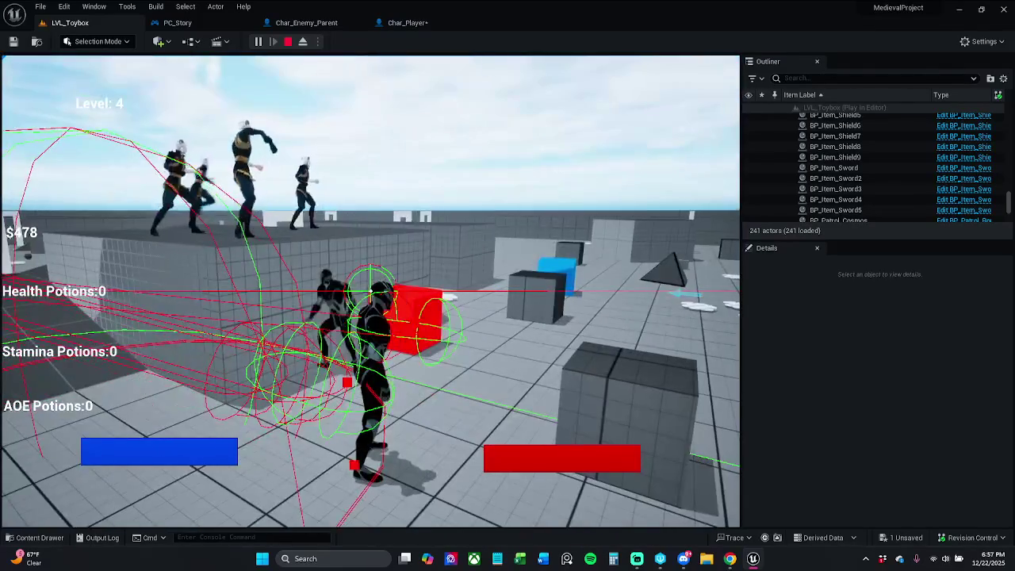
End the play-test and save the Char_Player blueprint
key(Escape)
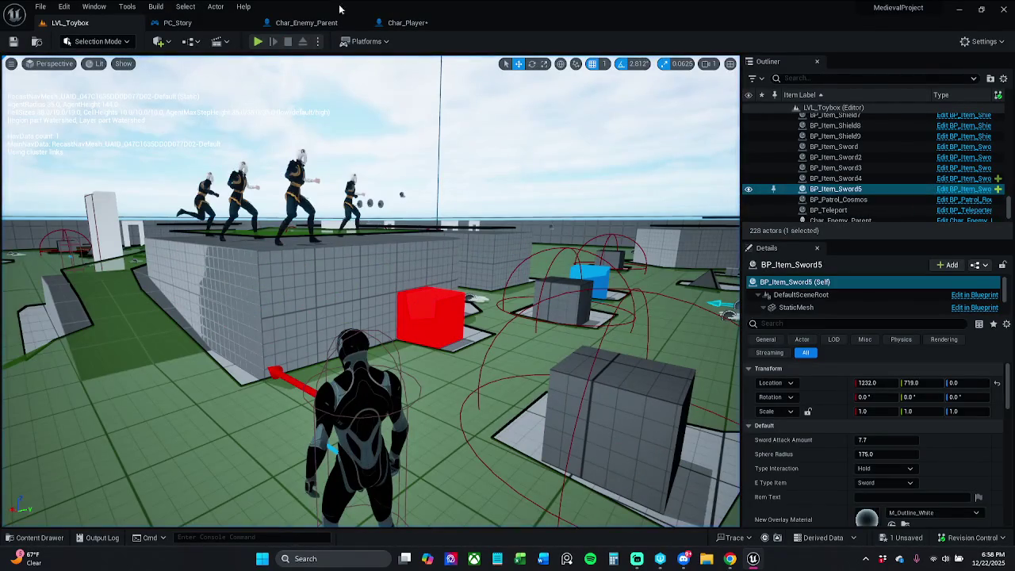
click(426, 23)
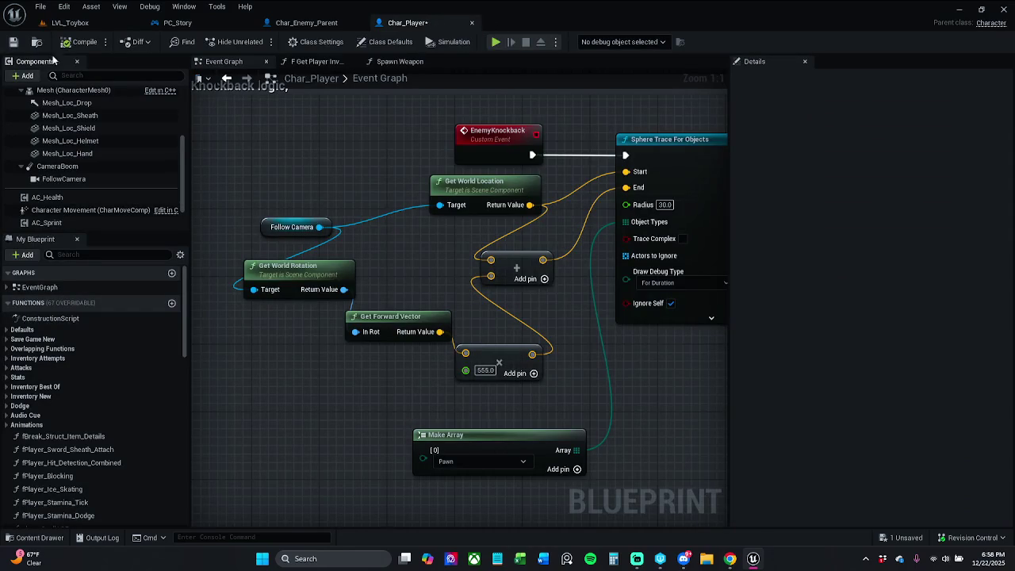
click(14, 41)
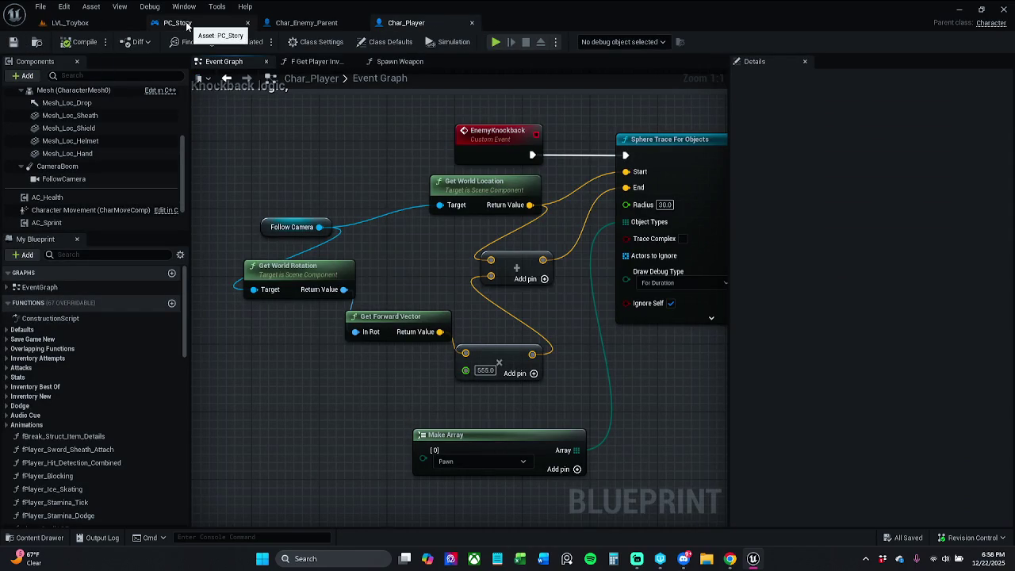
Return to LVL_Toybox and bring up the revision control options
click(181, 23)
click(70, 22)
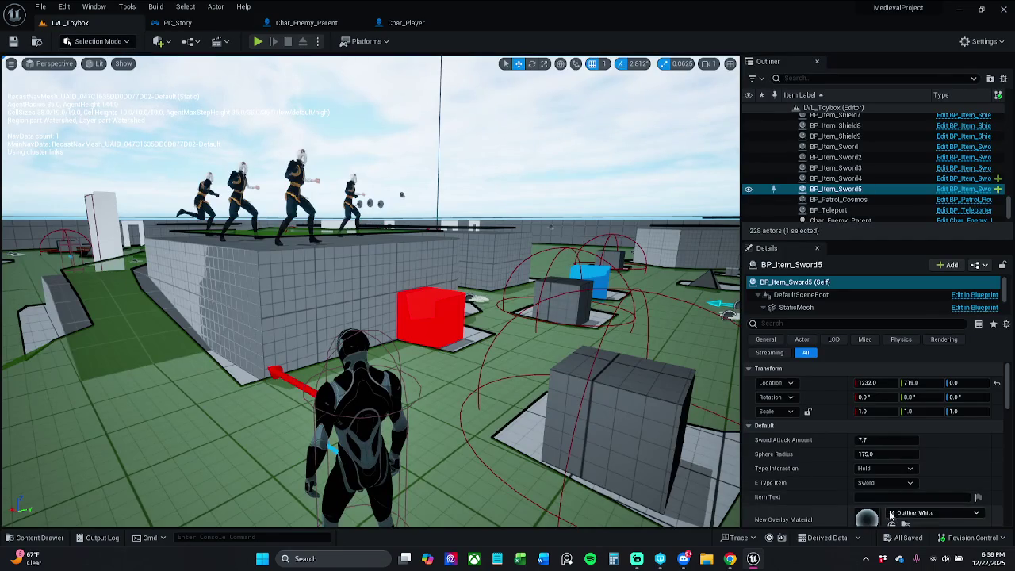
click(986, 539)
Choose Submit Content and start the description: decreased the knockback range, changed the input action name
click(969, 487)
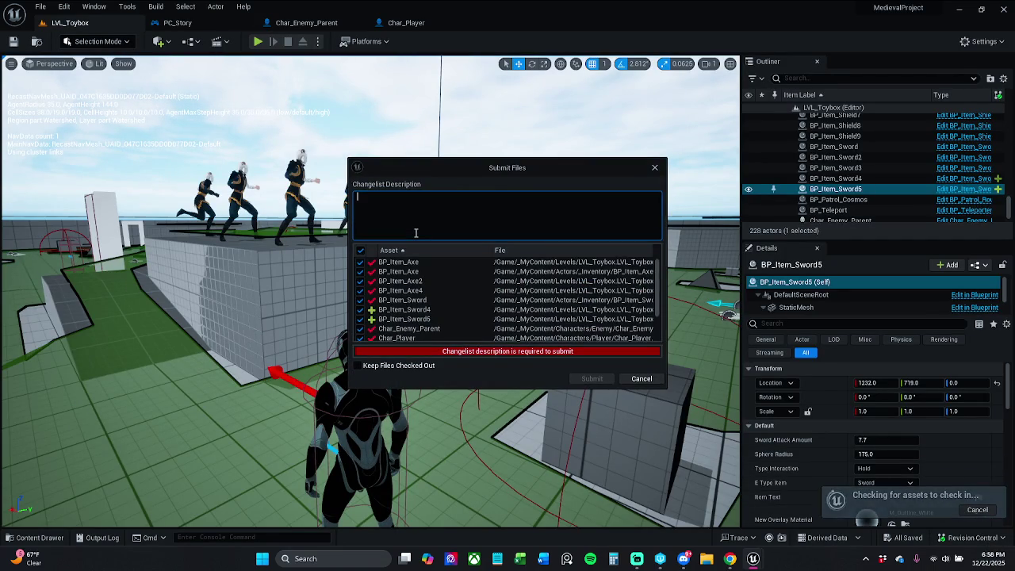
scroll(444, 293, down, 3)
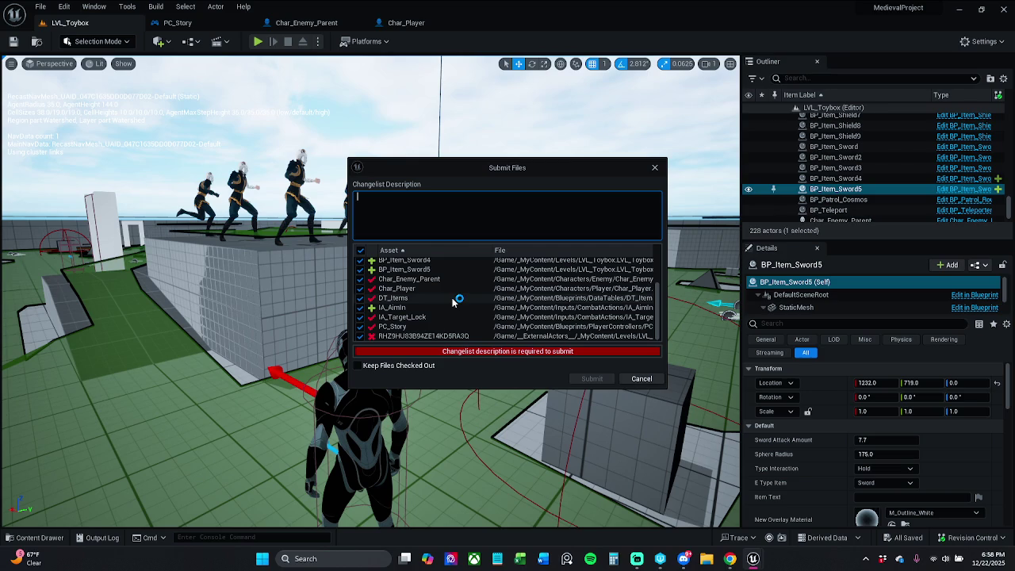
text(Decr)
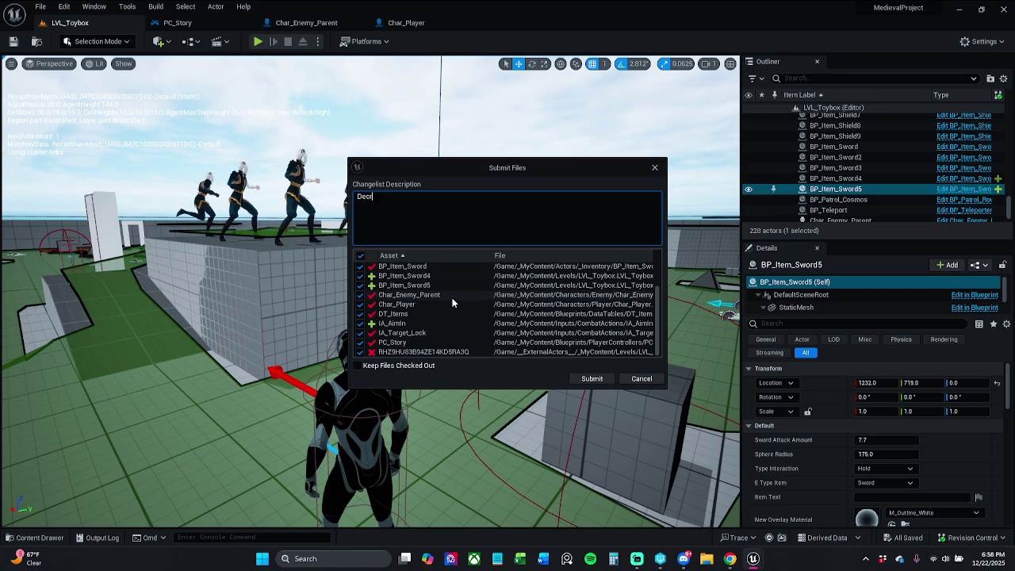
text(eased)
text( the Kno)
text(ckback )
text(range,)
key(ctrl+a)
text(an)
text(ged)
text( t)
text(he)
text( nam)
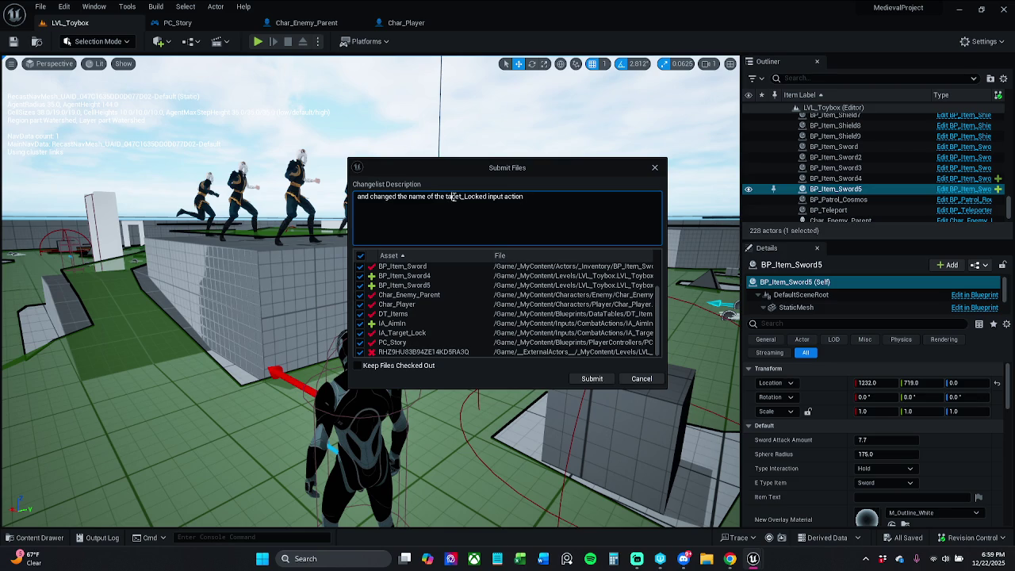
Fix the description to say IA_Target_Locked was renamed to IA_AimIn, then submit the files
text(g)
key(BackSpace)
text(IA_)
text(T)
mouse_move(446, 197)
mouse_down()
mouse_move(472, 198)
mouse_move(457, 206)
mouse_up()
click(551, 201)
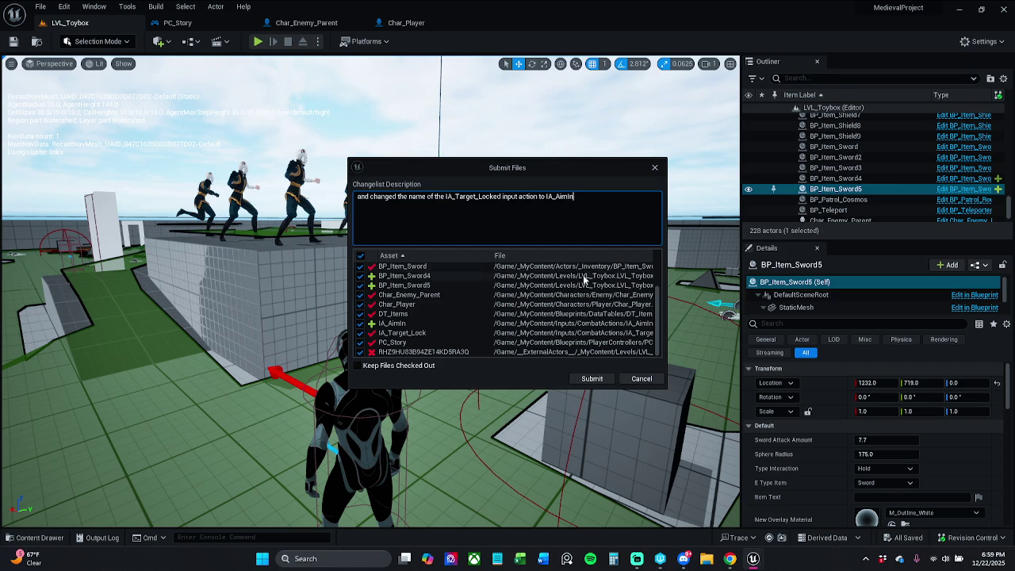
click(601, 379)
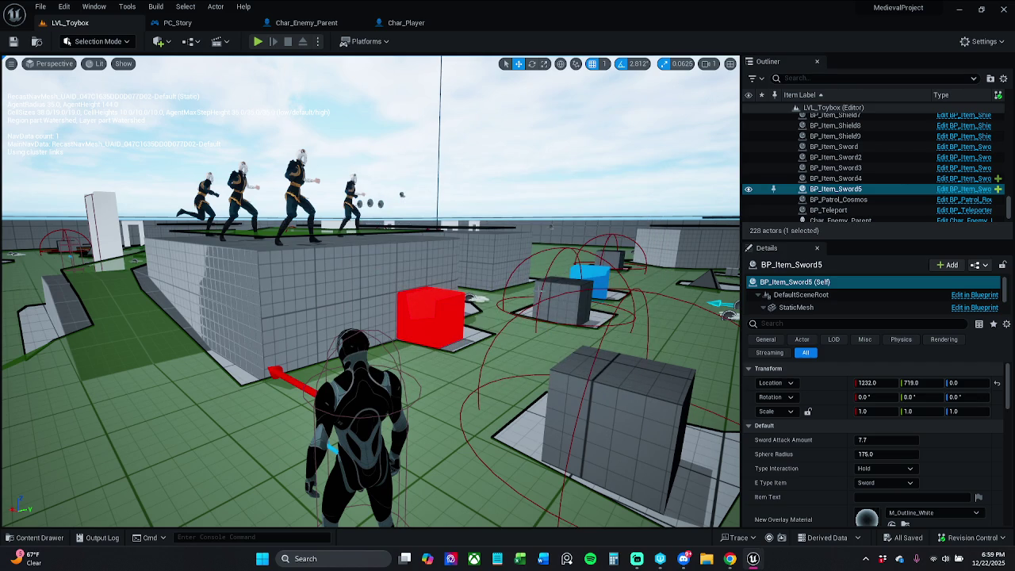
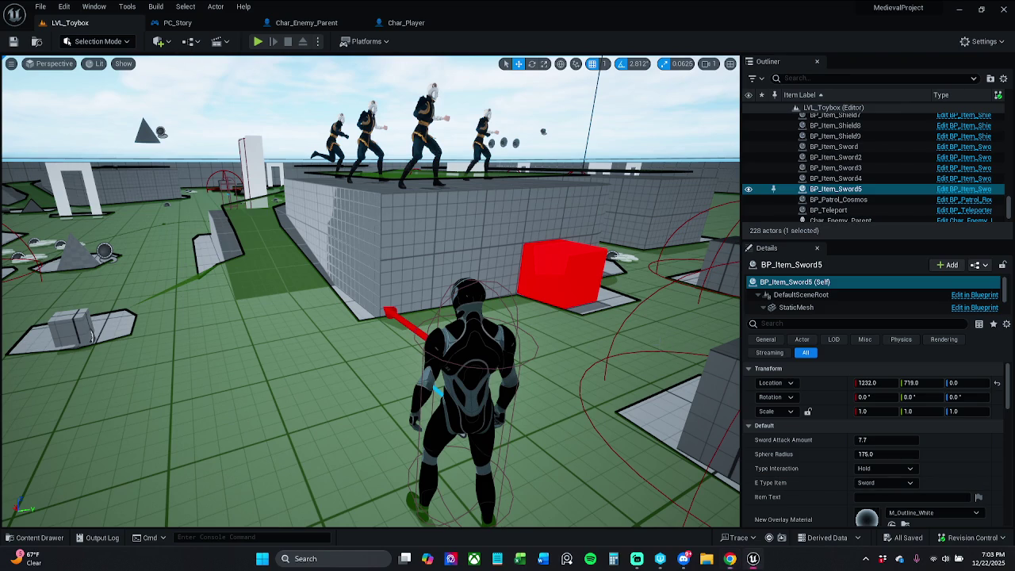
Submit content to revision control (nothing to check in), then open SM_Cube4's context menu
click(995, 538)
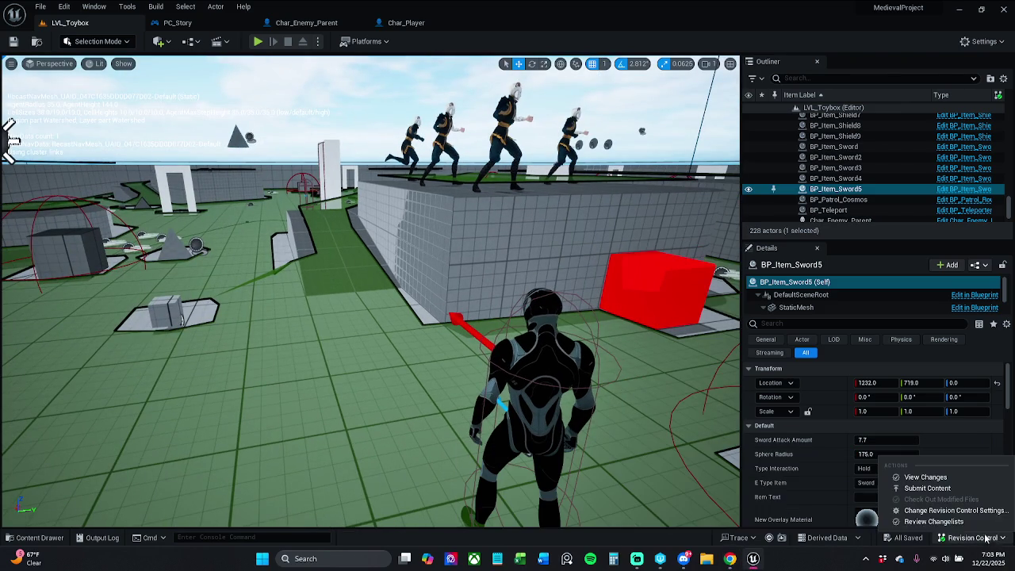
click(941, 490)
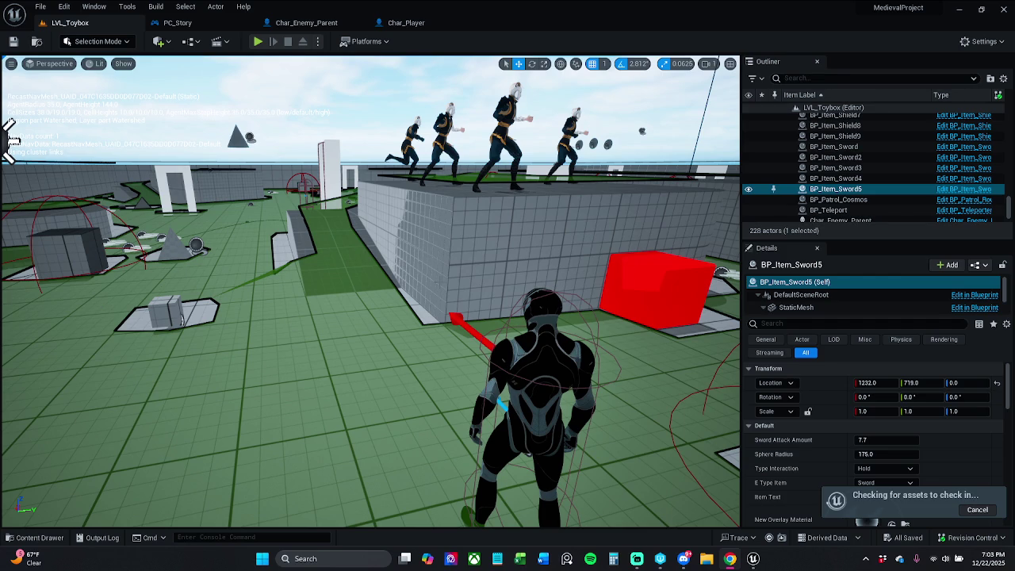
click(525, 159)
right_click(525, 155)
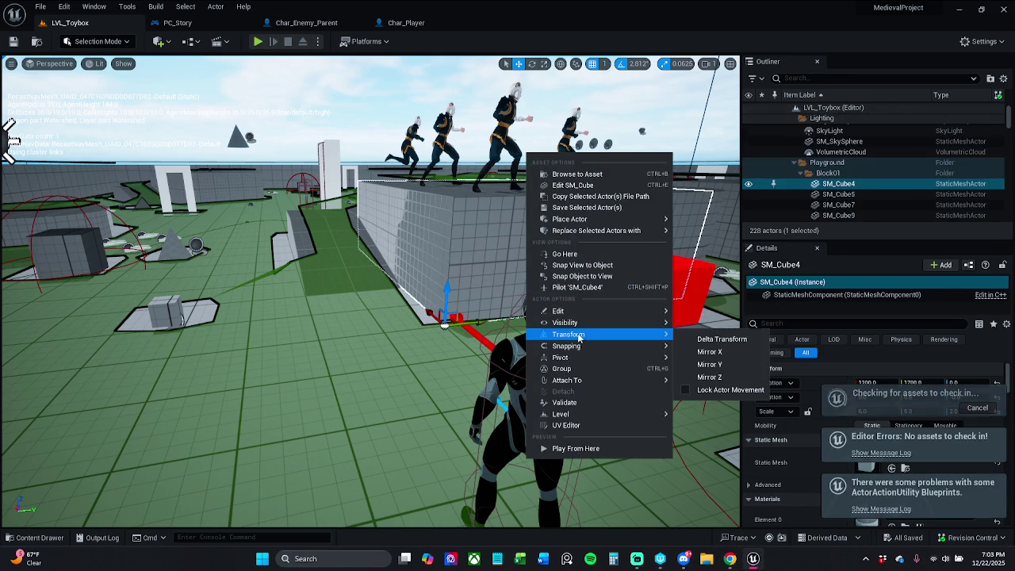
Open AC_Item_Data from _MyContent › Blueprints › ActorComponents in the Content Drawer
click(714, 342)
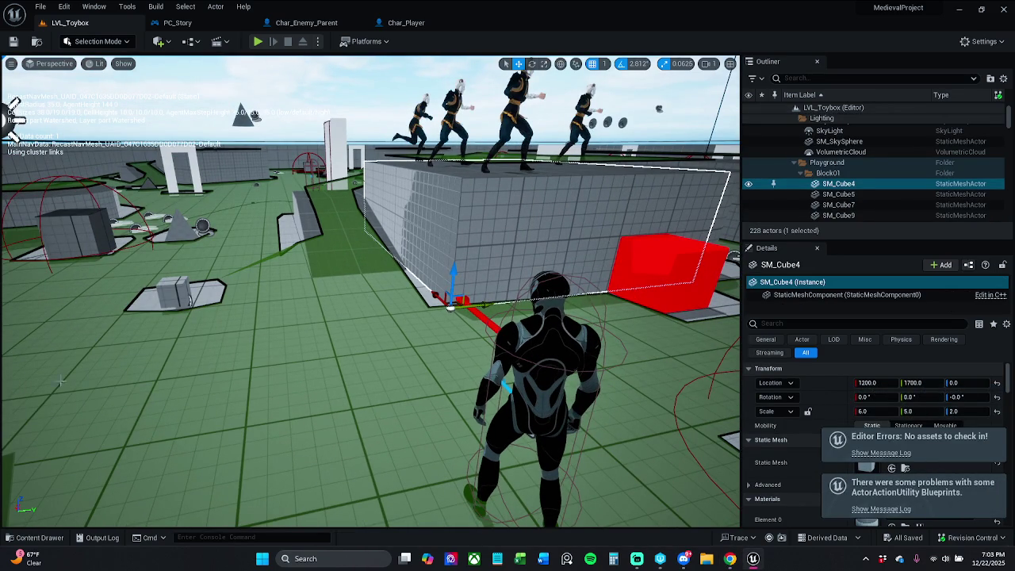
click(48, 543)
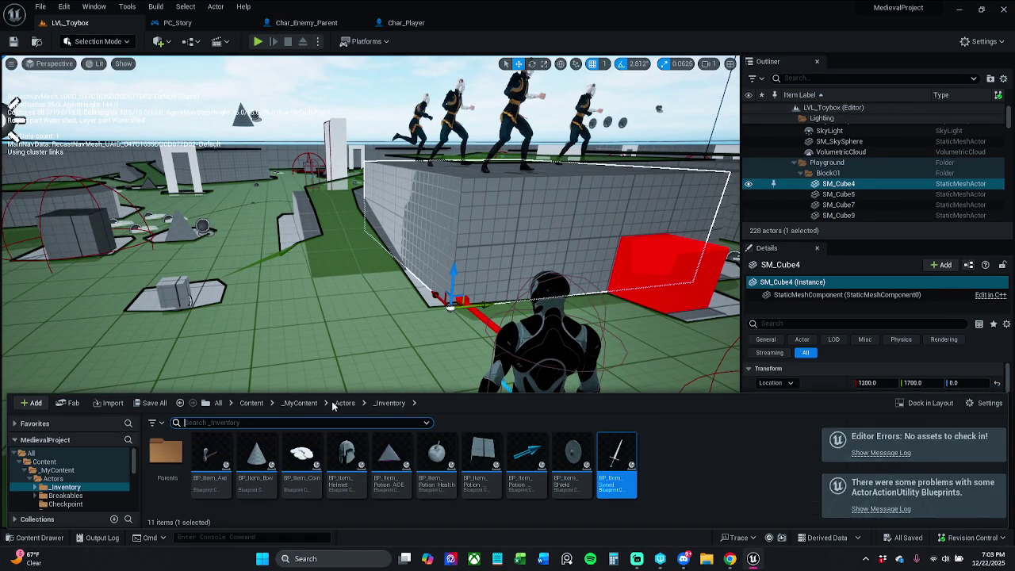
click(299, 403)
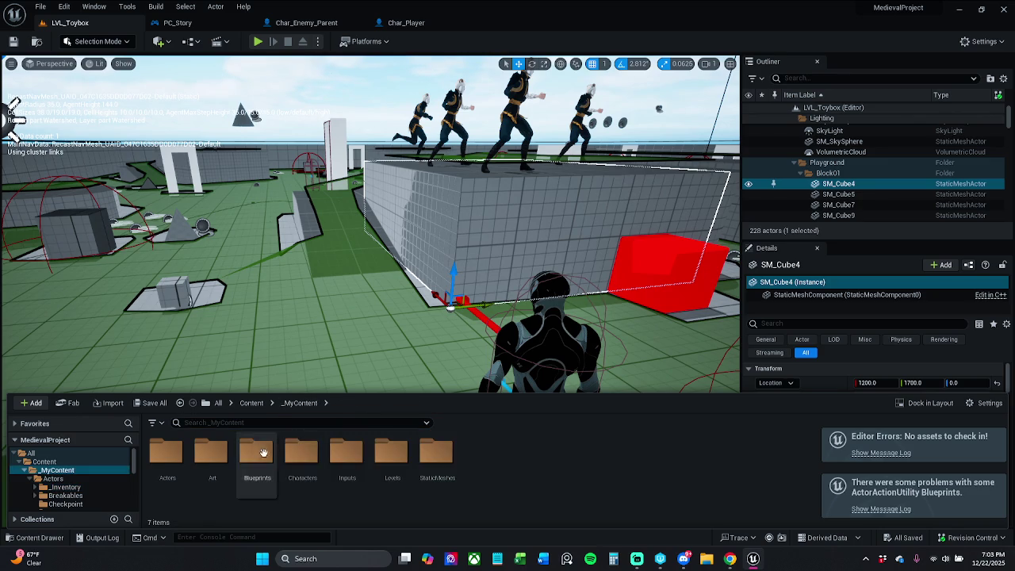
double_click(303, 456)
click(300, 403)
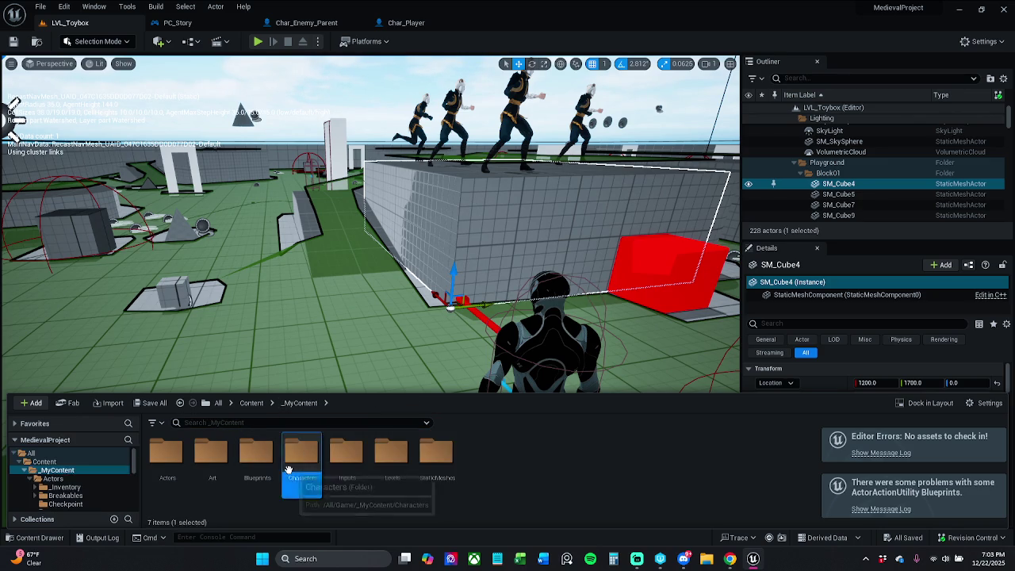
double_click(302, 456)
click(300, 403)
double_click(256, 456)
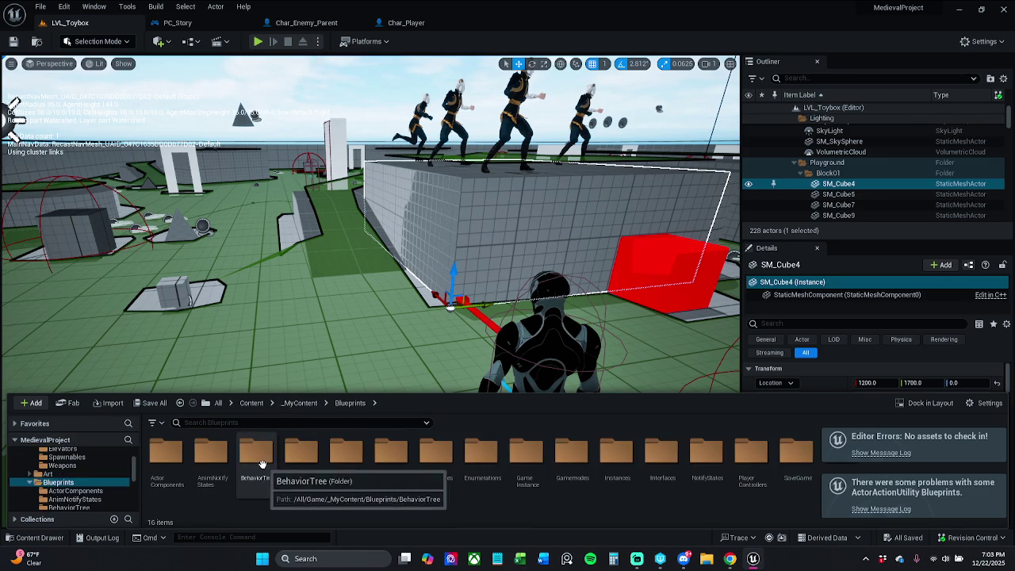
click(182, 481)
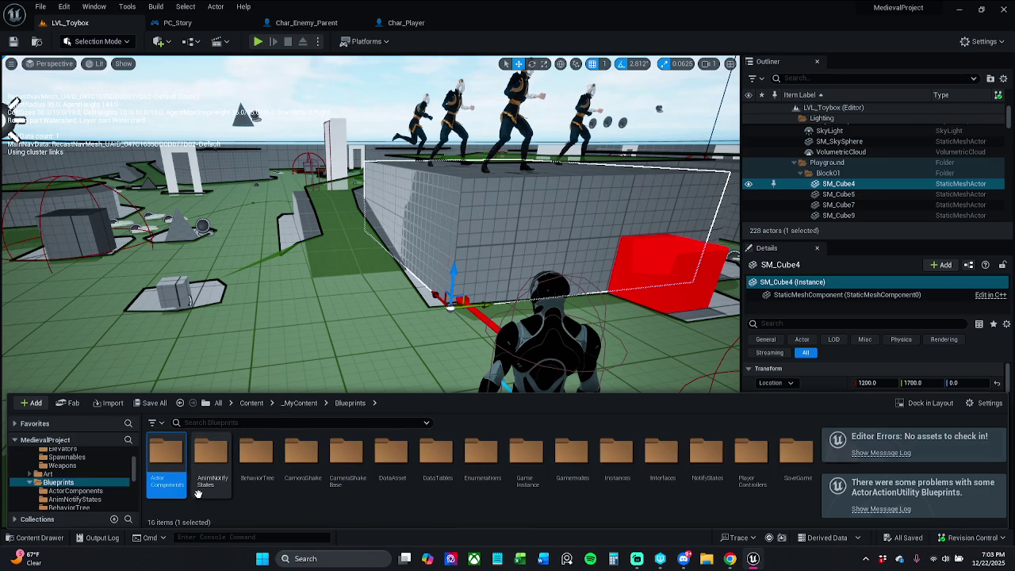
double_click(166, 456)
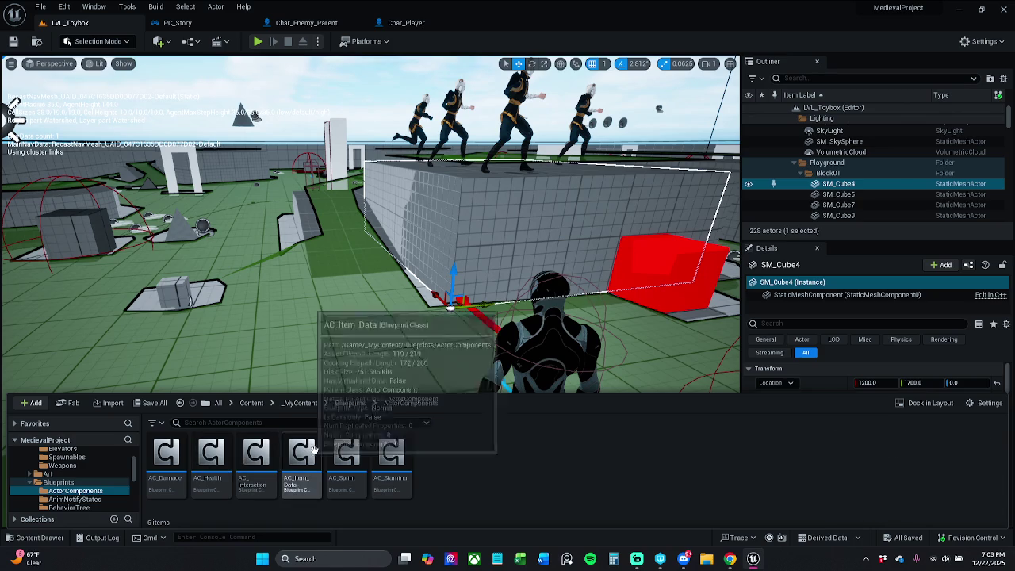
click(295, 464)
double_click(293, 467)
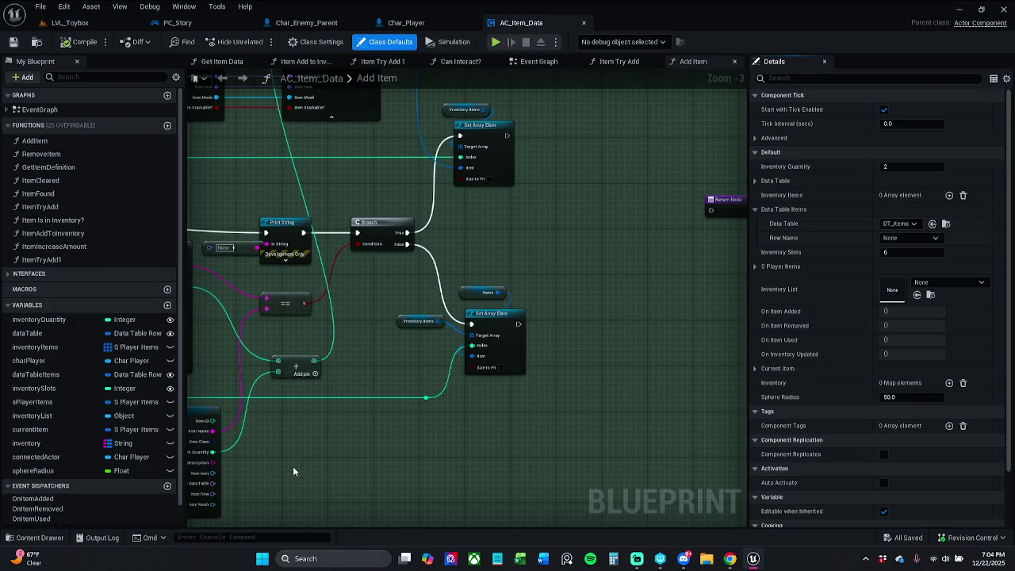
Add a new graph named 'weapons' under Graphs in AC_Item_Data and compile it
scroll(450, 317, down, 8)
scroll(443, 293, down, 2)
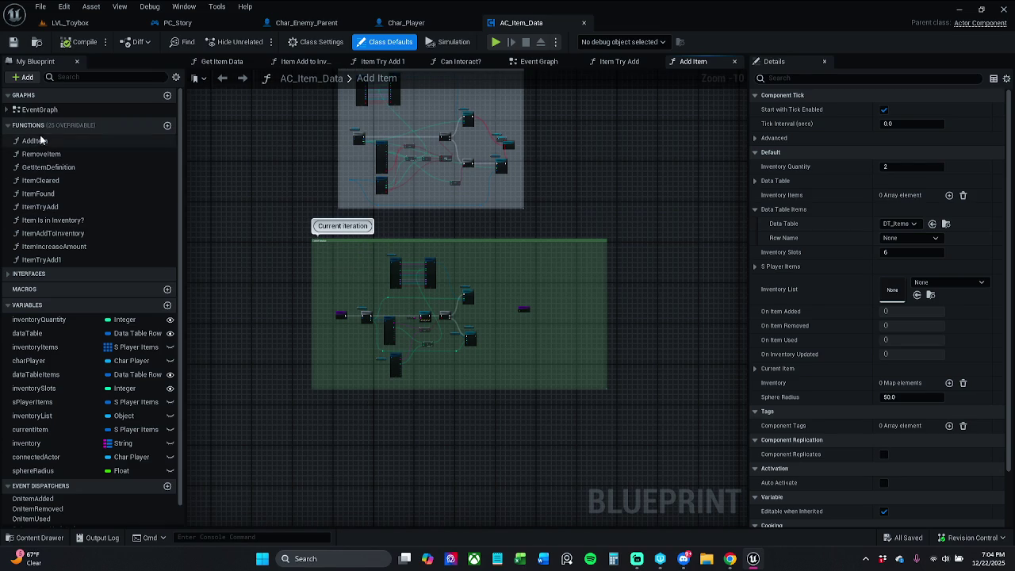
click(46, 111)
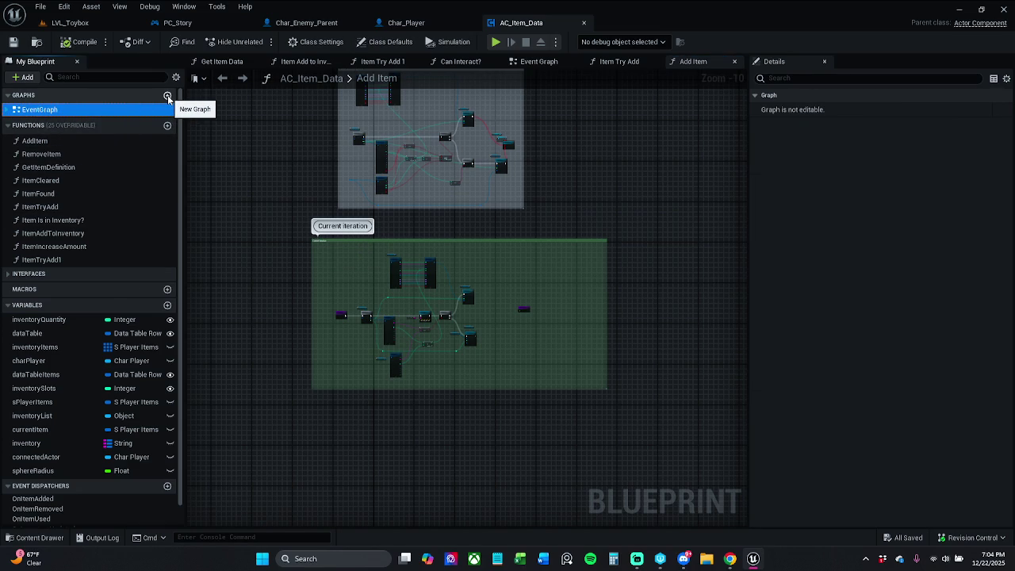
click(168, 95)
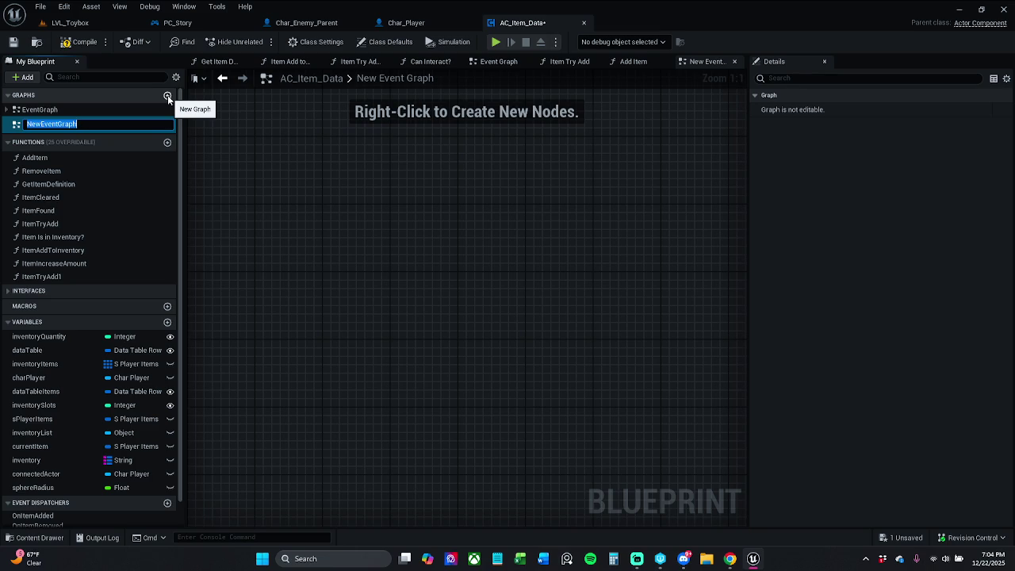
text(weapo)
text(ns)
key(Return)
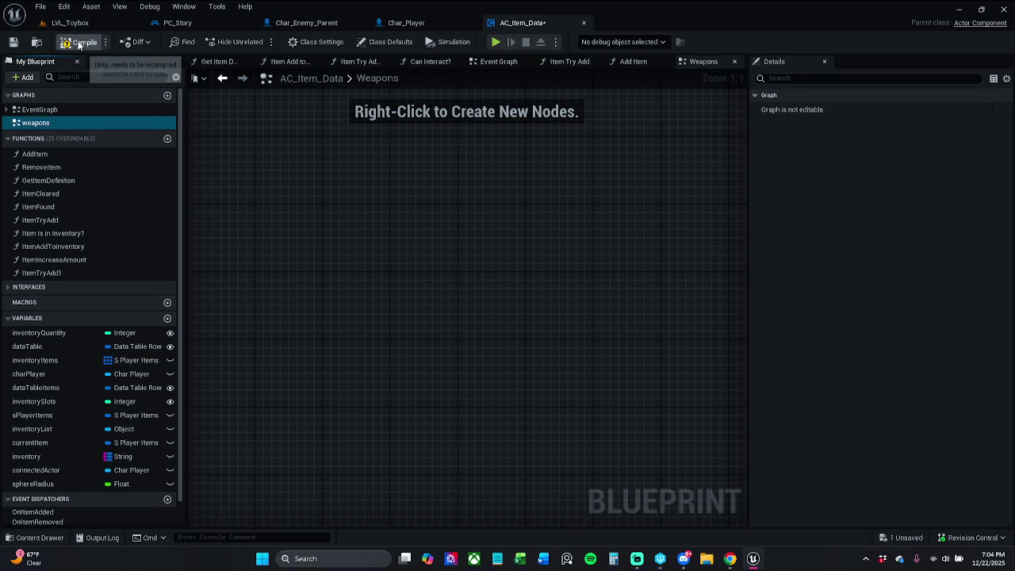
click(79, 42)
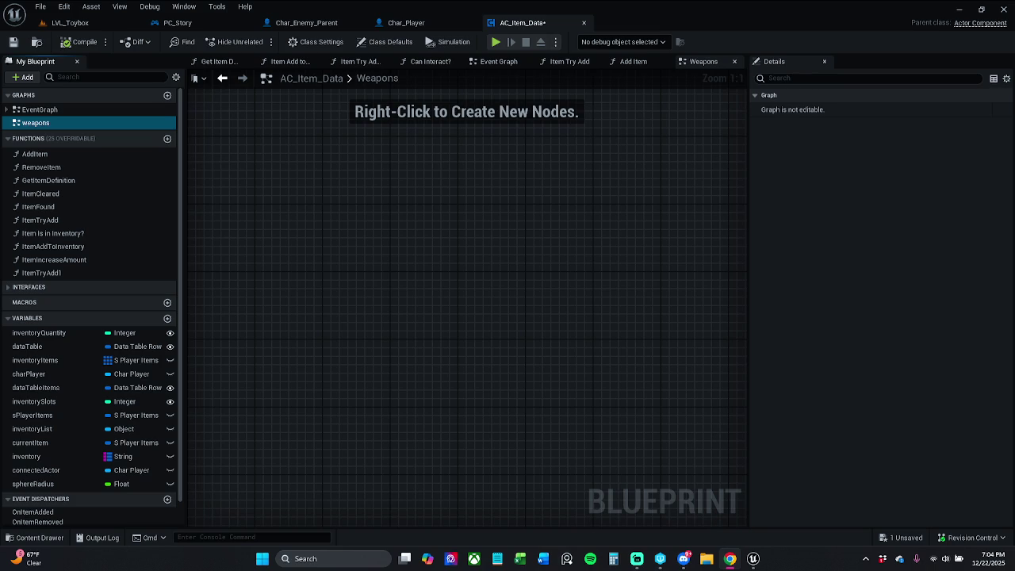
click(241, 227)
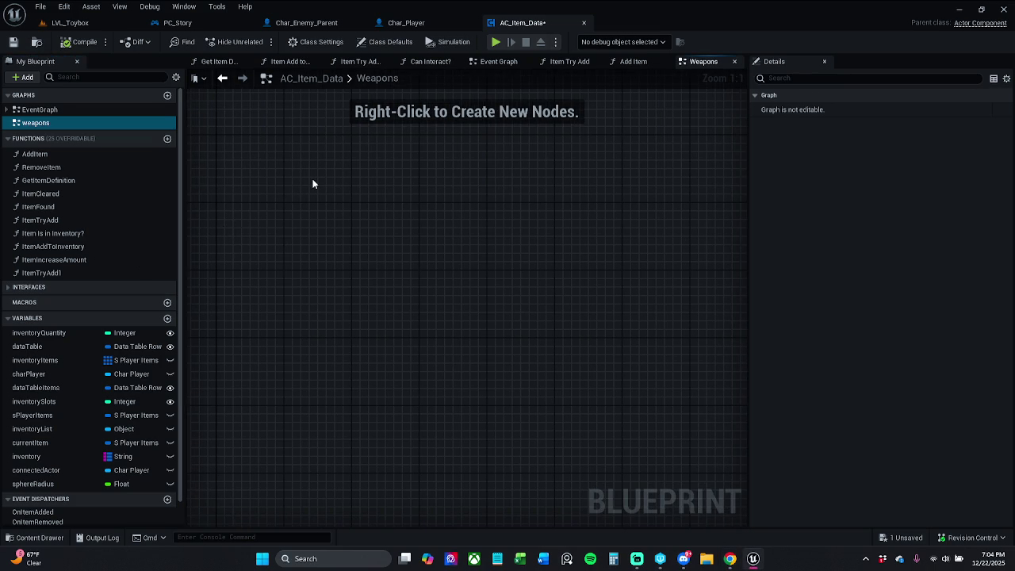
Add a Spawn Actor from Class node to the weapons graph and position it
right_click(313, 183)
text(spaw)
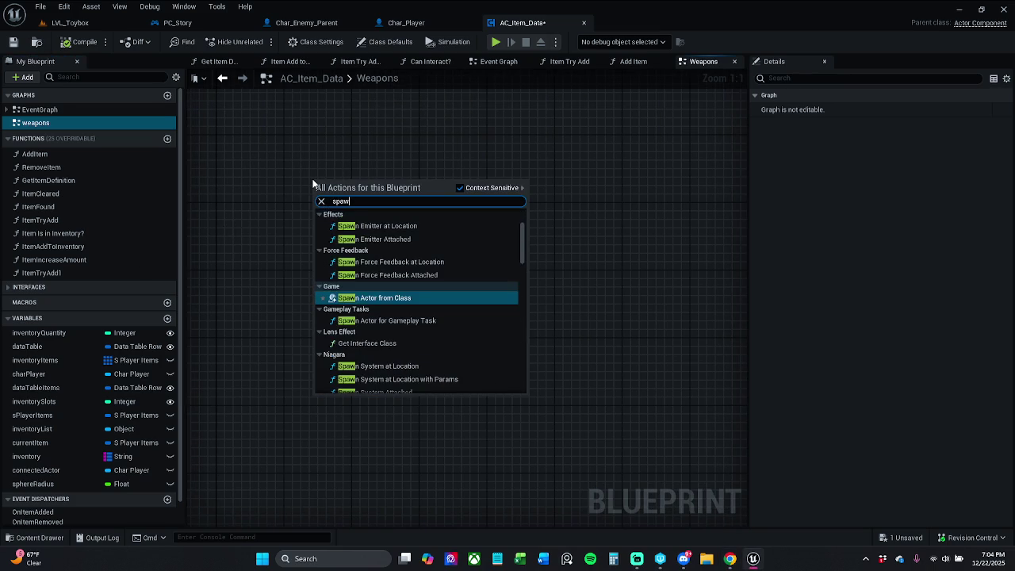
text(n actor)
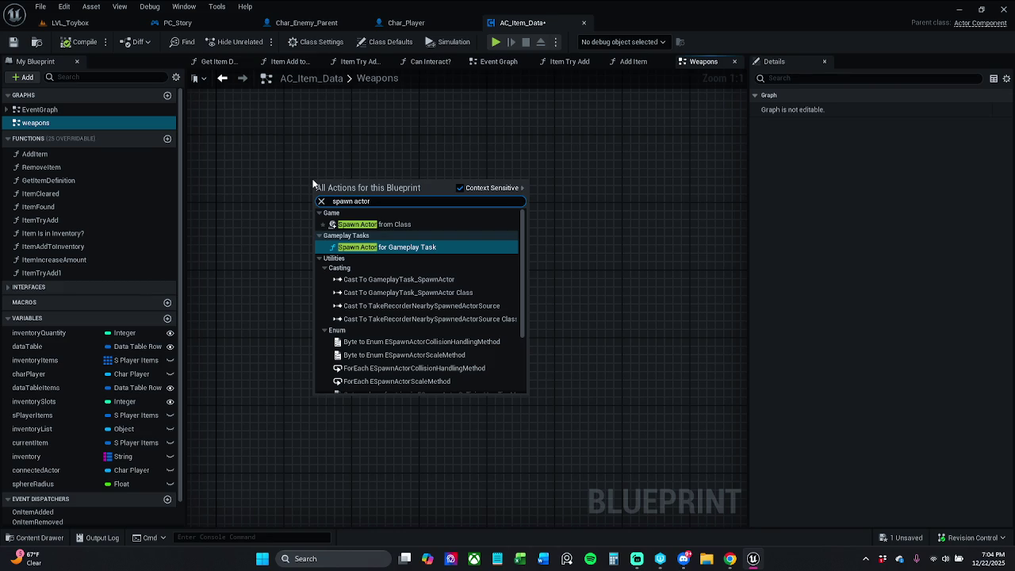
click(373, 224)
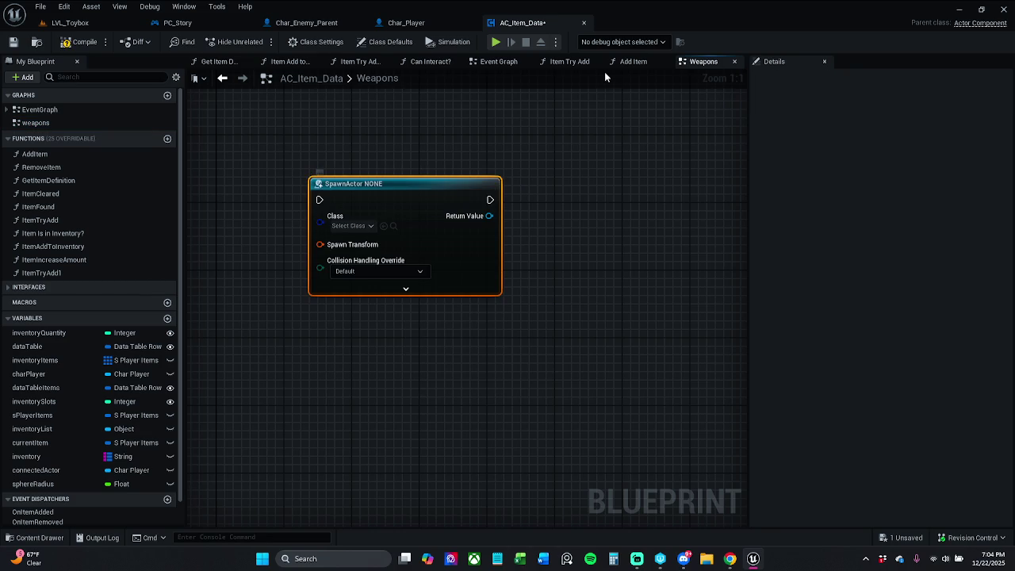
drag(406, 198, 453, 153)
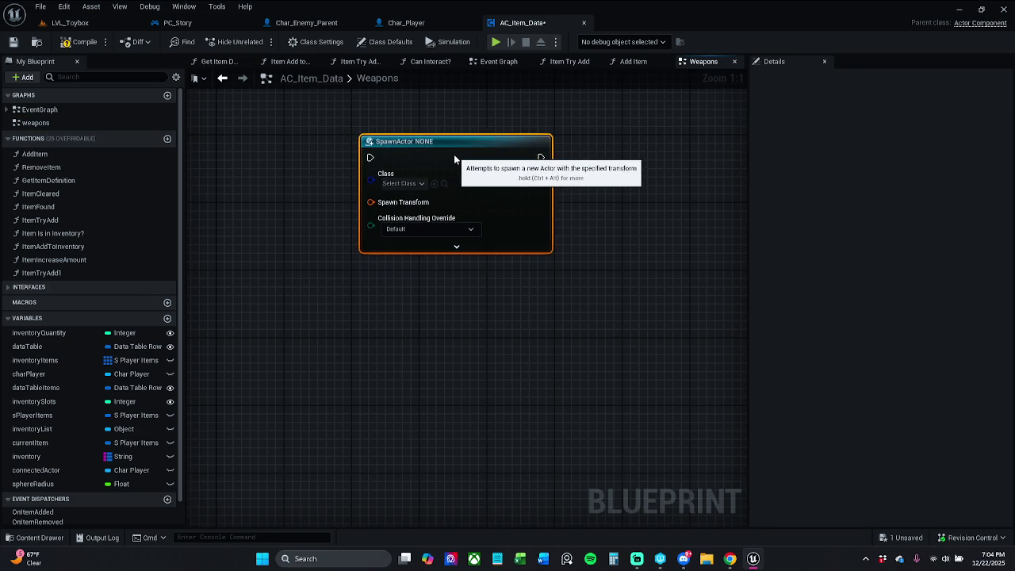
click(606, 207)
drag(605, 207, 501, 235)
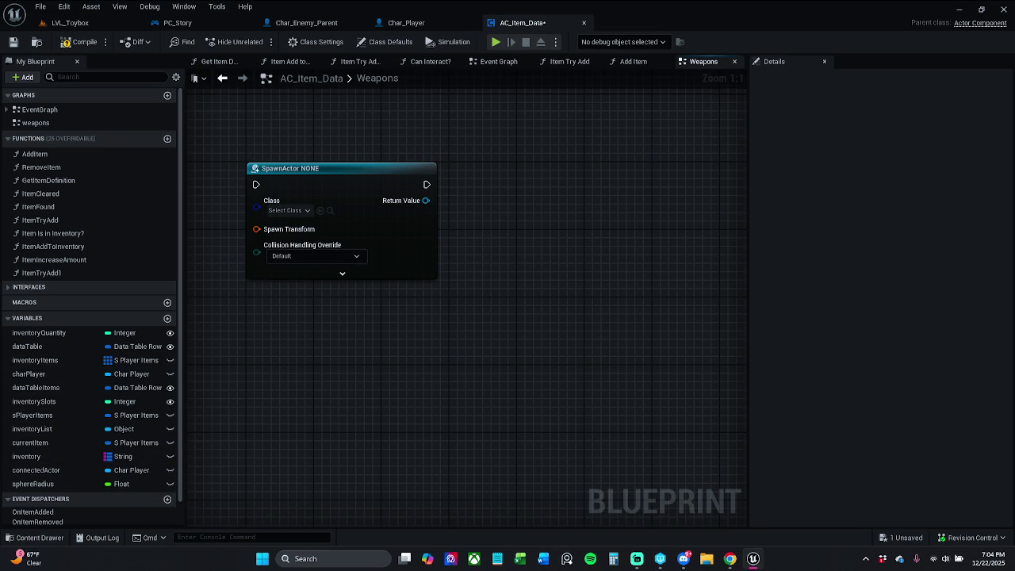
Find references to connectedActor, view its Event Graph usage, then view Char_Player's Construction Script
click(62, 469)
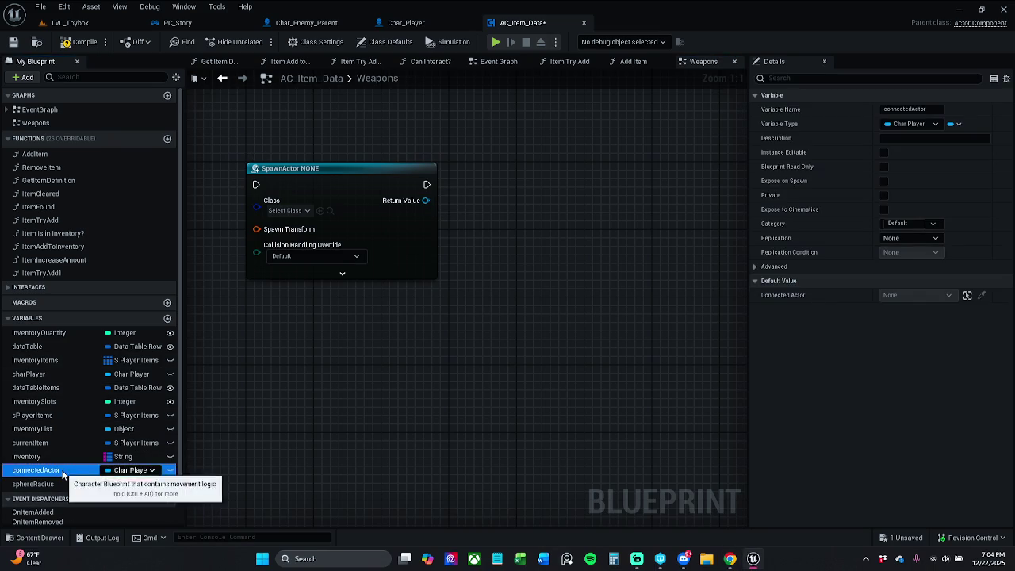
right_click(63, 470)
click(111, 407)
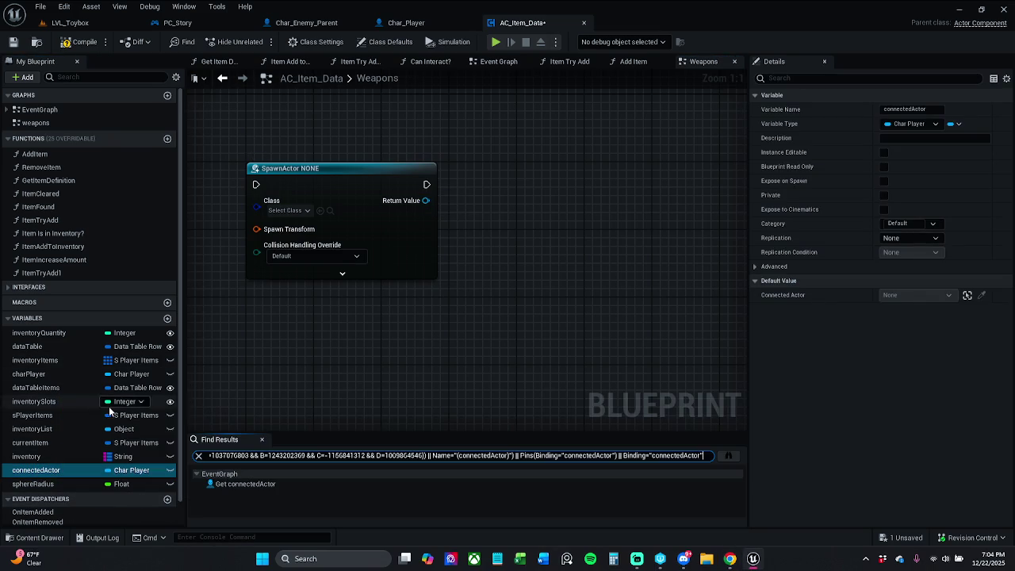
click(277, 484)
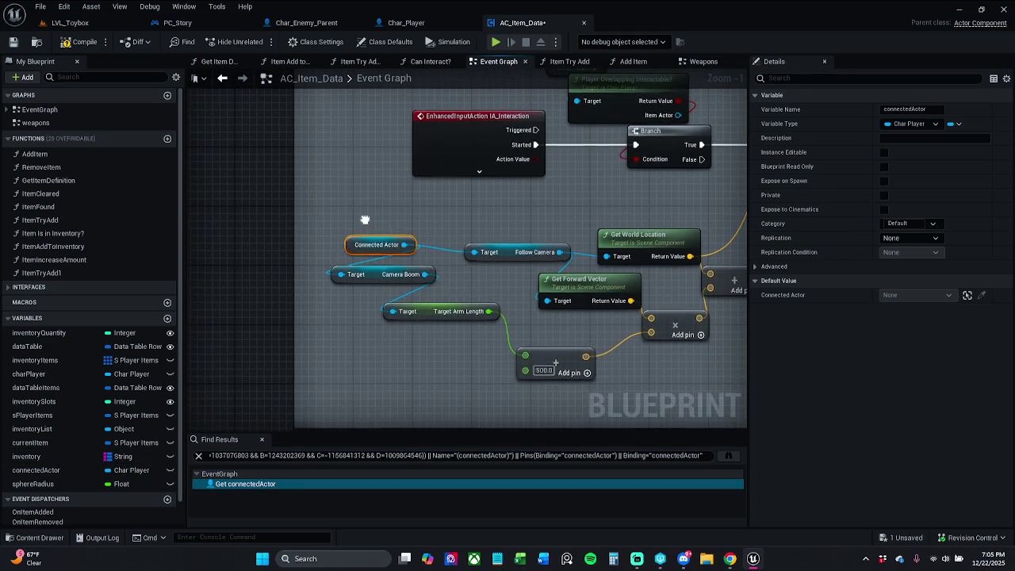
mouse_move(379, 227)
mouse_down()
mouse_move(378, 246)
mouse_move(331, 290)
mouse_move(331, 399)
mouse_move(349, 401)
mouse_move(289, 353)
mouse_move(315, 389)
mouse_move(316, 413)
mouse_move(303, 235)
mouse_move(372, 236)
mouse_up()
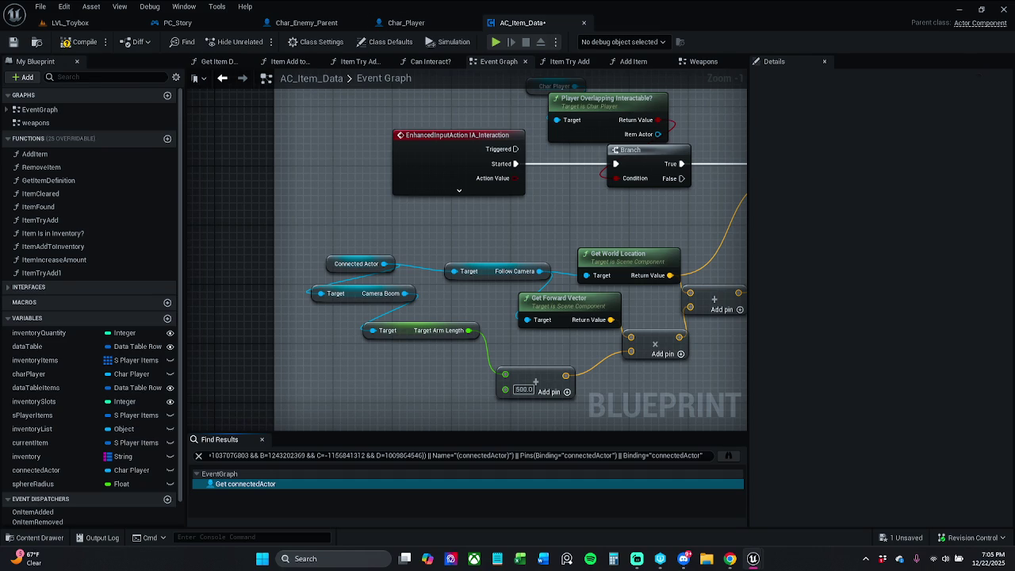
click(406, 22)
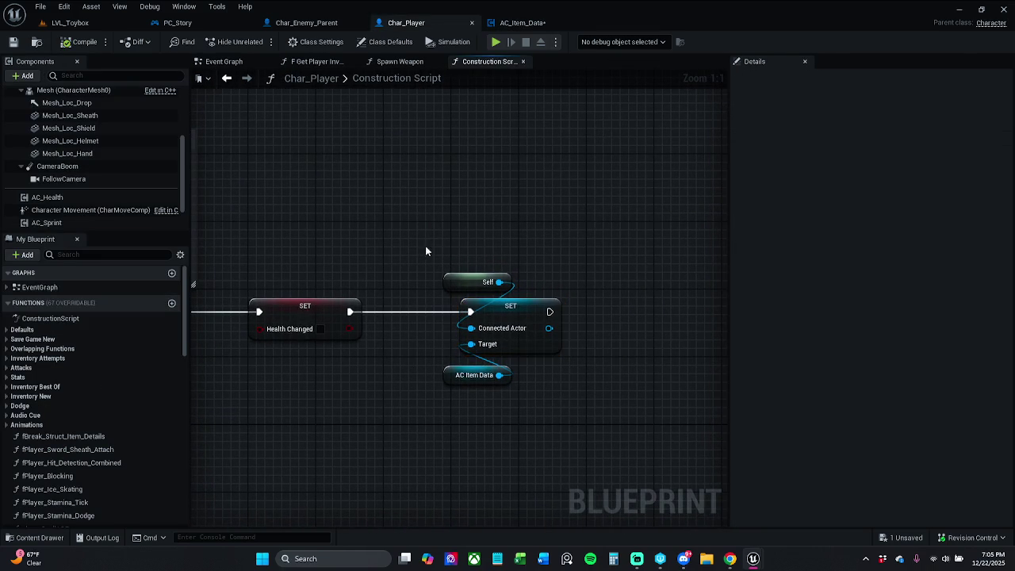
Replace SET Connected Actor with SET Char Player on AC Item Data, fed Self, after Health Changed
mouse_move(425, 250)
mouse_down()
mouse_move(623, 434)
mouse_move(602, 428)
mouse_up()
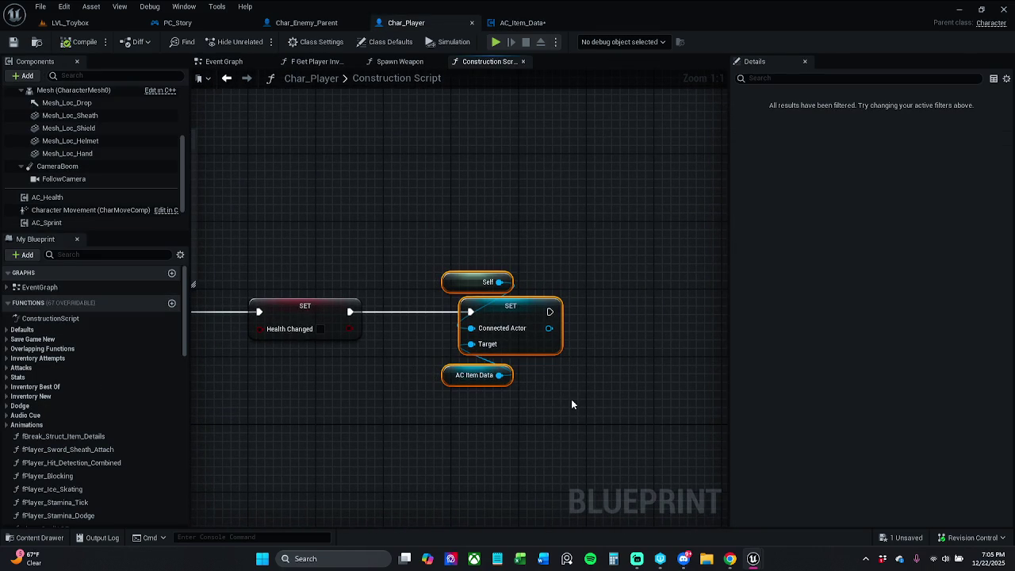
click(490, 234)
click(512, 342)
key(Delete)
drag(499, 375, 467, 328)
text(set)
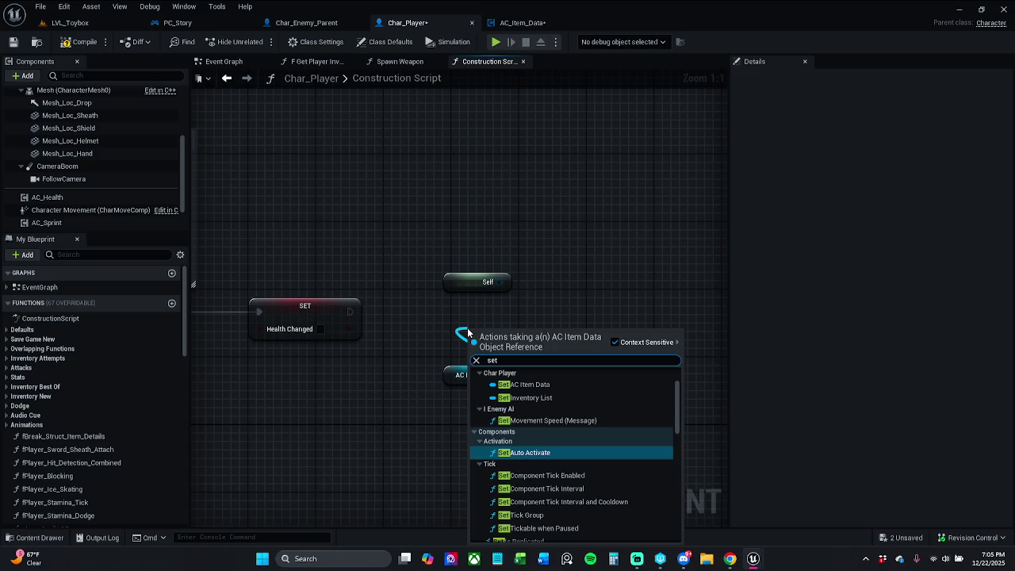
text( player)
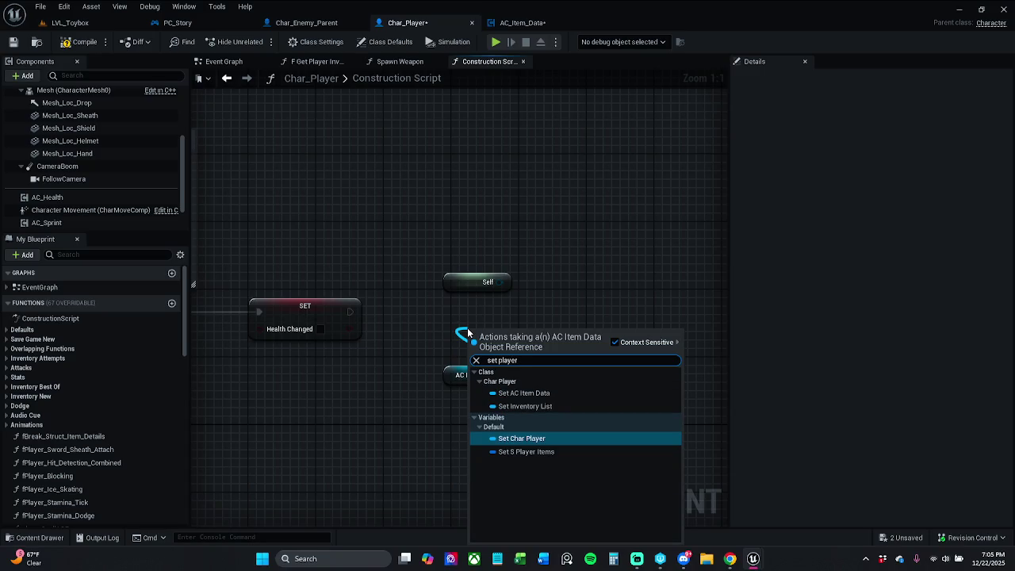
click(525, 438)
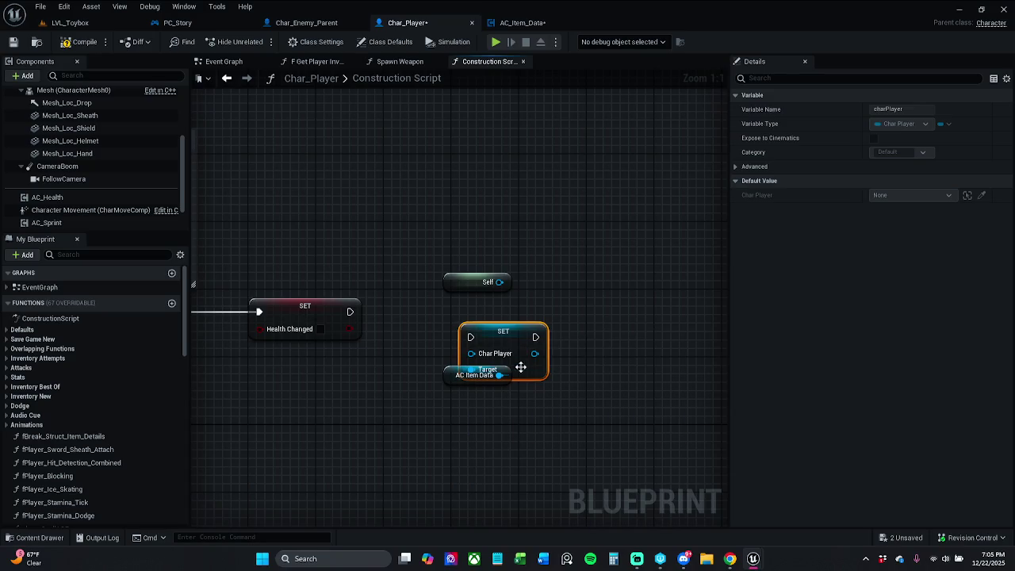
drag(512, 341, 504, 317)
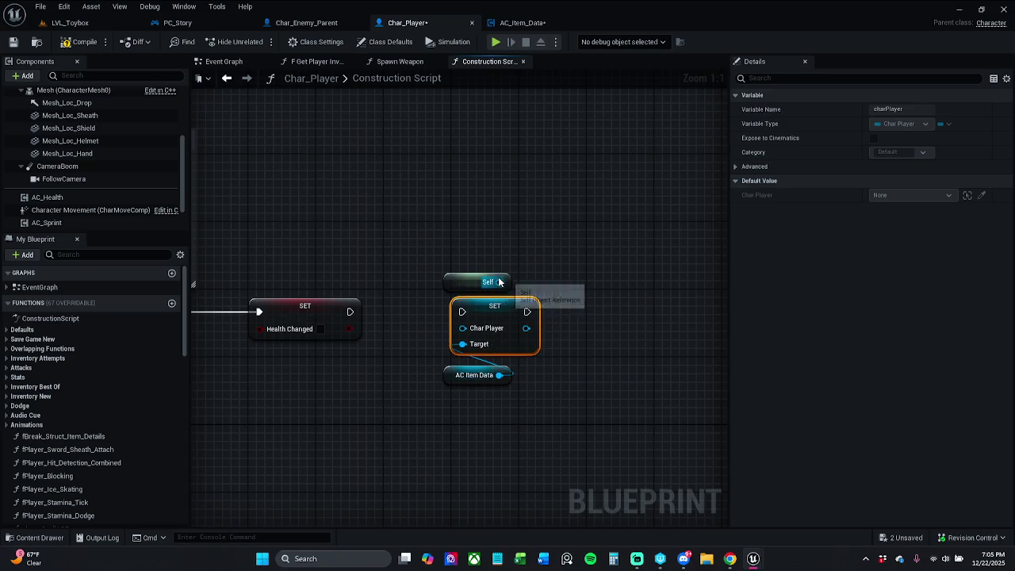
drag(499, 282, 473, 331)
mouse_move(350, 311)
mouse_down()
mouse_move(396, 323)
mouse_move(463, 310)
mouse_up()
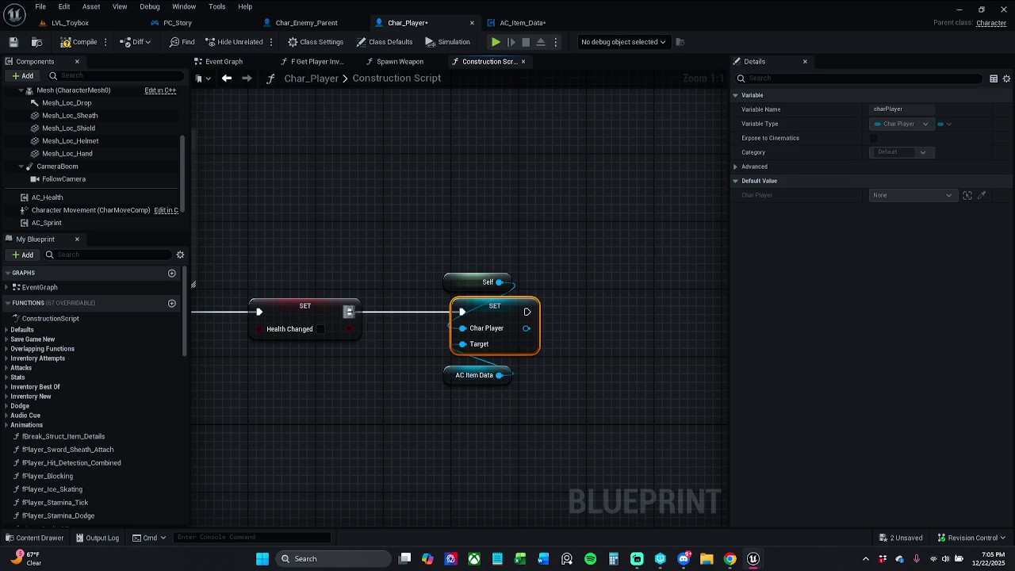
drag(448, 381, 449, 373)
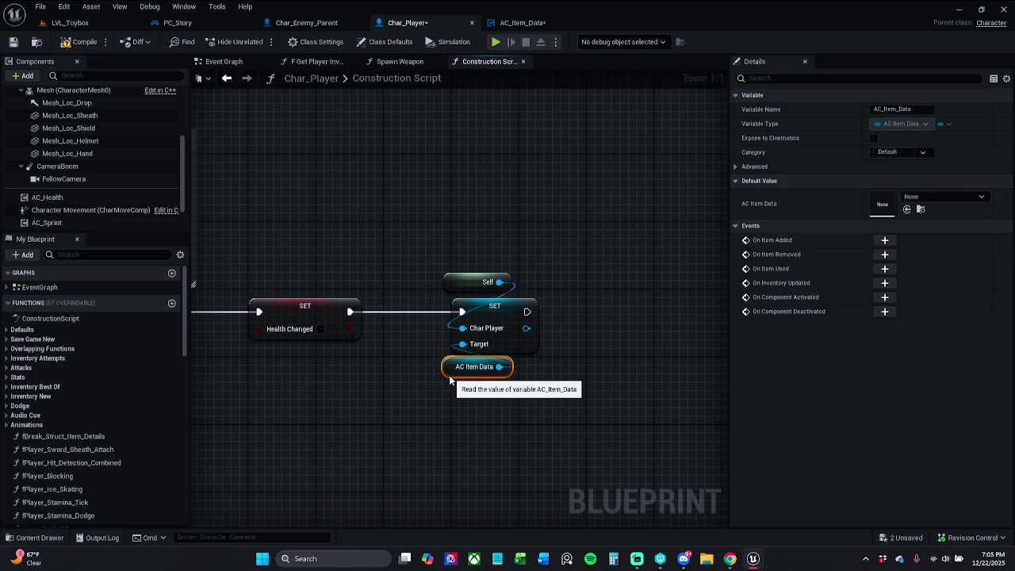
click(445, 399)
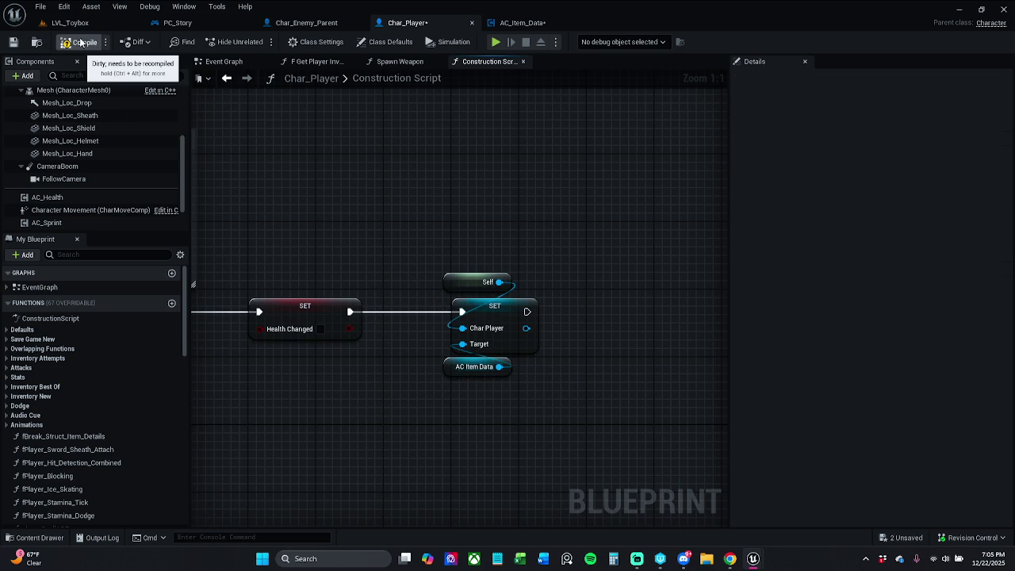
Save Char_Player with Check Out Selected and return to AC_Item_Data's Connected Actor node
click(13, 43)
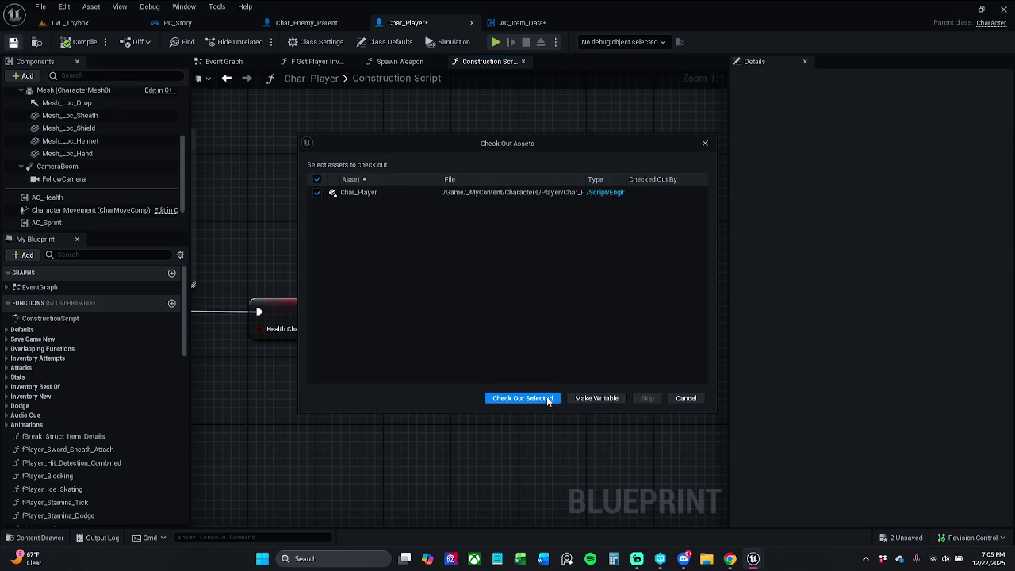
click(549, 400)
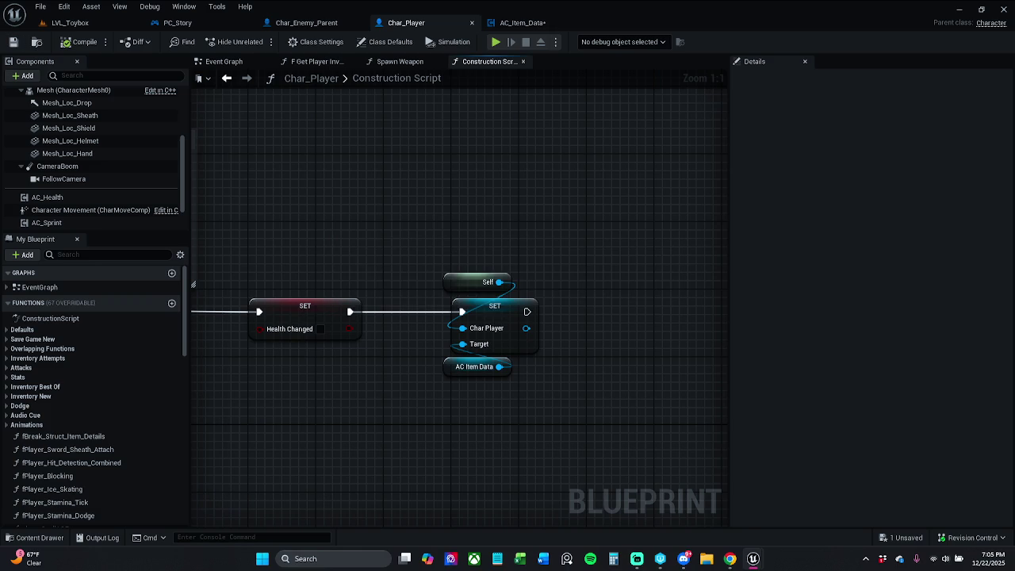
click(522, 22)
click(245, 484)
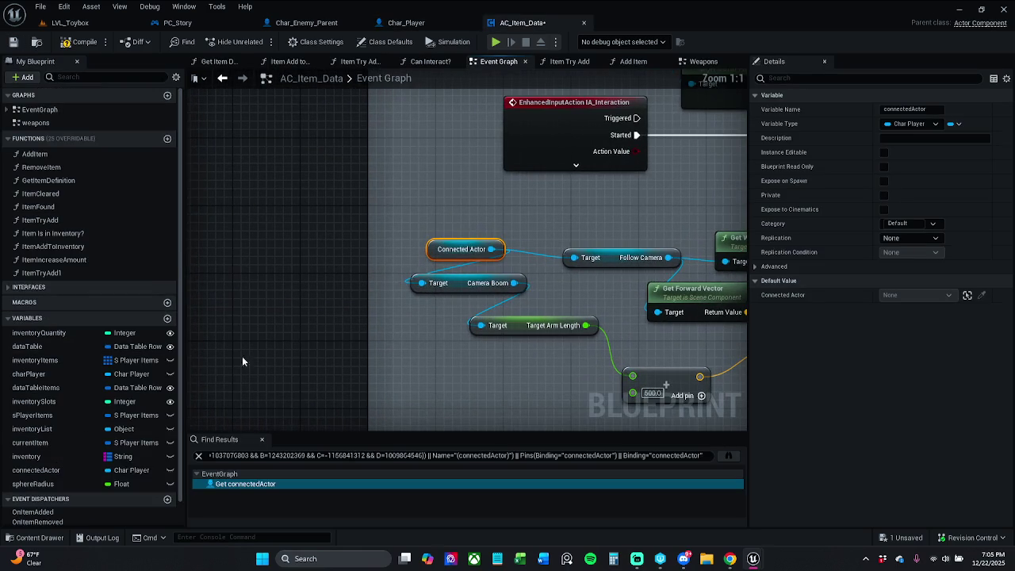
Replace the Connected Actor node with a charPlayer reference feeding Camera Boom, and compile
click(262, 439)
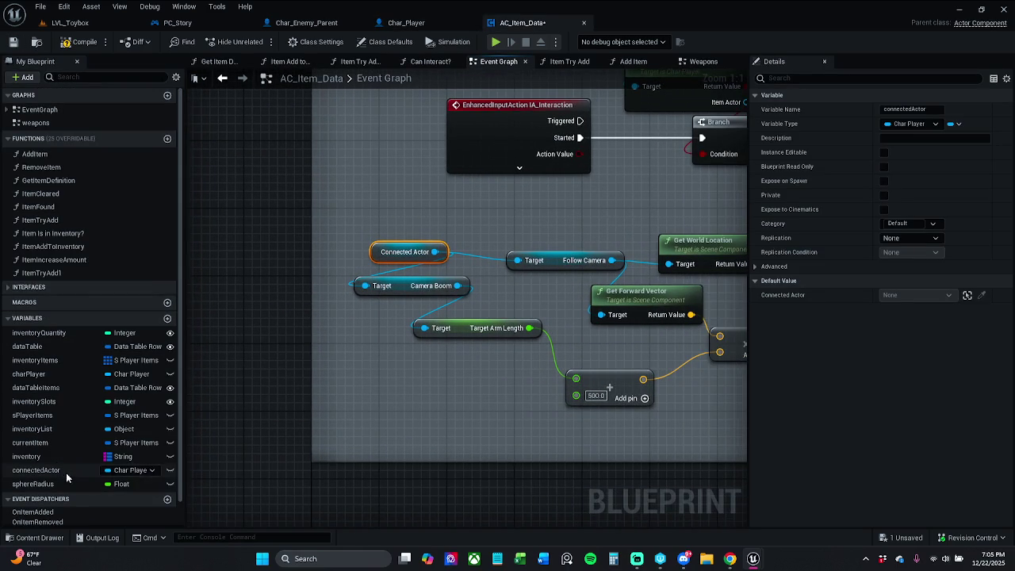
mouse_move(64, 374)
mouse_down()
mouse_move(454, 226)
mouse_move(507, 252)
mouse_move(414, 265)
mouse_move(340, 200)
mouse_move(373, 288)
mouse_up()
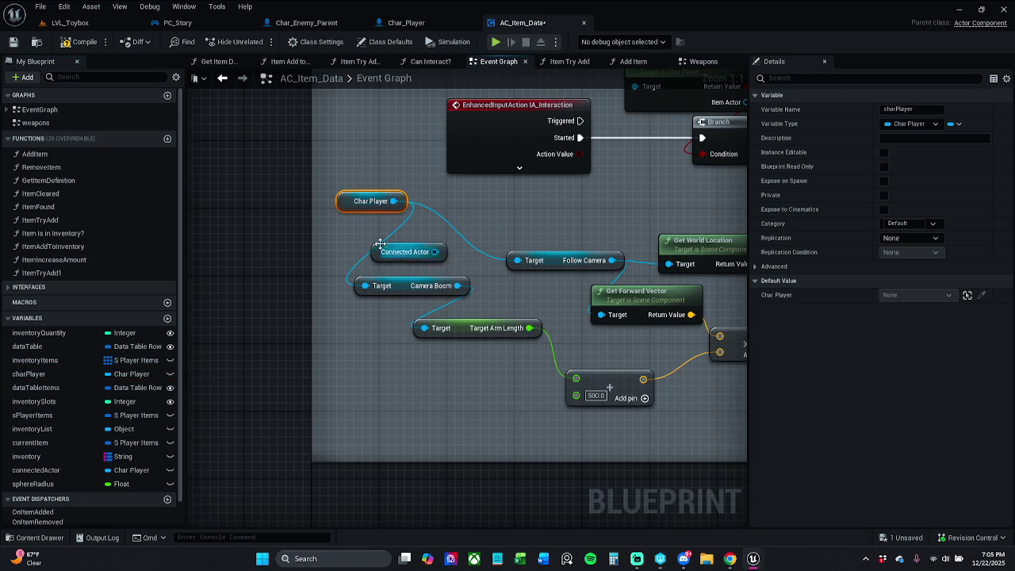
click(401, 251)
key(Delete)
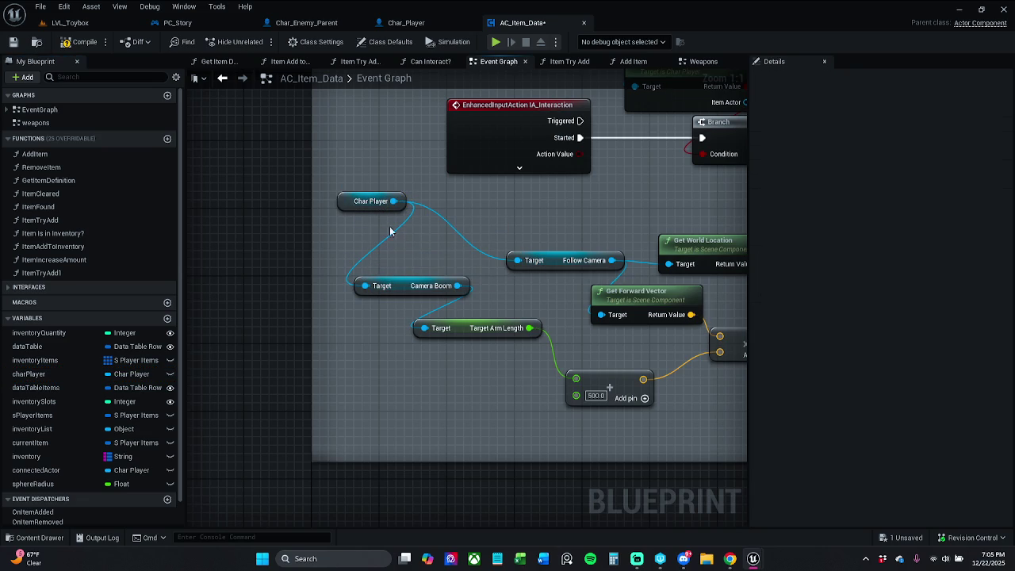
drag(343, 201, 377, 244)
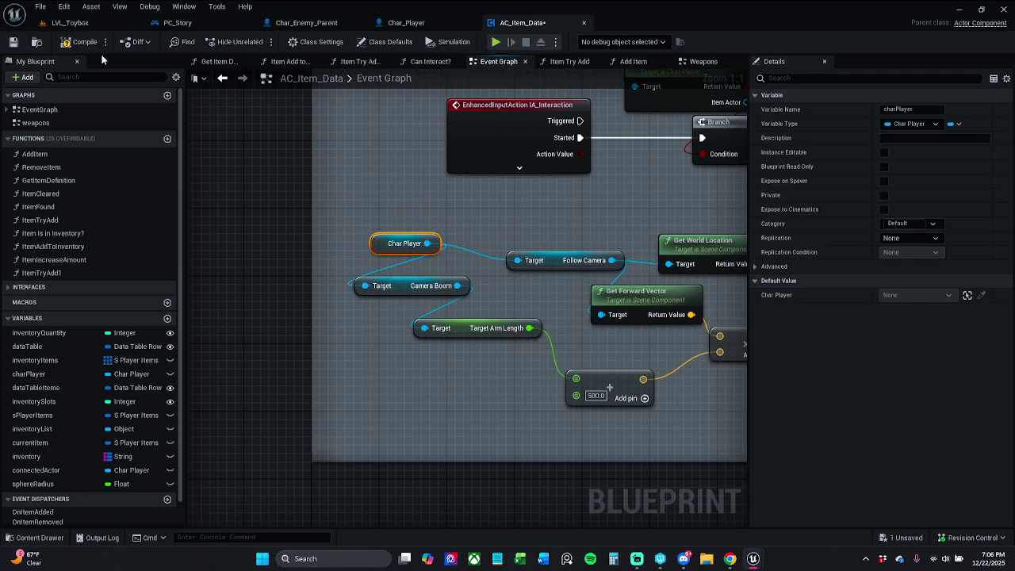
click(68, 43)
Delete the unused connectedActor variable and save AC_Item_Data
click(59, 471)
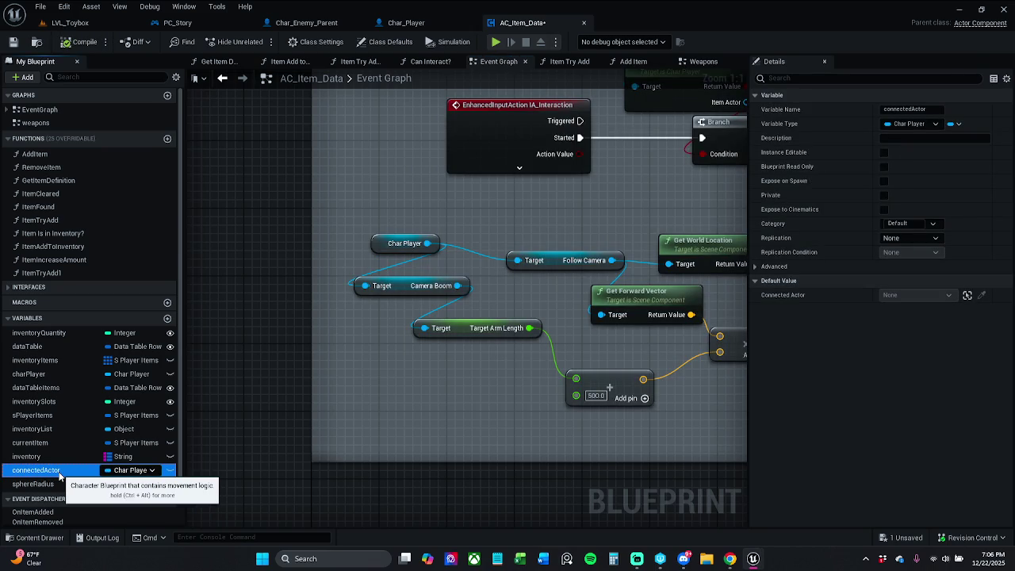
key(Delete)
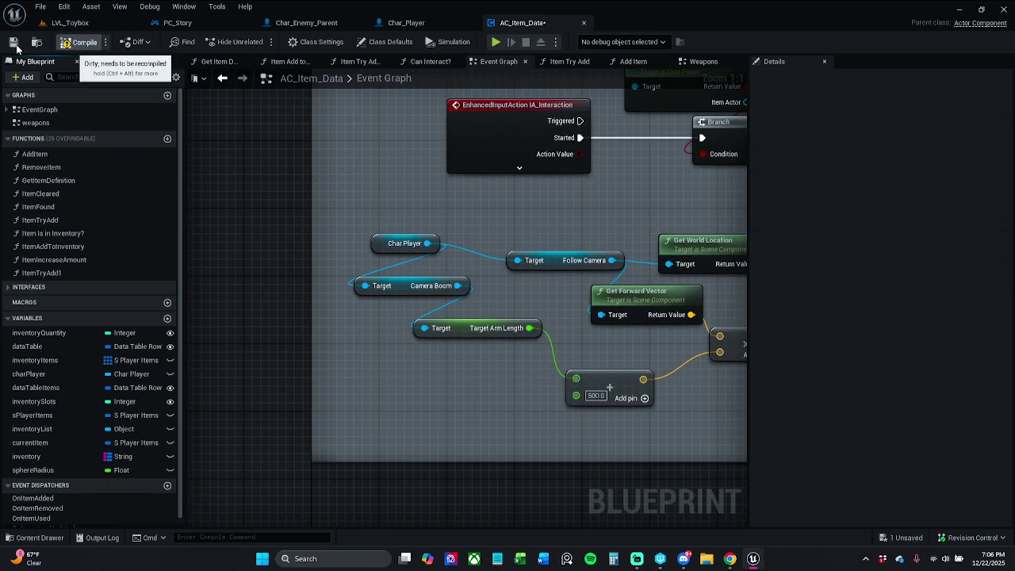
click(13, 42)
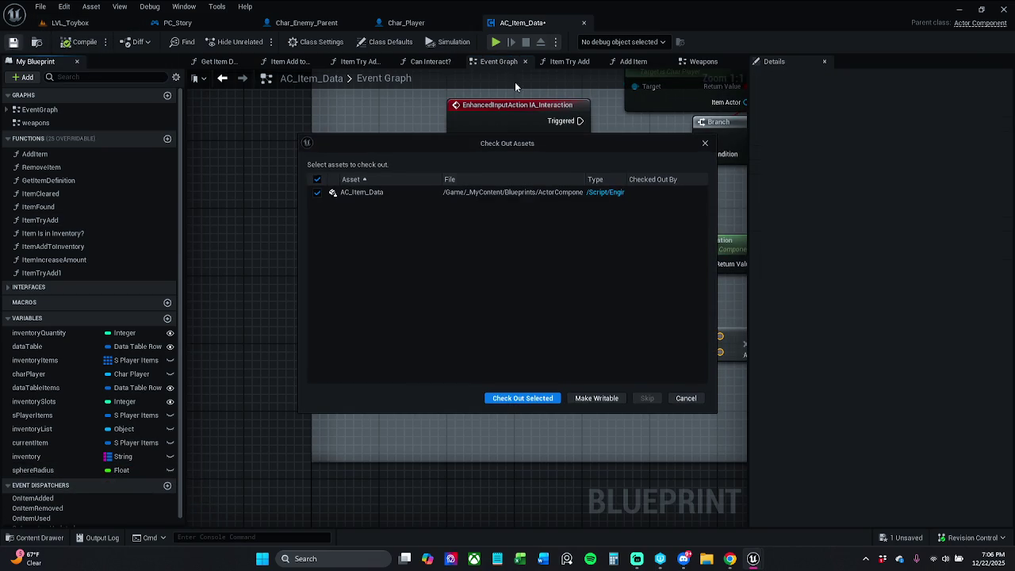
Check out AC_Item_Data to finish saving, review Char_Player, then return to LVL_Toybox
click(525, 398)
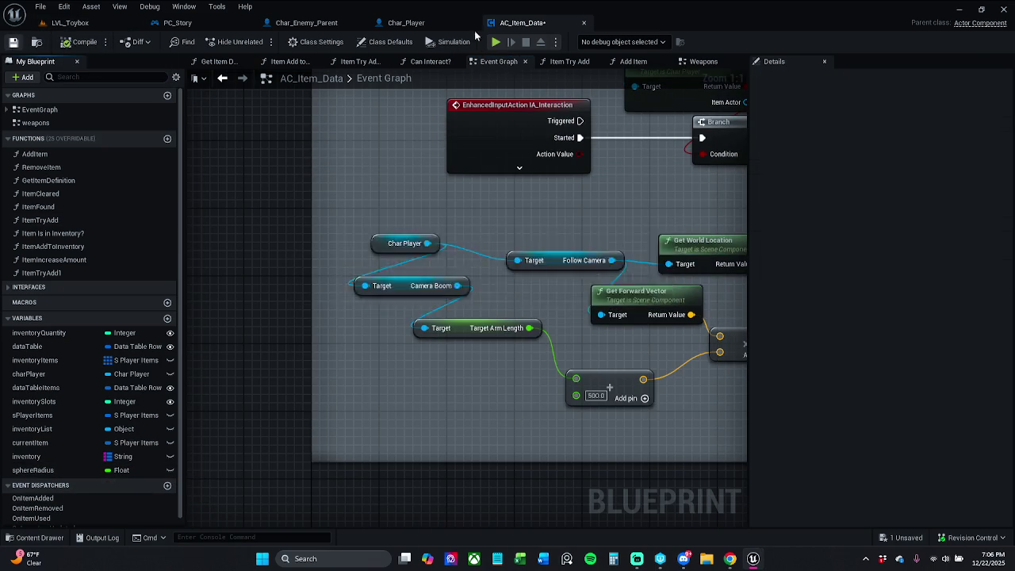
click(418, 23)
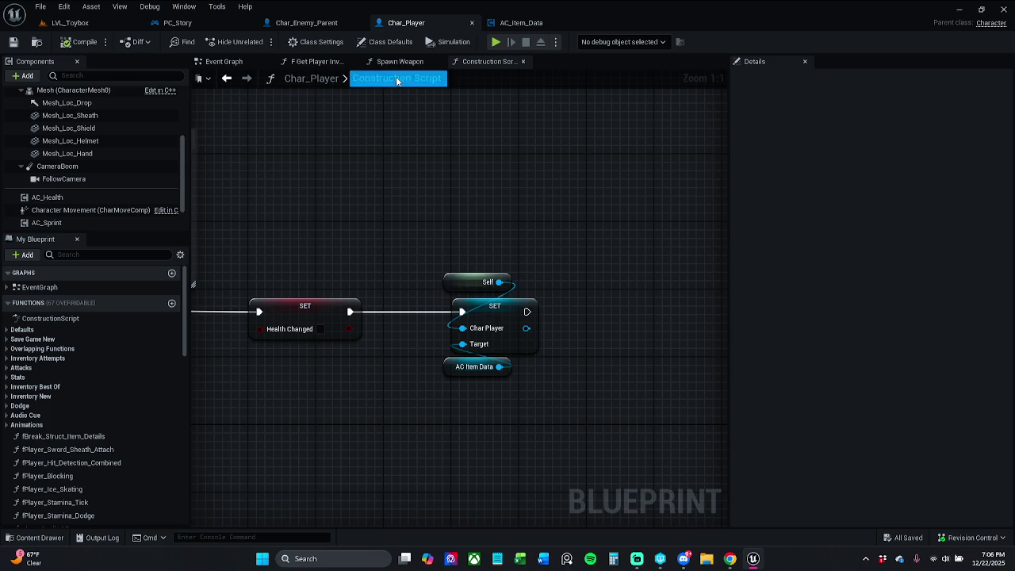
click(72, 22)
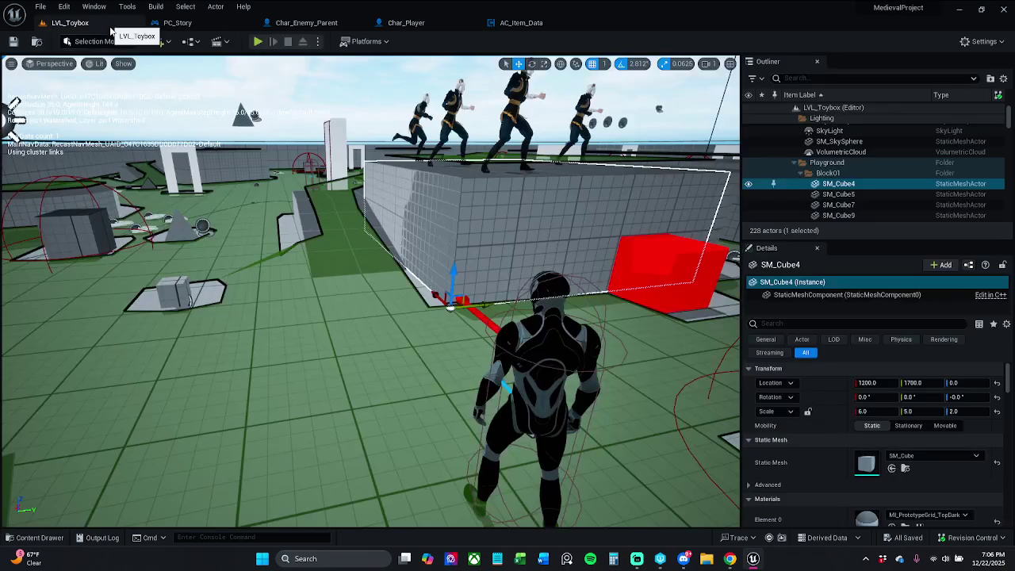
Use File › Save All to save all unsaved levels and assets
click(63, 7)
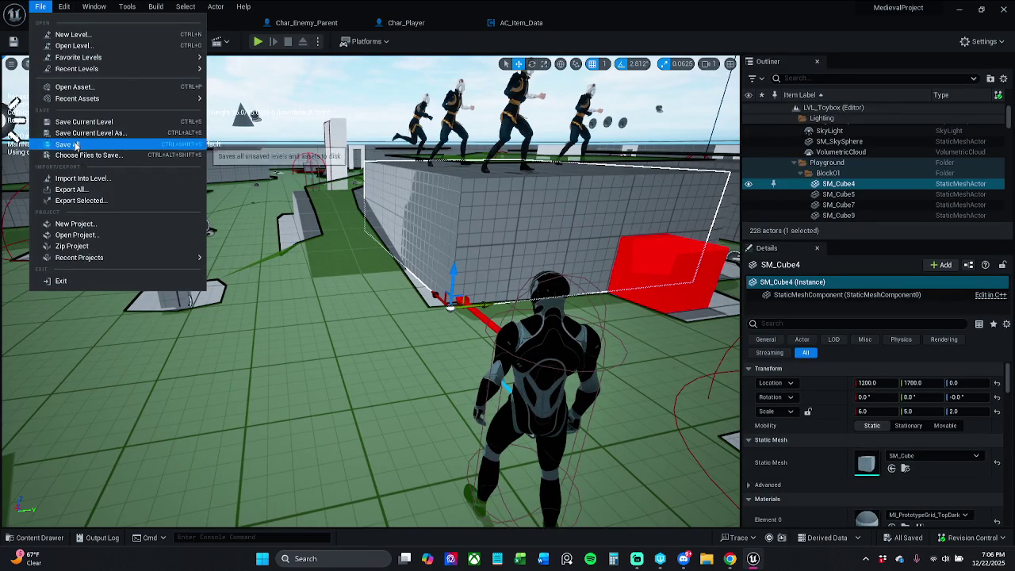
click(87, 145)
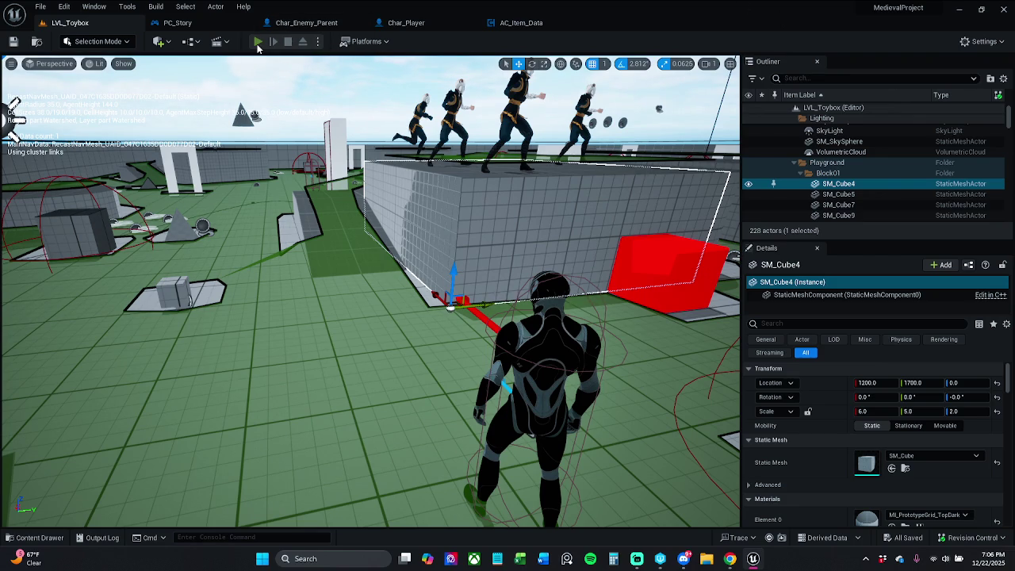
Play LVL_Toybox in the editor, picking up the axe, potions and coins and attacking
click(258, 43)
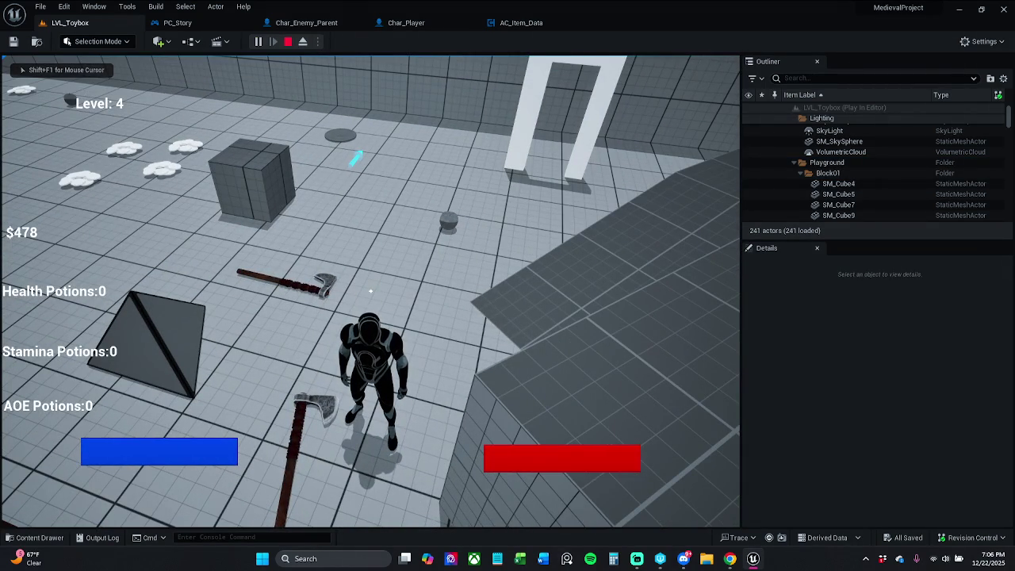
key(w)
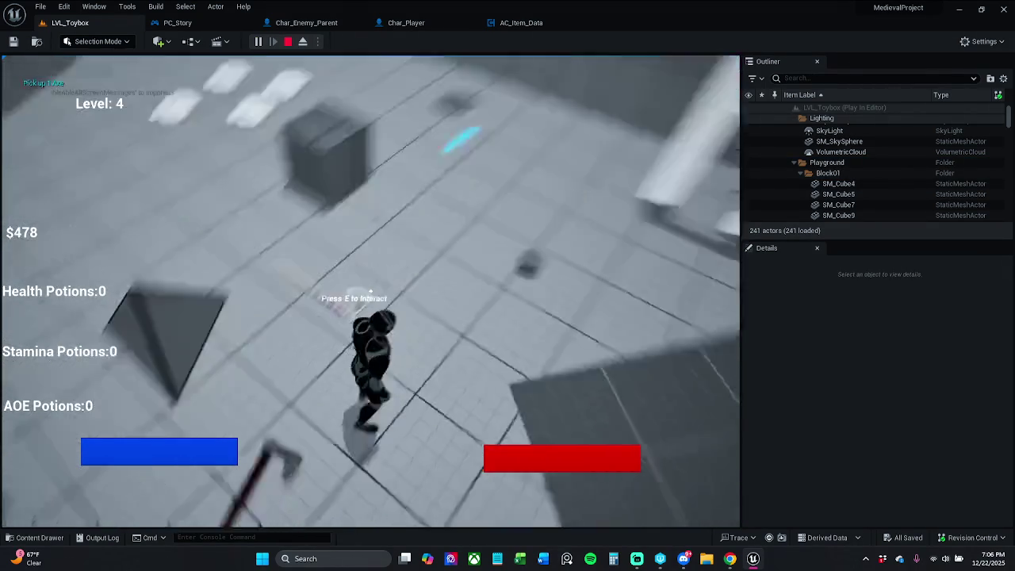
key(e)
key(e)
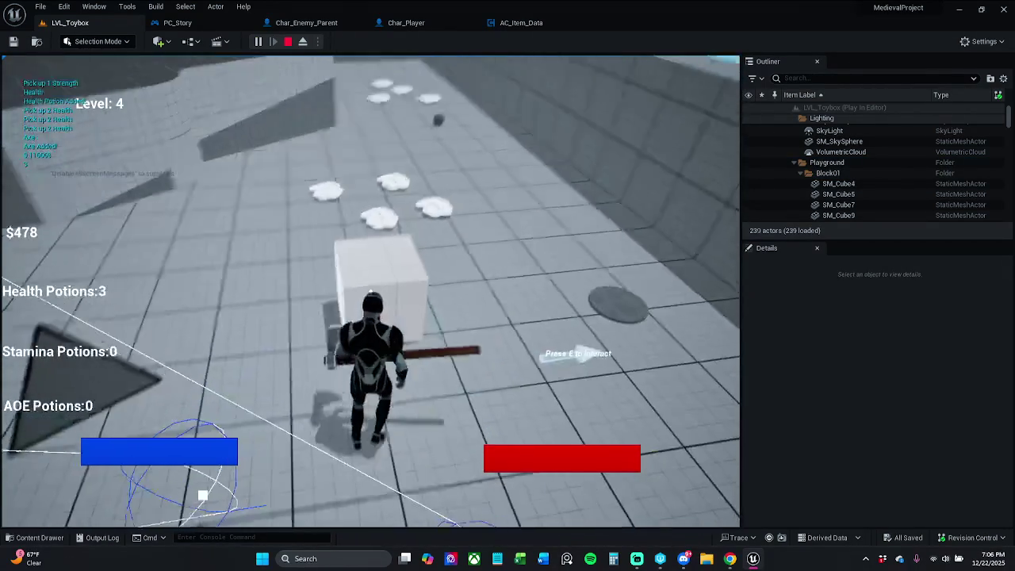
click(370, 290)
key(e)
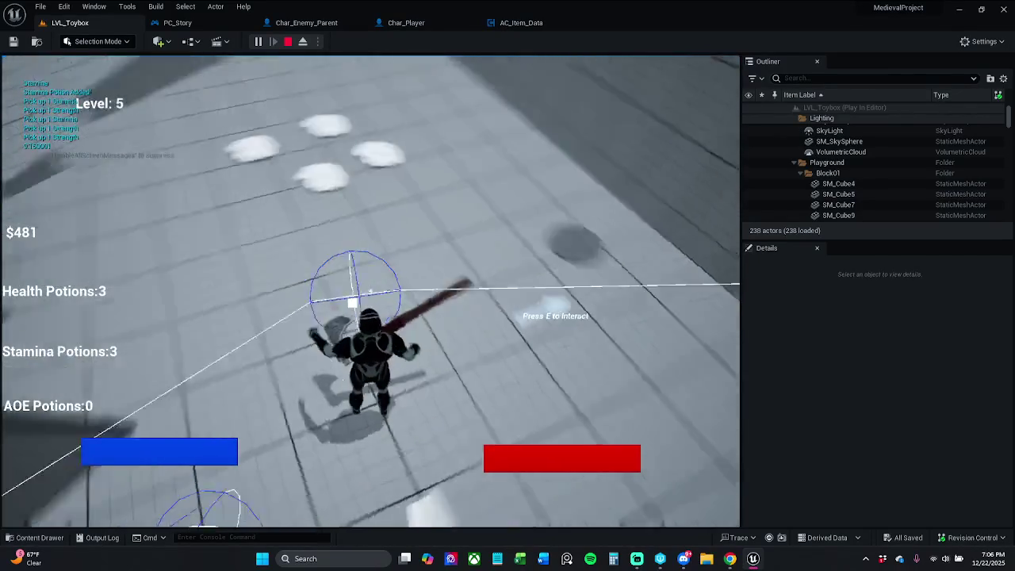
key(w)
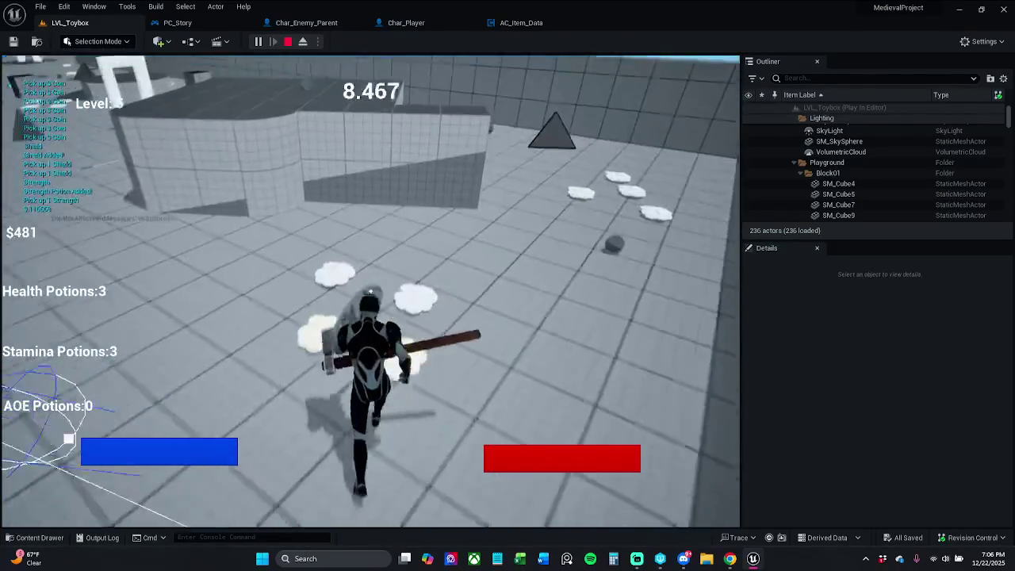
key(w)
click(371, 290)
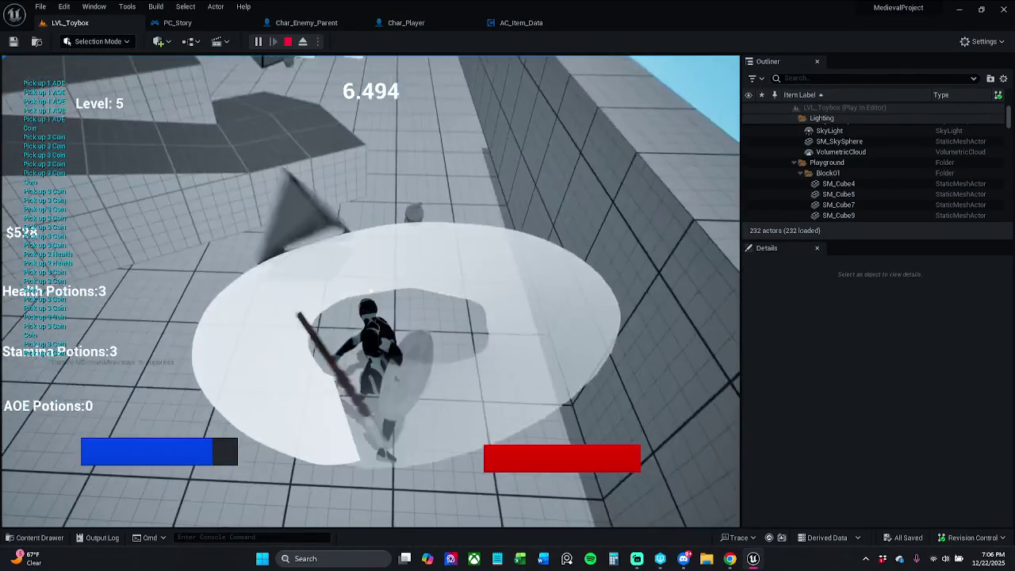
key(e)
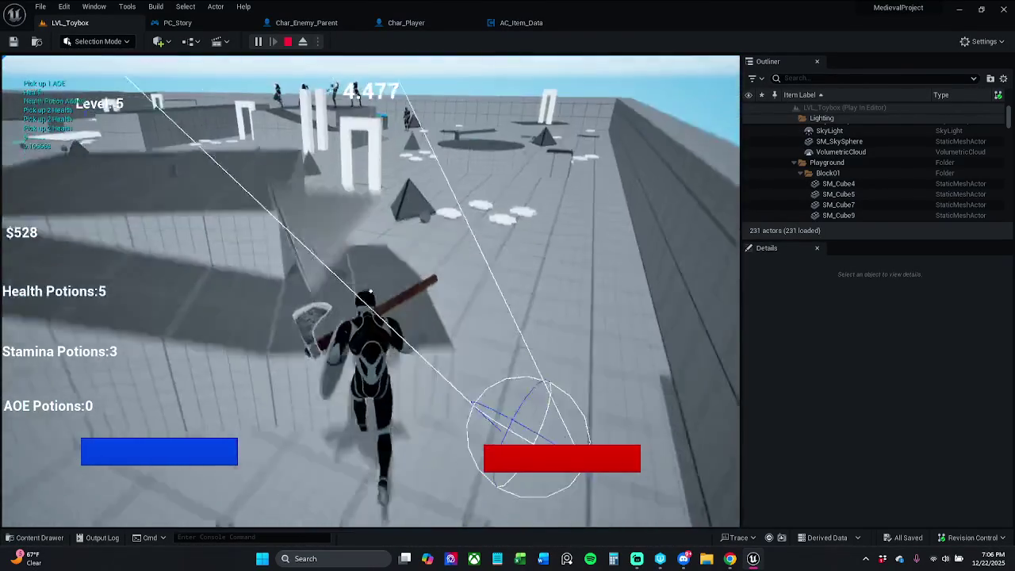
key(w)
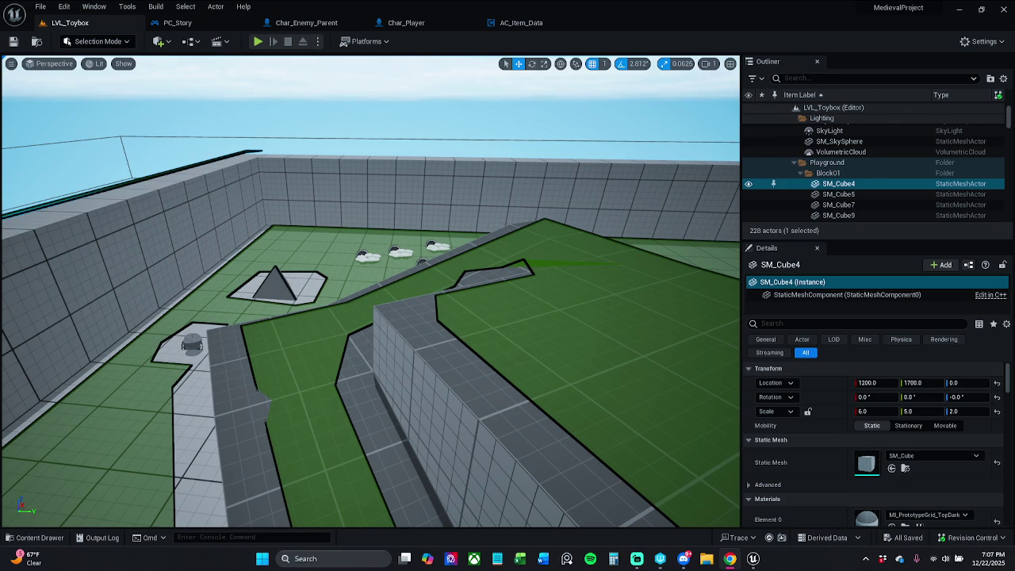
Move the AC_Item_Data tab beside the level tab and look through PC_Story's graph
click(536, 25)
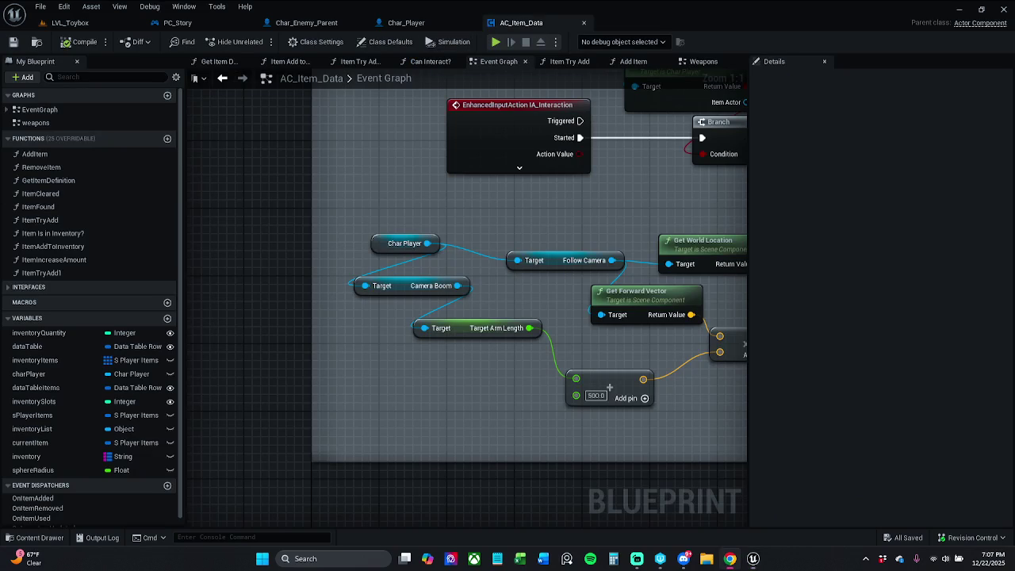
drag(542, 22, 205, 22)
click(308, 23)
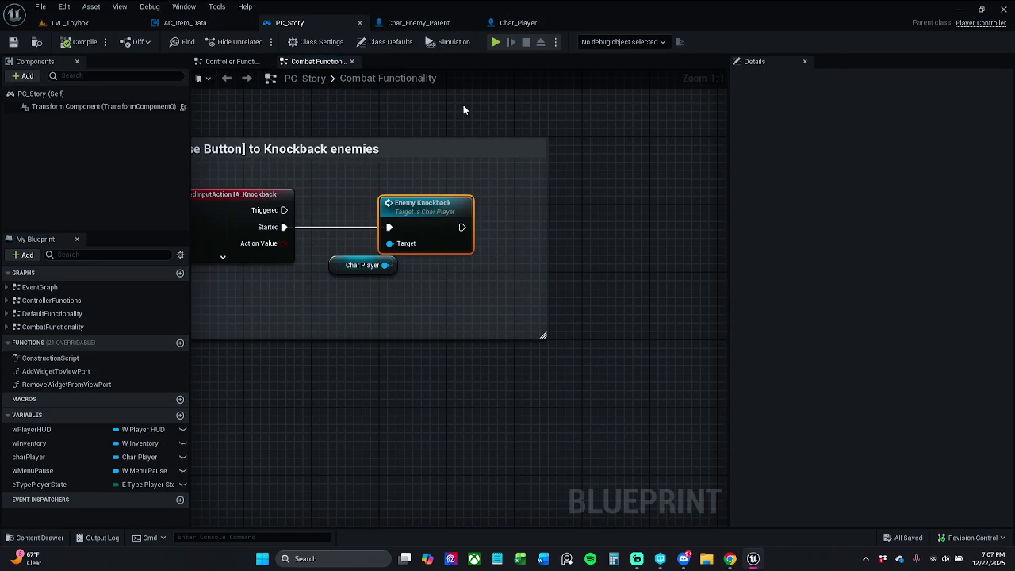
scroll(477, 154, down, 3)
scroll(478, 159, down, 9)
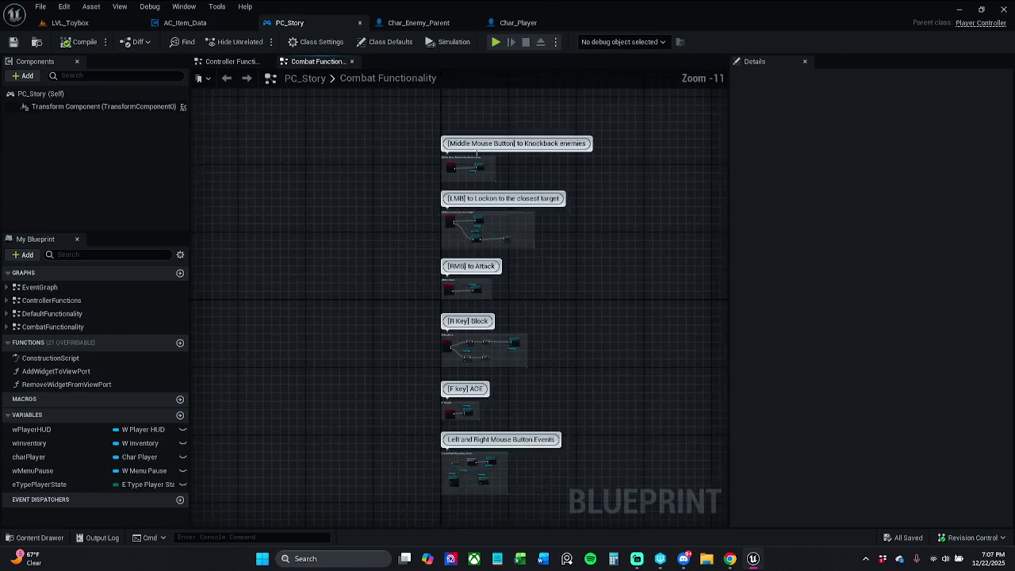
scroll(503, 169, up, 1)
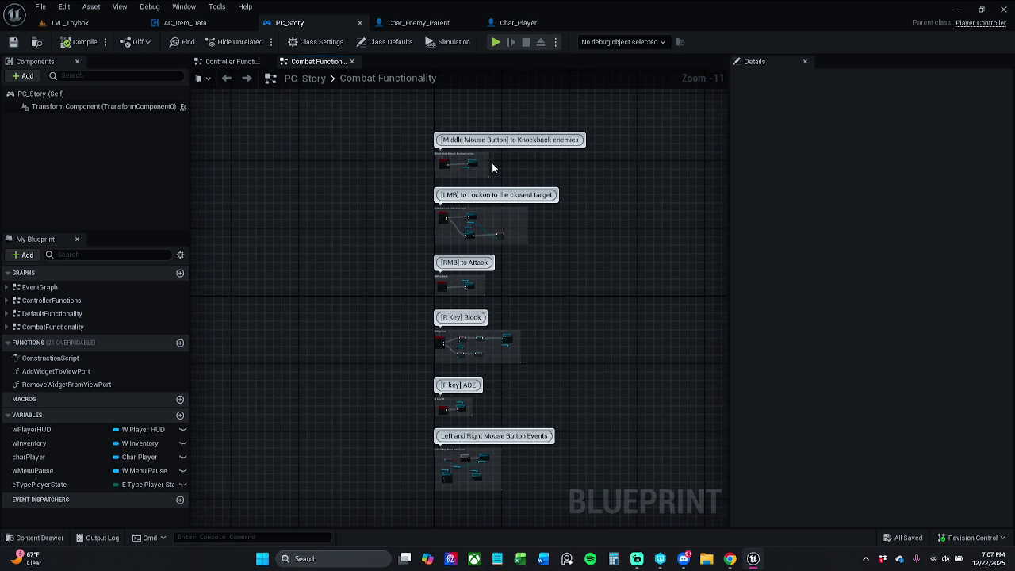
scroll(477, 153, up, 6)
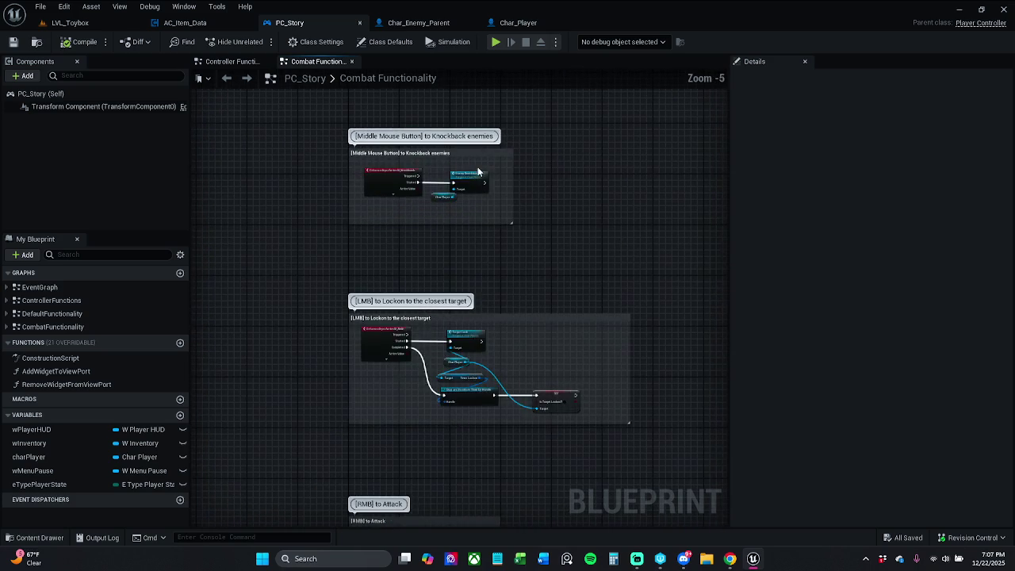
scroll(440, 153, up, 2)
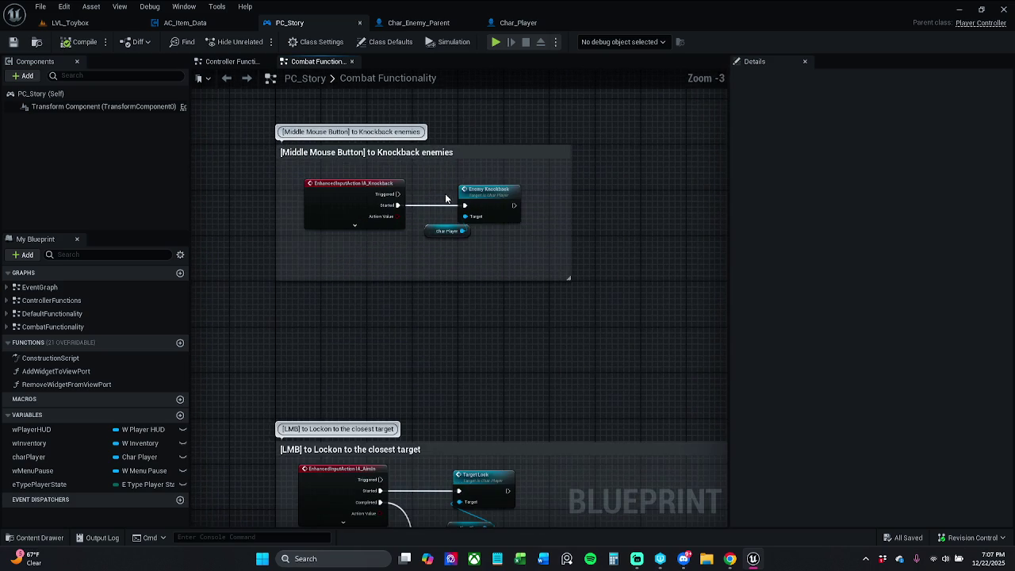
Review the Char_Enemy_Parent and Char_Player blueprint graphs
click(428, 22)
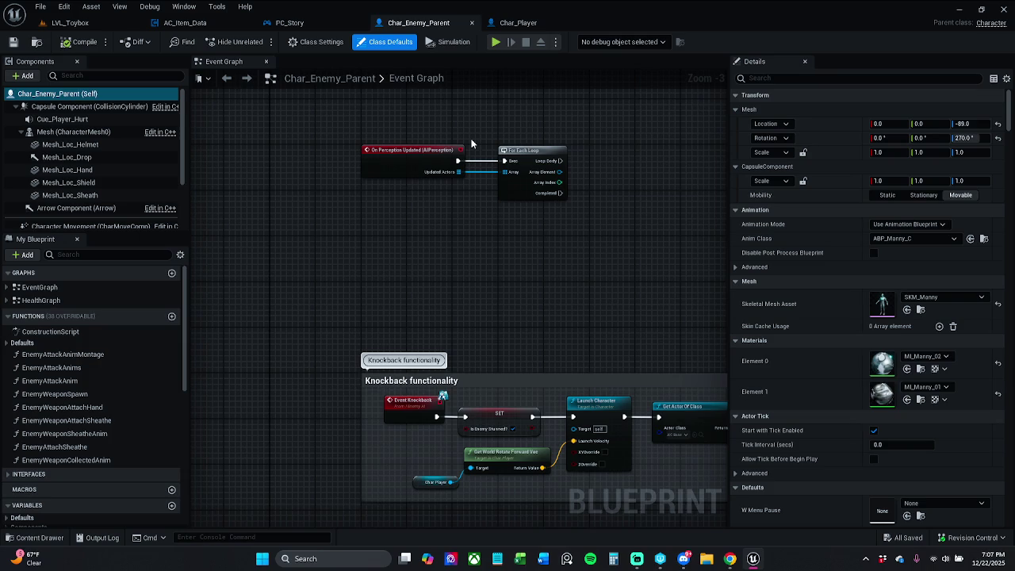
scroll(479, 262, down, 2)
scroll(479, 258, up, 2)
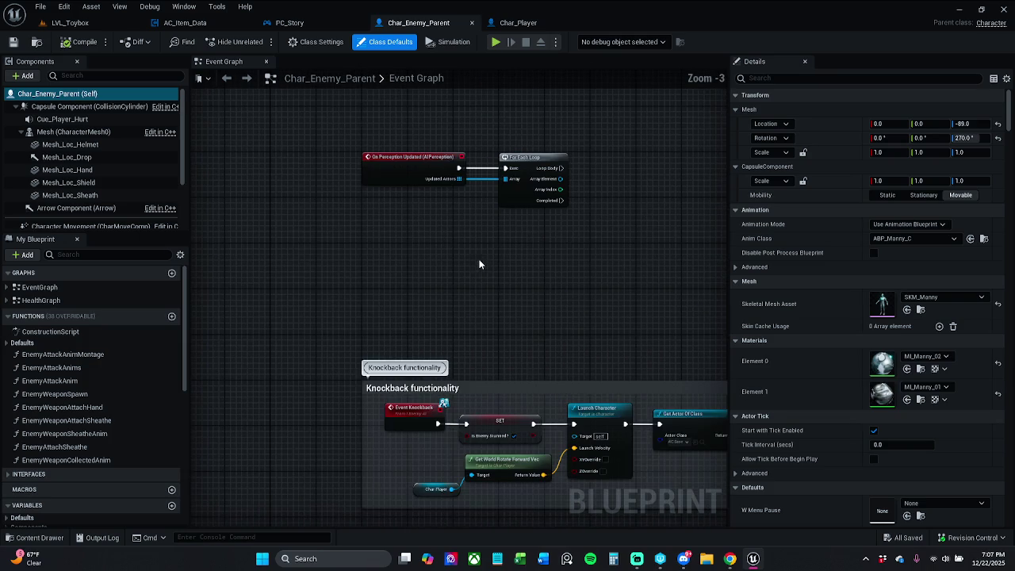
click(508, 23)
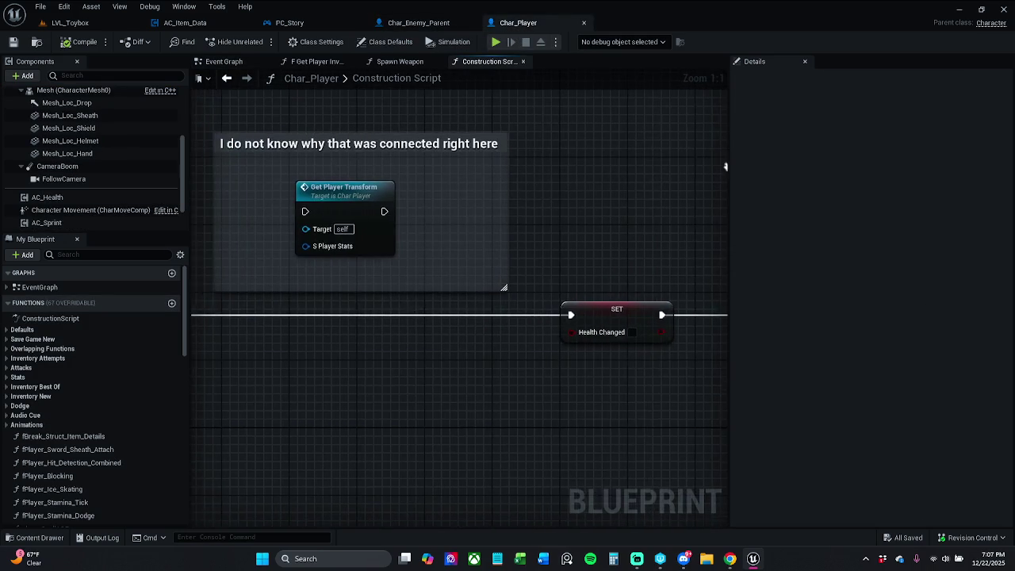
scroll(725, 167, down, 3)
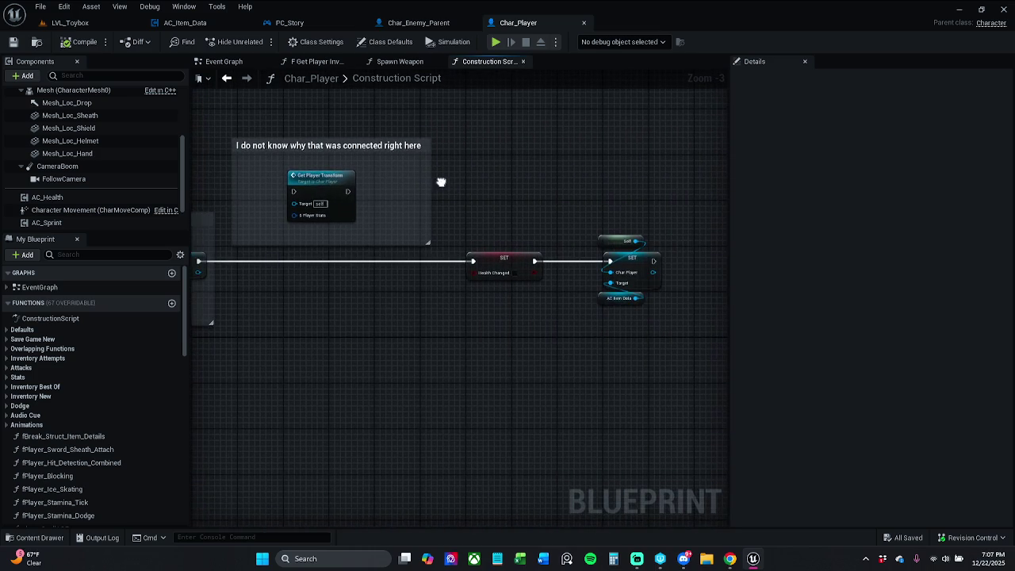
drag(441, 182, 442, 179)
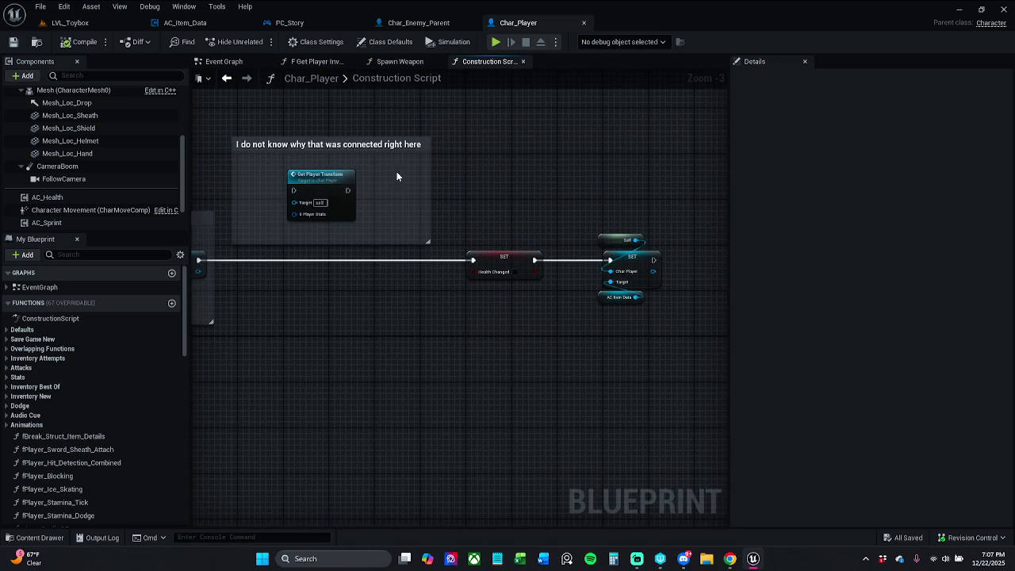
Check PC_Story's LMB lock-on nodes, then return to AC_Item_Data's Event Graph
click(422, 24)
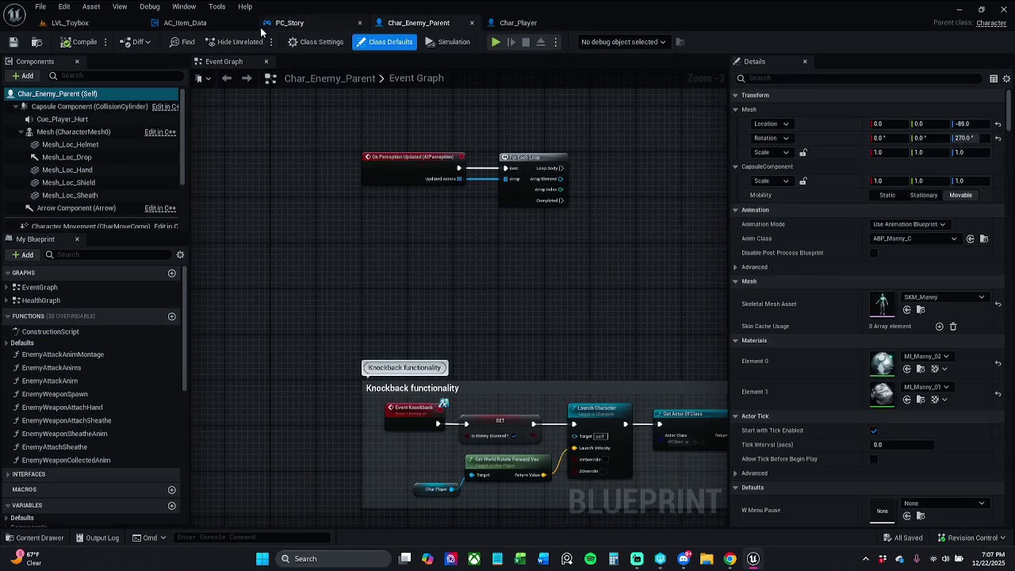
click(325, 19)
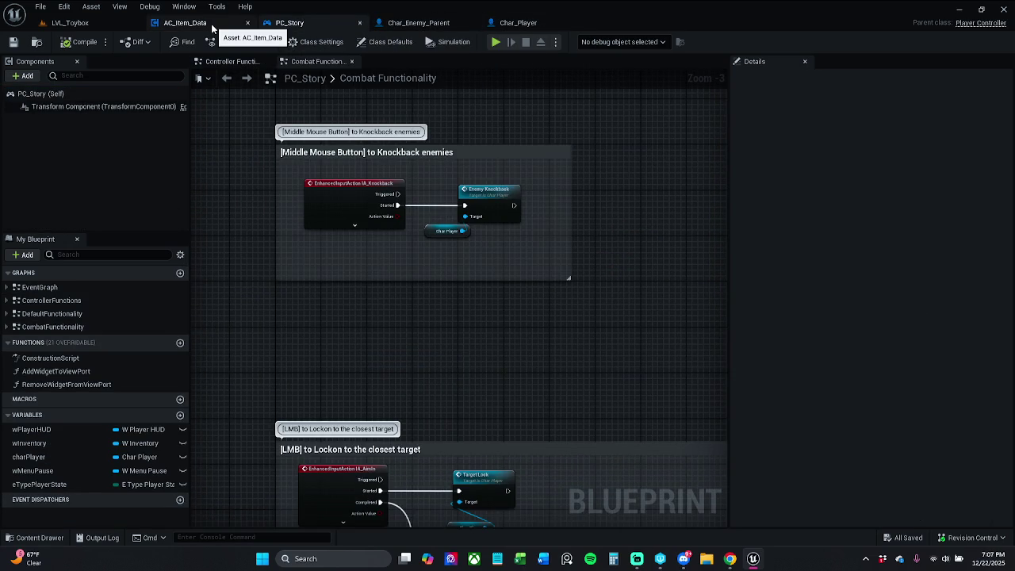
mouse_move(508, 340)
mouse_down()
mouse_move(503, 203)
mouse_move(458, 230)
mouse_up()
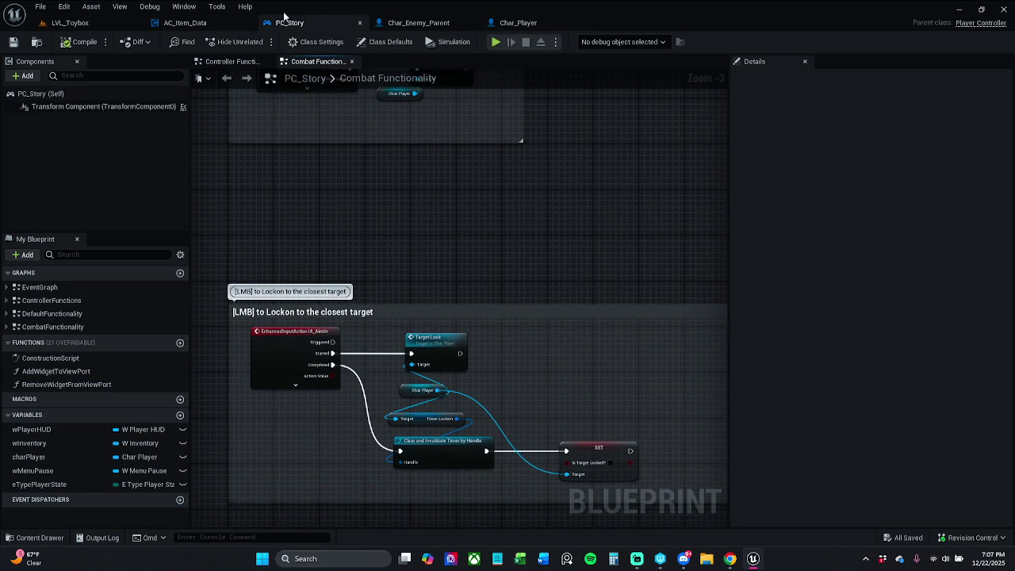
click(185, 22)
scroll(396, 182, down, 3)
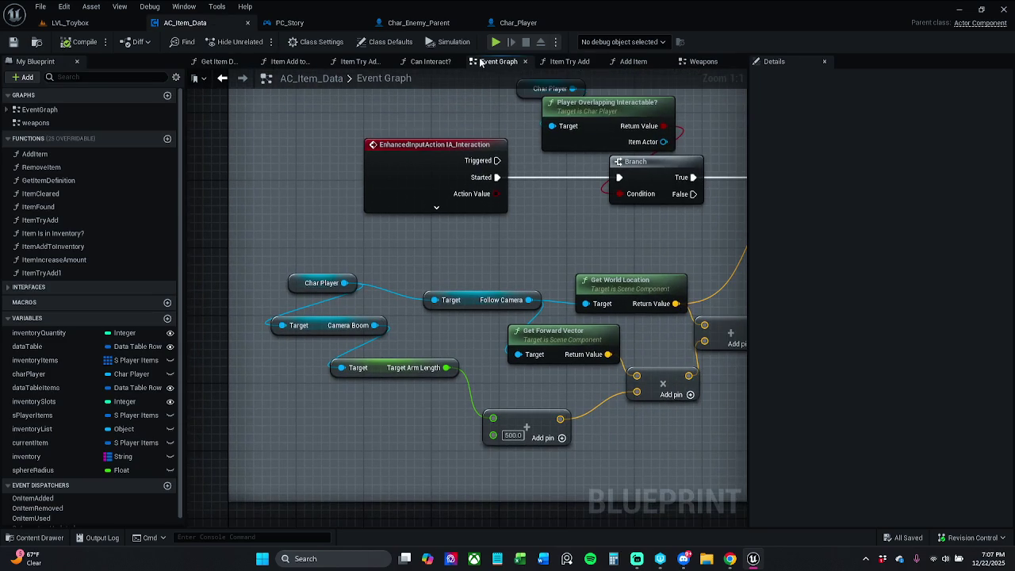
Close Get Item Data, Item Add to Inventory, Item Try Add 1, Can Interact?, Event Graph, Item Try Add and Add Item
click(238, 65)
click(245, 61)
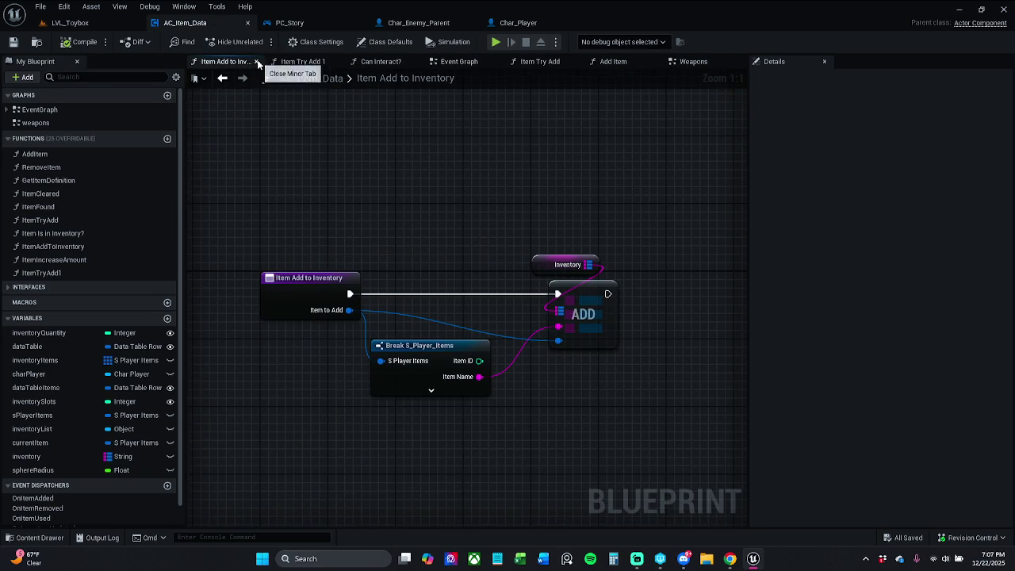
click(257, 61)
click(262, 62)
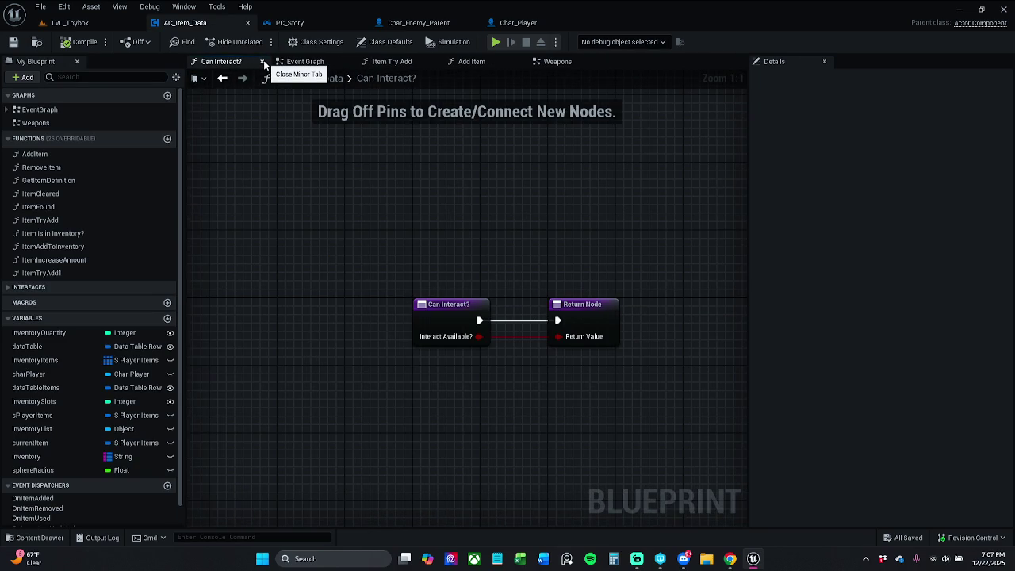
click(262, 62)
click(263, 62)
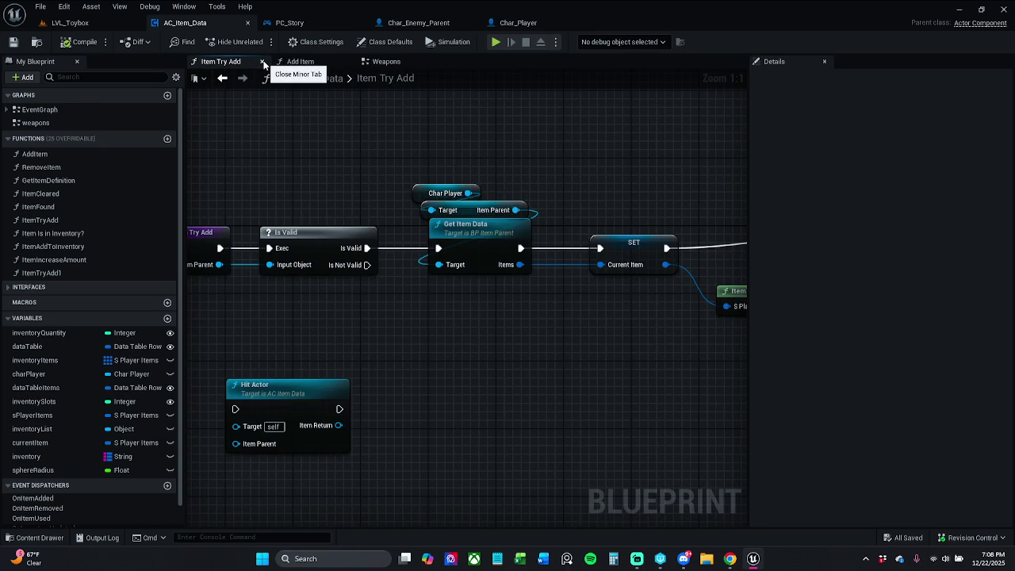
click(262, 62)
click(263, 61)
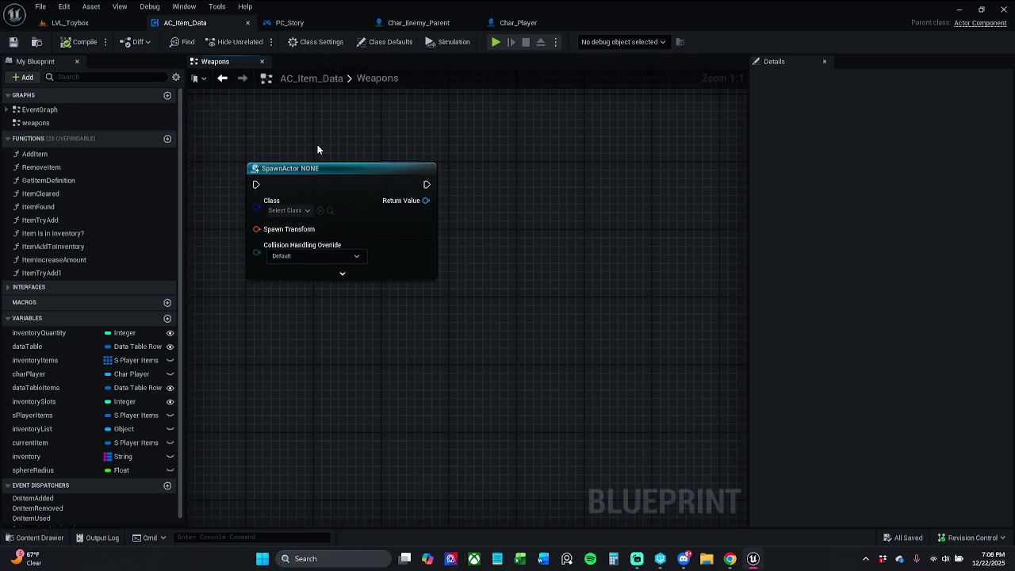
Select the SpawnActor node and recentre the Weapons graph view around it
mouse_move(317, 149)
mouse_down()
mouse_move(365, 152)
mouse_move(495, 255)
mouse_up()
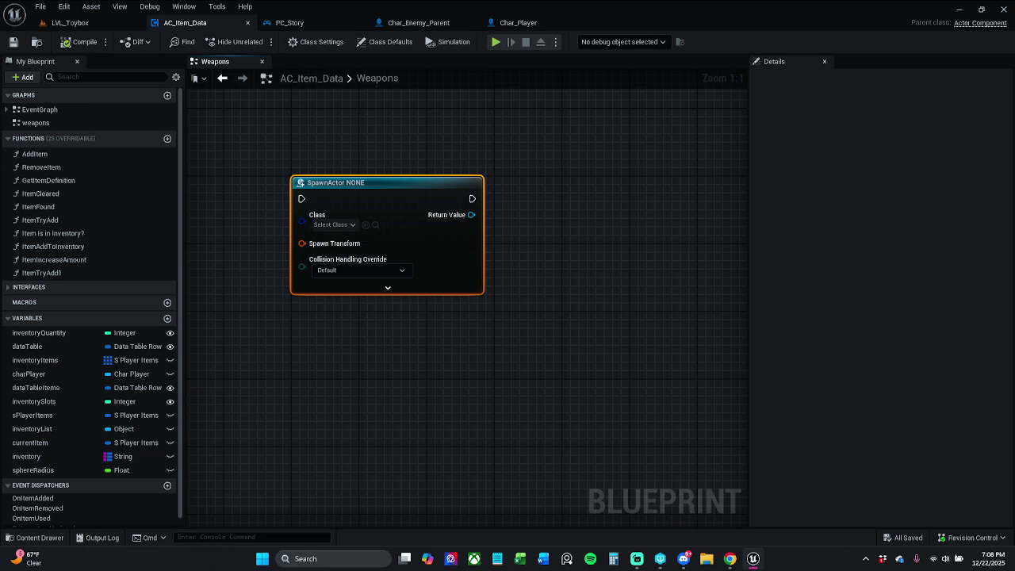
key(alt+Tab)
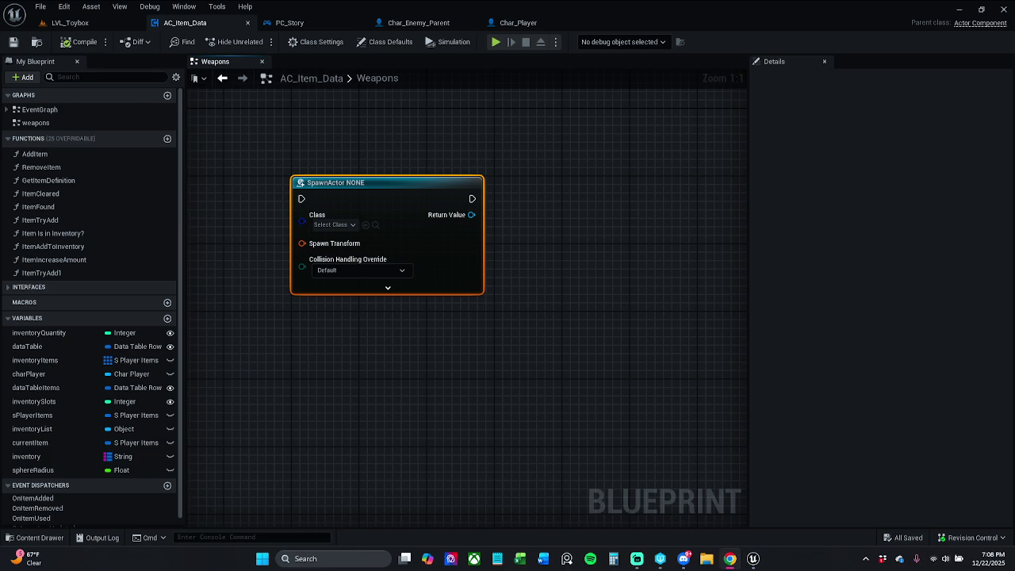
click(637, 559)
key(alt+Tab)
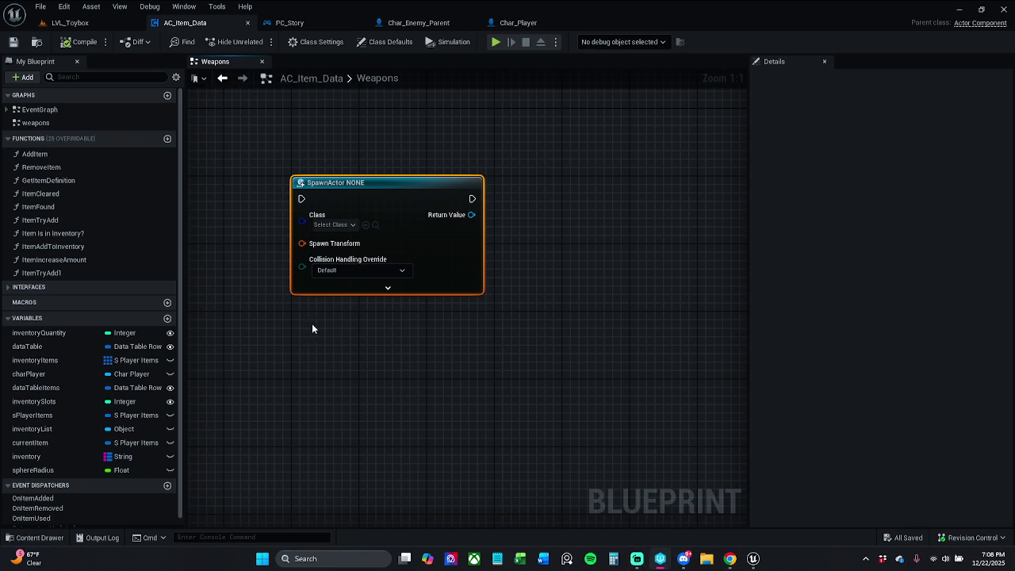
key(alt+Tab)
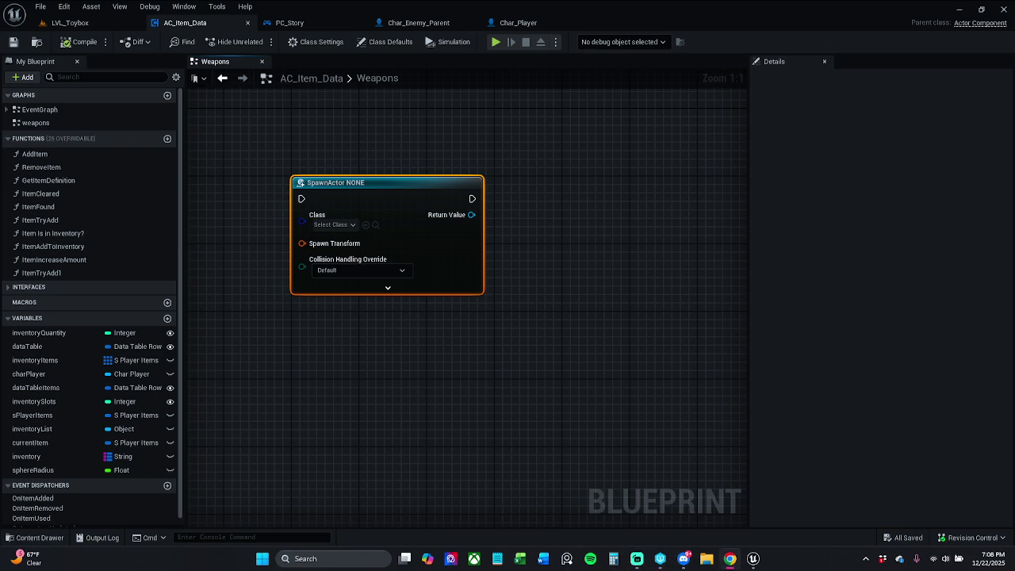
key(alt+Tab)
mouse_move(458, 337)
mouse_down()
mouse_move(457, 346)
mouse_move(519, 329)
mouse_up()
click(457, 347)
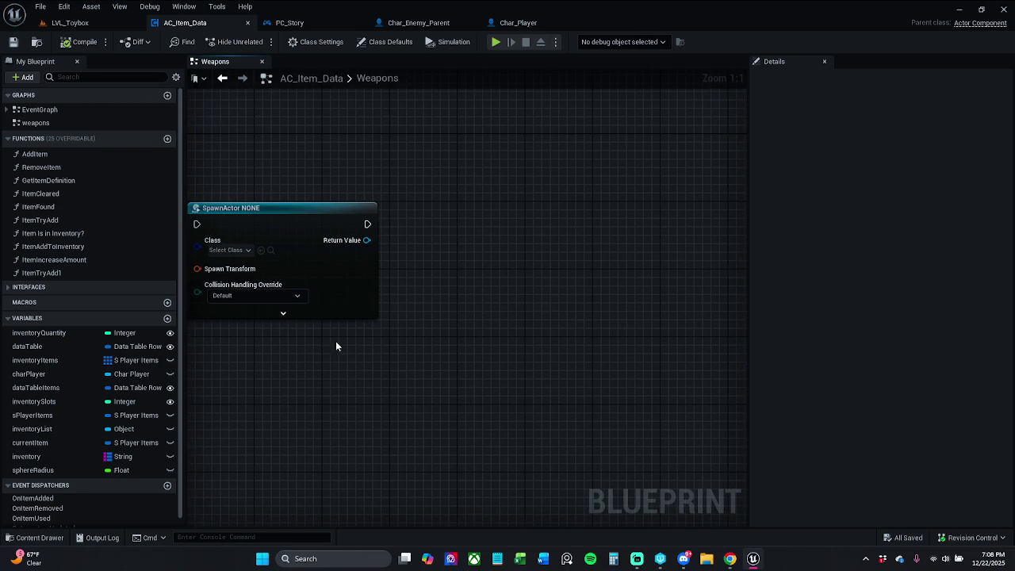
Add an Attach Component To Component node after SpawnActor, with Context Sensitive unticked
drag(369, 224, 418, 223)
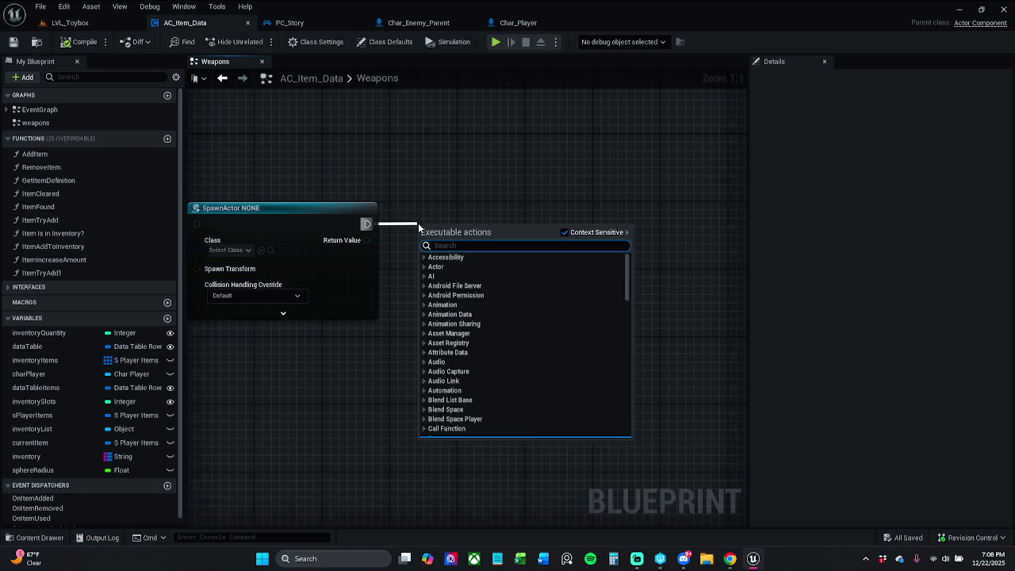
text(attach com)
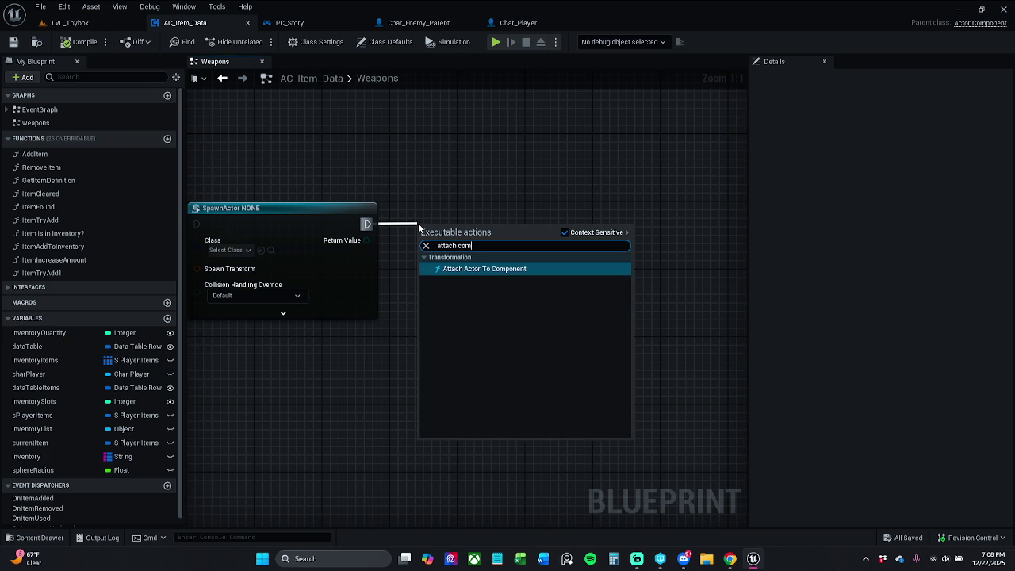
click(573, 236)
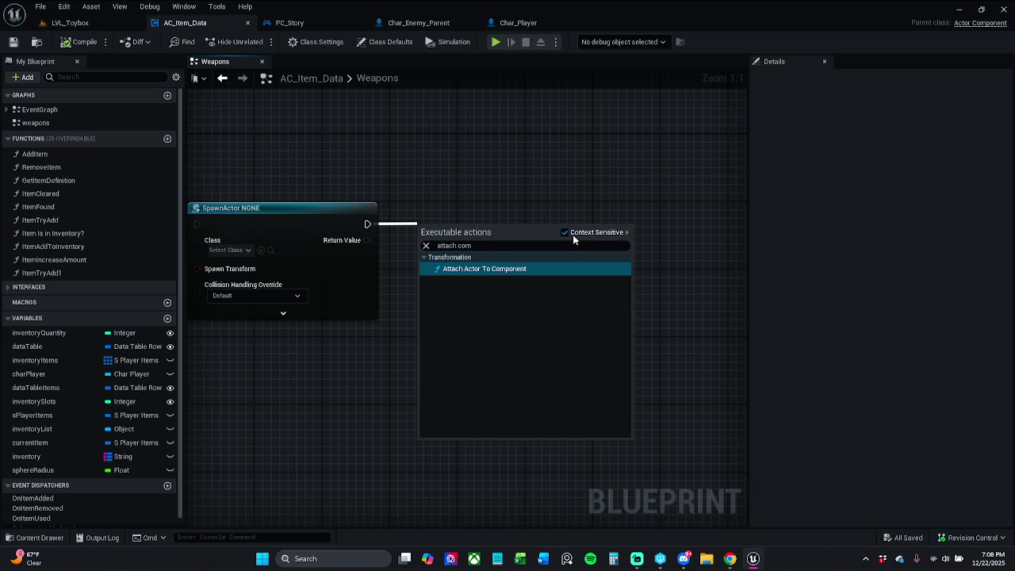
click(573, 235)
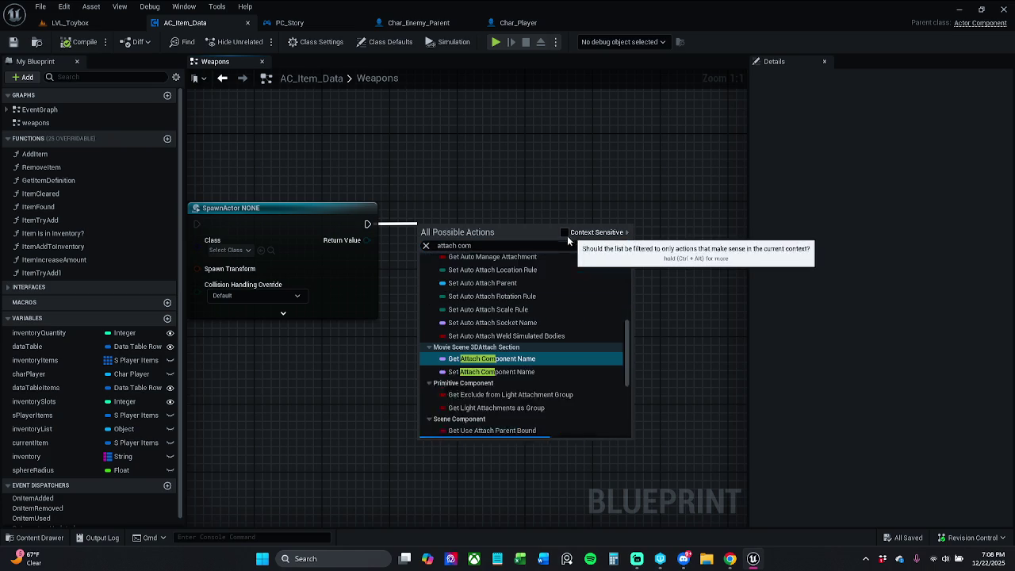
click(517, 246)
click(509, 244)
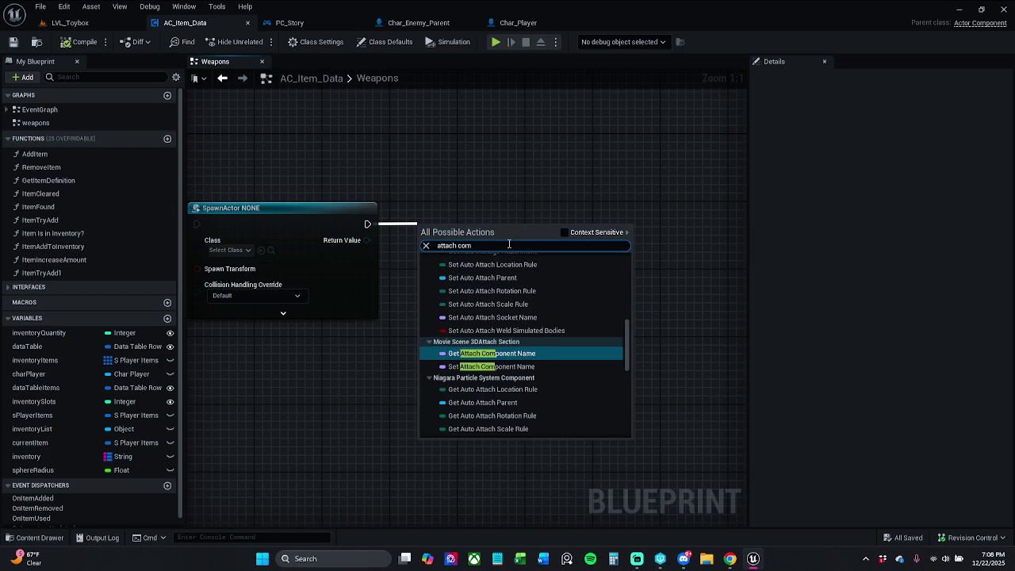
text(pone)
text(nt to)
text( comp)
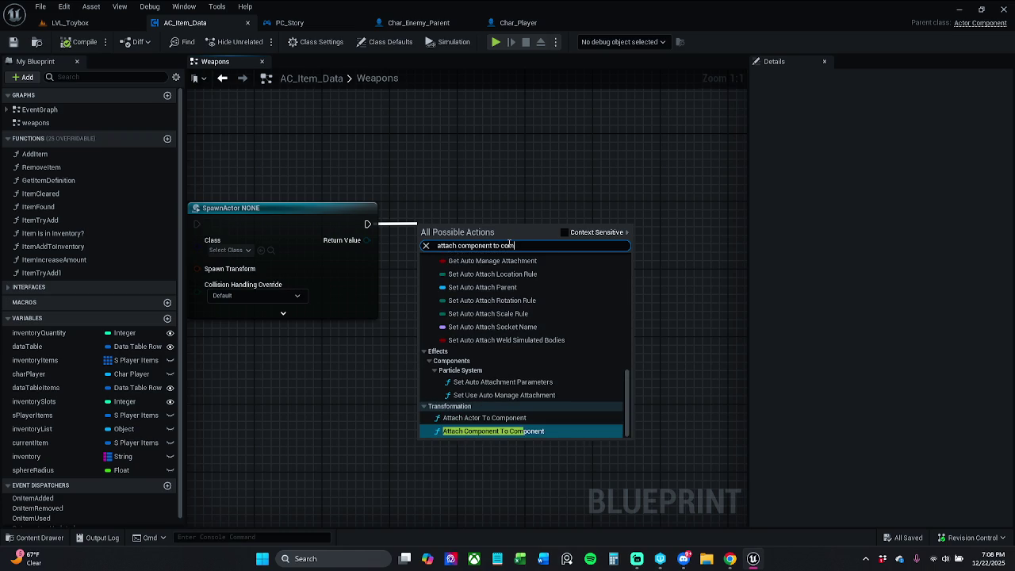
text(onent)
key(Return)
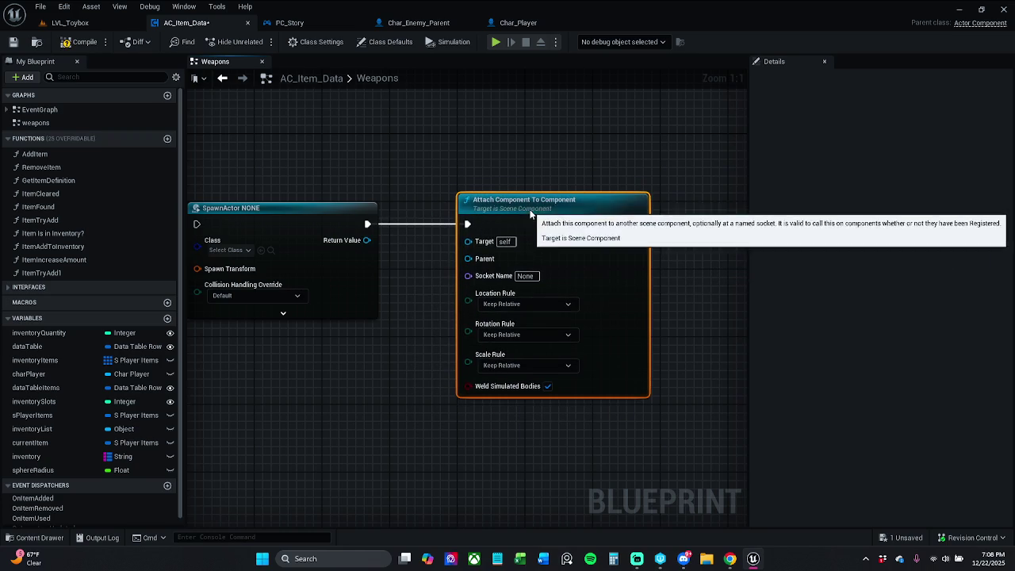
Delete the auto-added Get Root Component node and search SpawnActor's class list for 'bp item'
drag(468, 241, 367, 240)
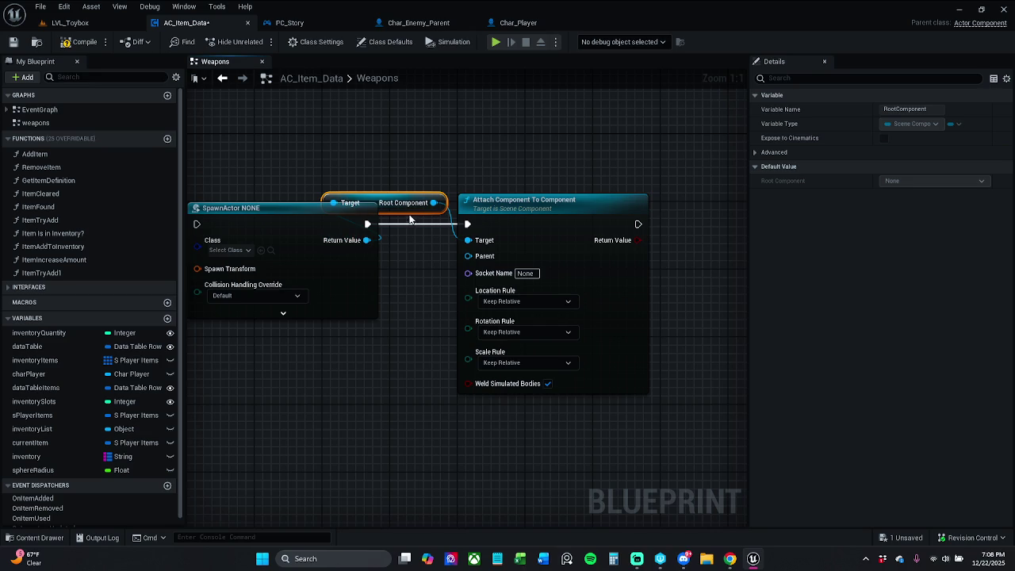
click(401, 161)
mouse_move(402, 161)
mouse_down()
mouse_move(468, 268)
mouse_move(432, 267)
mouse_up()
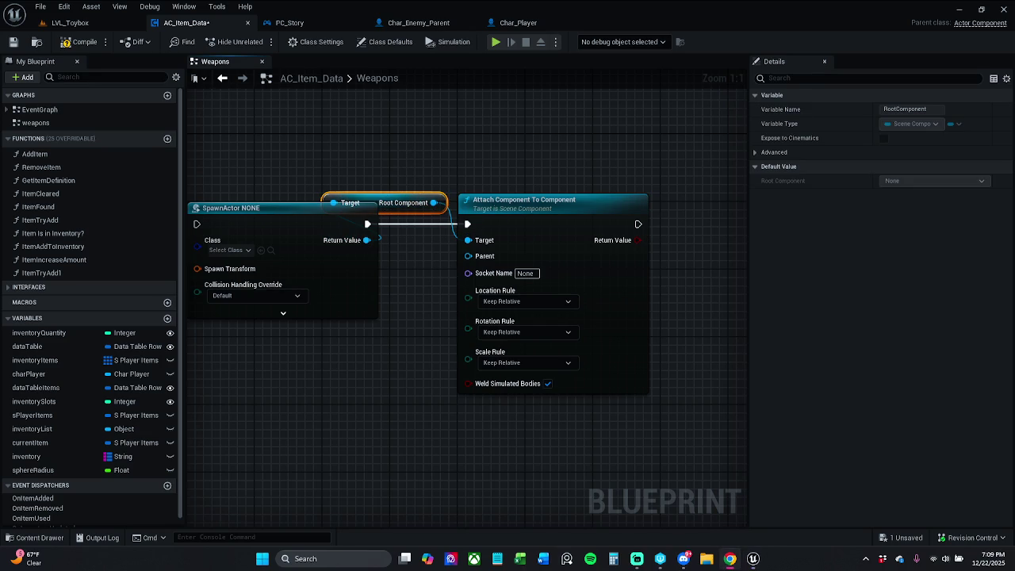
click(430, 135)
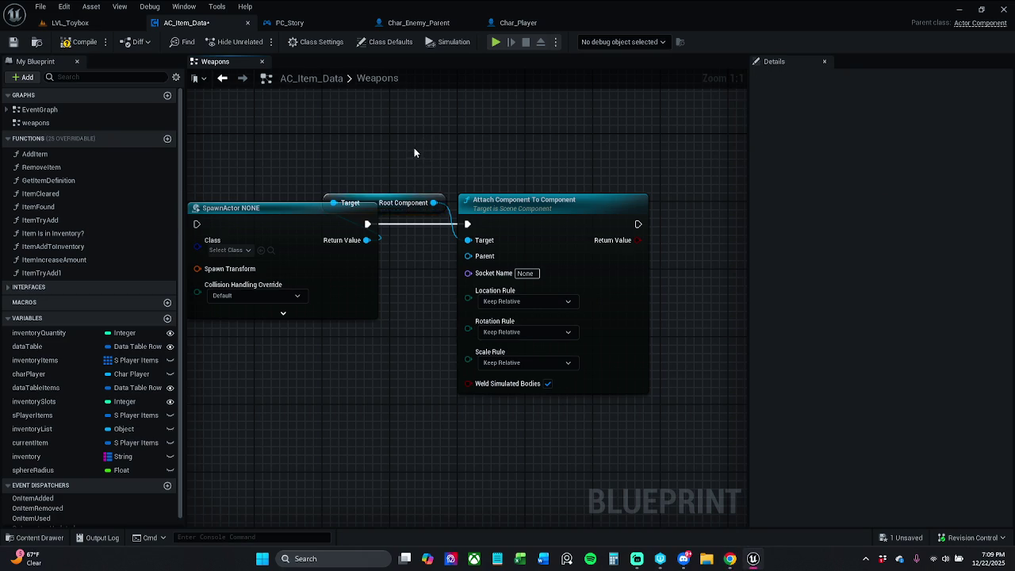
drag(414, 148, 422, 279)
key(Delete)
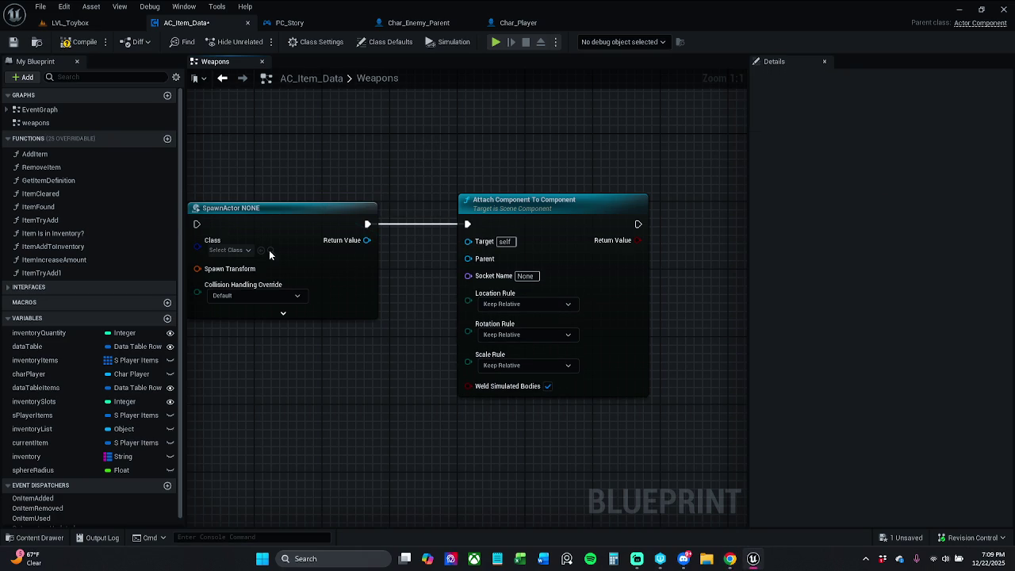
click(230, 250)
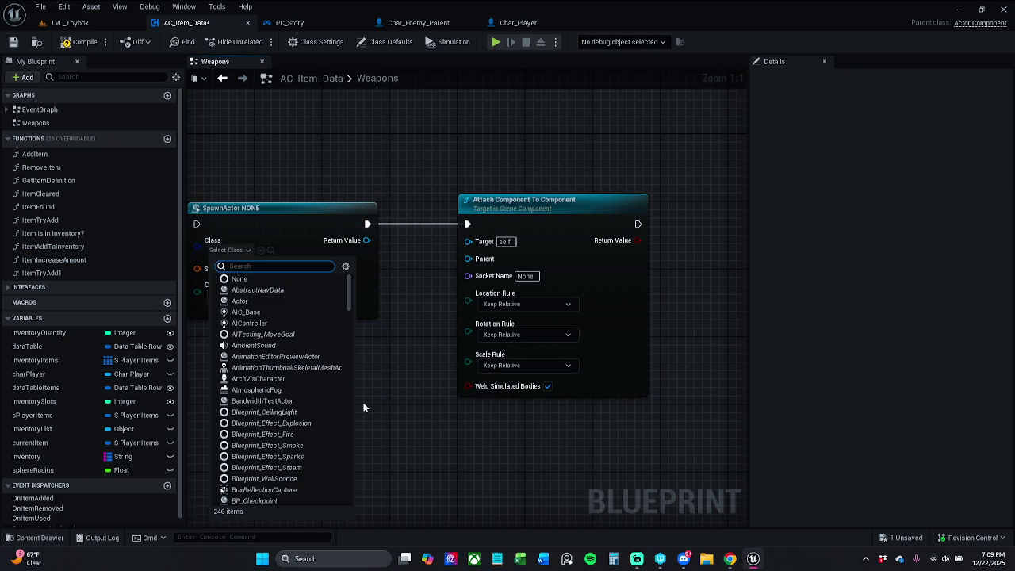
text(bp item)
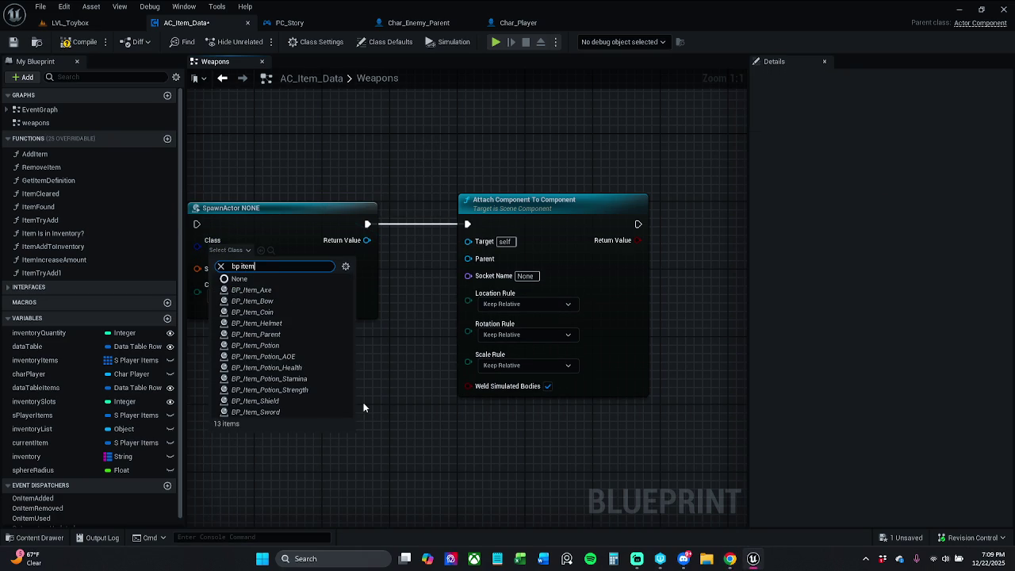
Spawn BP_Item_Parent, feed its Root Component into Attach's Target, tidy the nodes and save
click(286, 337)
drag(367, 240, 468, 240)
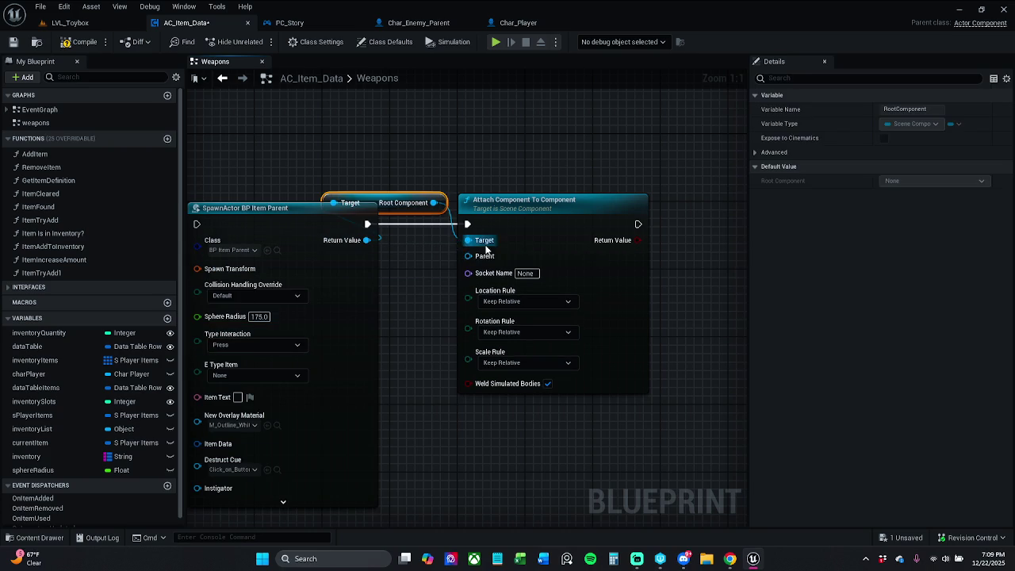
drag(329, 186, 562, 273)
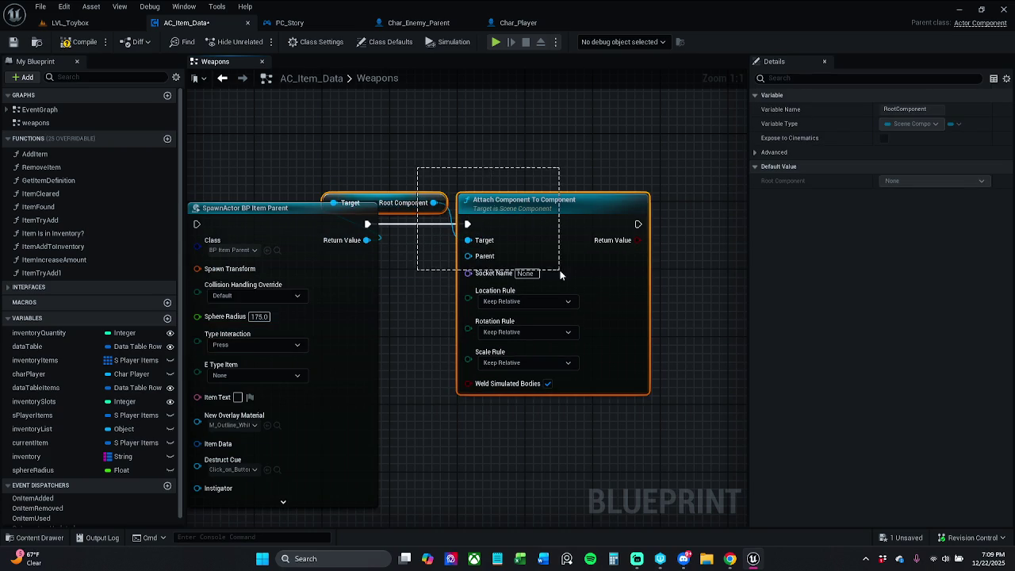
drag(556, 220, 641, 221)
click(578, 183)
click(475, 204)
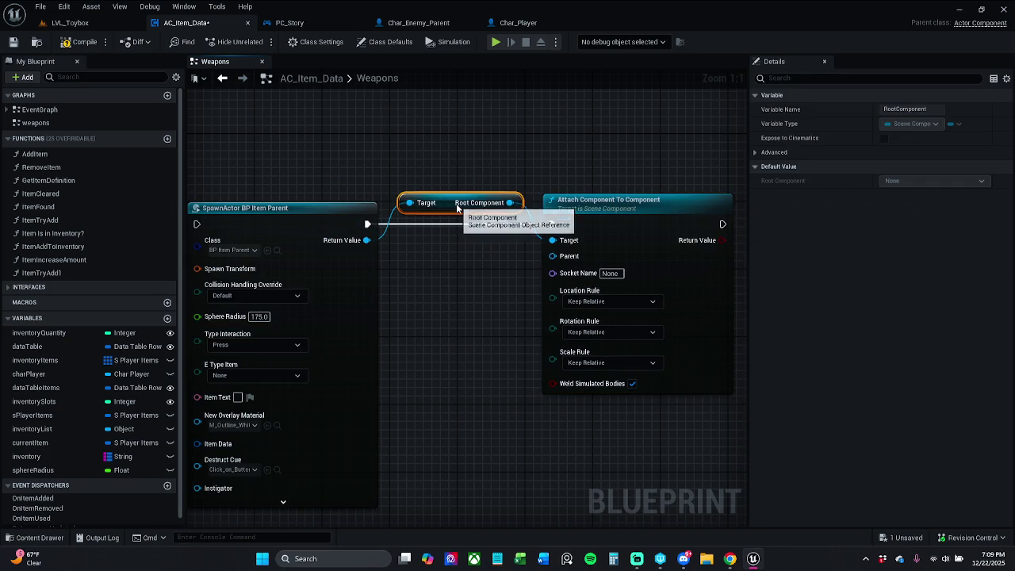
click(413, 170)
drag(413, 170, 520, 135)
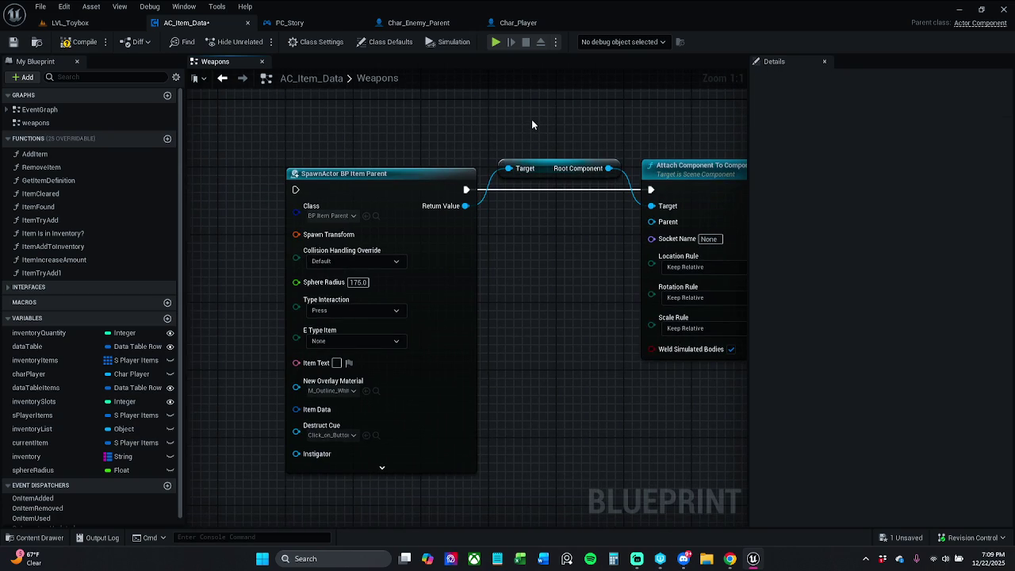
click(14, 42)
drag(571, 156, 510, 163)
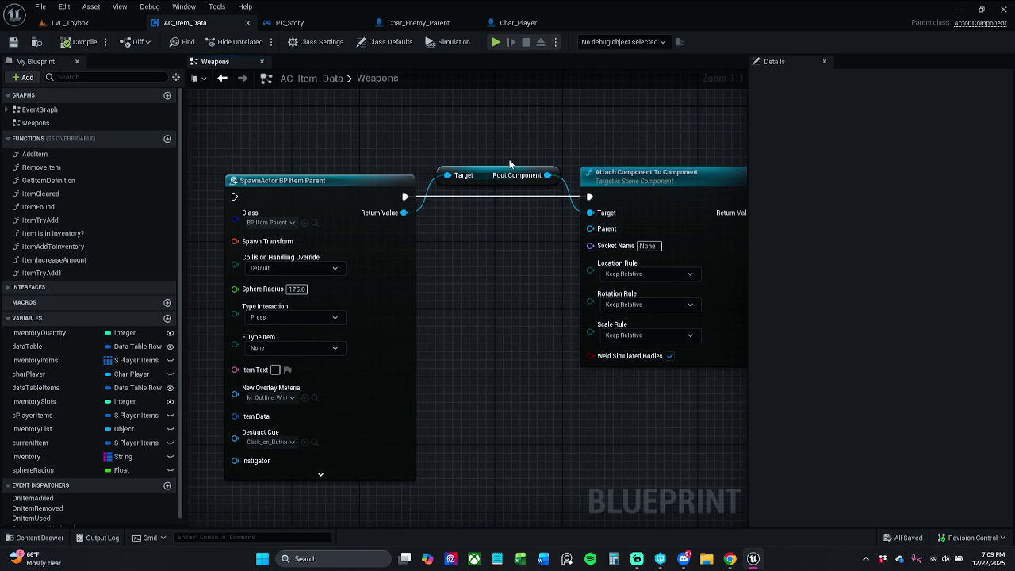
Set the Attach node's Socket Name to hand_r_item and save the blueprint
drag(541, 210, 485, 217)
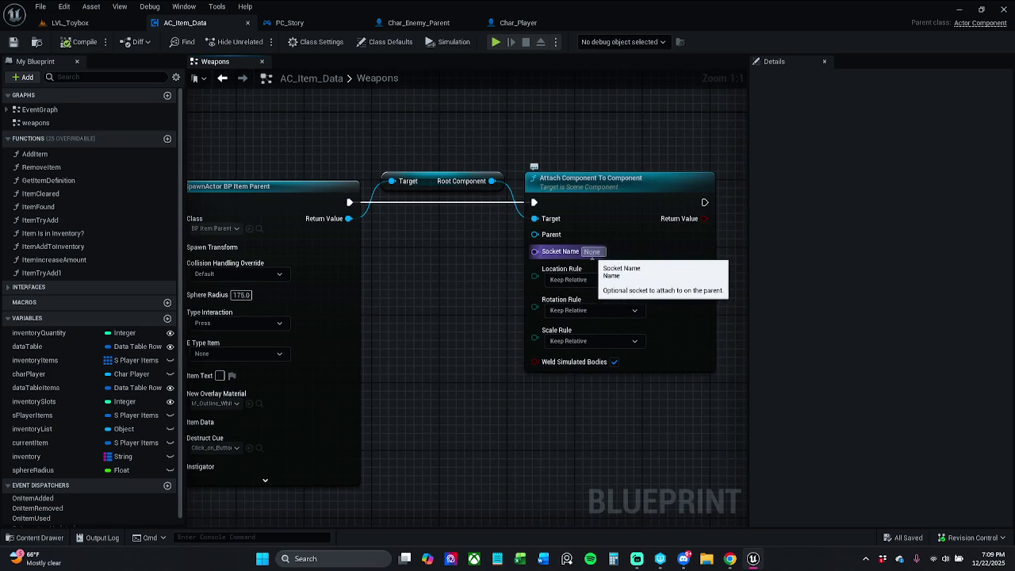
text(hand_r_i)
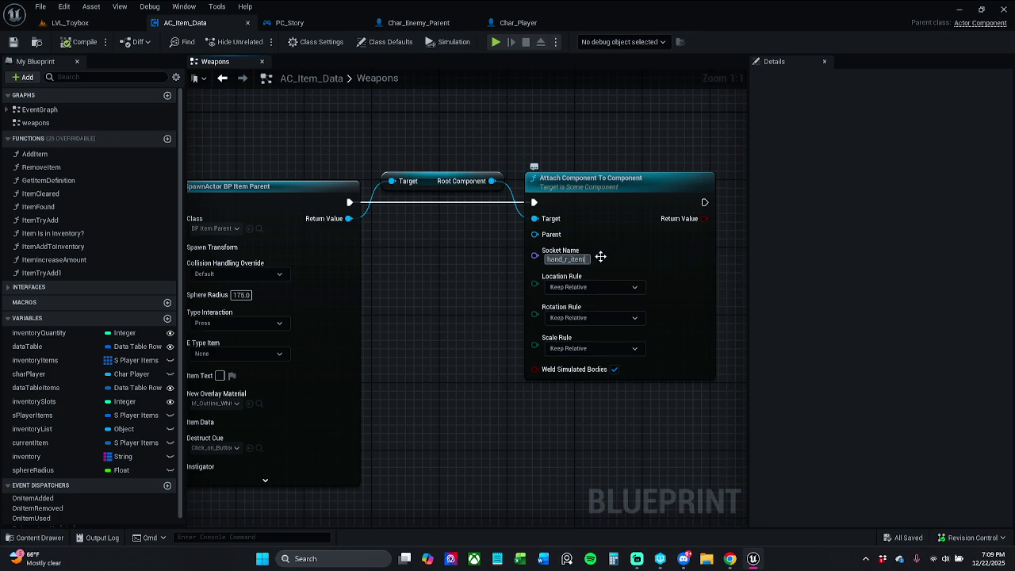
text(tem)
key(Return)
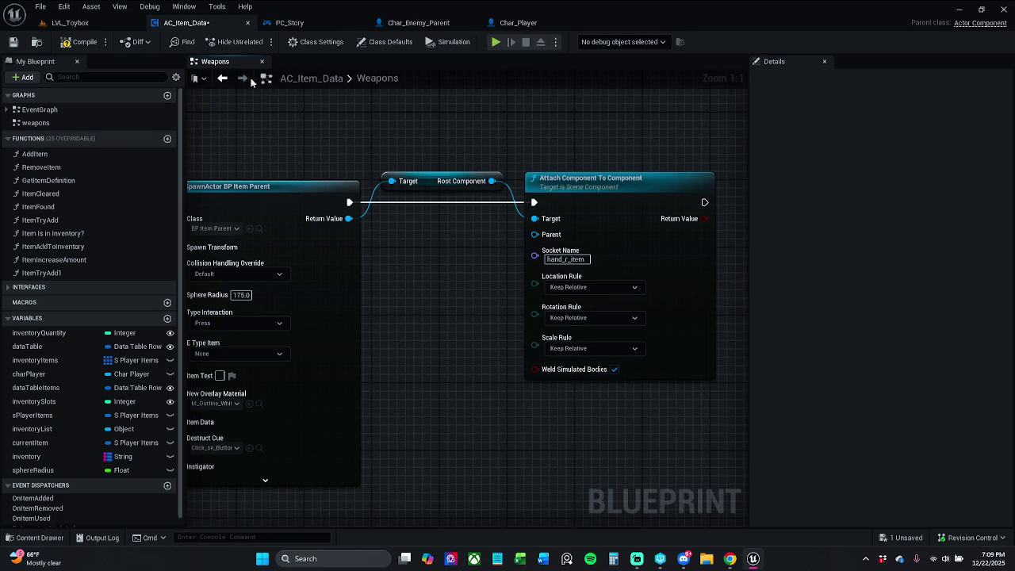
click(14, 42)
Set the Location, Rotation and Scale rules all to Snap to Target
click(603, 287)
click(605, 311)
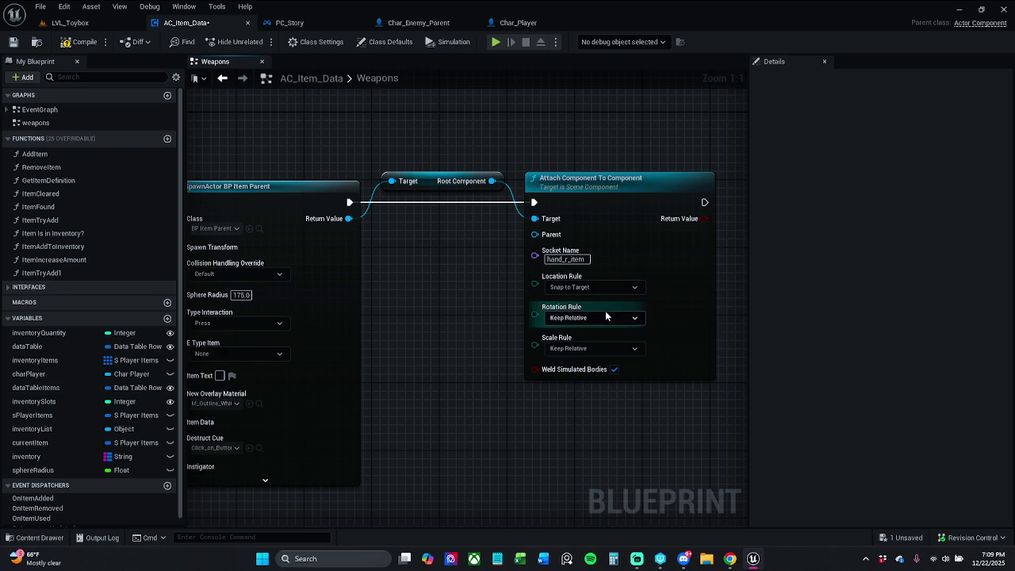
click(602, 318)
click(582, 342)
click(587, 349)
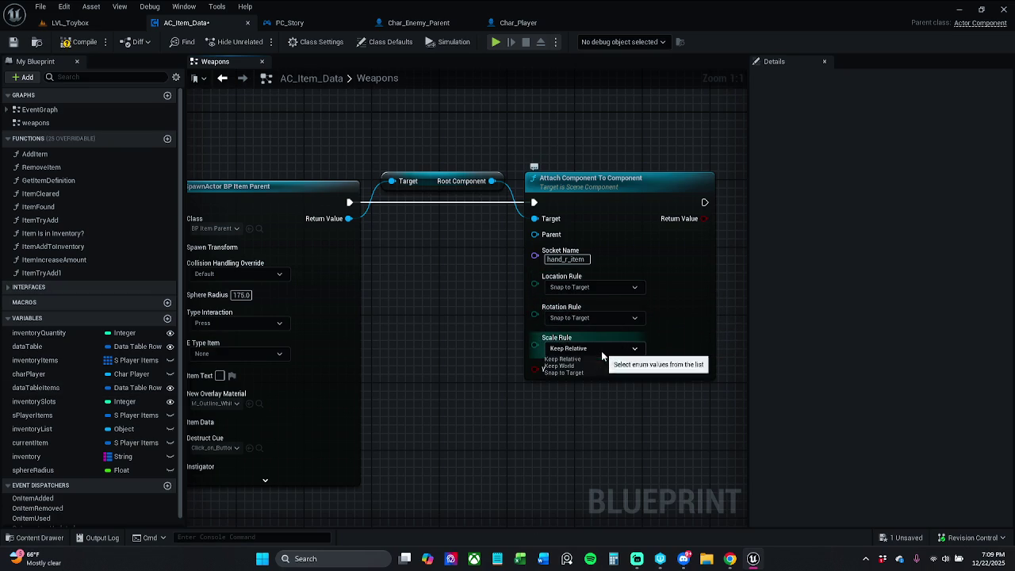
click(589, 372)
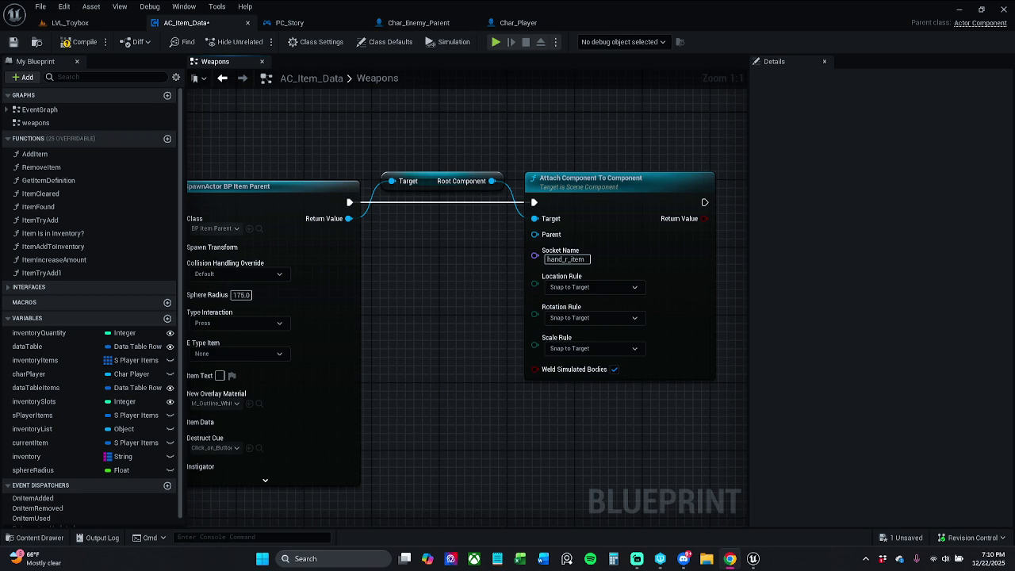
Add two new variables and name one of them bowClass
scroll(496, 317, down, 1)
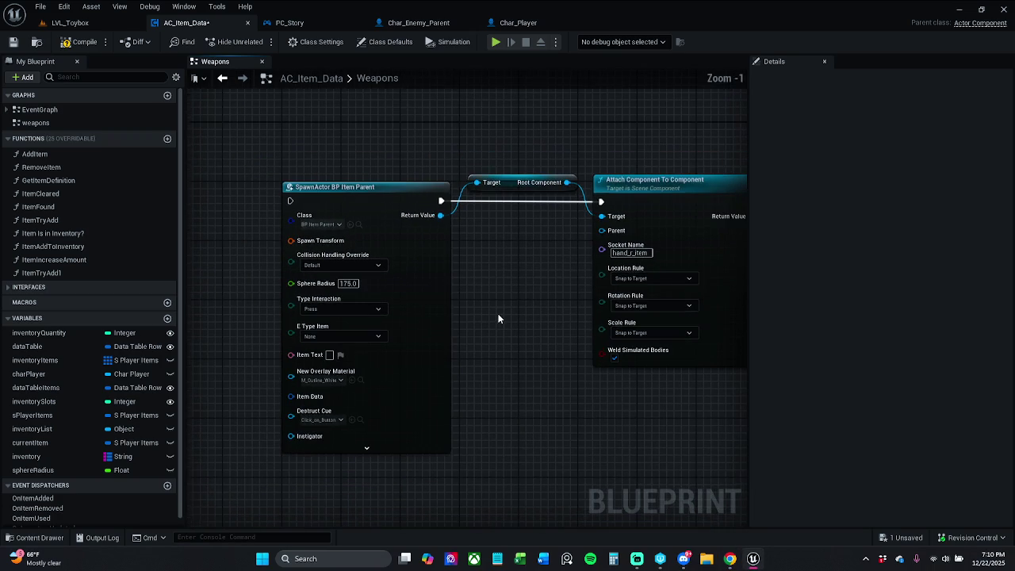
click(167, 318)
click(167, 318)
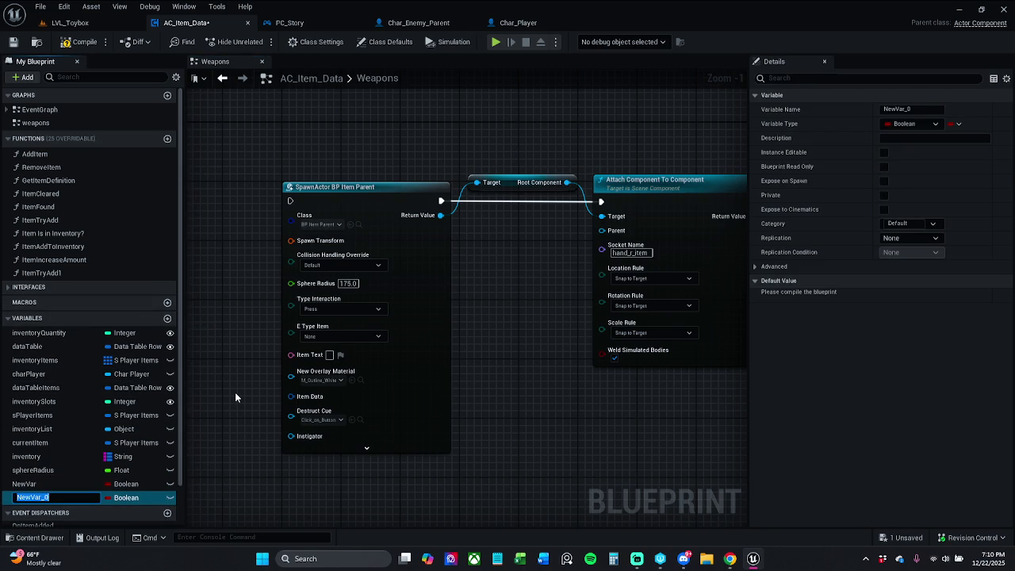
text(bowCLA)
text(SS)
key(BackSpace)
key(BackSpace)
text(a)
key(Return)
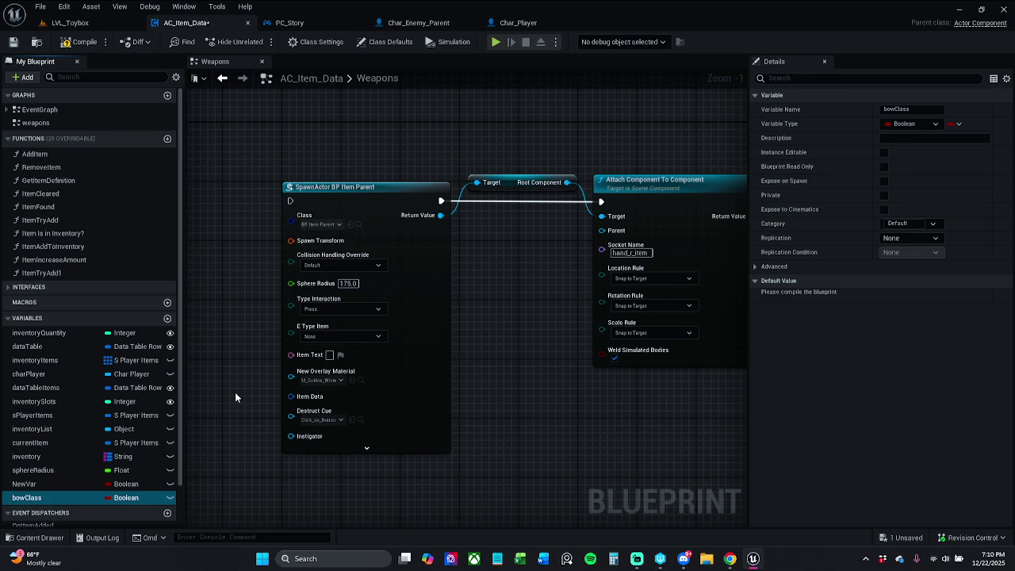
Check NewVar's references, then change bowClass's type to BP Item Bow
click(50, 484)
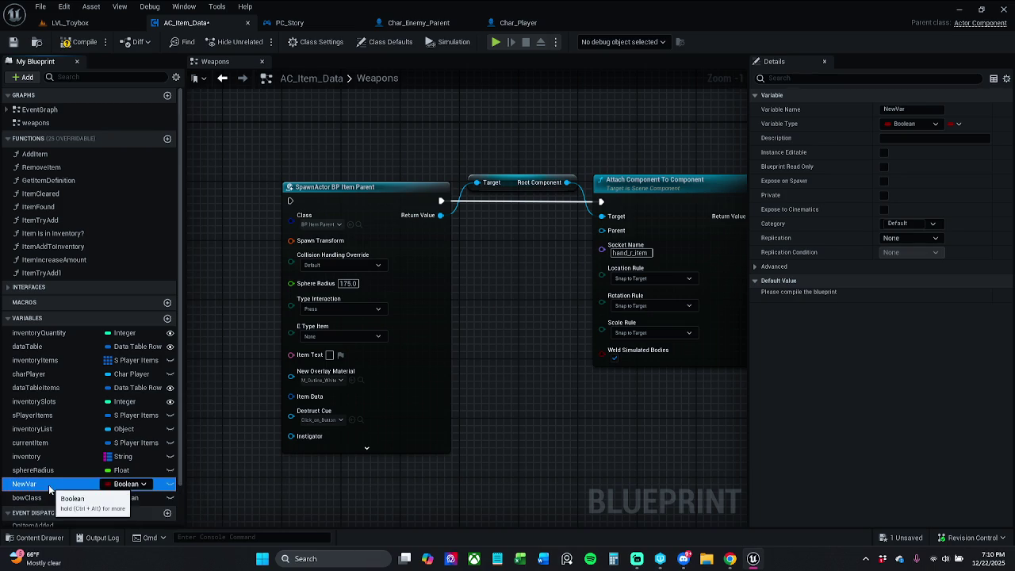
right_click(62, 490)
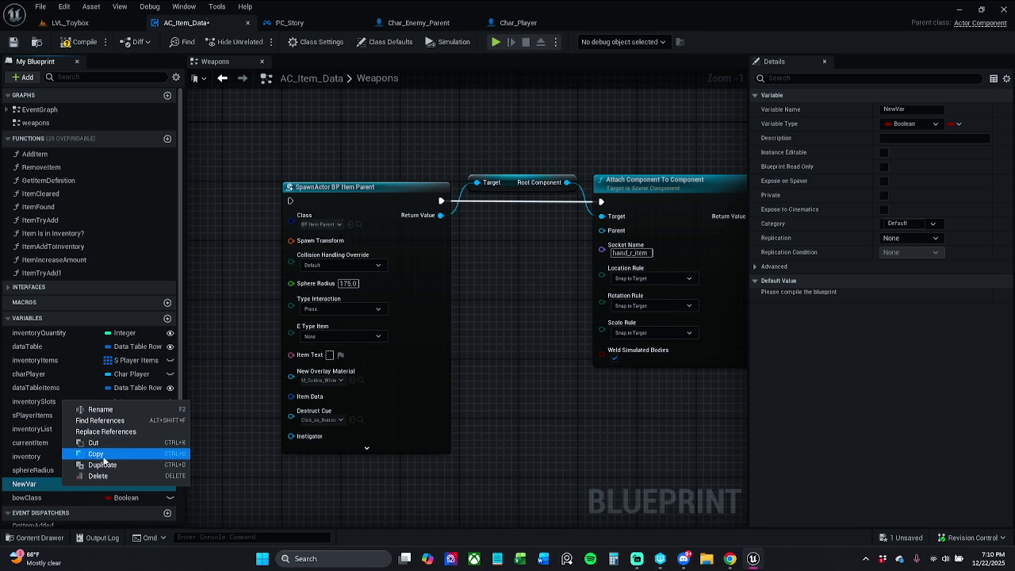
click(119, 421)
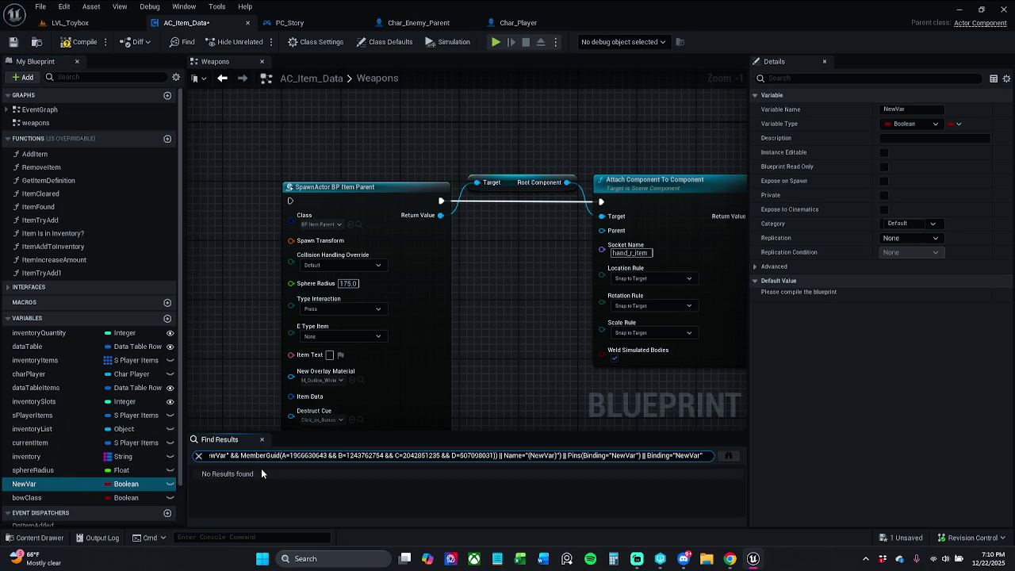
click(264, 438)
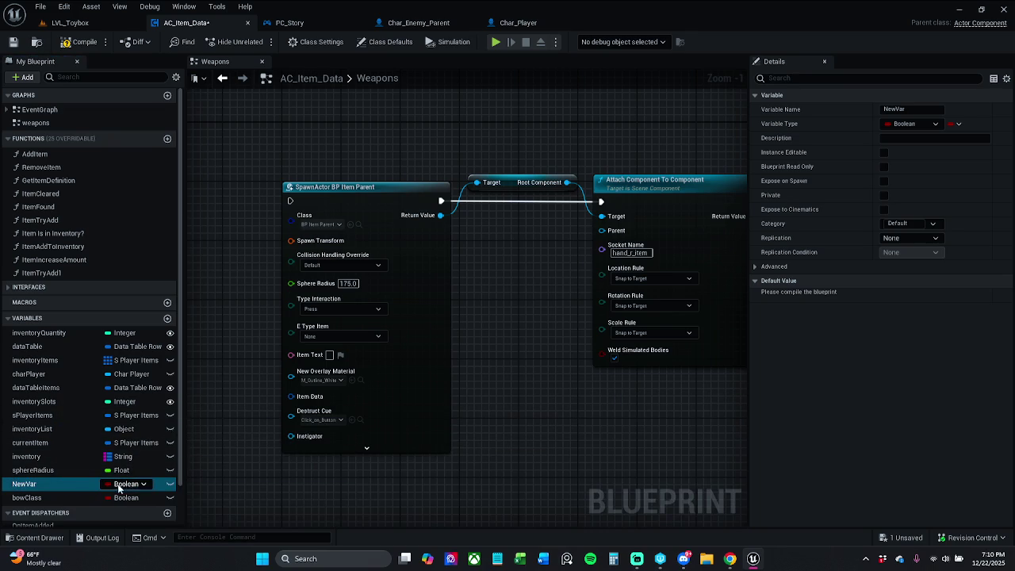
click(125, 483)
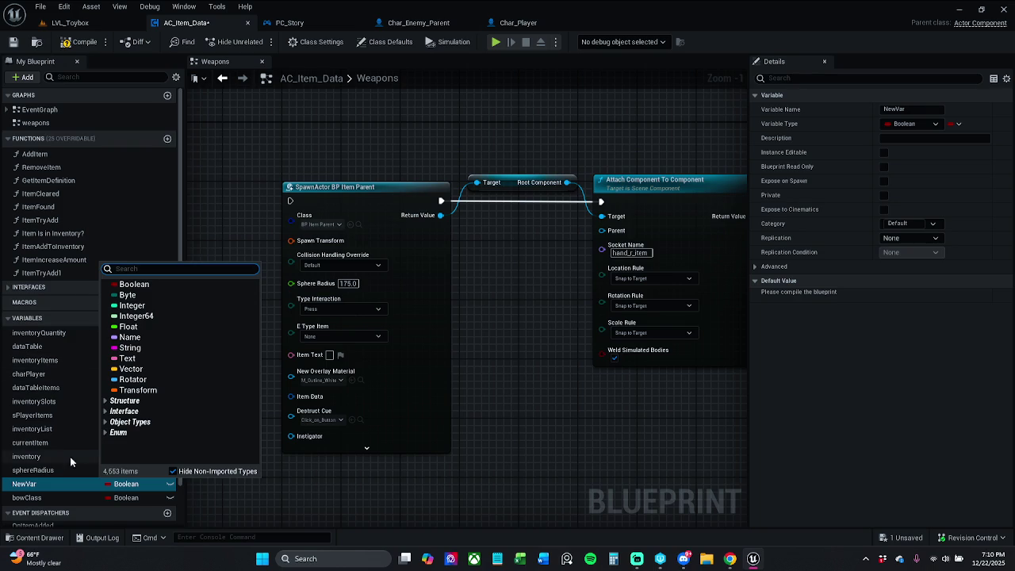
click(122, 499)
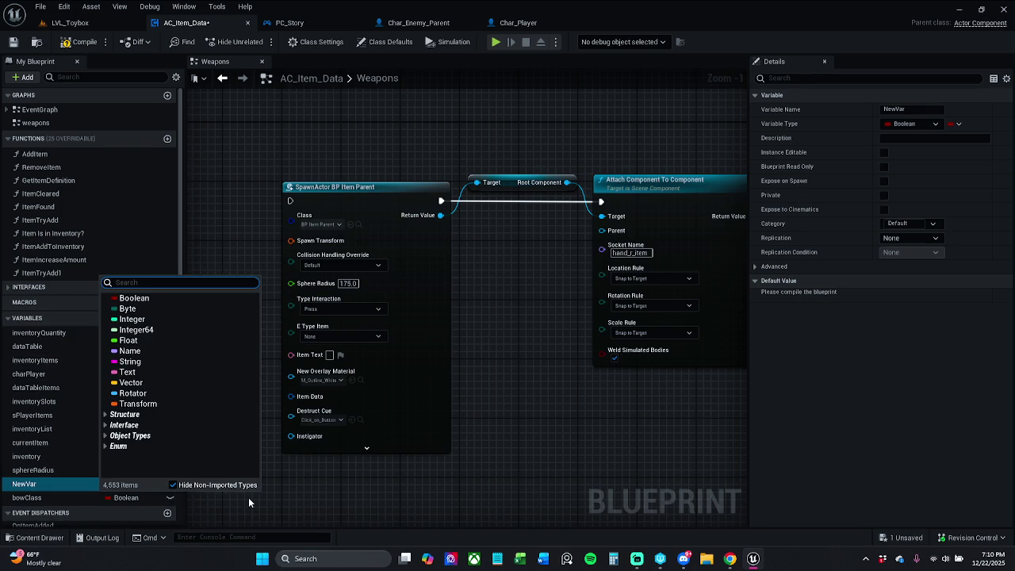
text(bp item)
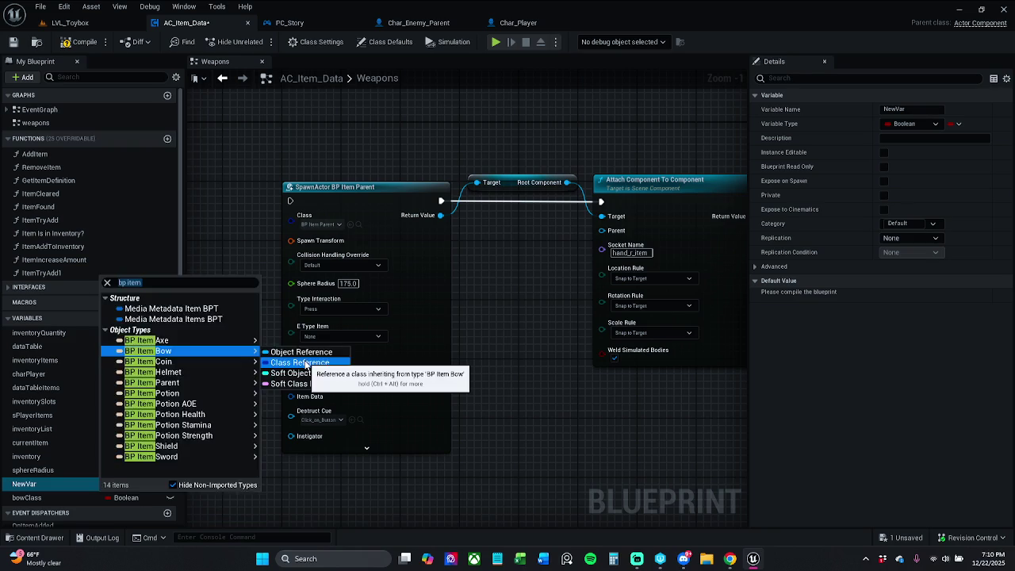
key(Escape)
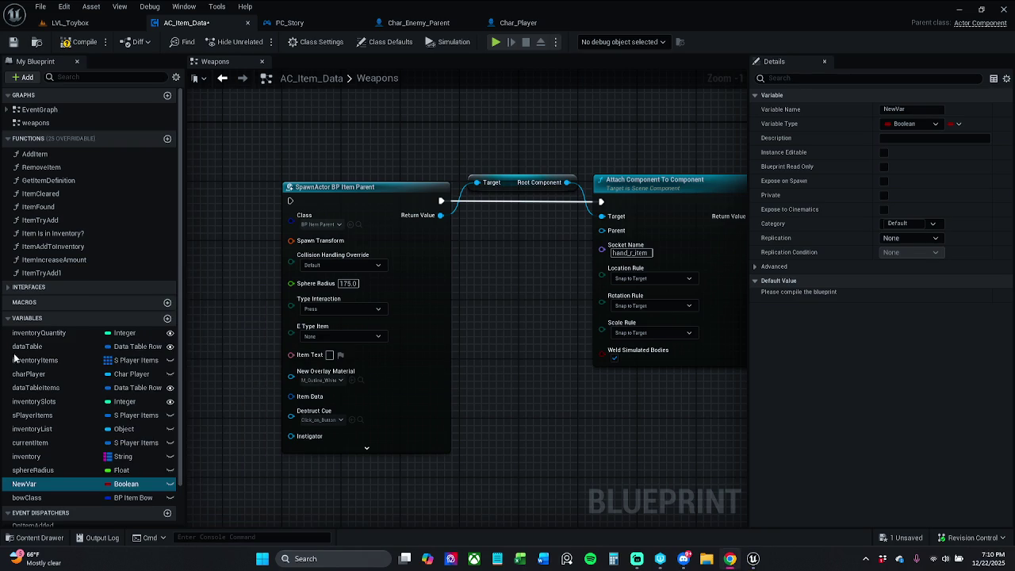
Compile the blueprint and set bowClass's default value to BP_Item_Bow
drag(248, 345, 290, 332)
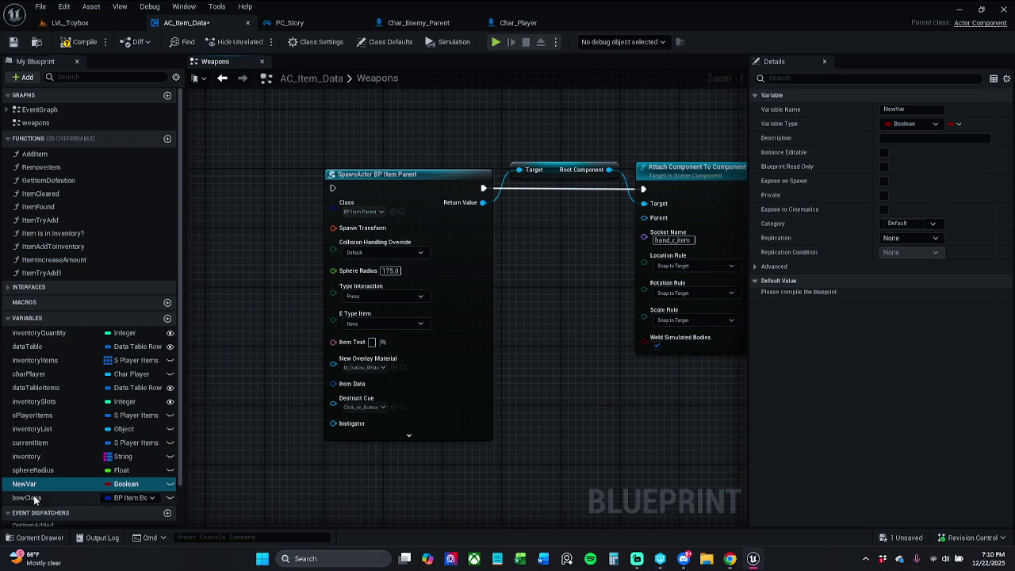
click(135, 497)
click(67, 42)
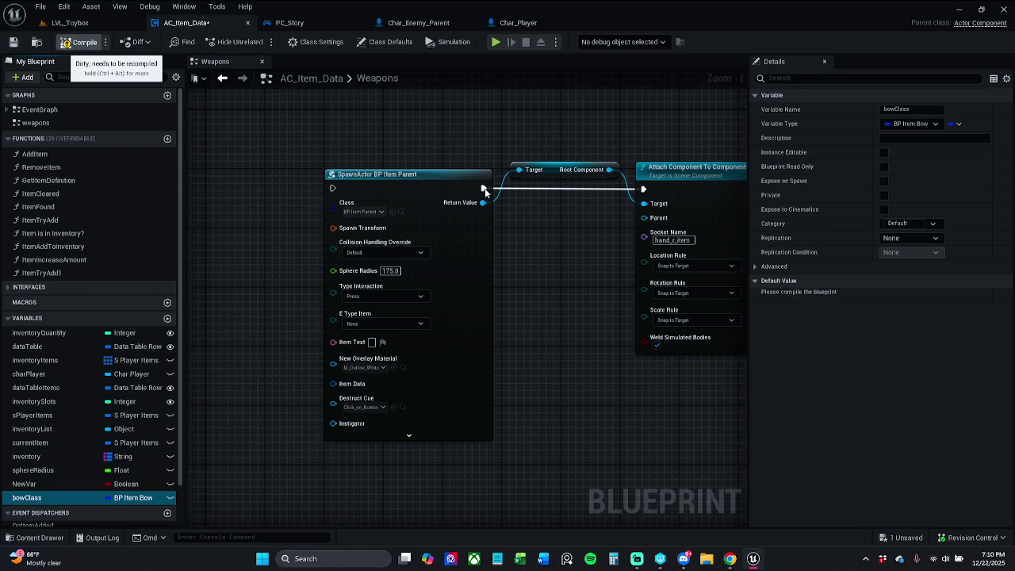
click(904, 295)
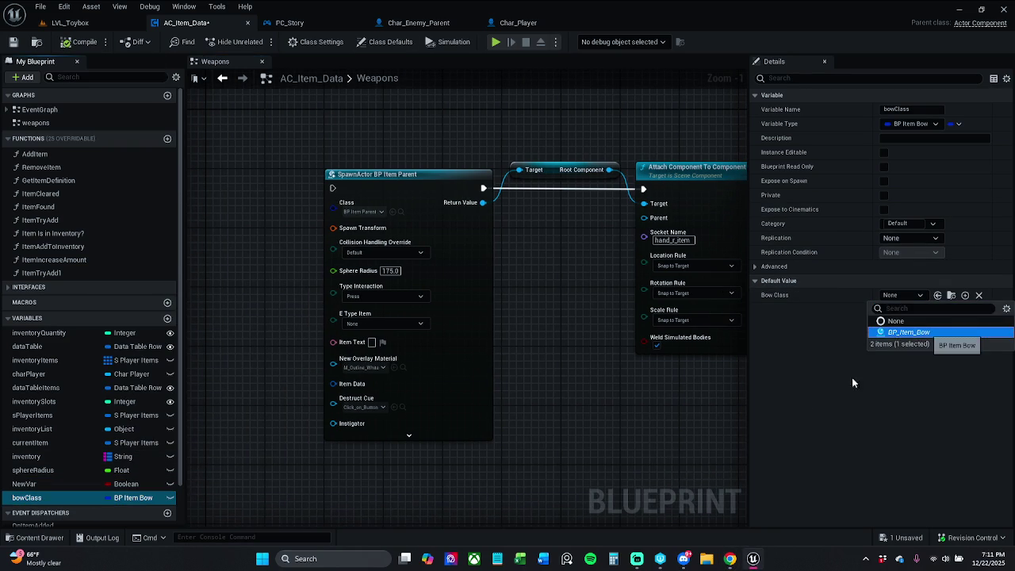
click(911, 332)
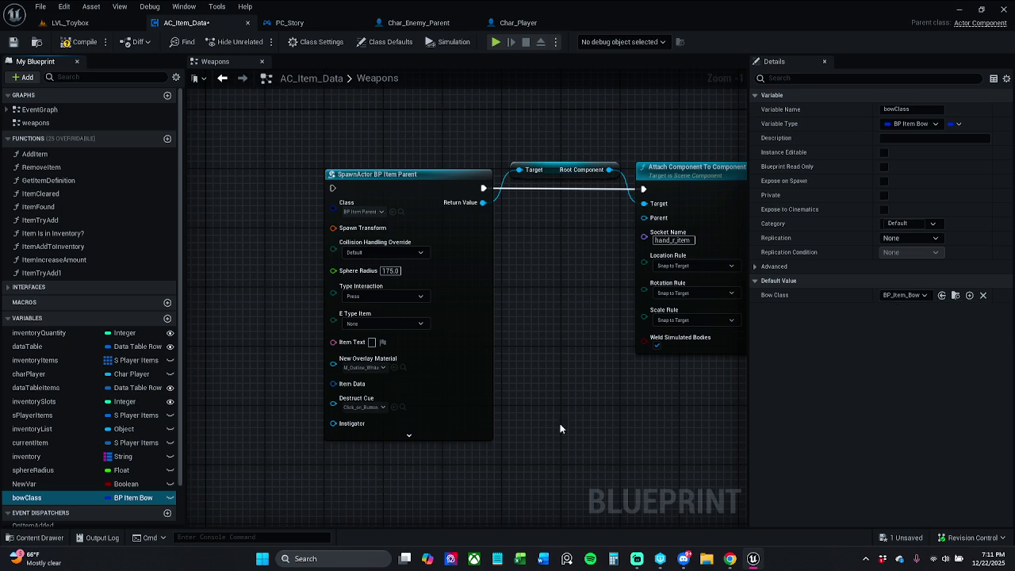
click(53, 485)
key(F2)
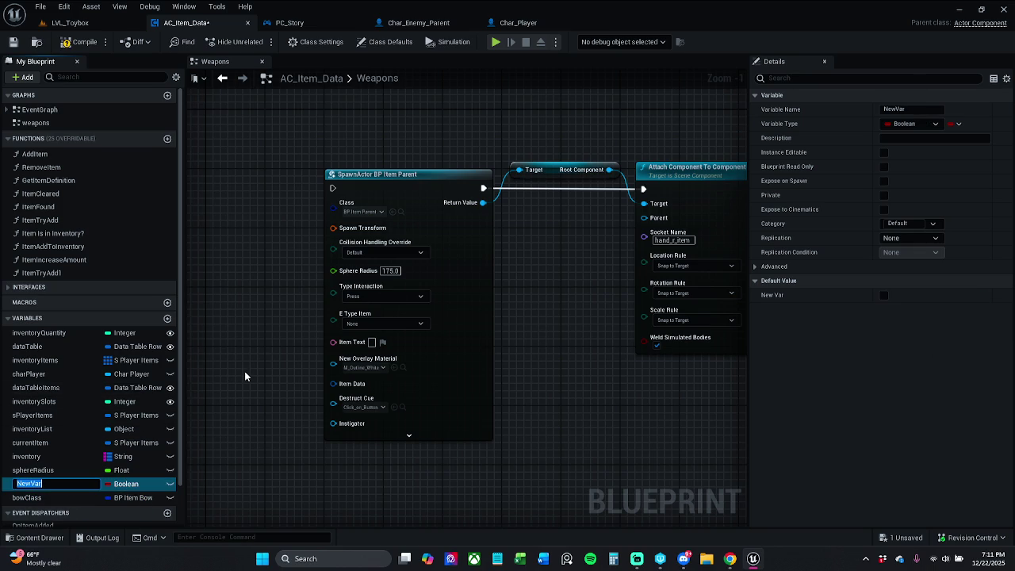
Rename NewVar to socketName and make it a Name variable
text(socket)
text(Name)
key(Return)
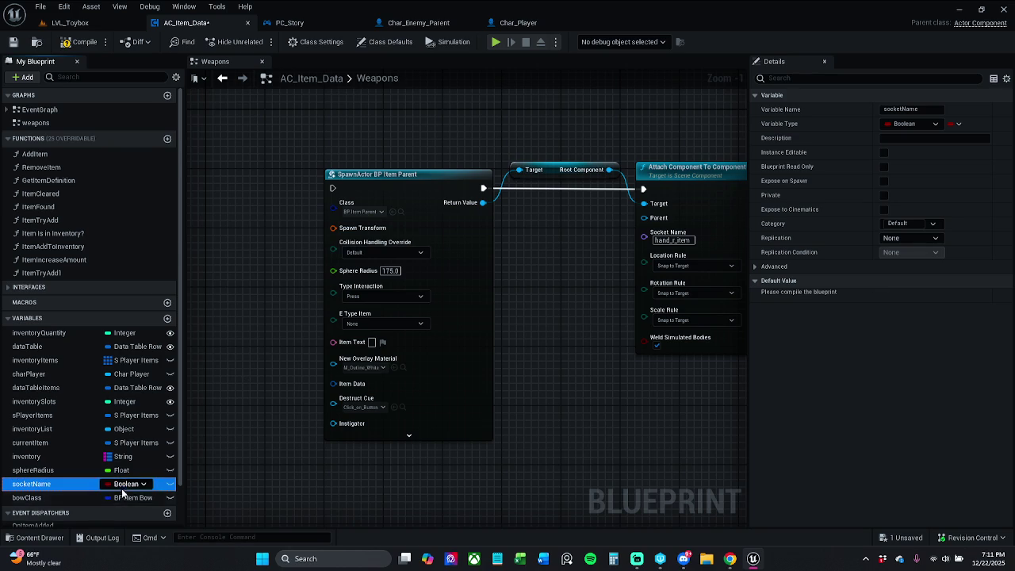
click(126, 483)
click(139, 337)
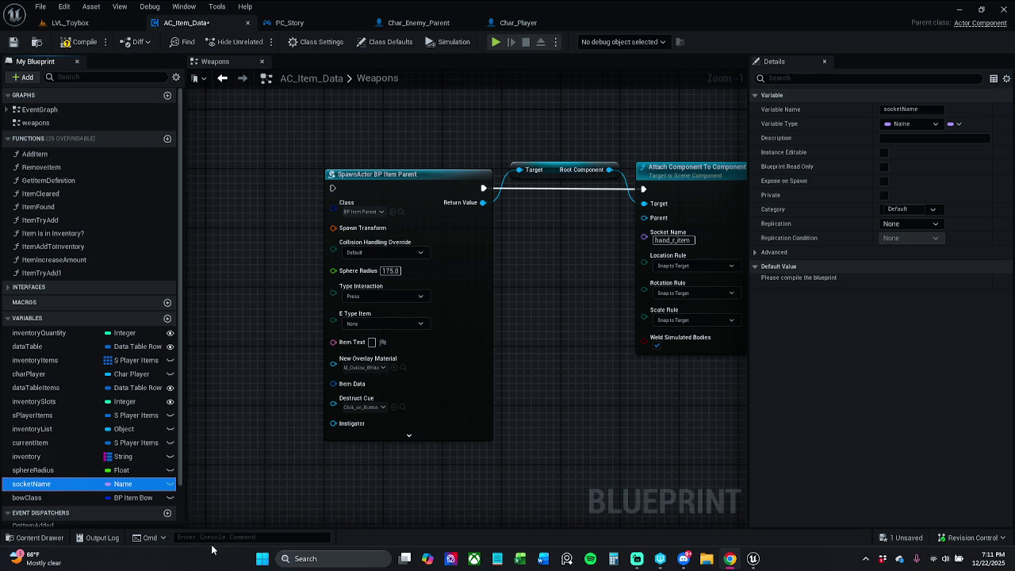
Plug bowClass into SpawnActor's Class pin and socketName into Attach's Socket Name pin
mouse_move(220, 448)
mouse_down()
mouse_move(246, 416)
mouse_move(264, 423)
mouse_up()
click(75, 498)
drag(75, 498, 342, 216)
mouse_move(63, 488)
mouse_down()
mouse_move(537, 333)
mouse_move(639, 229)
mouse_up()
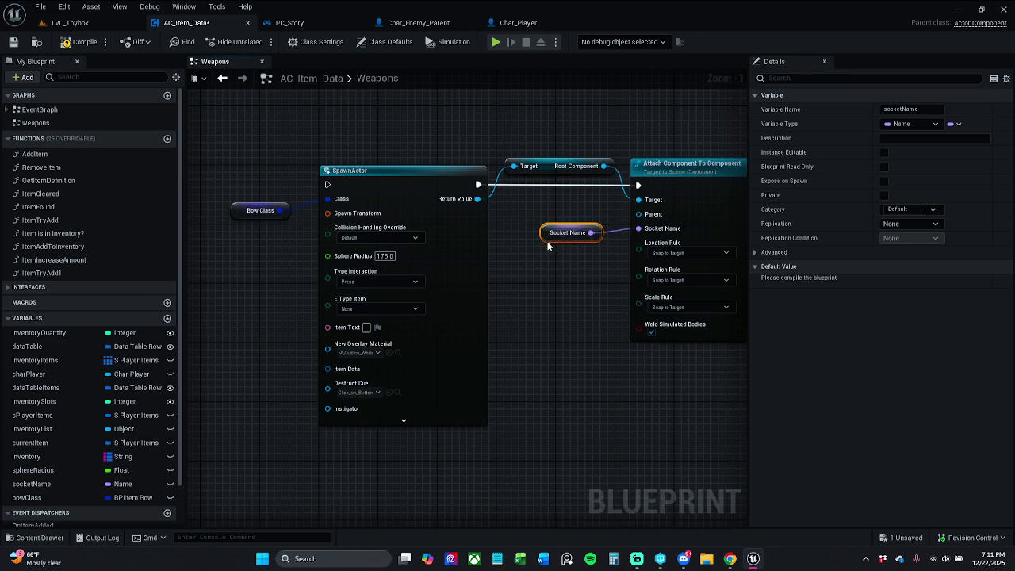
drag(548, 234, 547, 255)
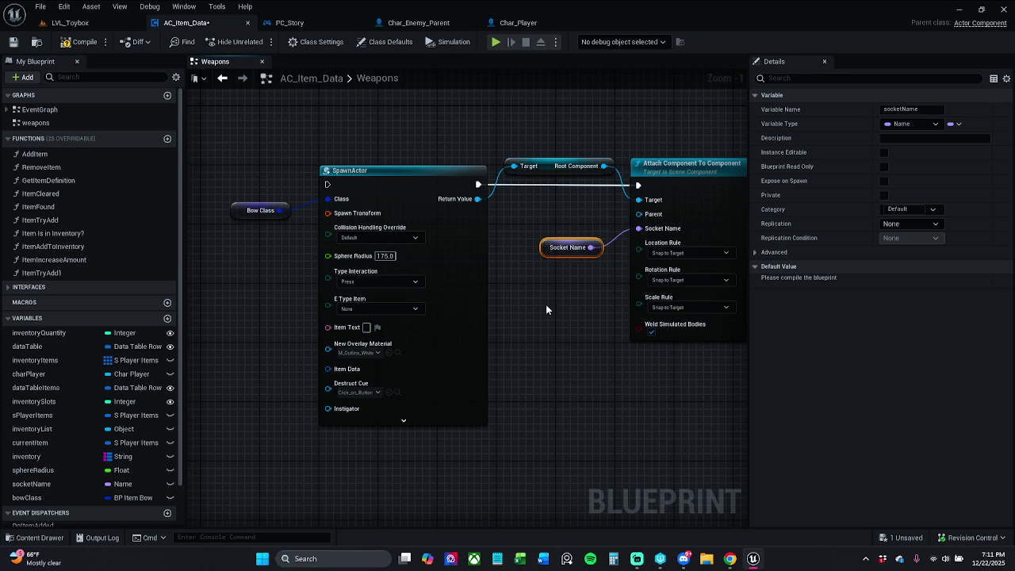
click(531, 381)
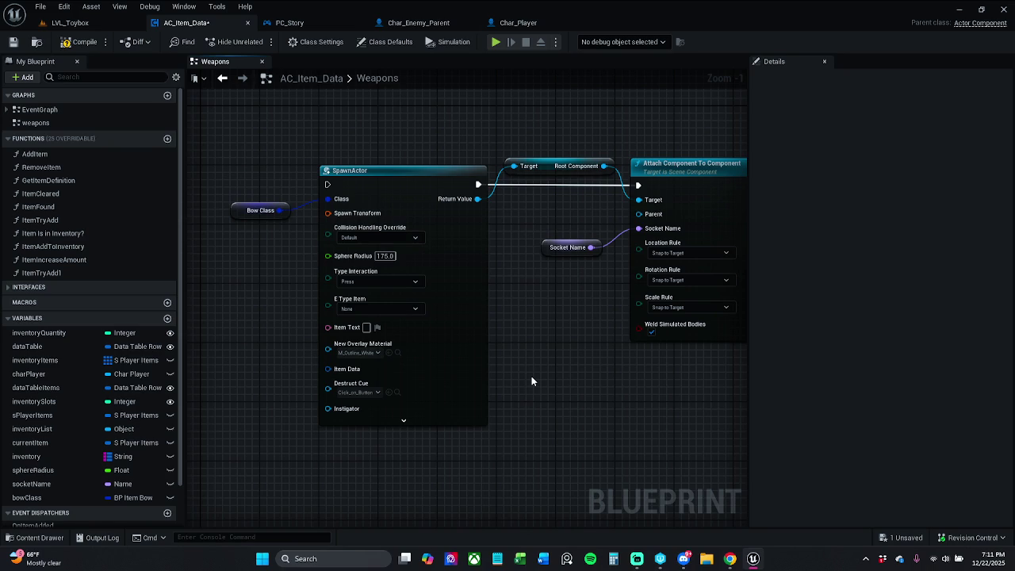
Place a Get Owner node from the graph search and position it above SpawnActor
scroll(555, 368, down, 3)
scroll(559, 331, up, 1)
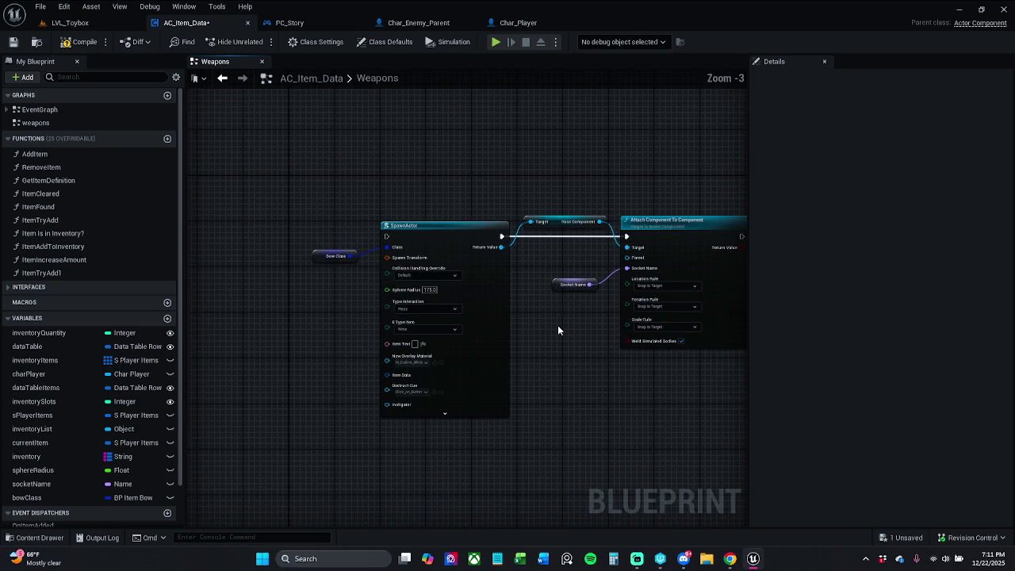
drag(549, 325, 516, 319)
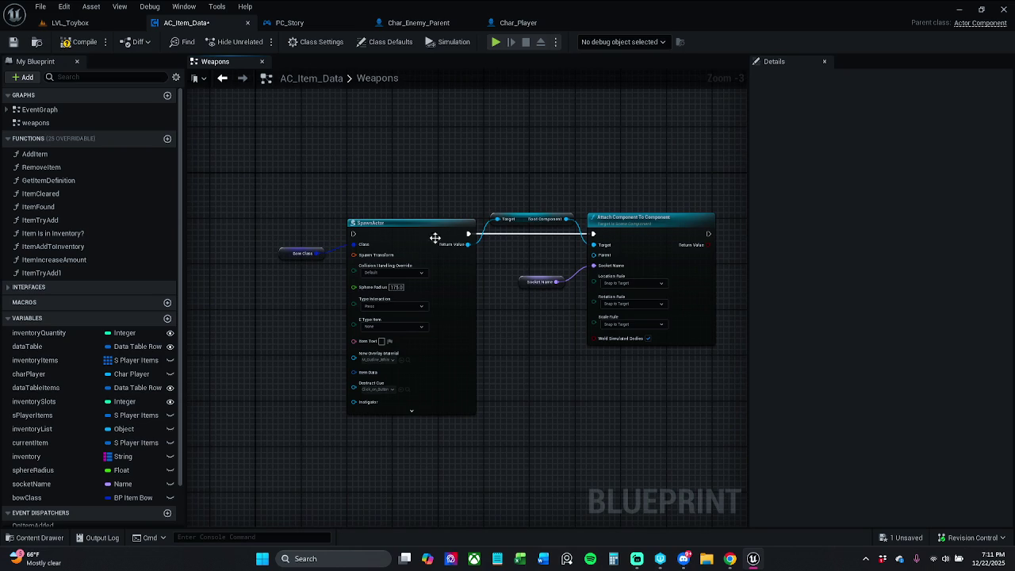
right_click(392, 168)
text(get)
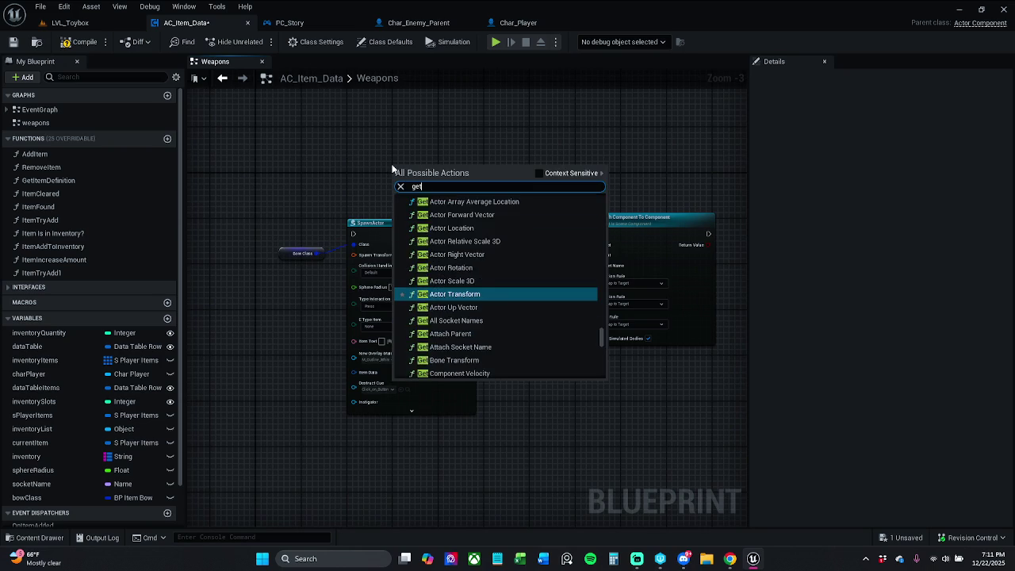
text( owner)
key(Return)
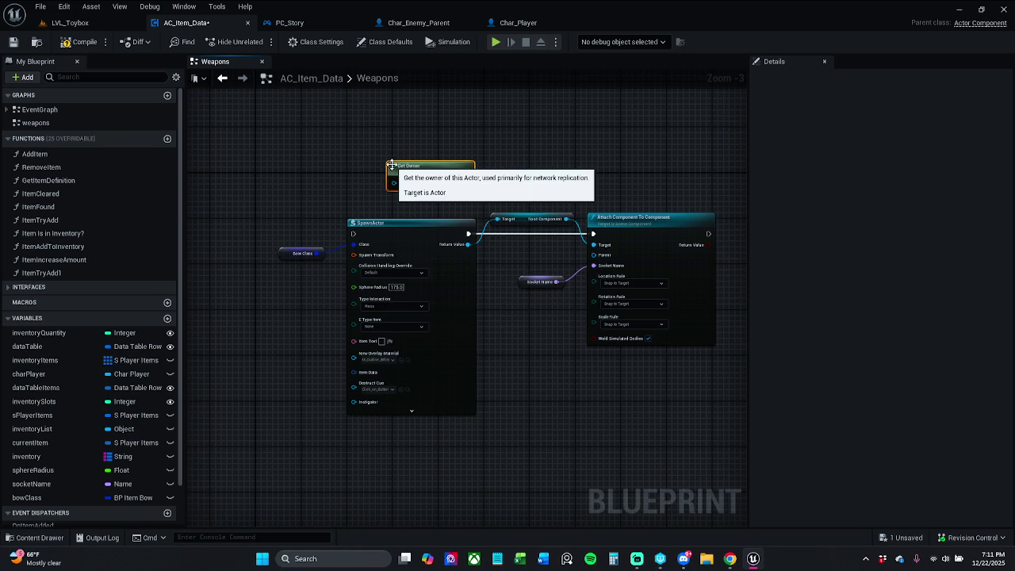
right_click(621, 139)
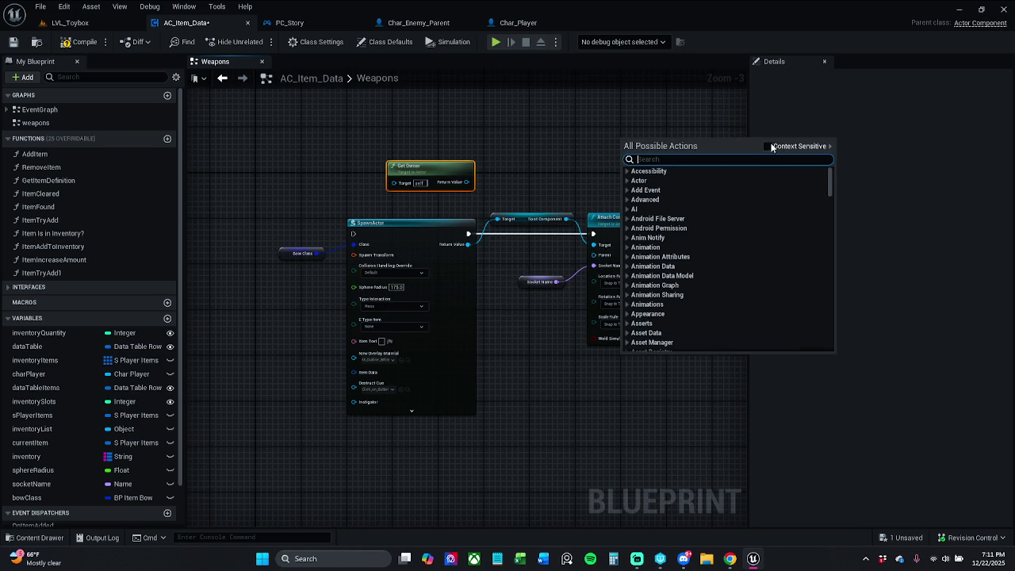
key(Escape)
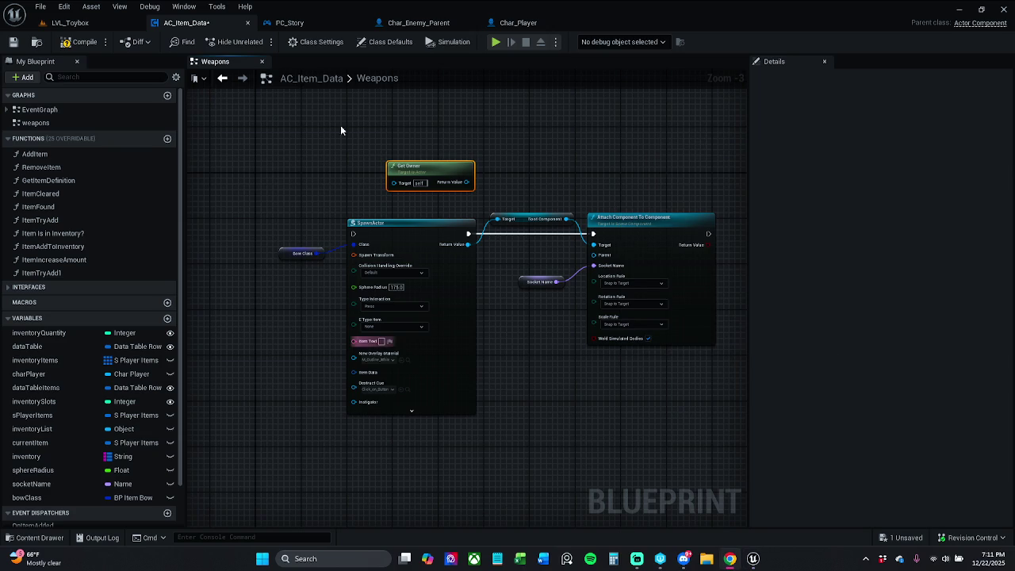
drag(334, 123, 355, 133)
drag(447, 181, 408, 163)
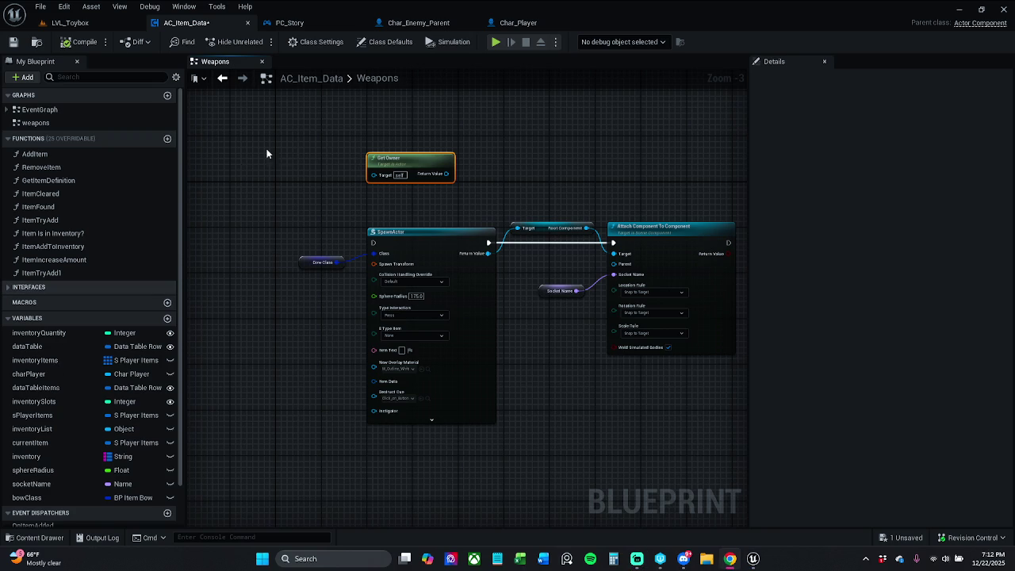
drag(404, 167, 406, 151)
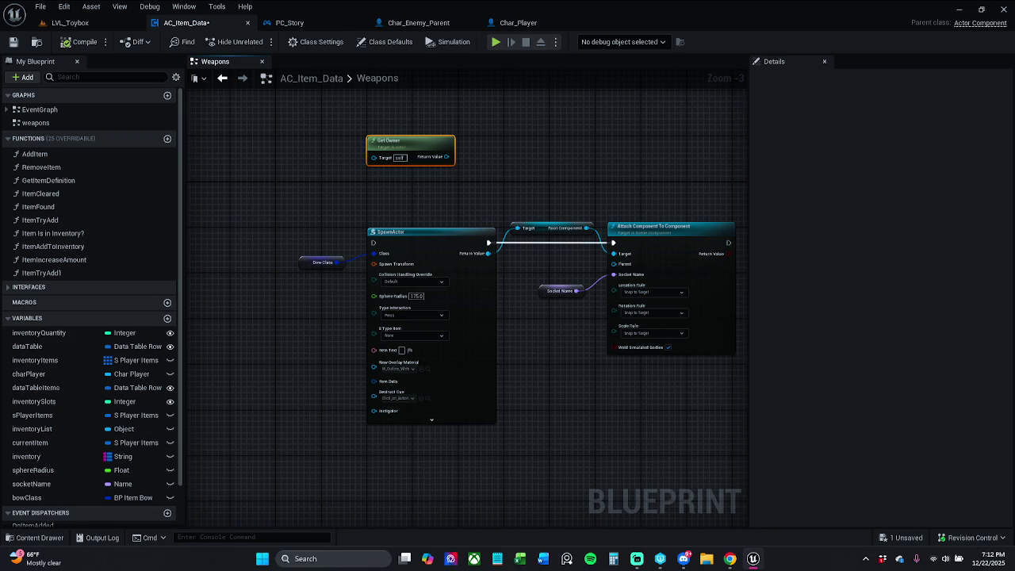
Wire Get Owner's Return Value into a new Cast To Character node and reposition Get Owner
click(508, 158)
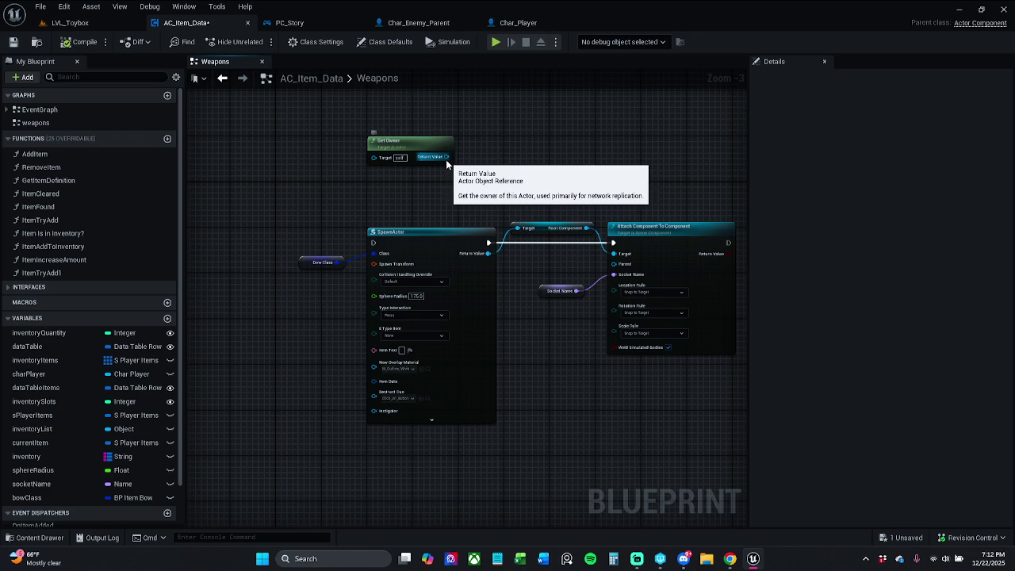
drag(446, 157, 498, 147)
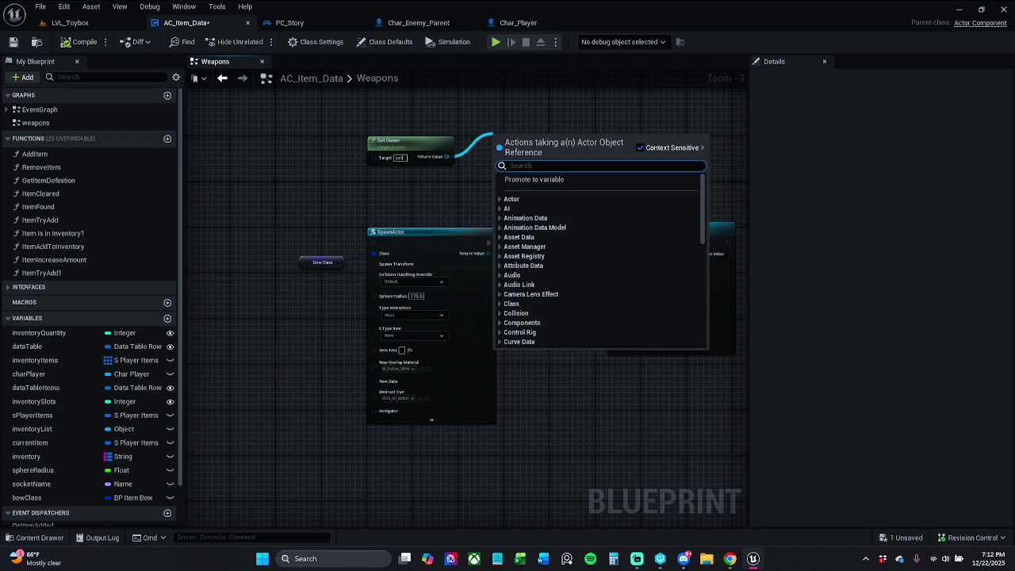
text(cast)
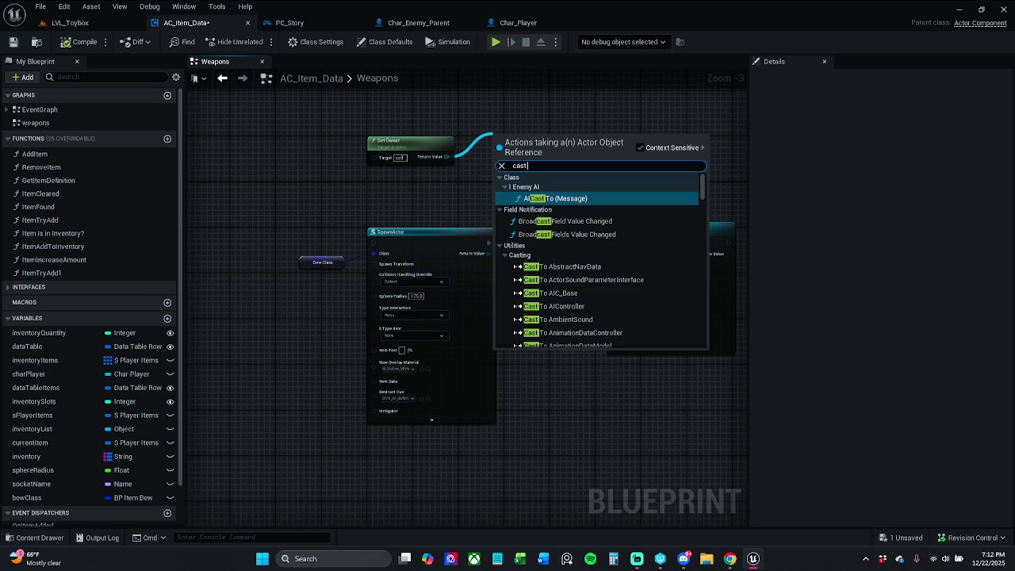
text( to character)
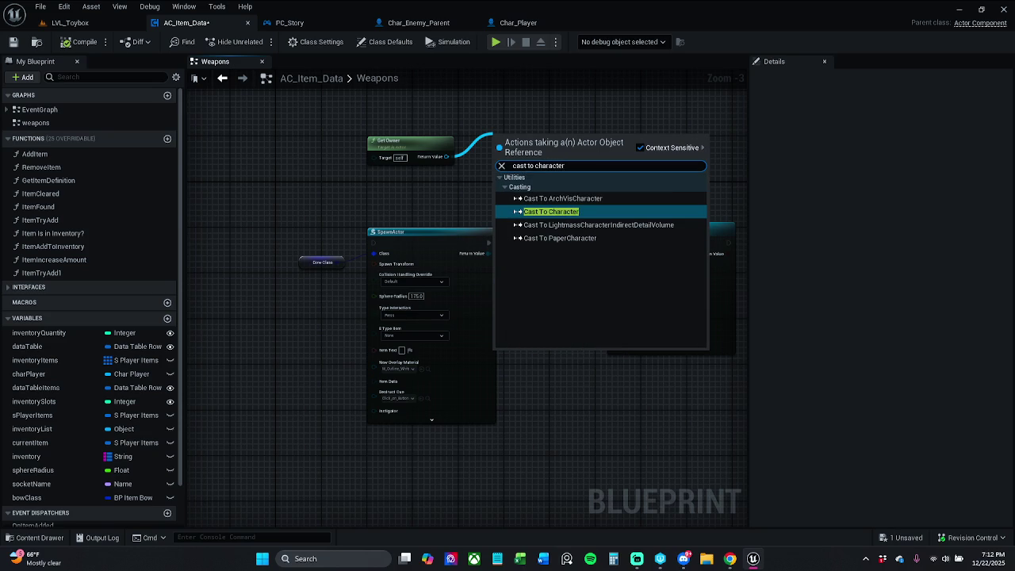
key(Return)
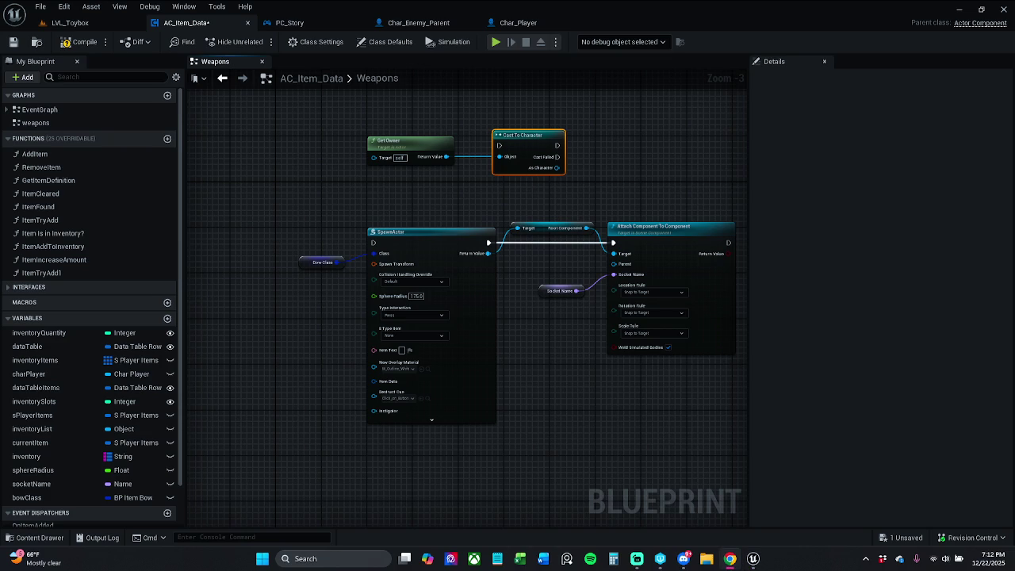
click(375, 196)
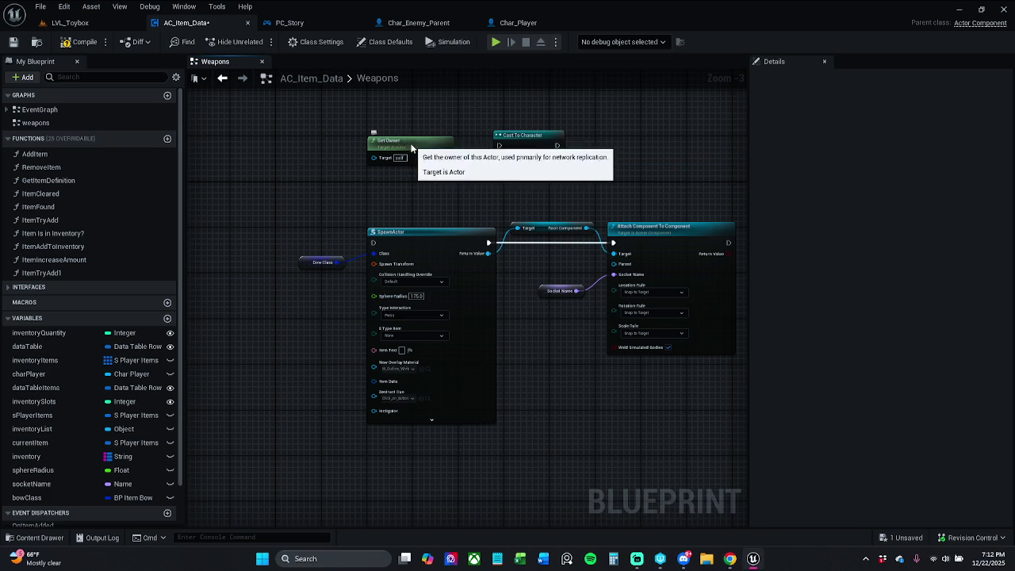
drag(409, 146, 500, 101)
click(422, 168)
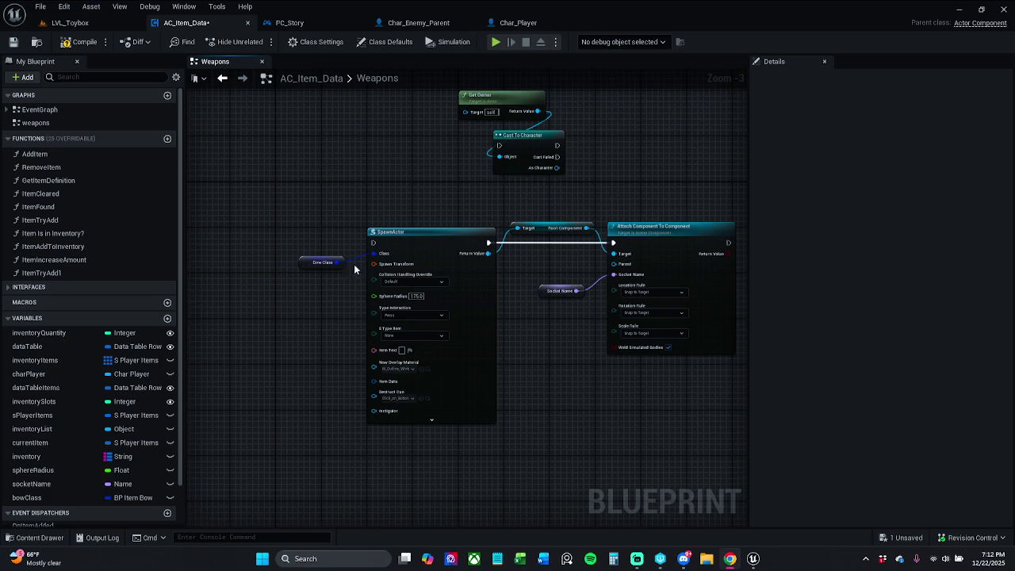
Select every node in the Weapons graph and remove them
drag(468, 153, 425, 205)
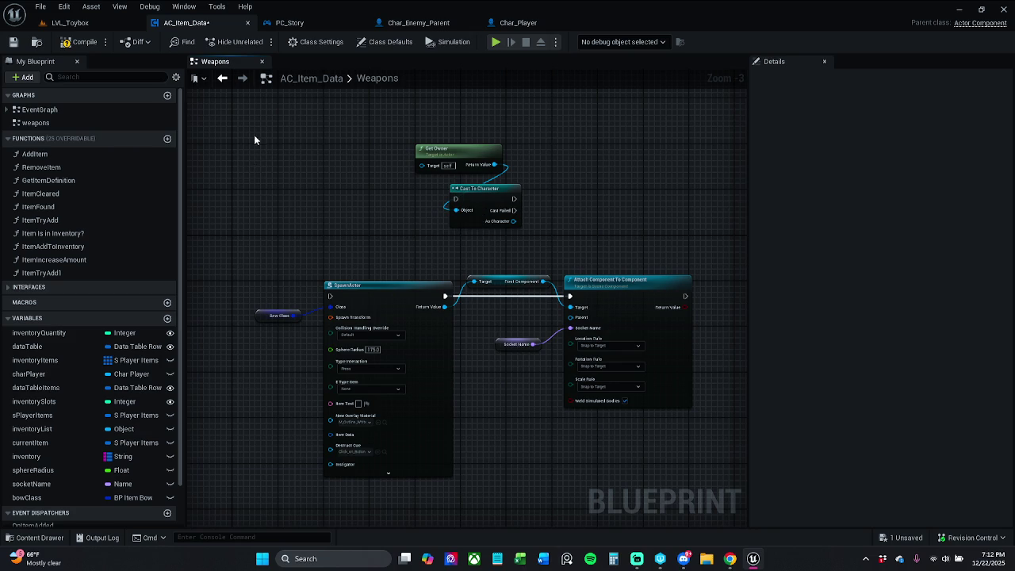
mouse_move(254, 136)
mouse_down()
mouse_move(731, 399)
mouse_move(707, 392)
mouse_up()
key(Delete)
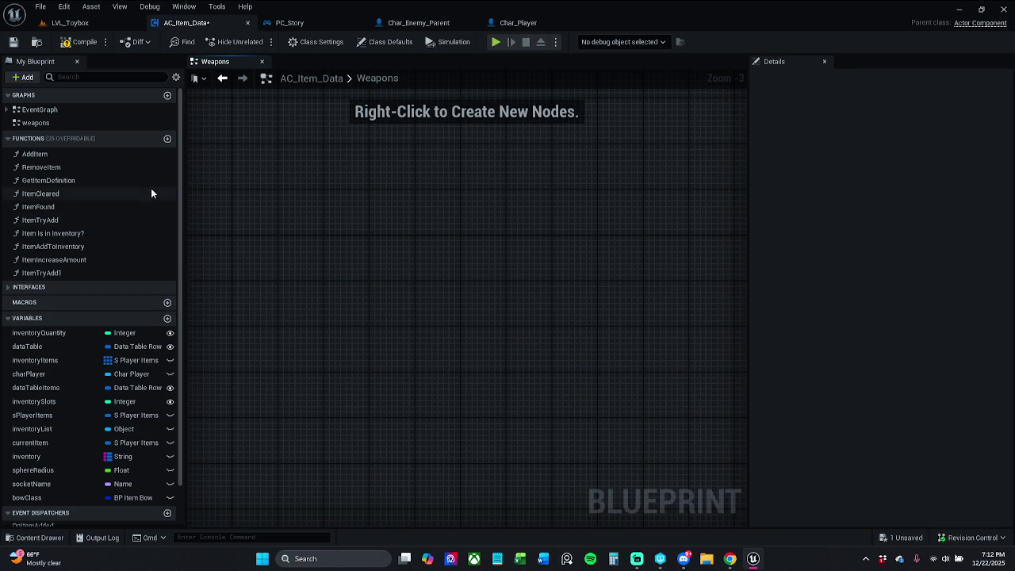
Create NewFunction, paste the nodes into it, and wire its entry into SpawnActor
click(167, 139)
click(440, 272)
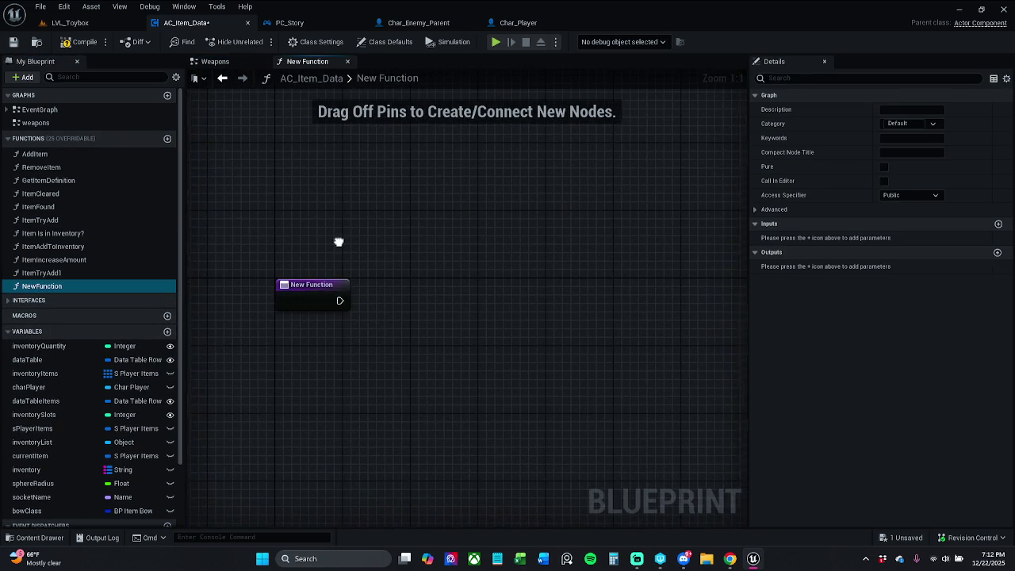
key(ctrl+v)
drag(395, 288, 488, 288)
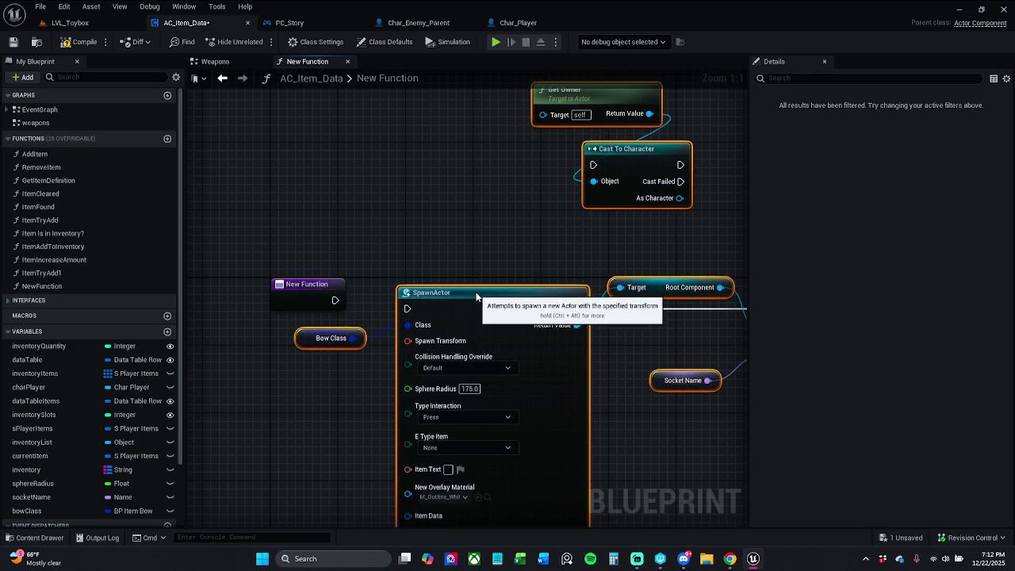
drag(399, 302, 332, 300)
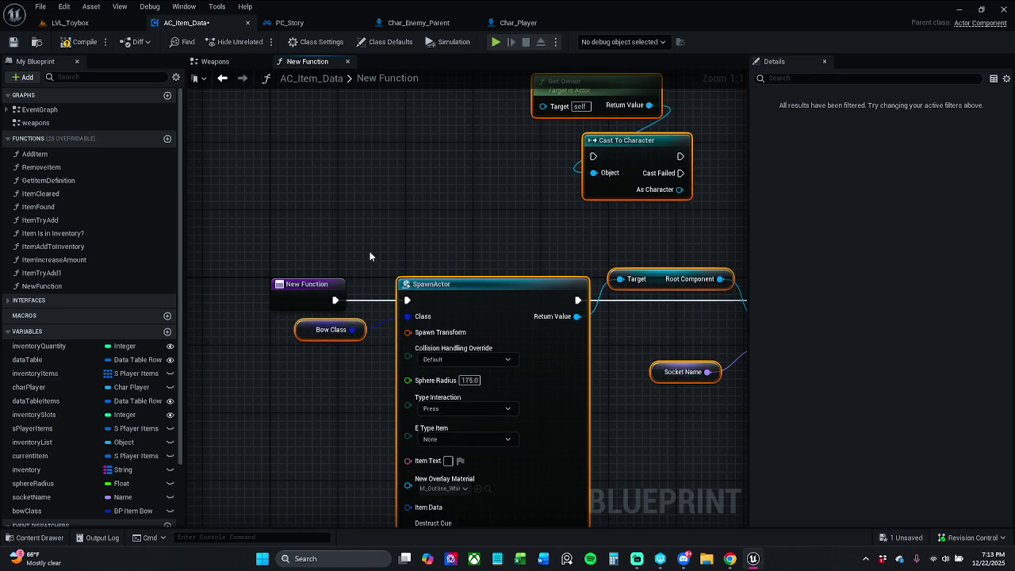
drag(306, 338, 315, 355)
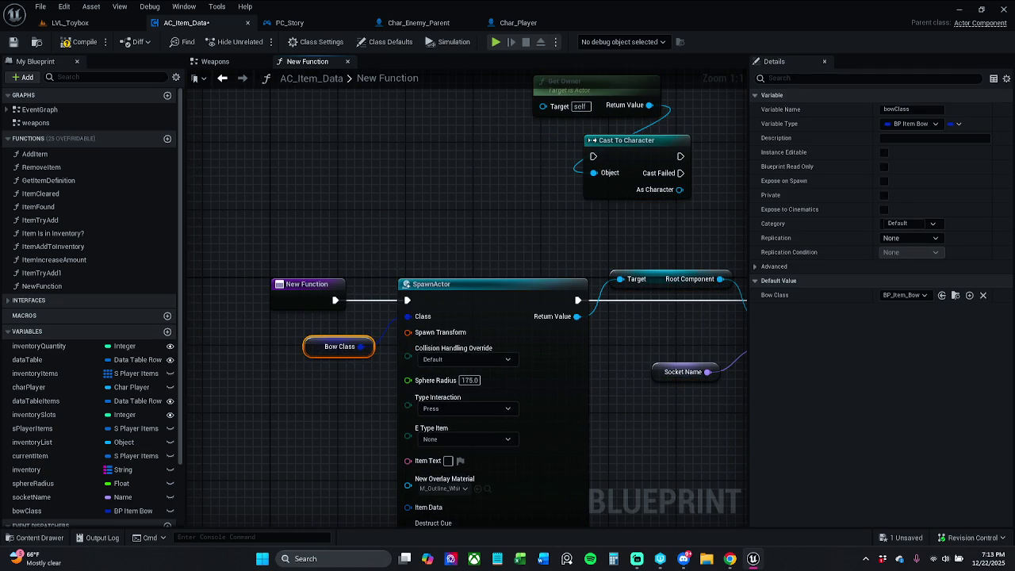
Shift SpawnActor and the attach nodes right, and set Get Owner and the cast beside the entry
drag(677, 323, 612, 321)
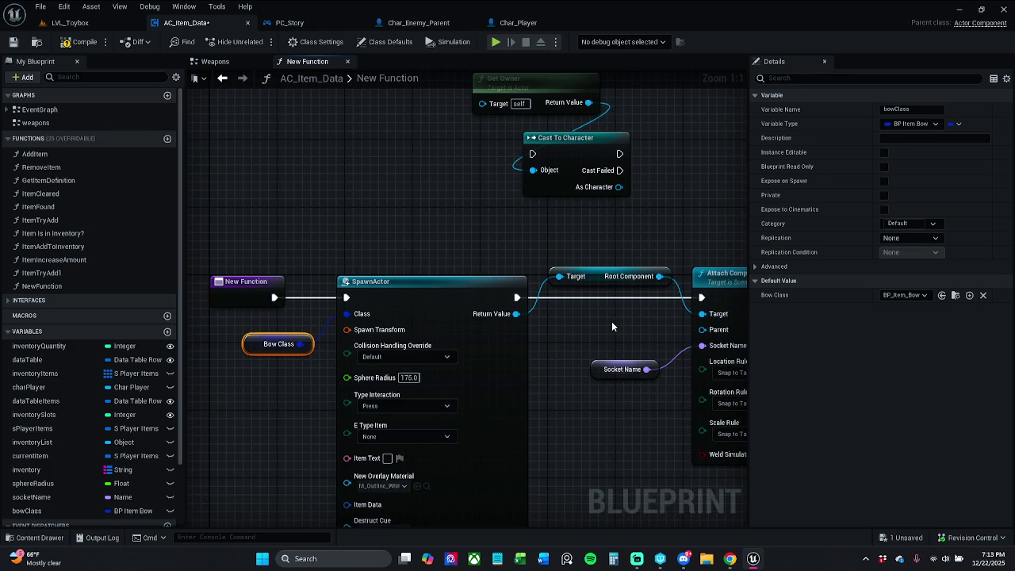
scroll(567, 314, down, 3)
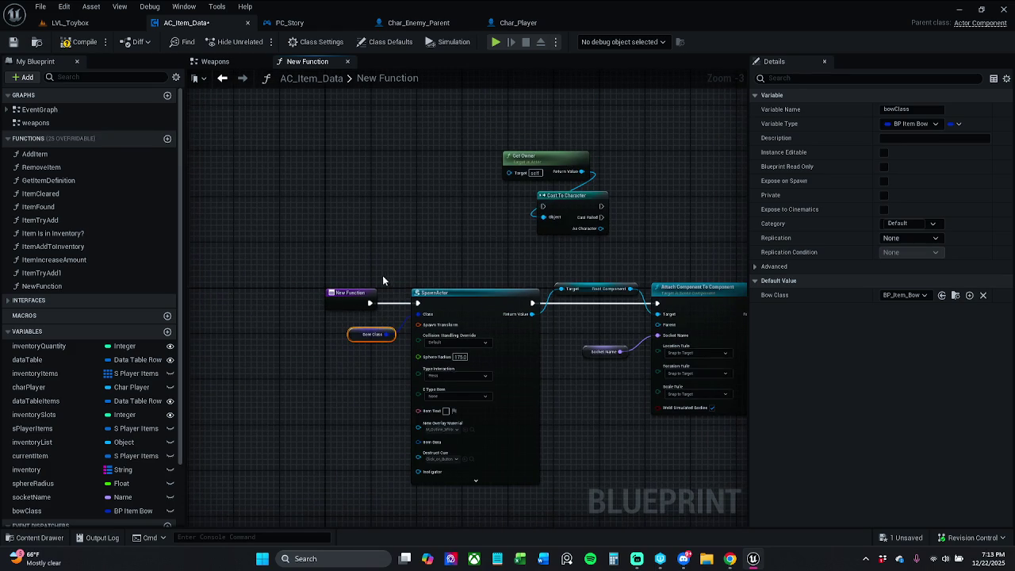
mouse_move(382, 278)
mouse_down()
mouse_move(516, 373)
mouse_move(698, 386)
mouse_up()
mouse_move(551, 343)
mouse_down()
mouse_move(396, 344)
mouse_move(482, 356)
mouse_up()
drag(407, 317, 663, 318)
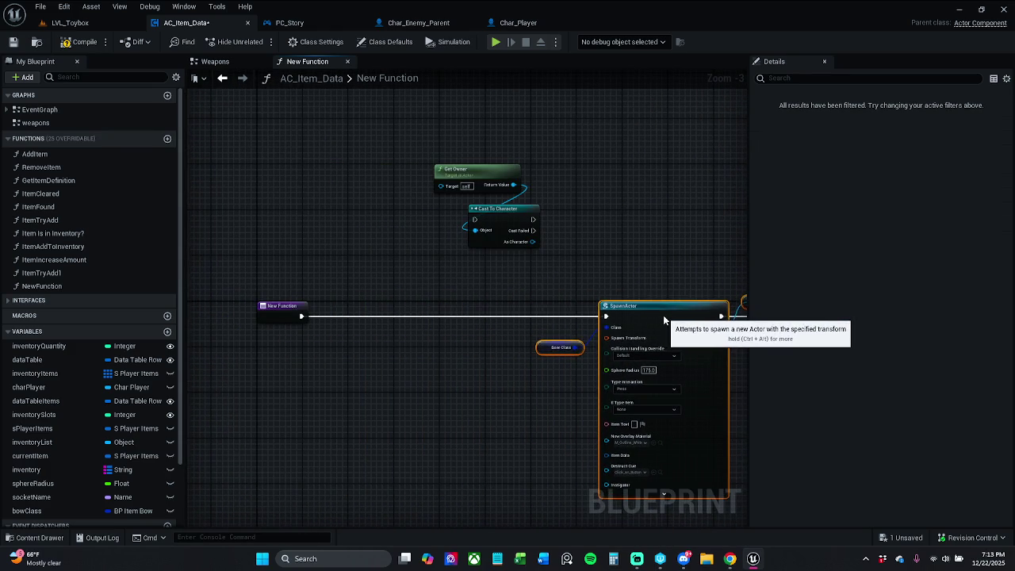
mouse_move(467, 152)
mouse_down()
mouse_move(455, 190)
mouse_move(543, 249)
mouse_up()
mouse_move(507, 217)
mouse_down()
mouse_move(421, 309)
mouse_move(397, 315)
mouse_up()
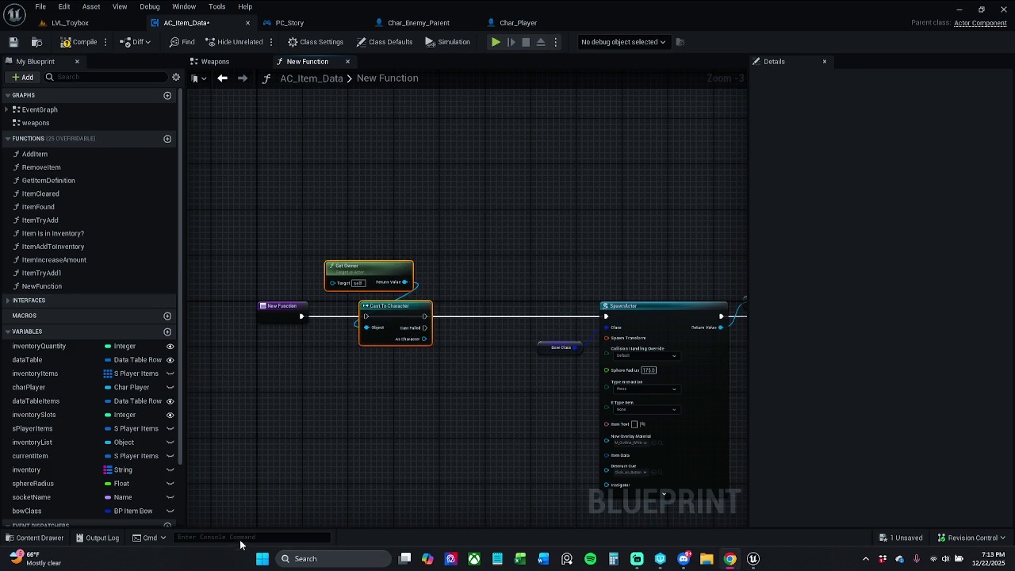
scroll(362, 412, up, 3)
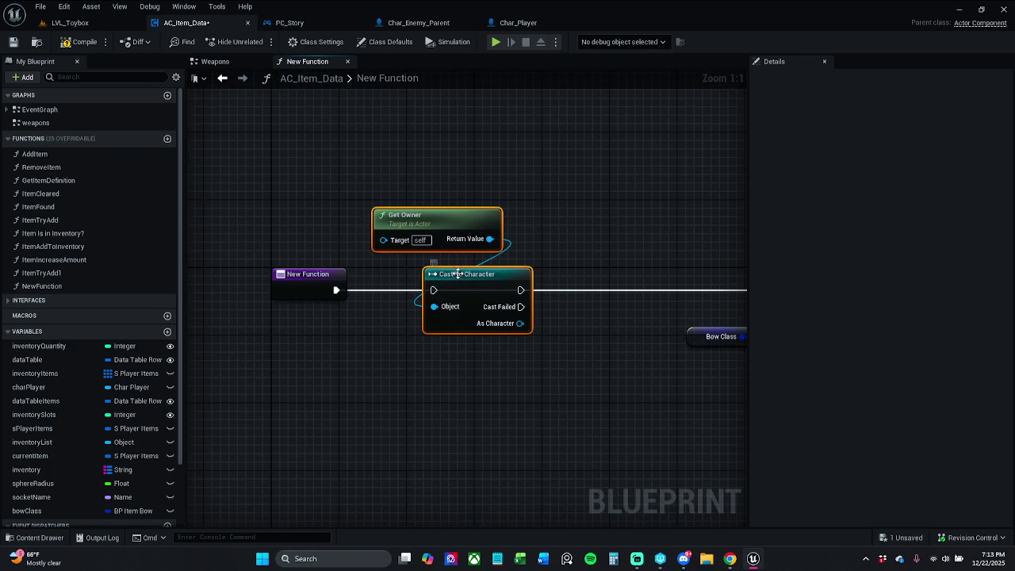
Wire the function entry into Cast To Character and promote its As Character output to a refCharacter variable
drag(437, 295, 336, 290)
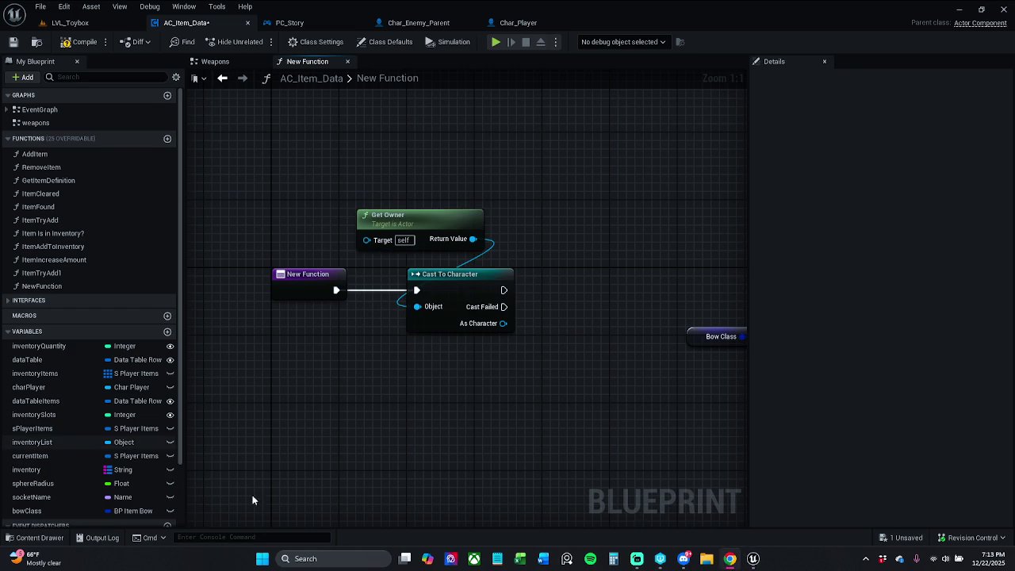
drag(503, 323, 550, 324)
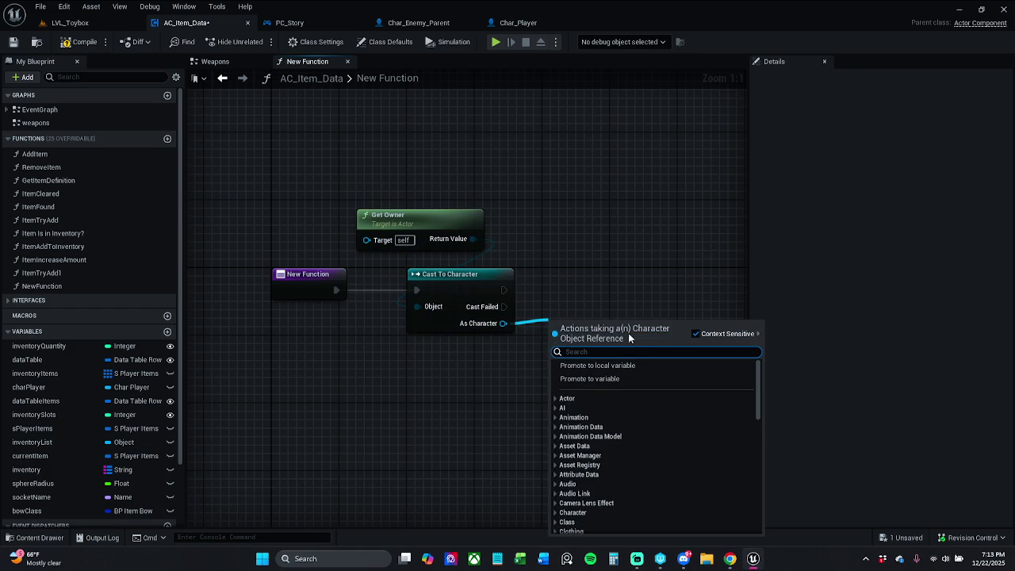
click(621, 377)
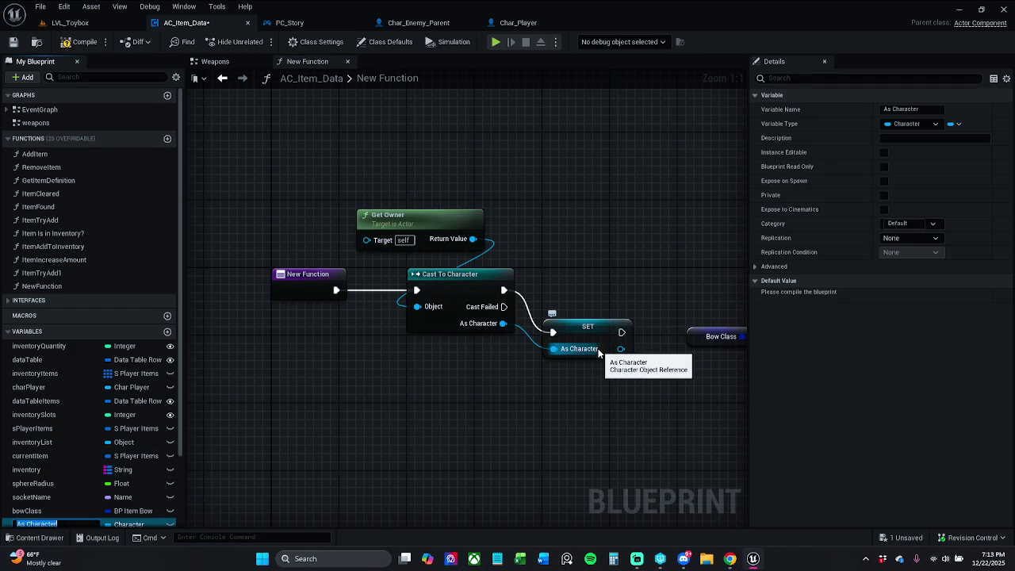
text(re)
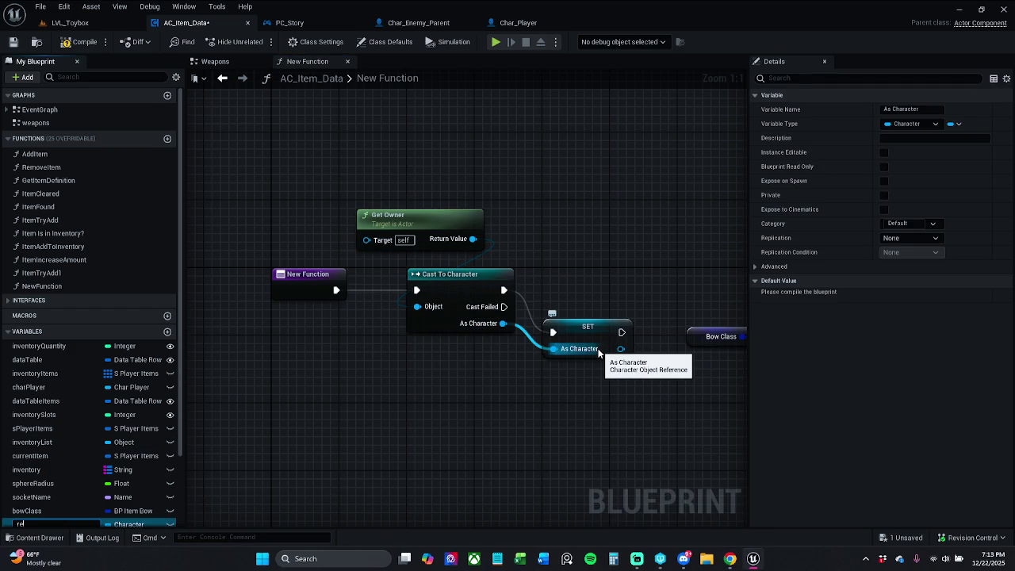
text(fCharacter)
key(Return)
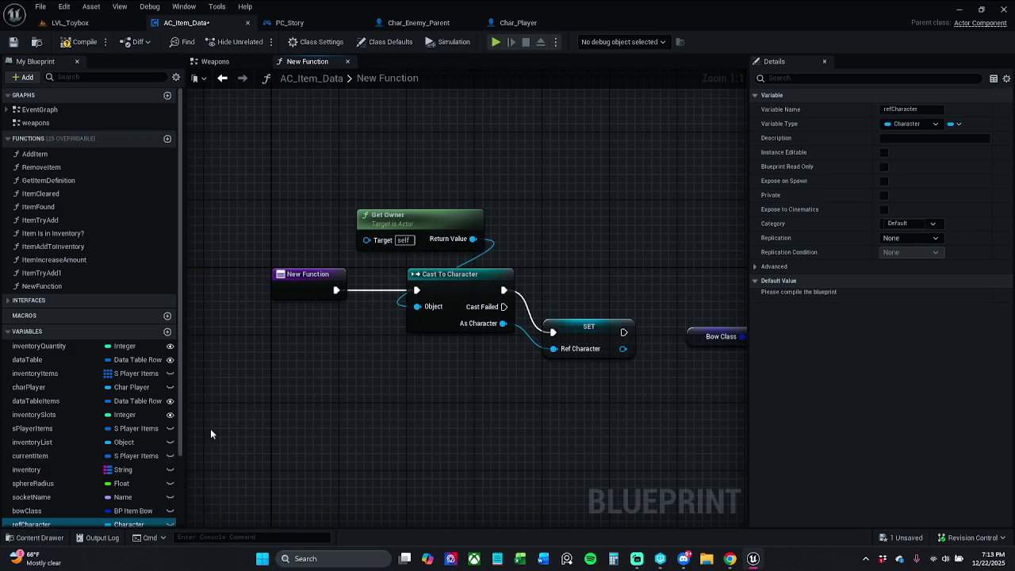
Disconnect the entry, then select and cut the Get Owner, Cast To Character and SET Ref Character nodes
scroll(170, 453, down, 2)
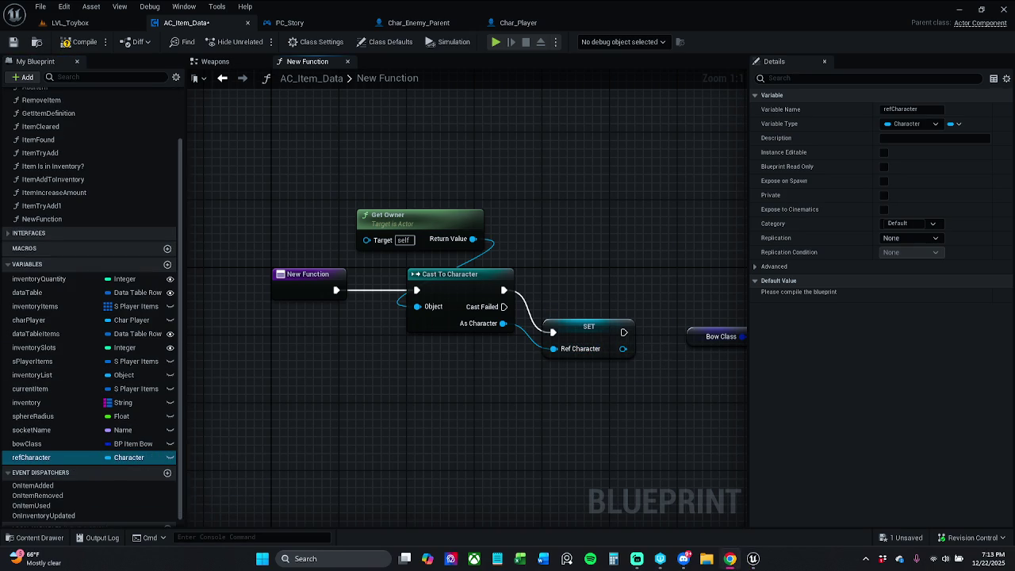
drag(499, 373, 417, 387)
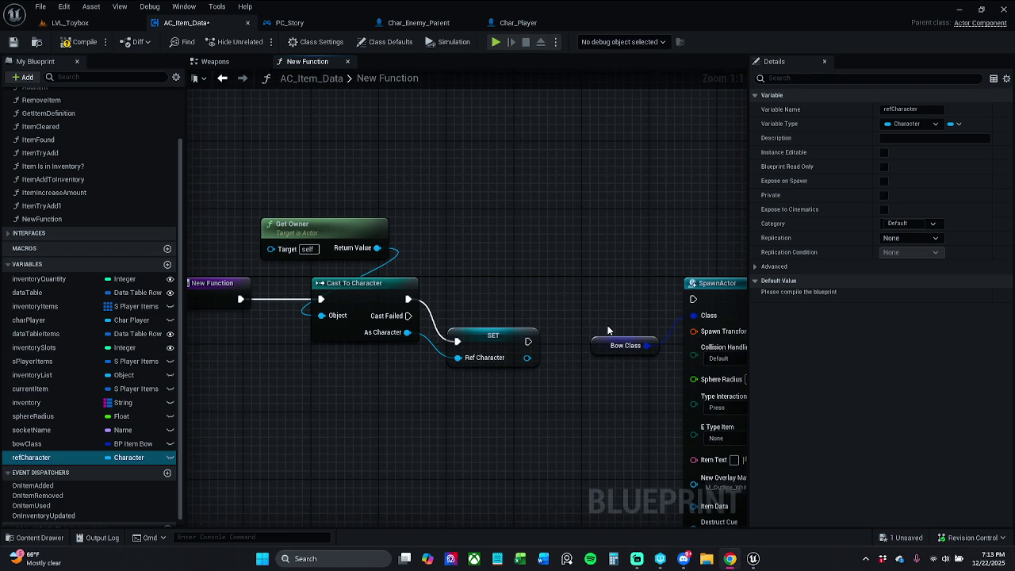
drag(473, 349, 480, 307)
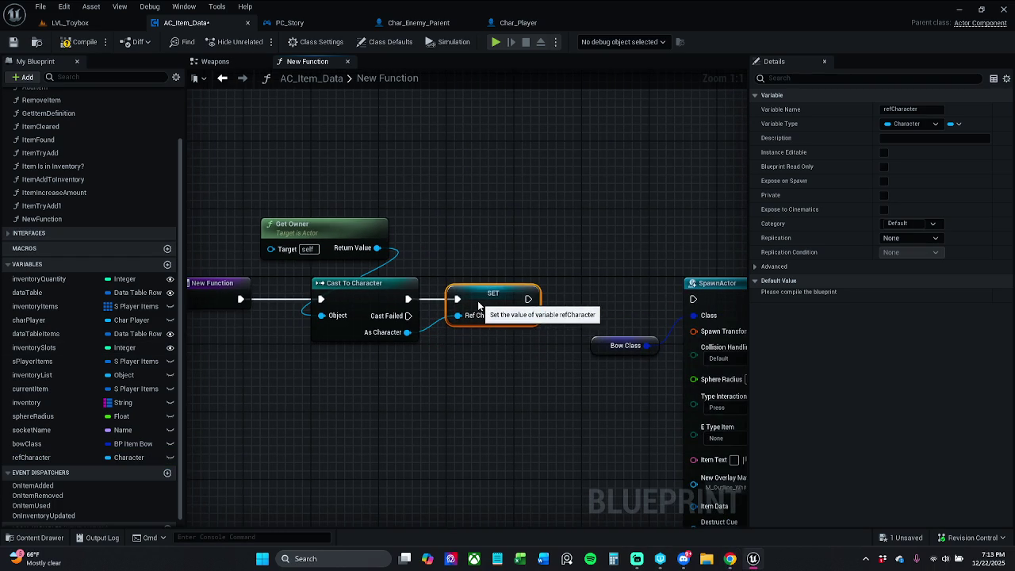
click(441, 317)
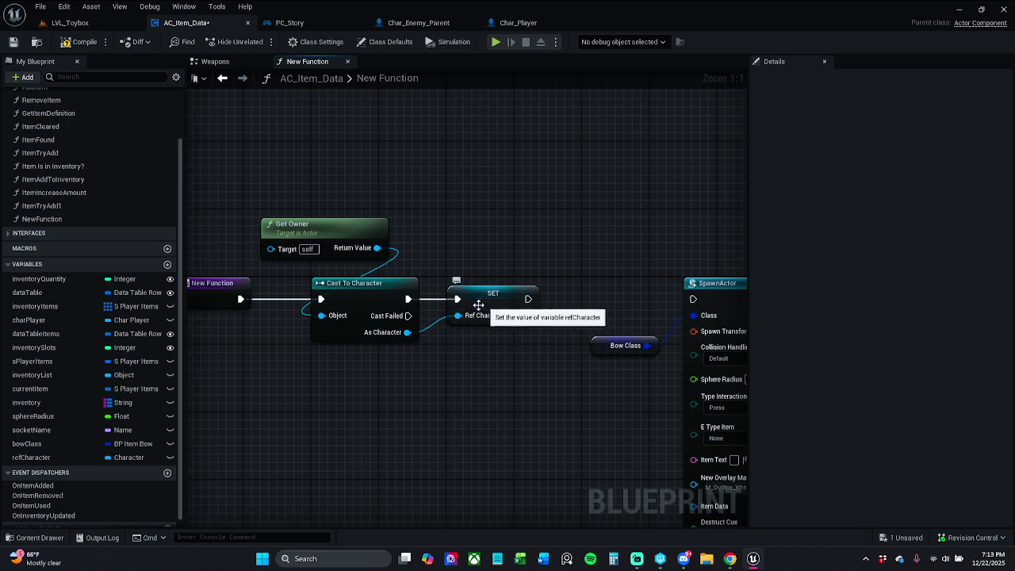
alt+click(291, 303)
mouse_move(306, 206)
mouse_down()
mouse_move(451, 344)
mouse_move(484, 346)
mouse_up()
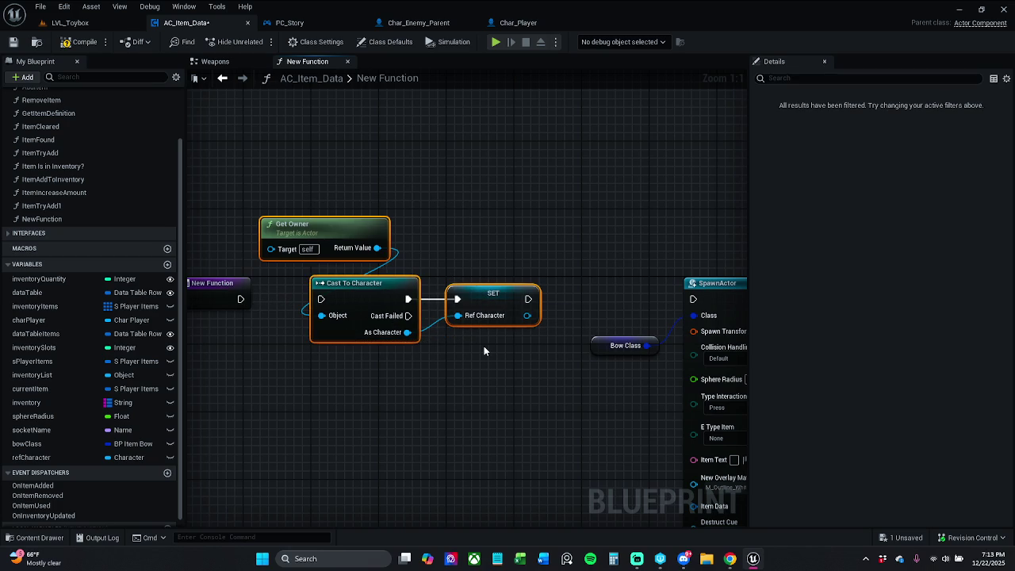
key(Delete)
Paste the cut nodes into the Event Graph next to the BeginPlay SET and RESIZE nodes
click(215, 61)
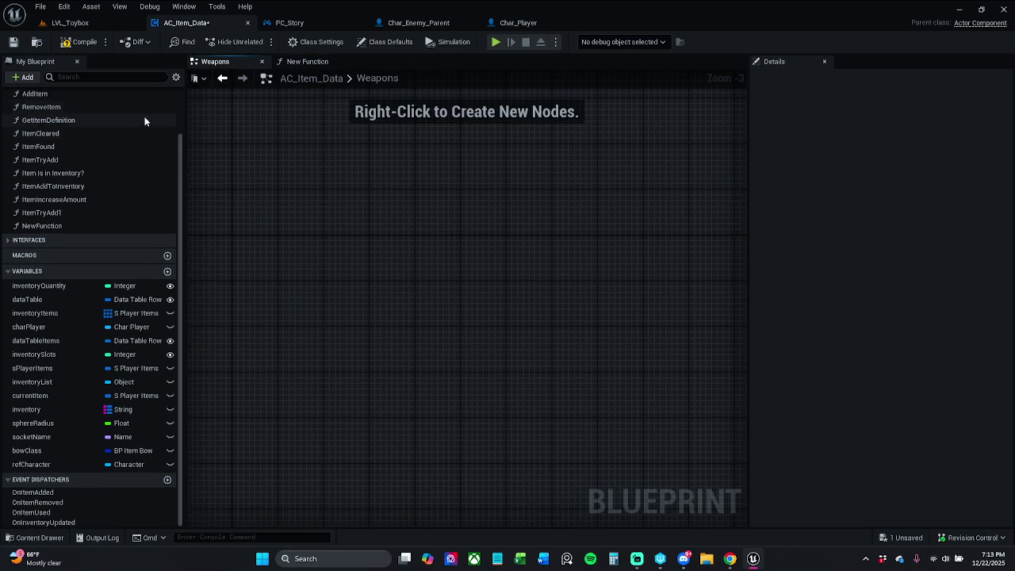
scroll(93, 166, up, 3)
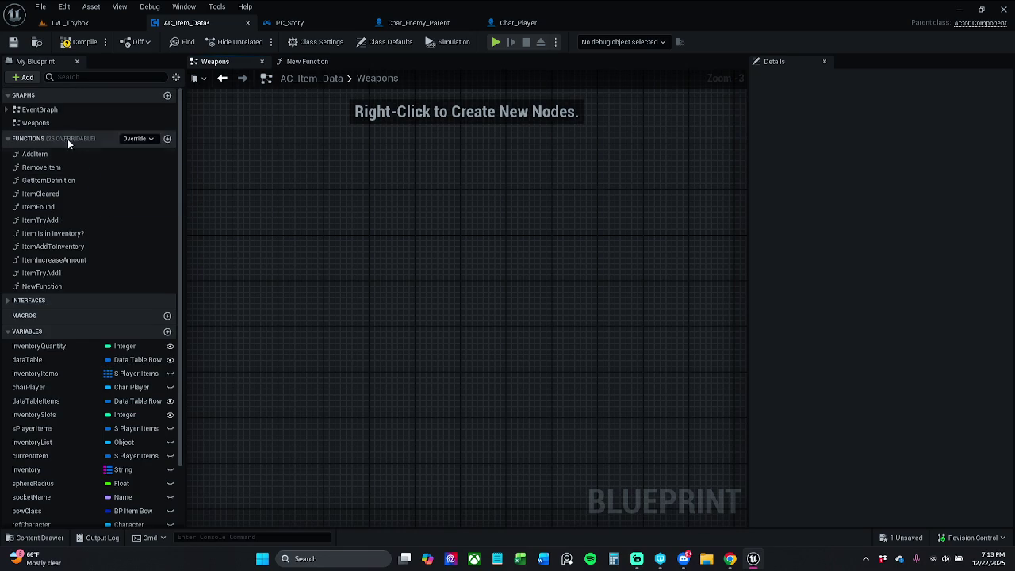
double_click(73, 112)
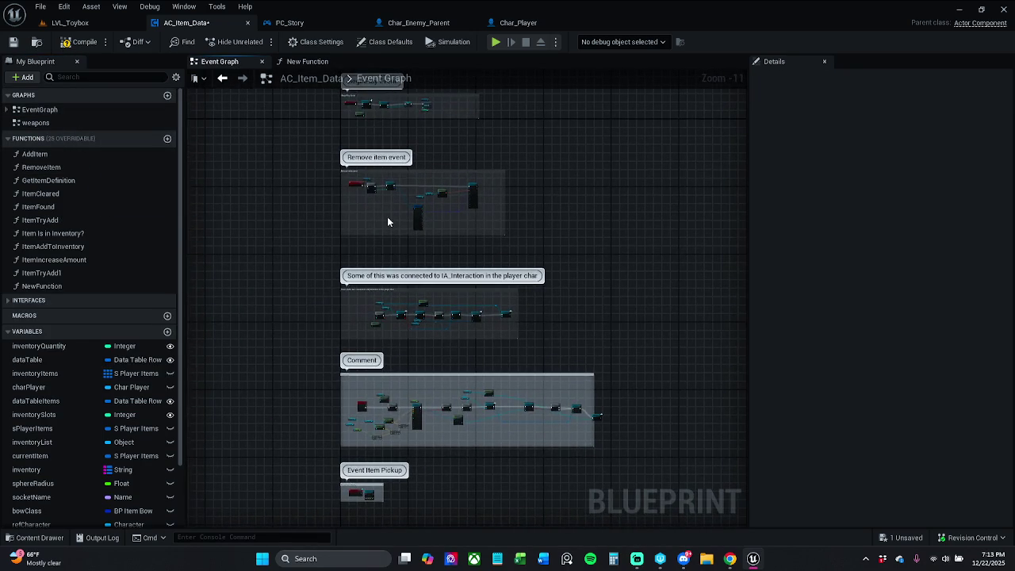
scroll(387, 216, down, 1)
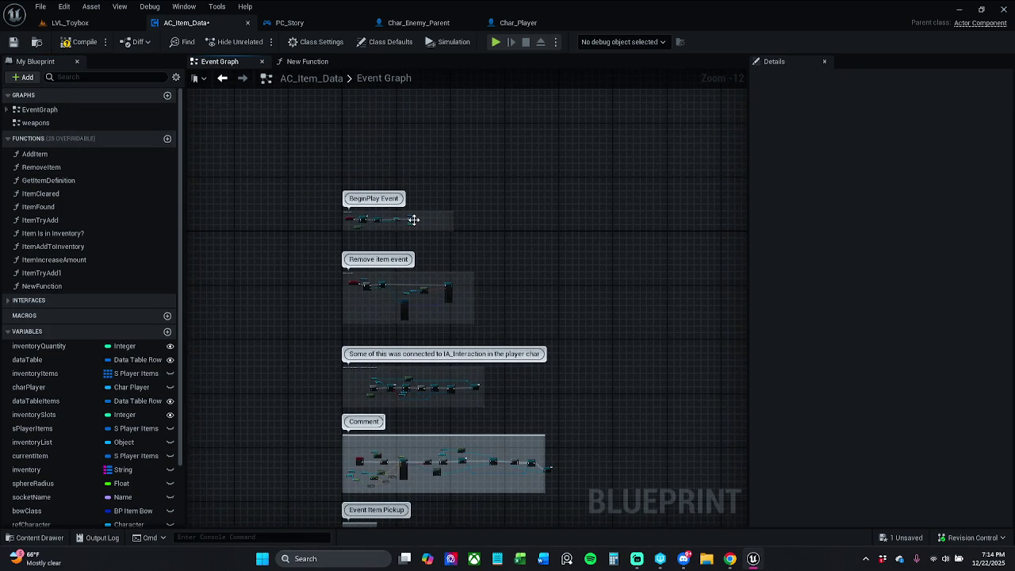
scroll(412, 220, up, 7)
scroll(441, 209, up, 5)
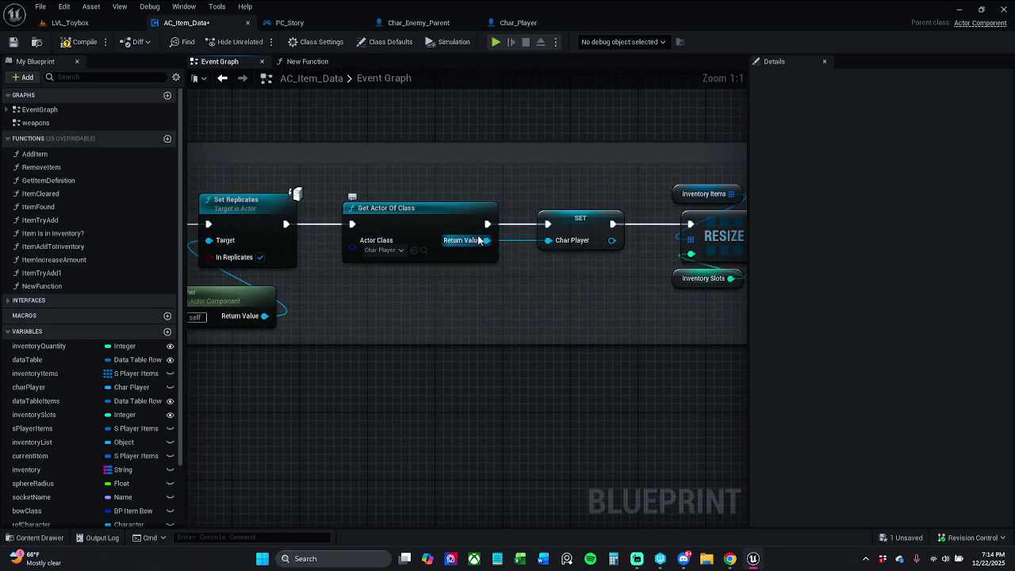
drag(522, 254, 216, 263)
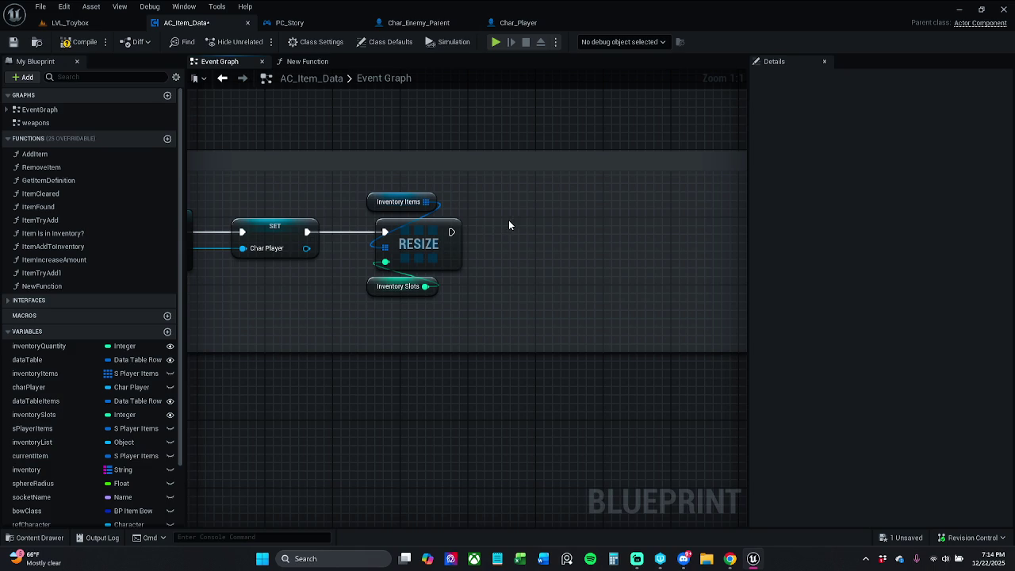
key(ctrl+v)
Wire RESIZE into Cast To Character, fit the nodes inside the BeginPlay comment, and compile
drag(475, 246, 516, 233)
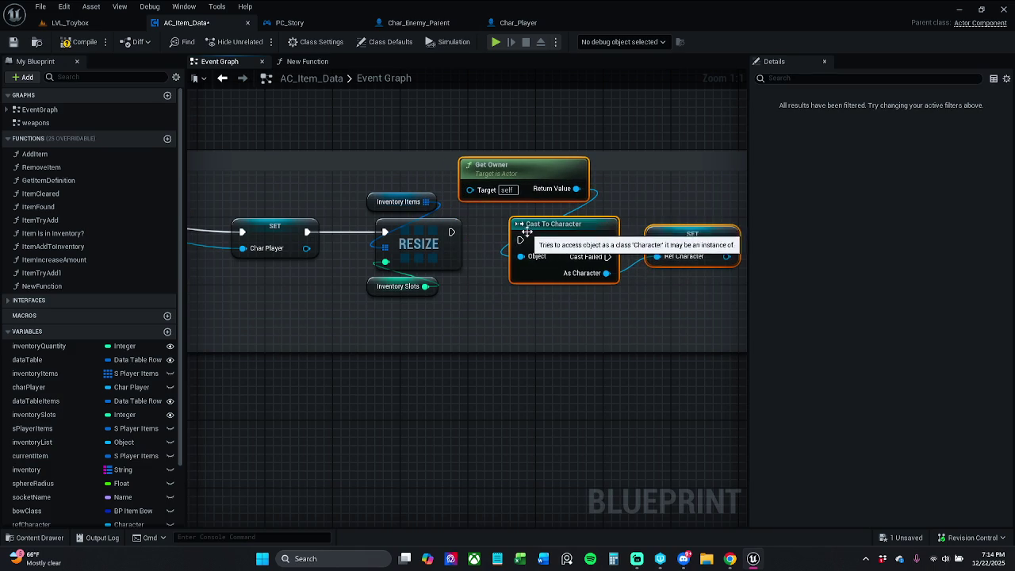
mouse_move(452, 231)
mouse_down()
mouse_move(505, 247)
mouse_move(520, 240)
mouse_up()
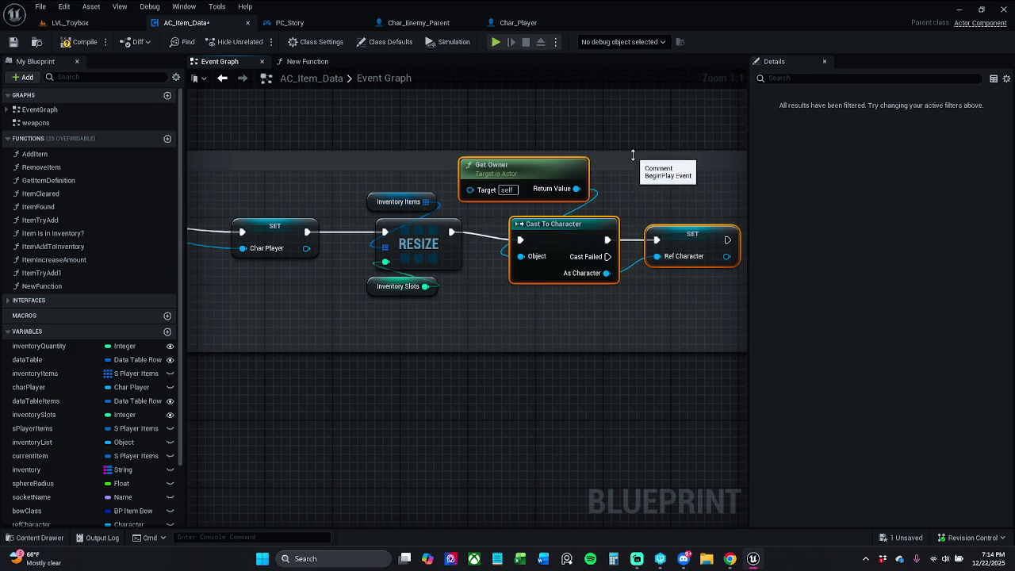
drag(632, 151, 635, 109)
drag(595, 228, 616, 226)
click(649, 193)
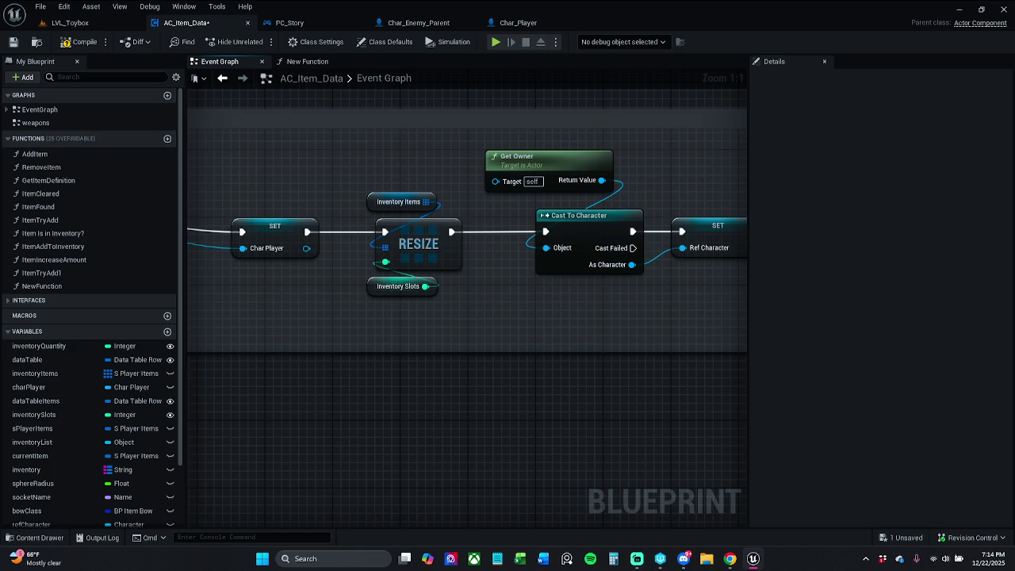
click(79, 43)
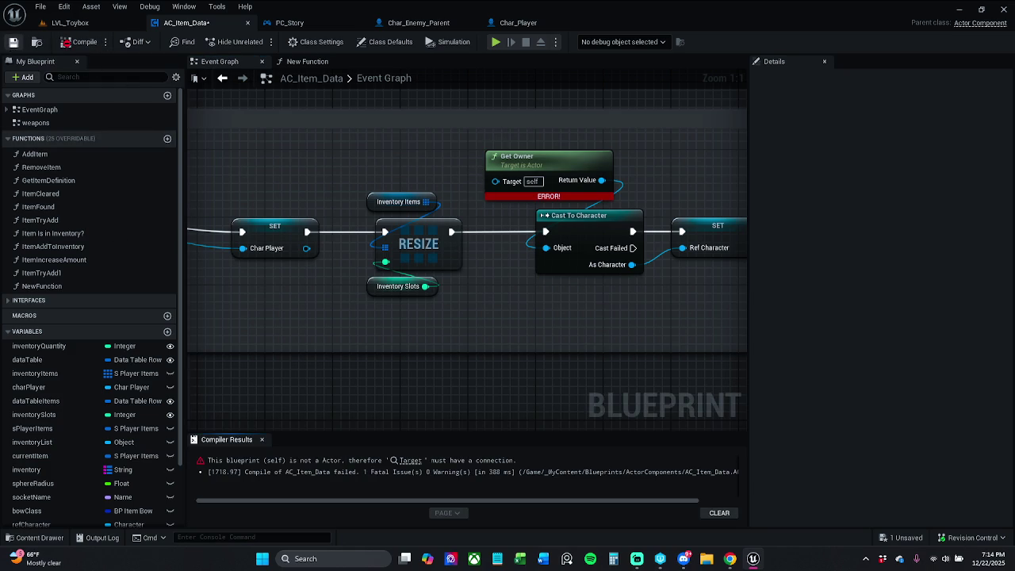
Replace Get Owner with a 'get owner' search result from the cast's Object pin and recompile
click(13, 41)
click(553, 170)
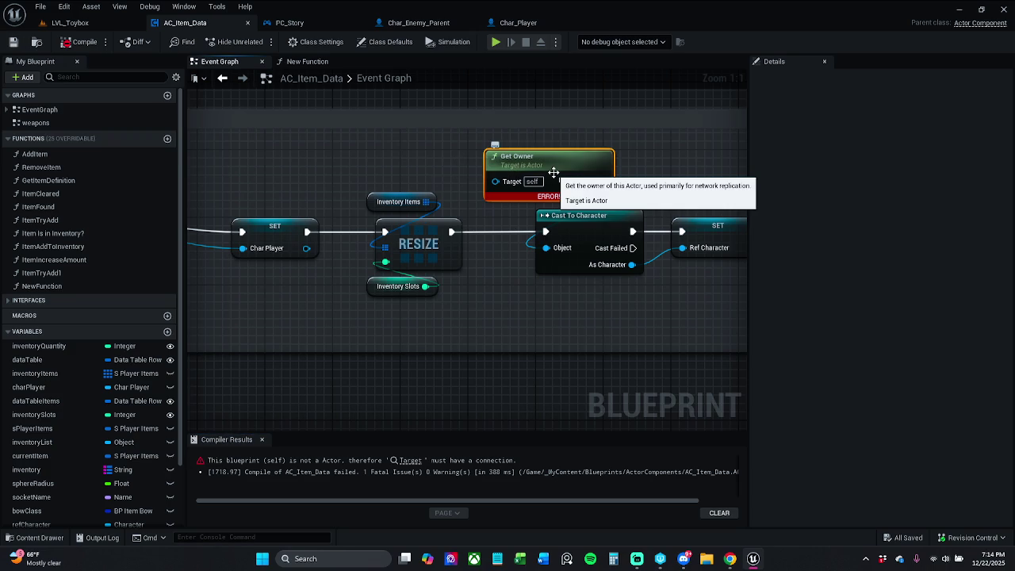
key(Delete)
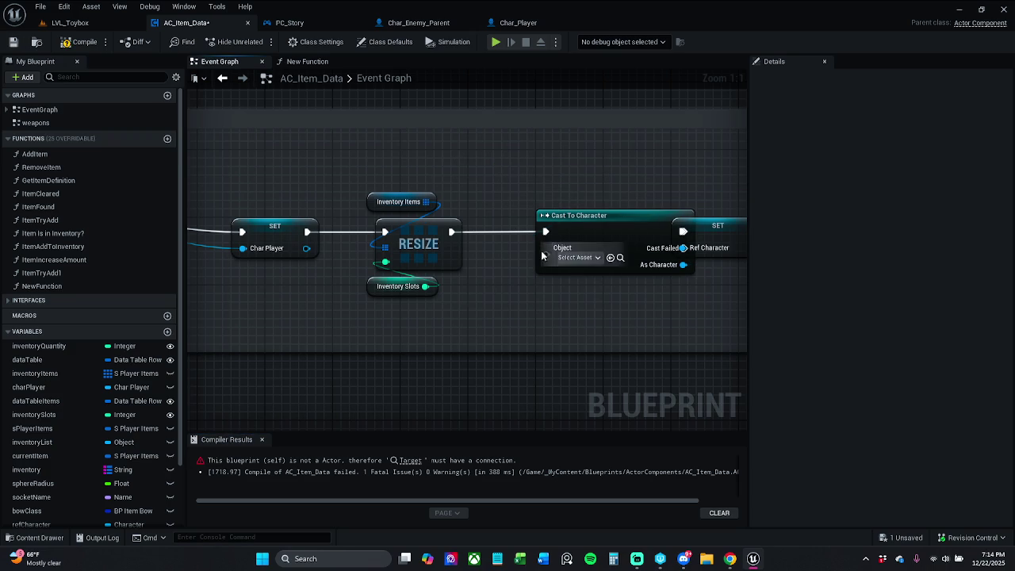
drag(546, 248, 553, 192)
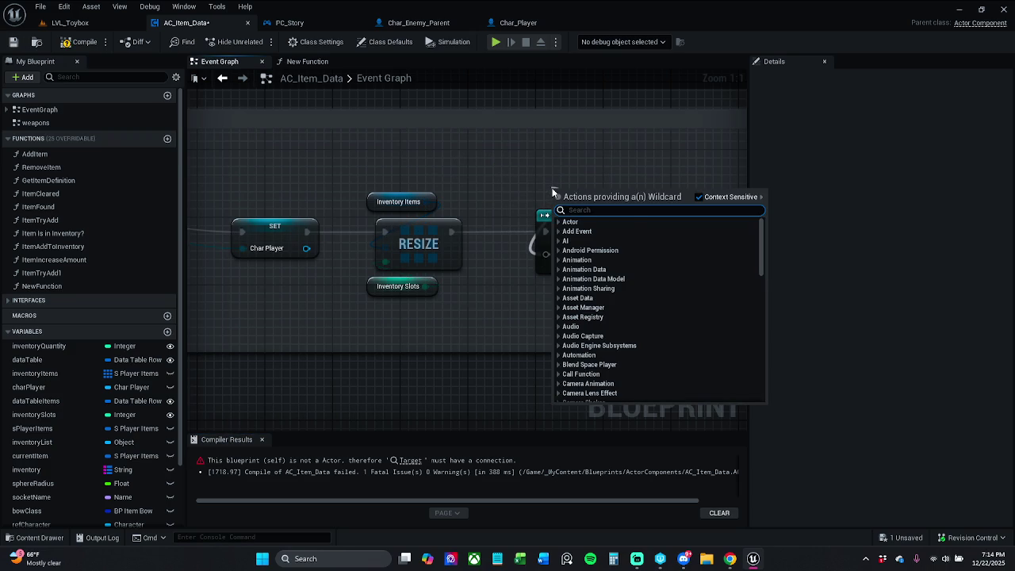
text(get owner)
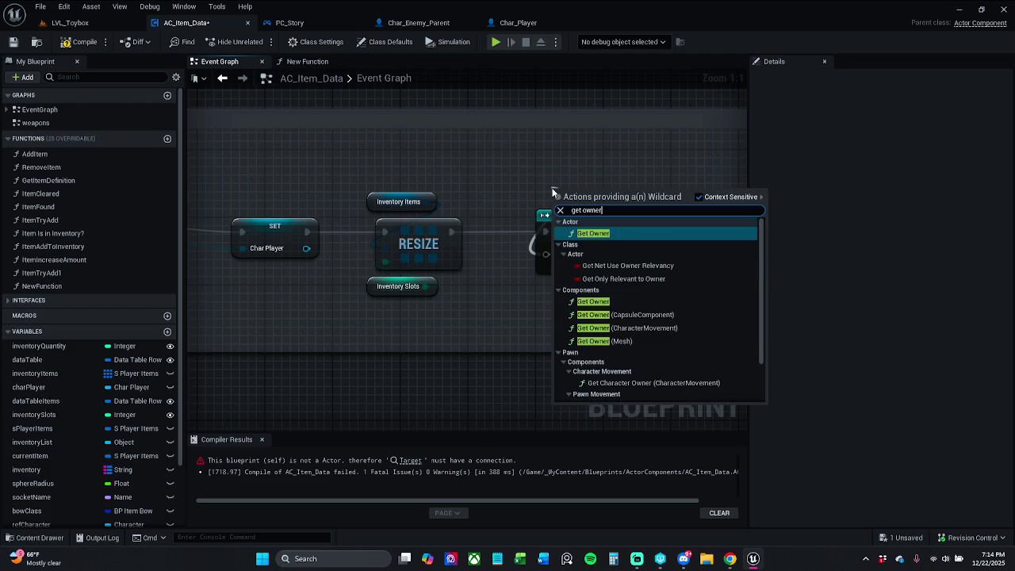
key(Return)
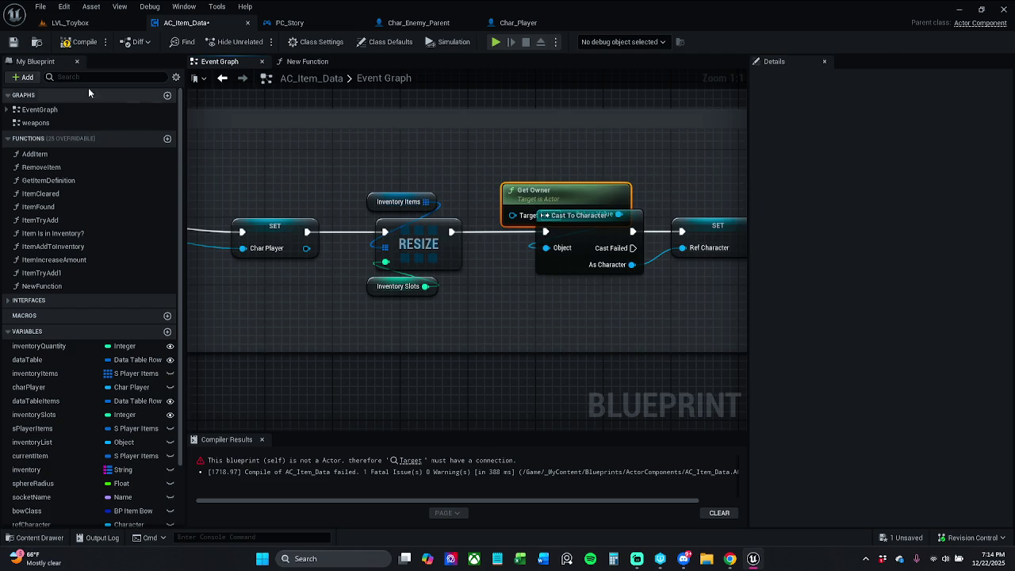
click(80, 42)
Delete the failing Get Owner and add the Actor Component Get Owner from the cast's Object pin
drag(577, 201, 551, 185)
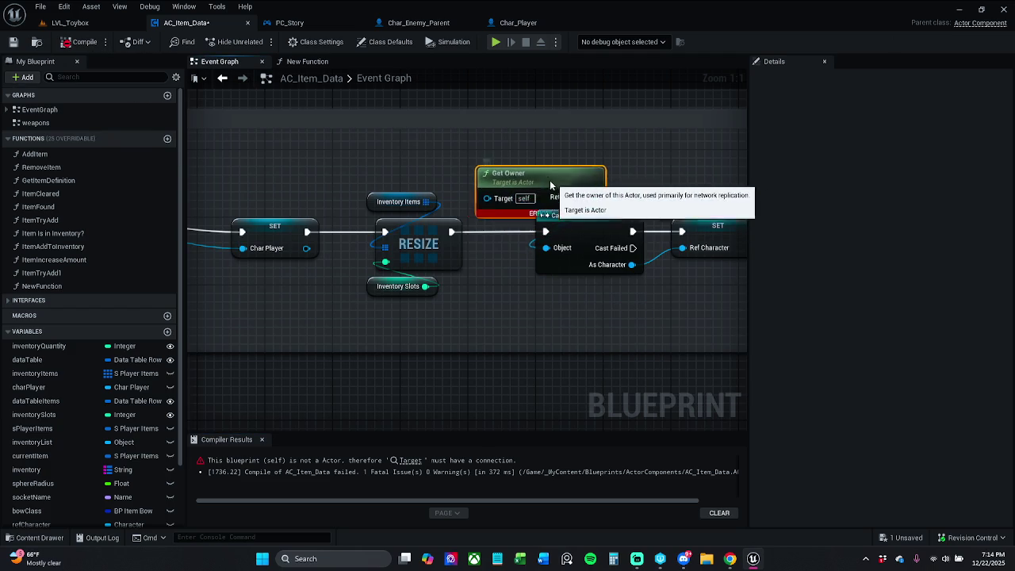
key(Delete)
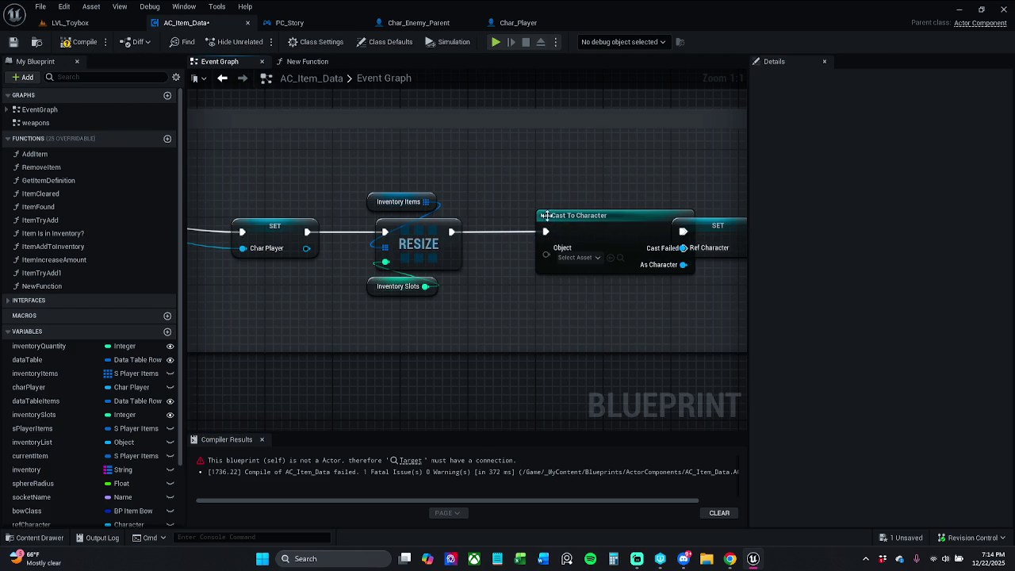
mouse_move(546, 254)
mouse_down()
mouse_move(465, 226)
mouse_move(567, 184)
mouse_up()
text(get)
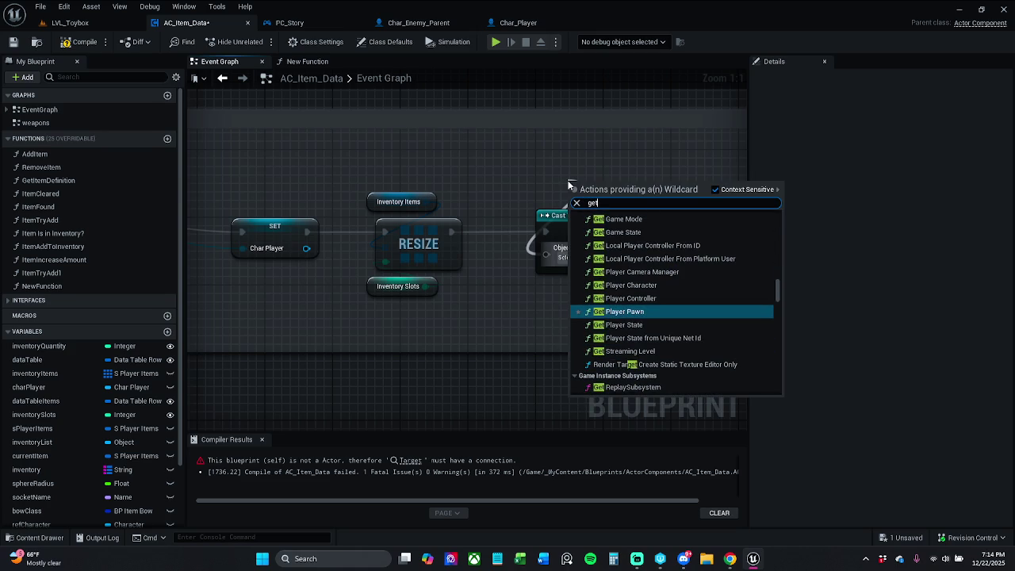
text( owenr)
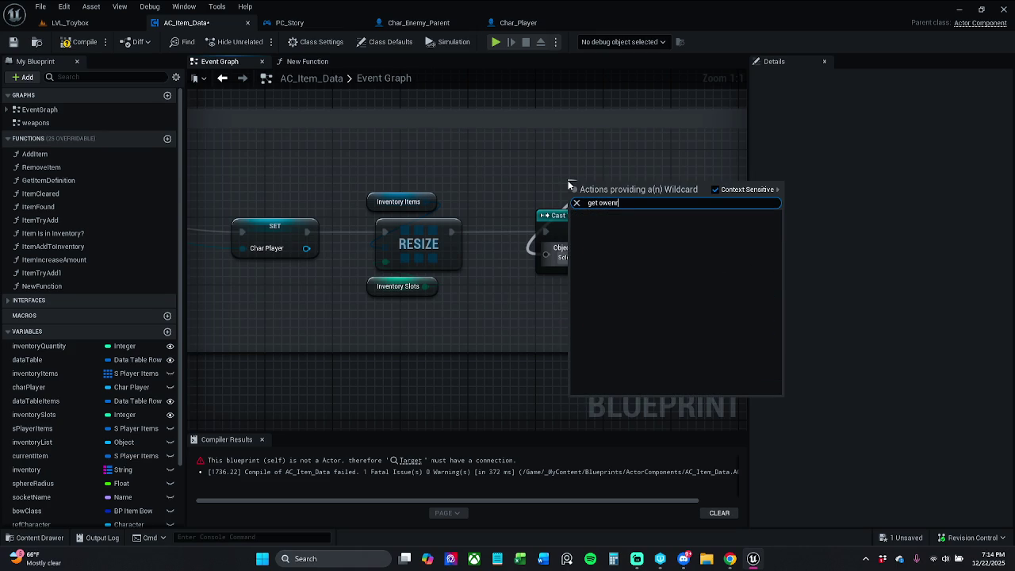
key(BackSpace)
key(BackSpace)
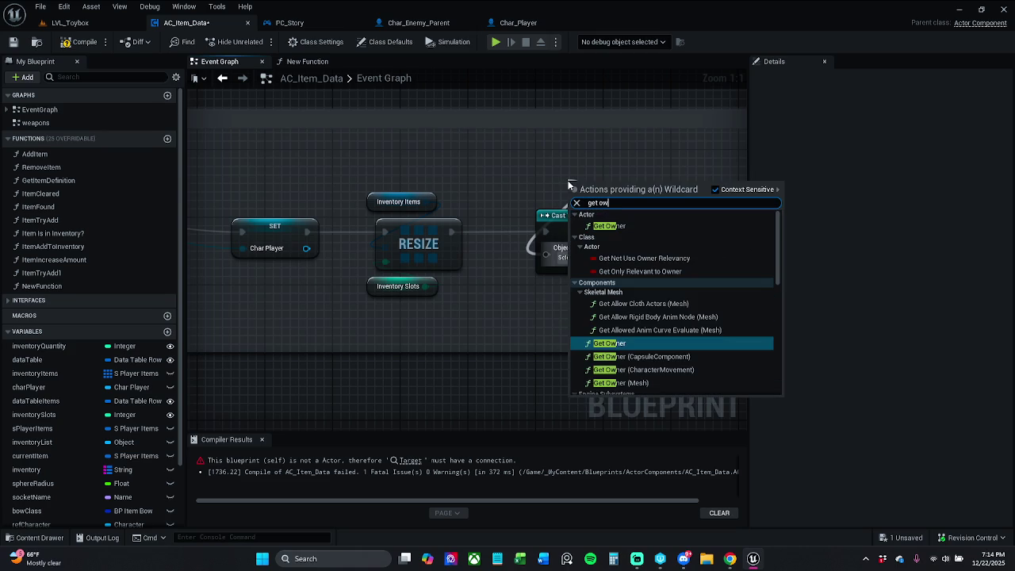
text(ner)
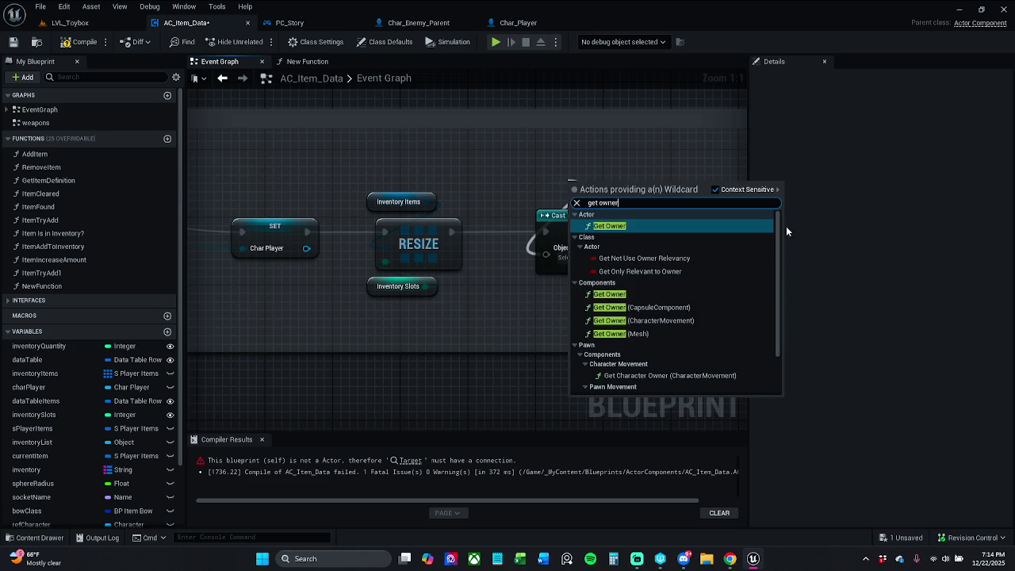
key(ctrl+a)
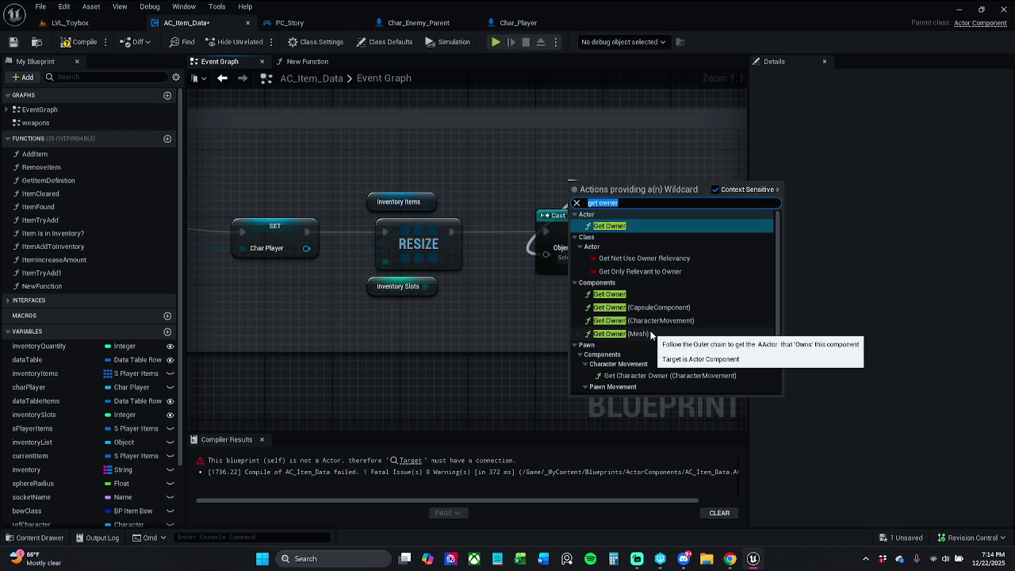
click(635, 295)
Position Get Owner above the cast, compile cleanly, close Compiler Results and save
drag(653, 193, 603, 185)
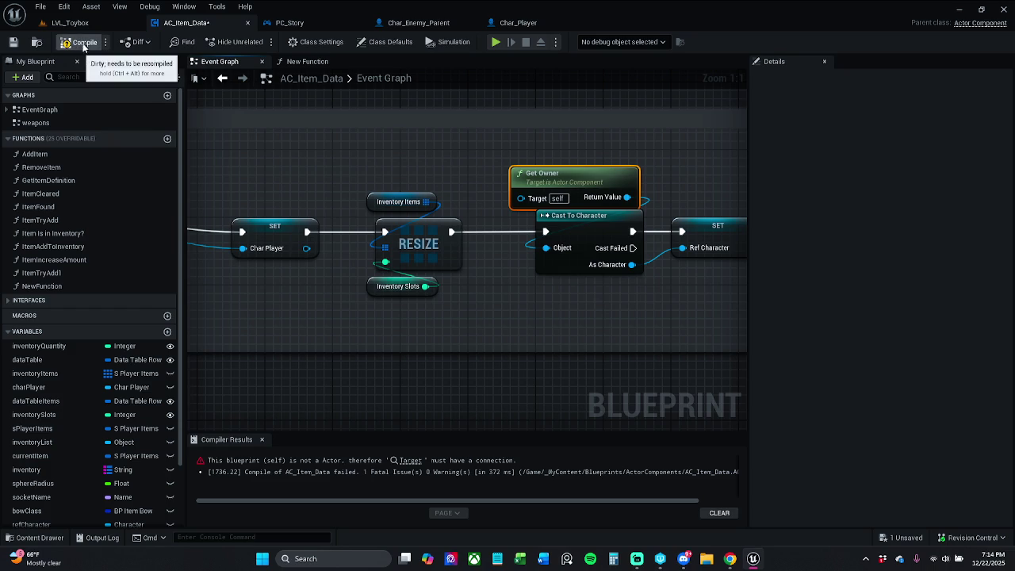
click(82, 42)
drag(624, 187, 590, 187)
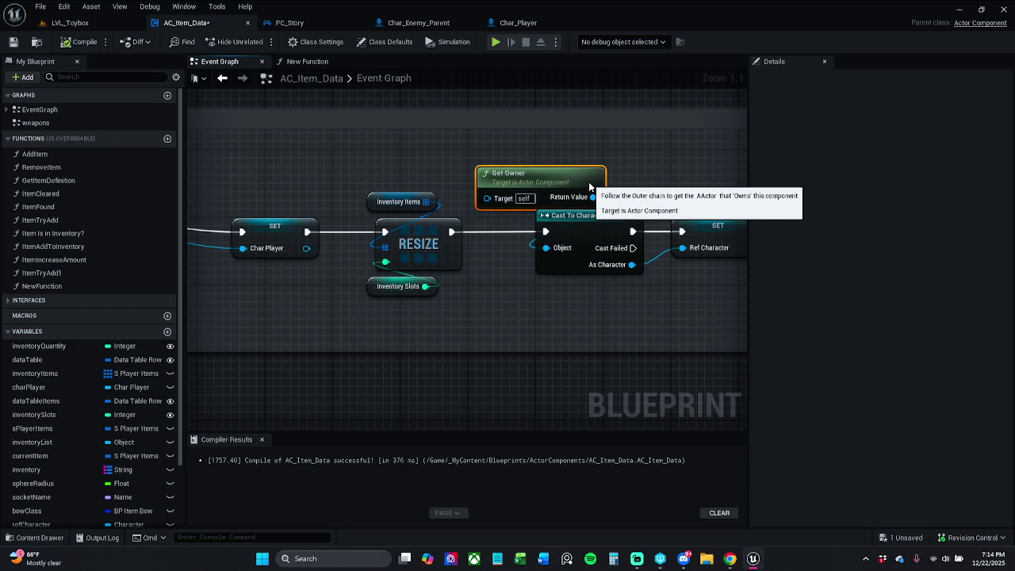
click(647, 177)
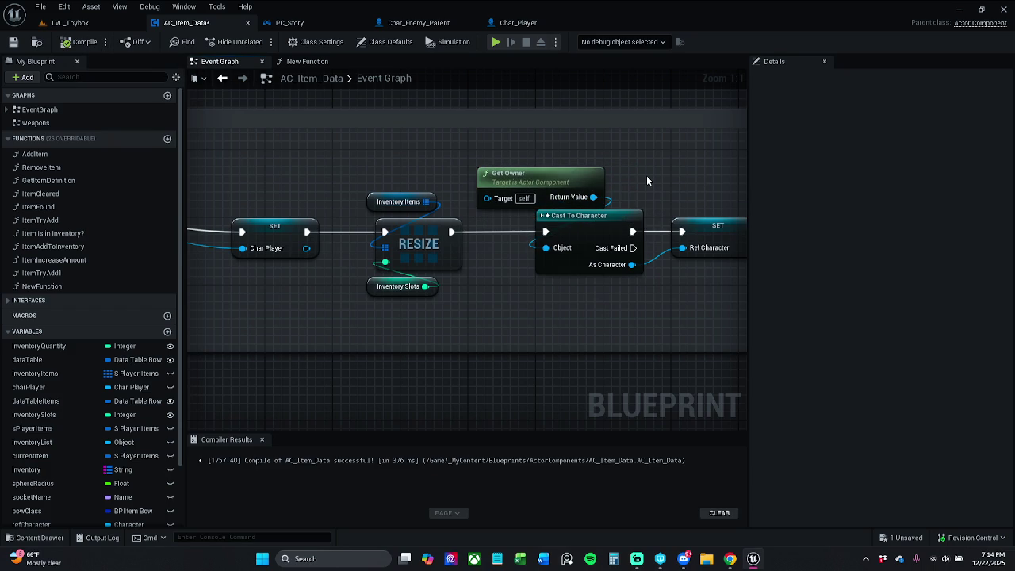
click(261, 439)
click(14, 42)
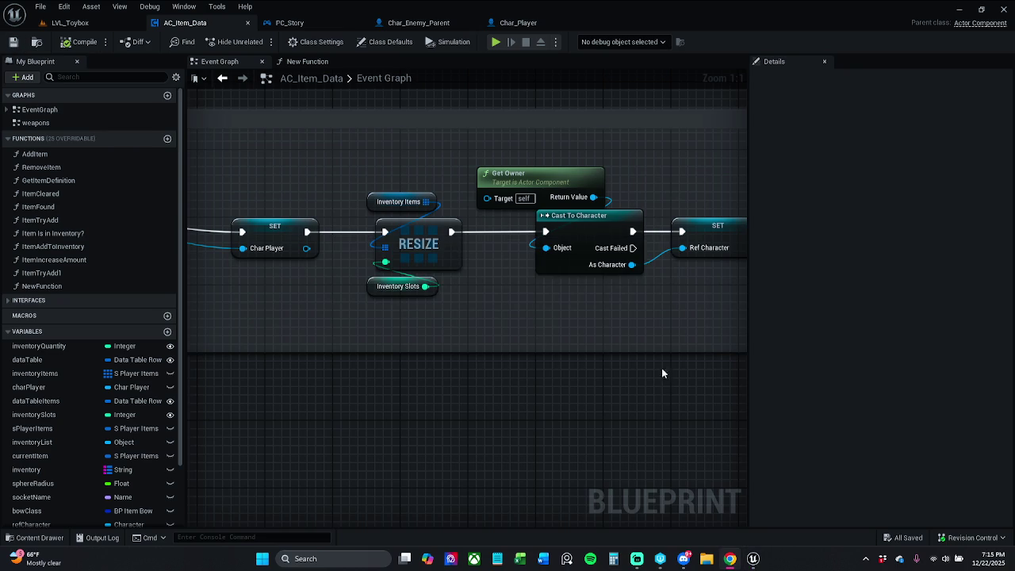
Switch to the New Function graph and inspect its entry node
drag(662, 368, 589, 353)
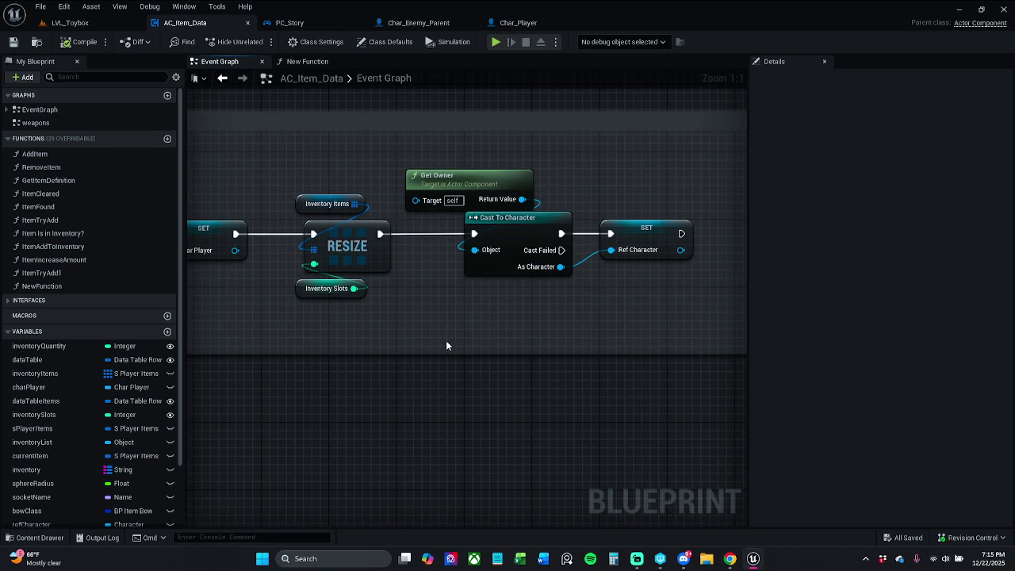
click(326, 62)
mouse_move(294, 263)
mouse_down()
mouse_move(343, 254)
mouse_move(399, 220)
mouse_up()
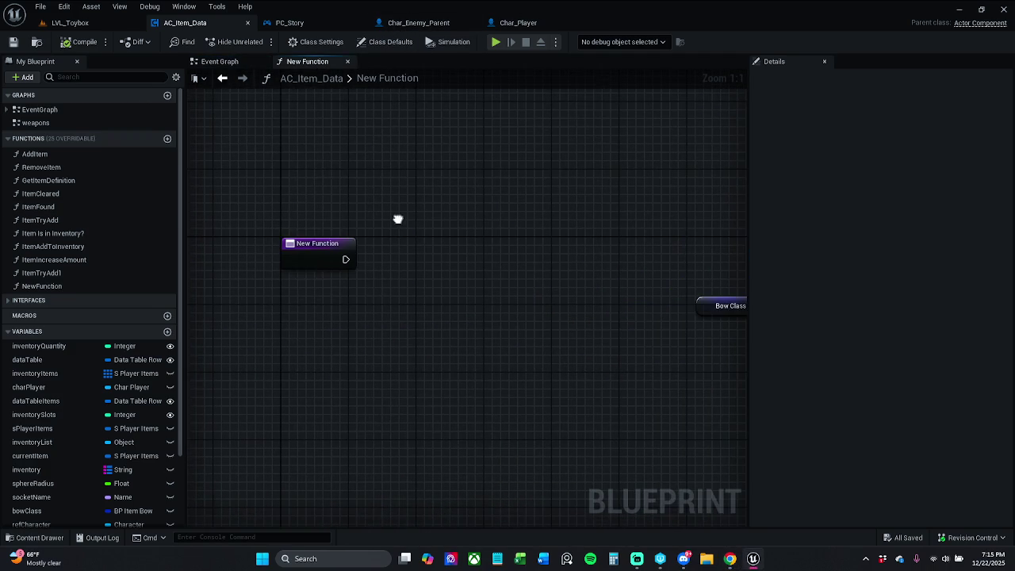
click(302, 264)
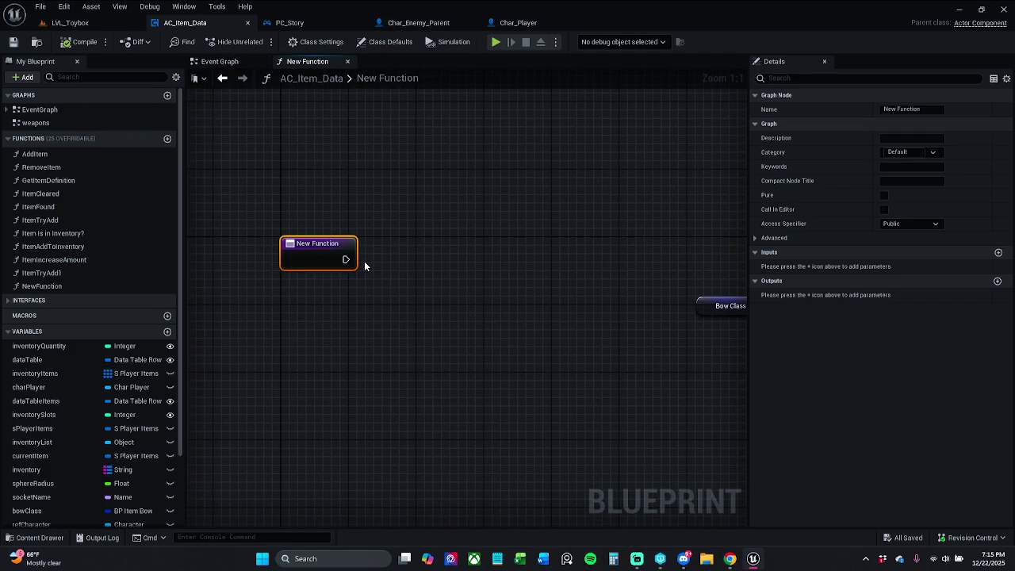
click(729, 559)
click(537, 254)
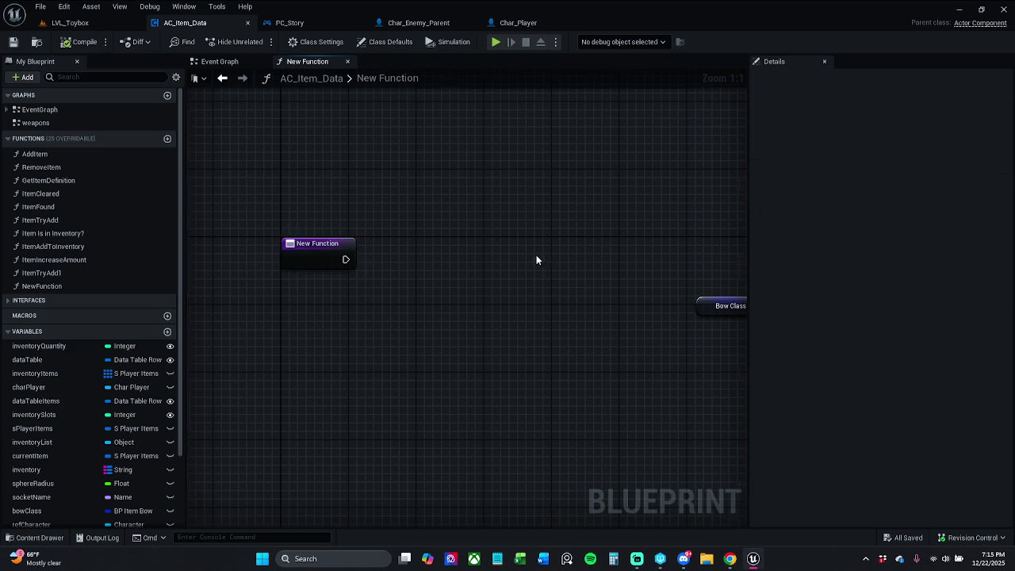
mouse_move(536, 254)
mouse_down()
mouse_move(373, 244)
mouse_move(502, 248)
mouse_up()
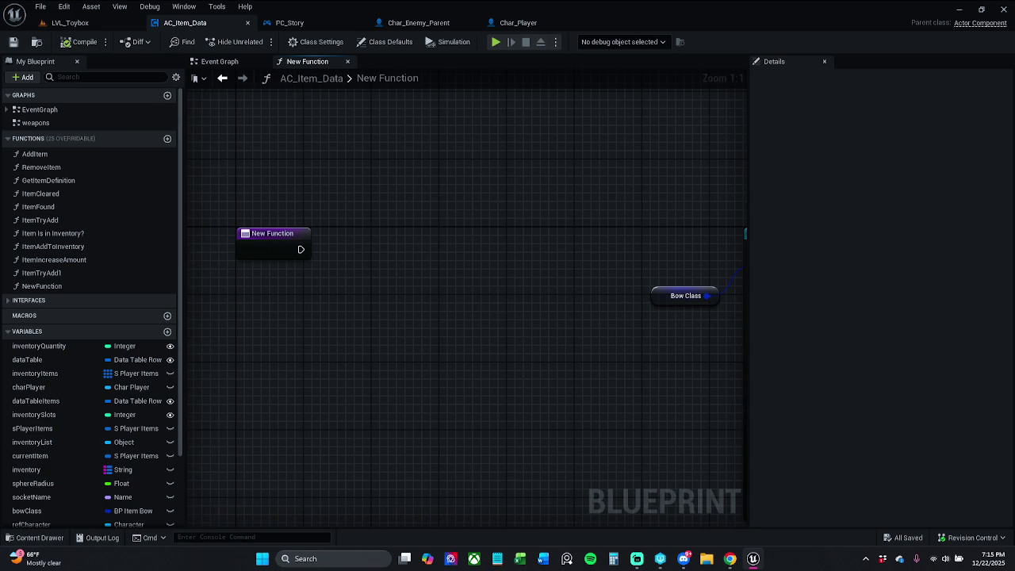
key(alt+Tab)
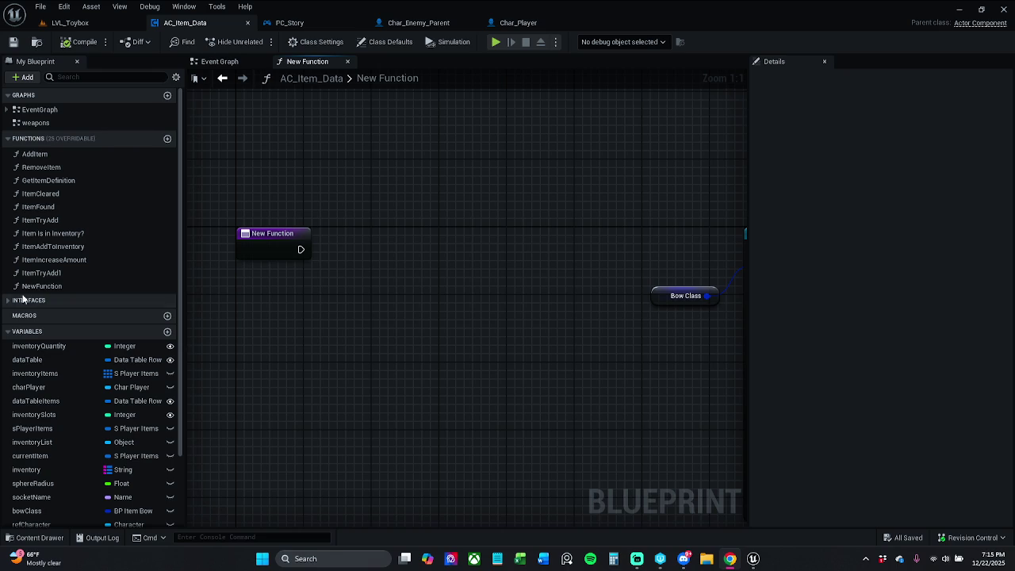
Rename NewFunction to WeaponEquip in the My Blueprint function list
click(63, 286)
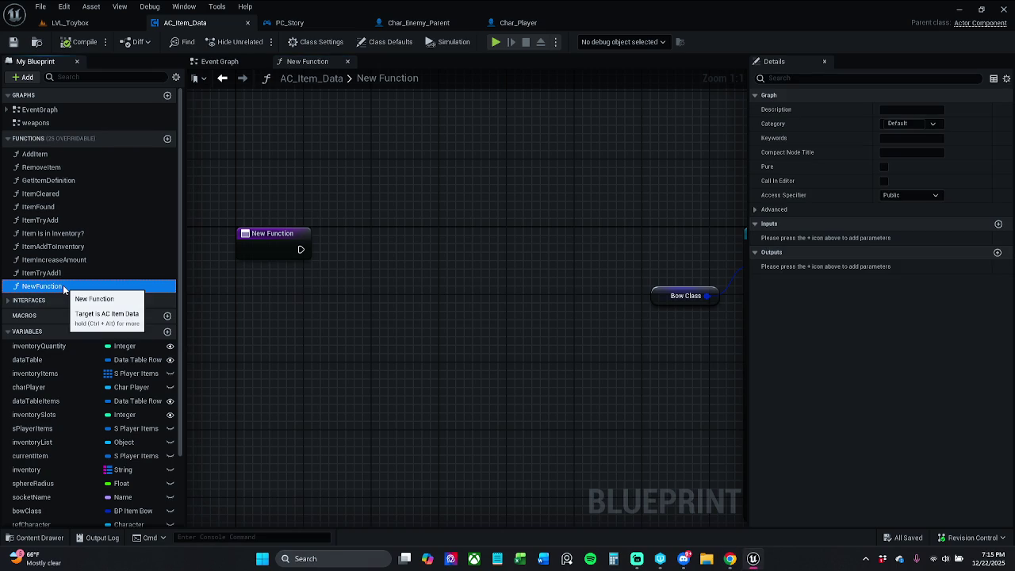
click(64, 288)
text(EquipW)
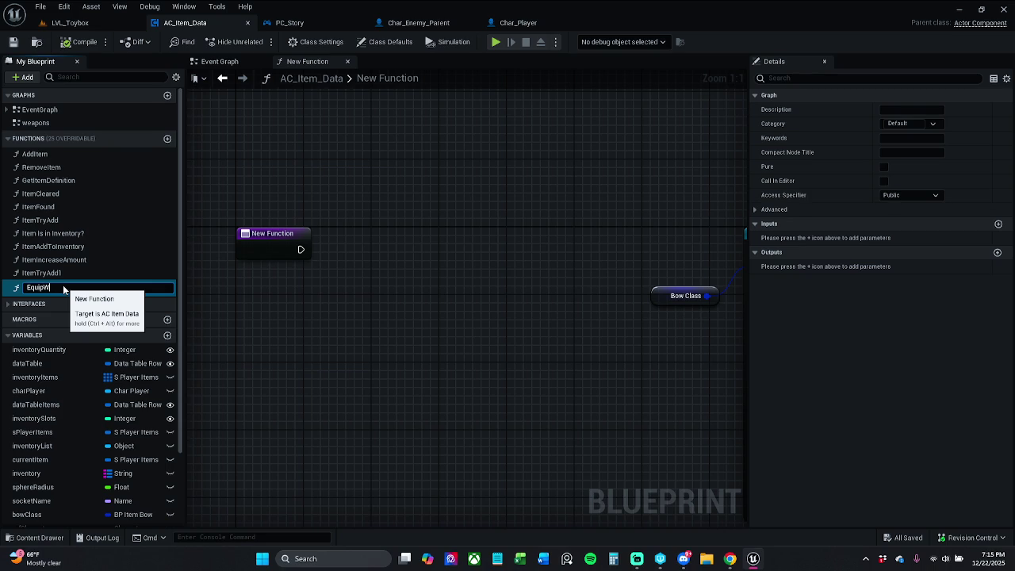
key(BackSpace)
key(ctrl+a)
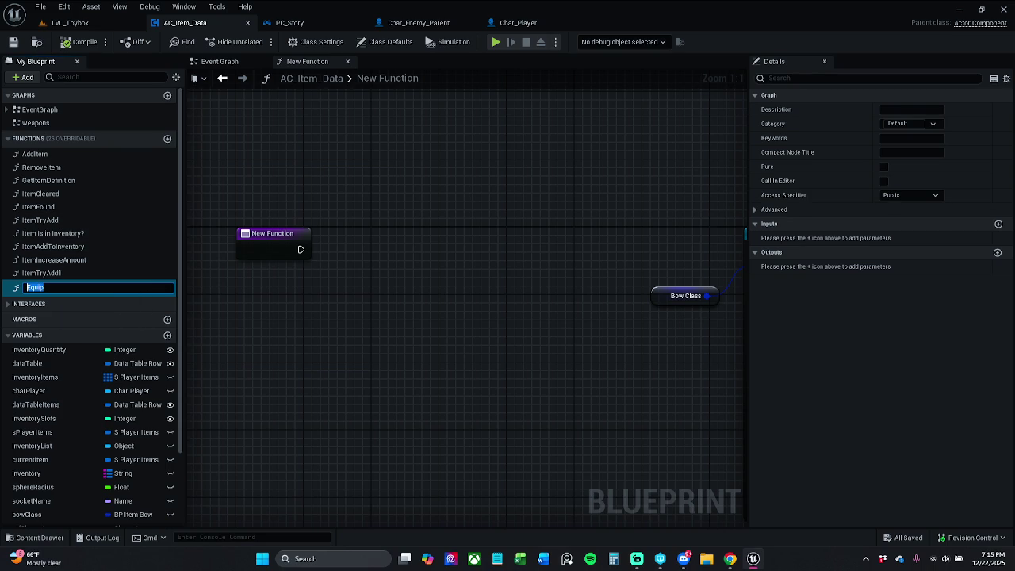
click(27, 287)
text(Weapon)
key(Return)
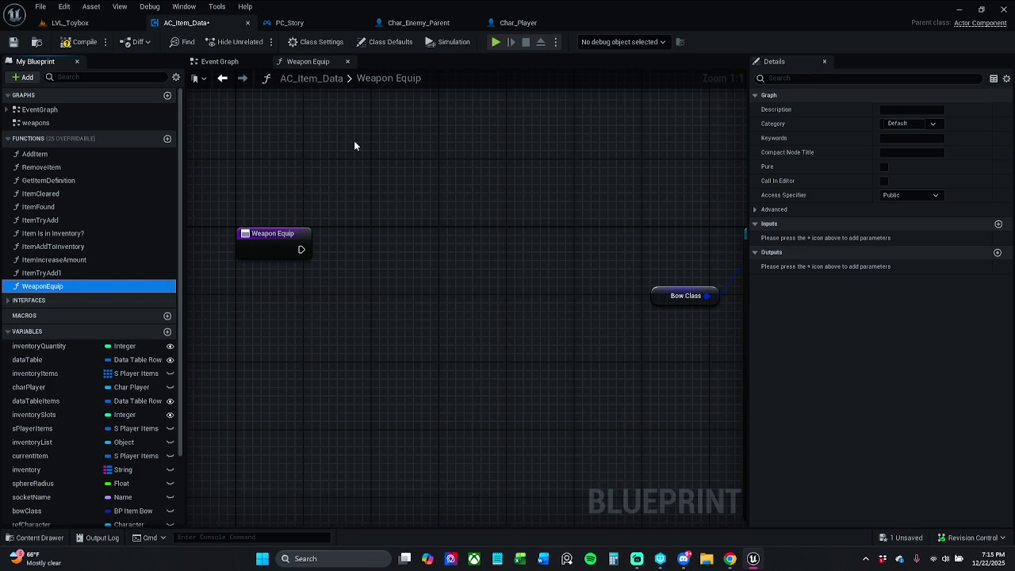
Delete the Root Component getter and wire the spawned actor into the Attach node's Target
click(68, 42)
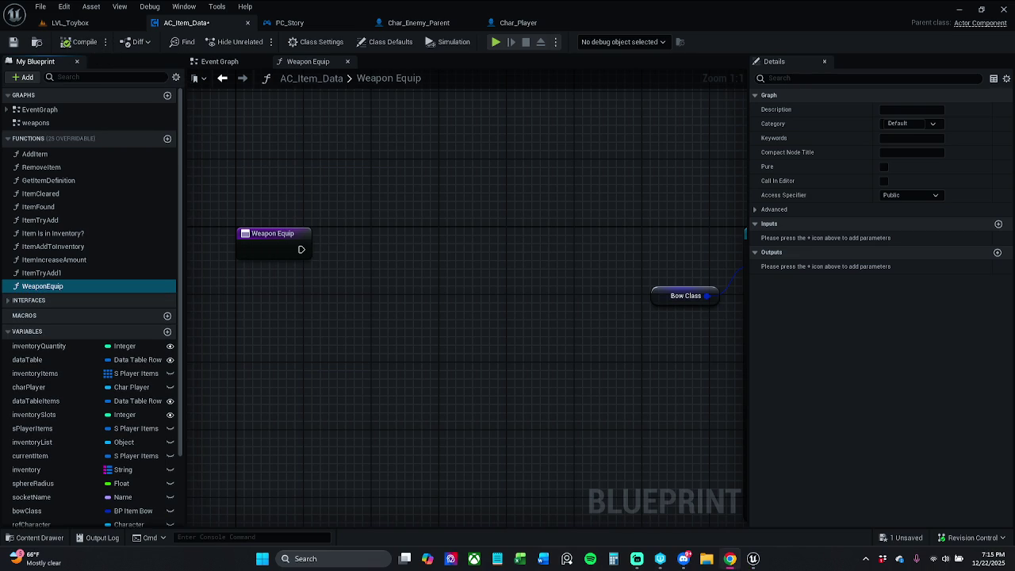
drag(398, 302, 288, 294)
scroll(311, 253, down, 2)
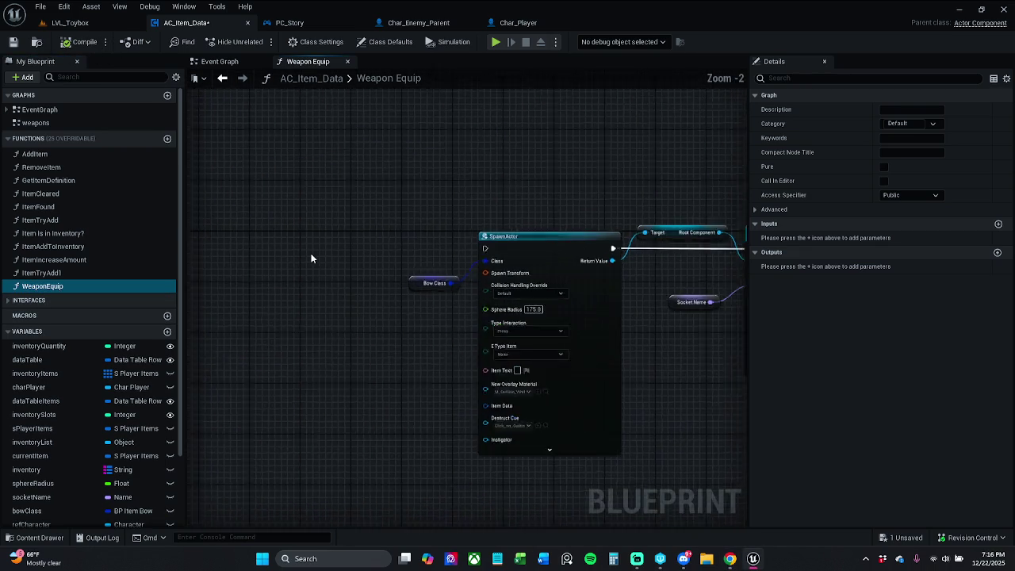
scroll(365, 229, down, 1)
drag(366, 229, 257, 229)
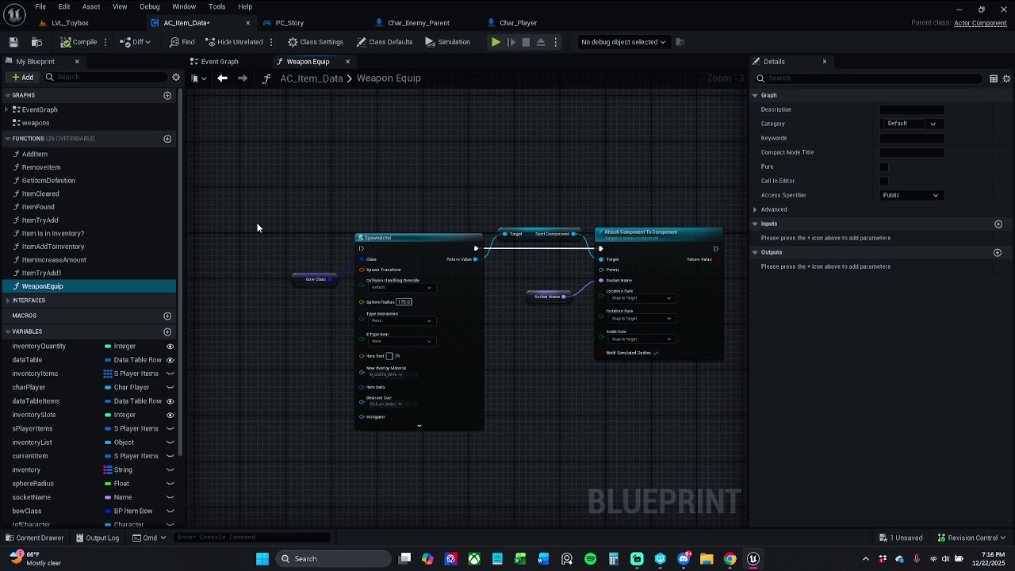
click(546, 235)
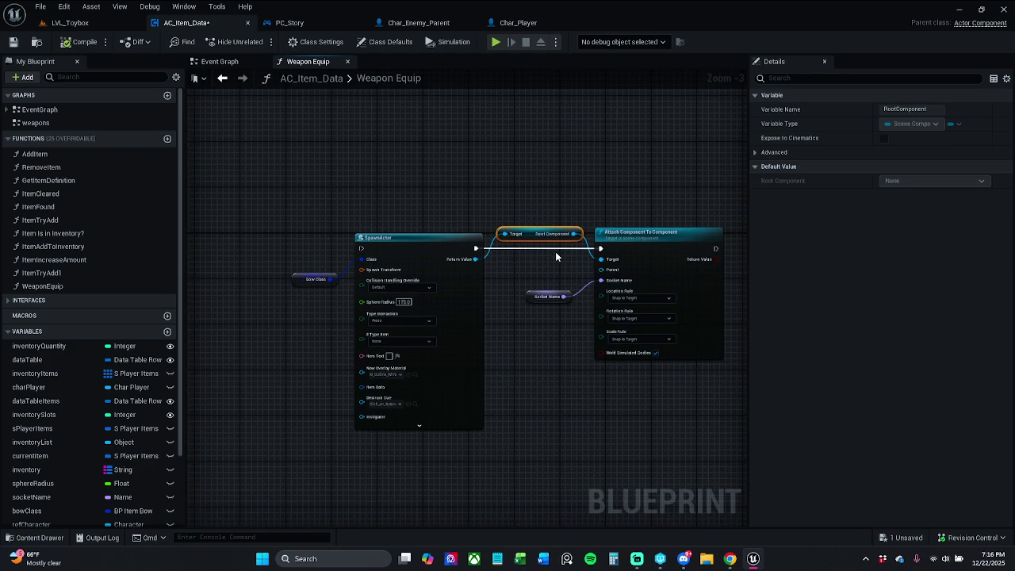
key(Delete)
drag(474, 259, 601, 261)
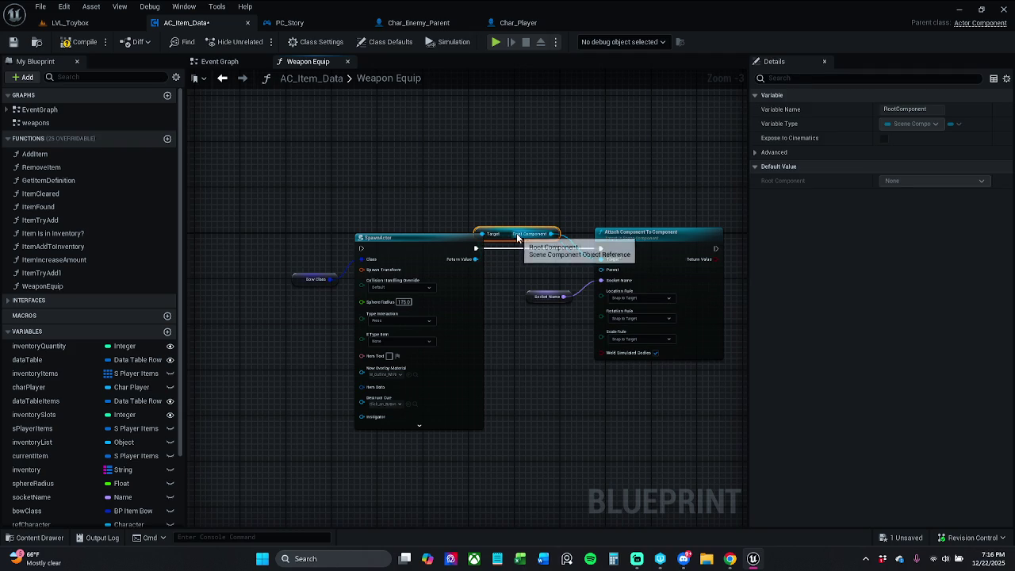
Box-select and delete the remaining Root Component getter, leaving Attach's Target as self
drag(518, 237, 534, 235)
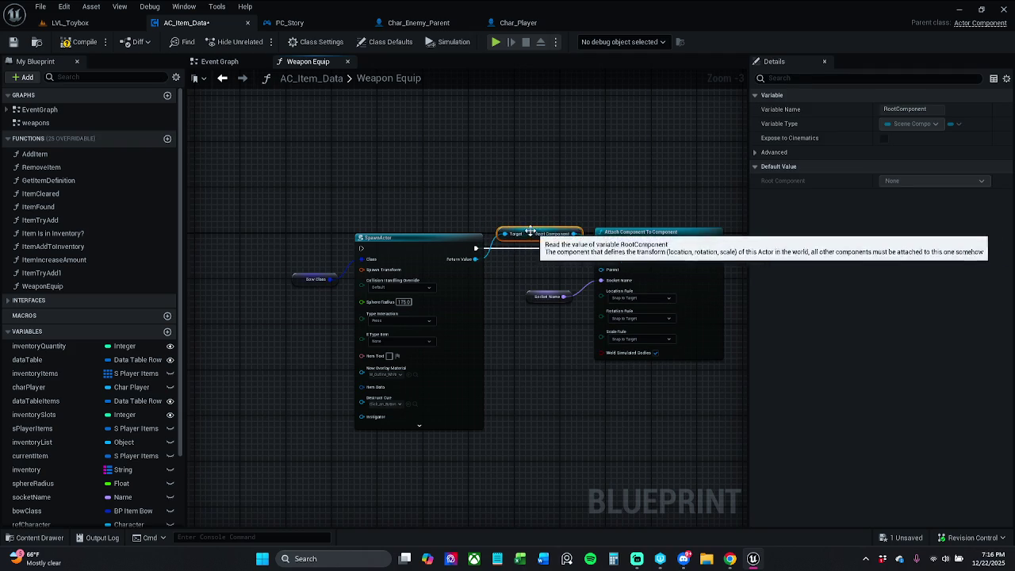
drag(532, 235, 538, 235)
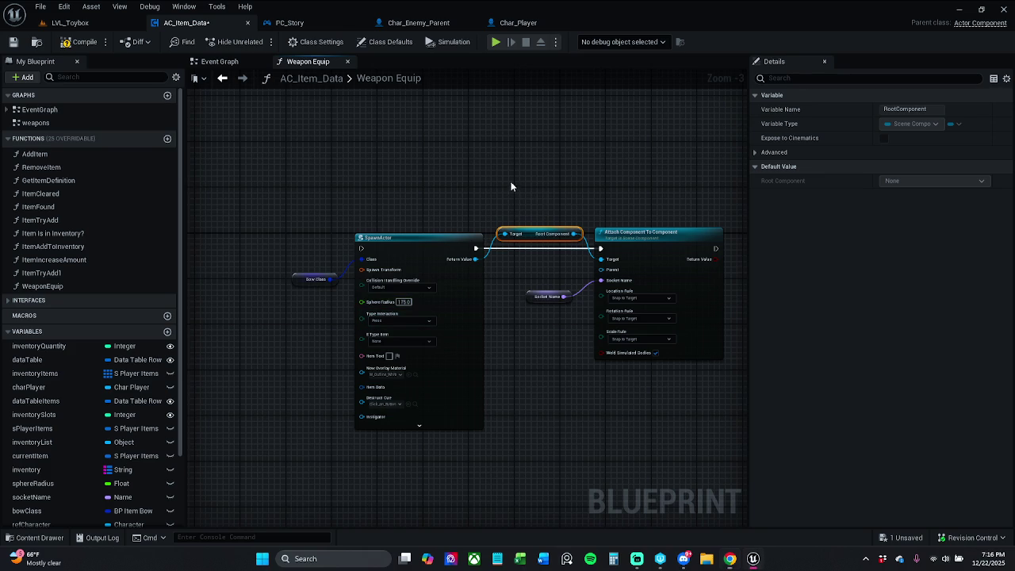
mouse_move(458, 182)
mouse_down()
mouse_move(498, 277)
mouse_move(495, 258)
mouse_up()
click(491, 225)
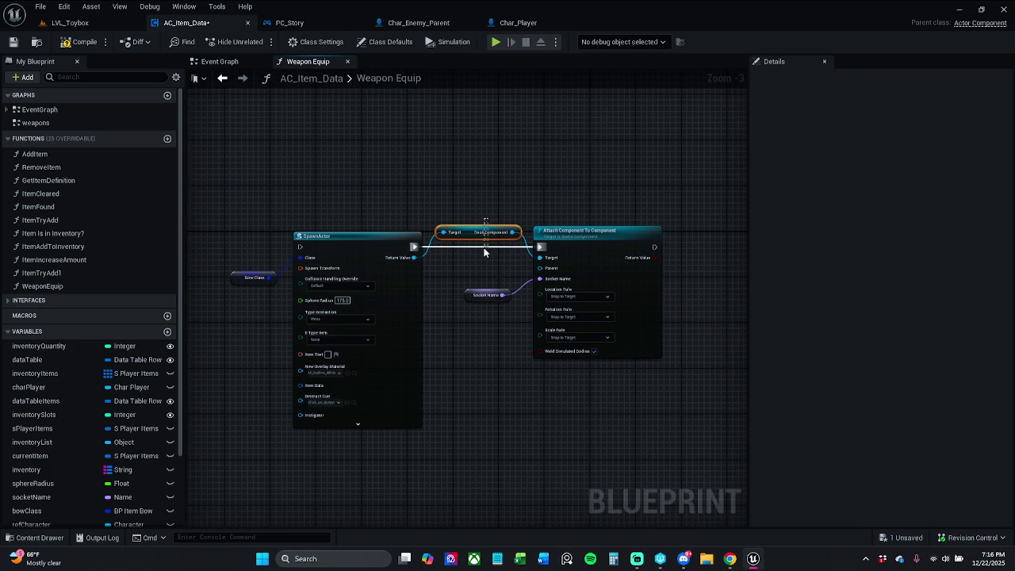
key(Delete)
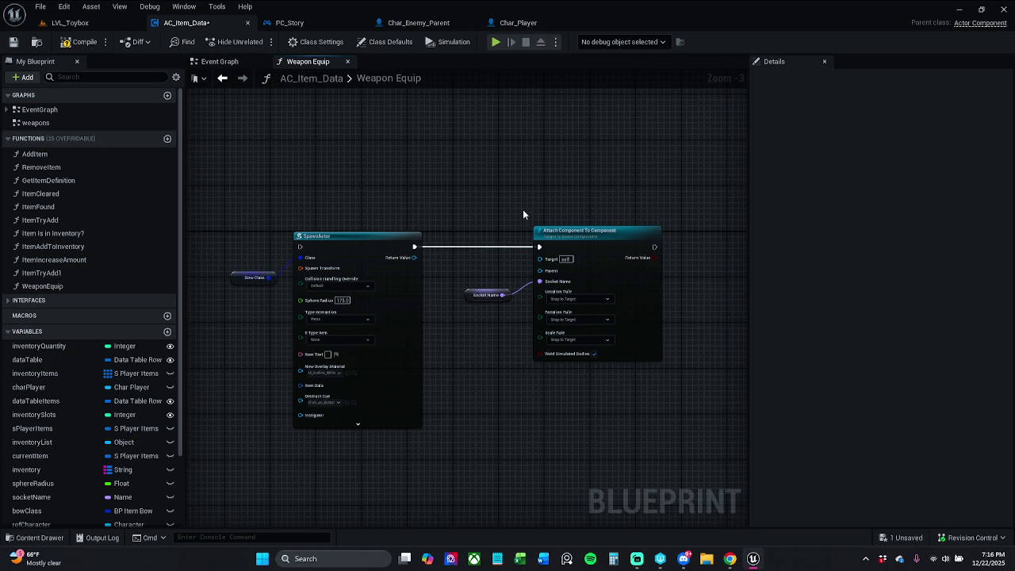
scroll(522, 209, up, 1)
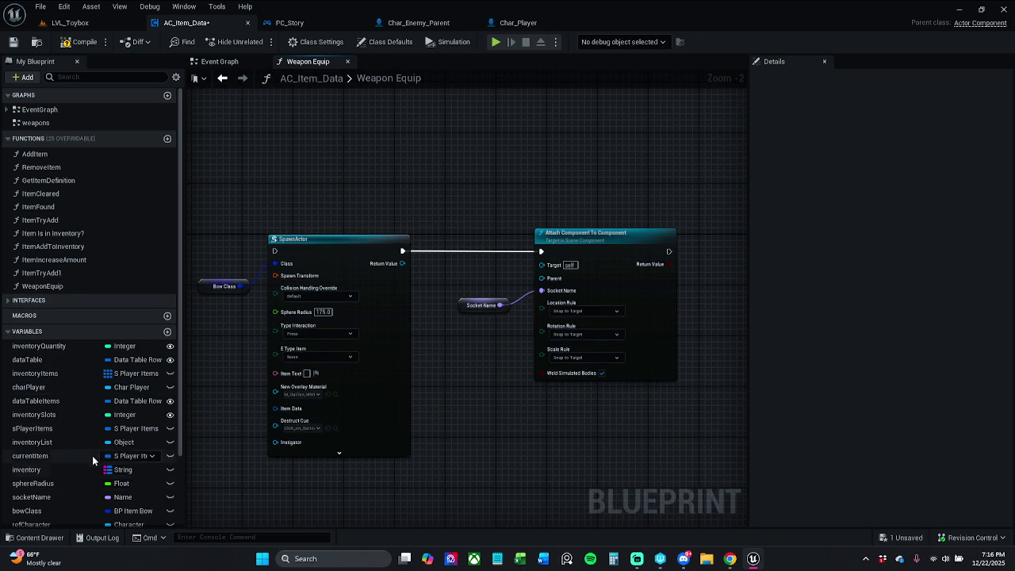
scroll(92, 454, down, 2)
mouse_move(92, 457)
mouse_down()
mouse_move(174, 422)
mouse_move(542, 176)
mouse_move(560, 189)
mouse_up()
Add a Ref Character getter, wire its Mesh into Attach's Parent, and connect the spawned actor to Target
click(570, 183)
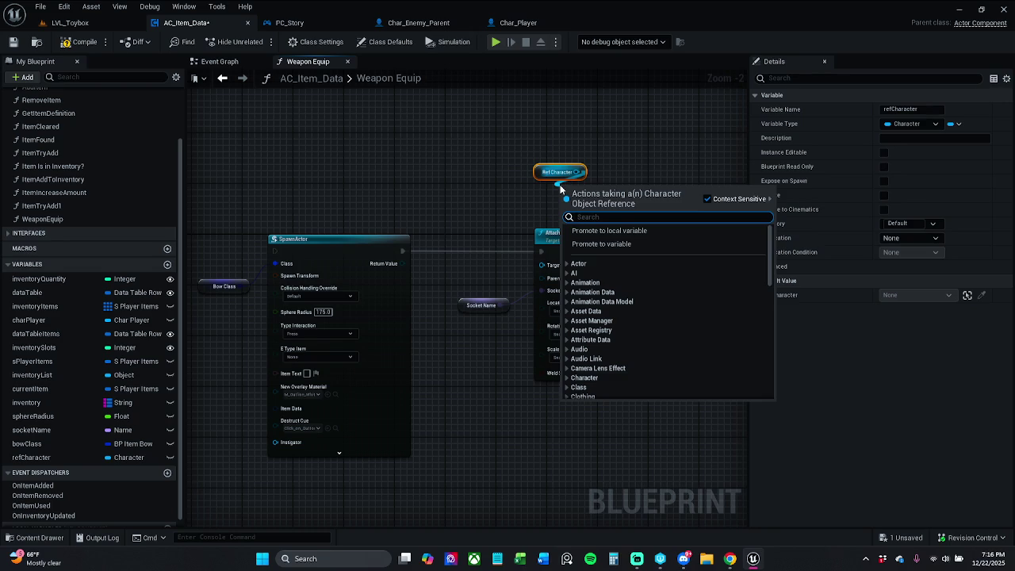
text(get mesh)
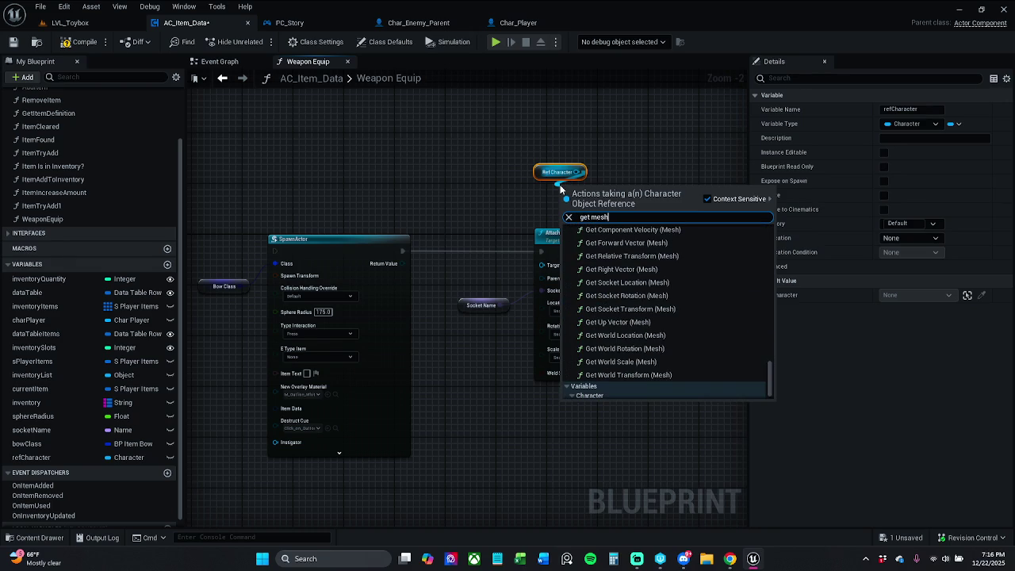
scroll(651, 314, down, 2)
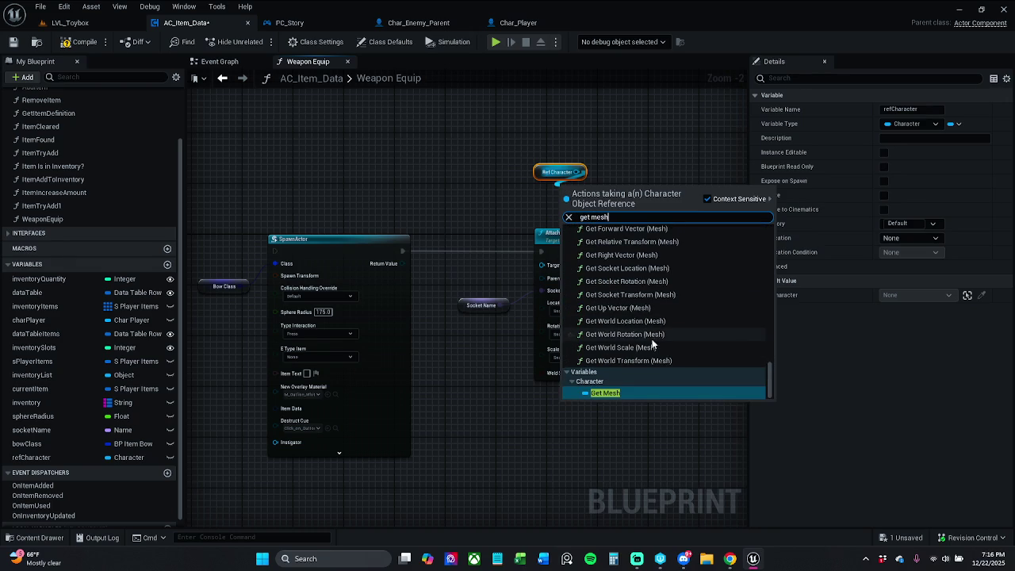
click(639, 392)
drag(618, 192, 542, 265)
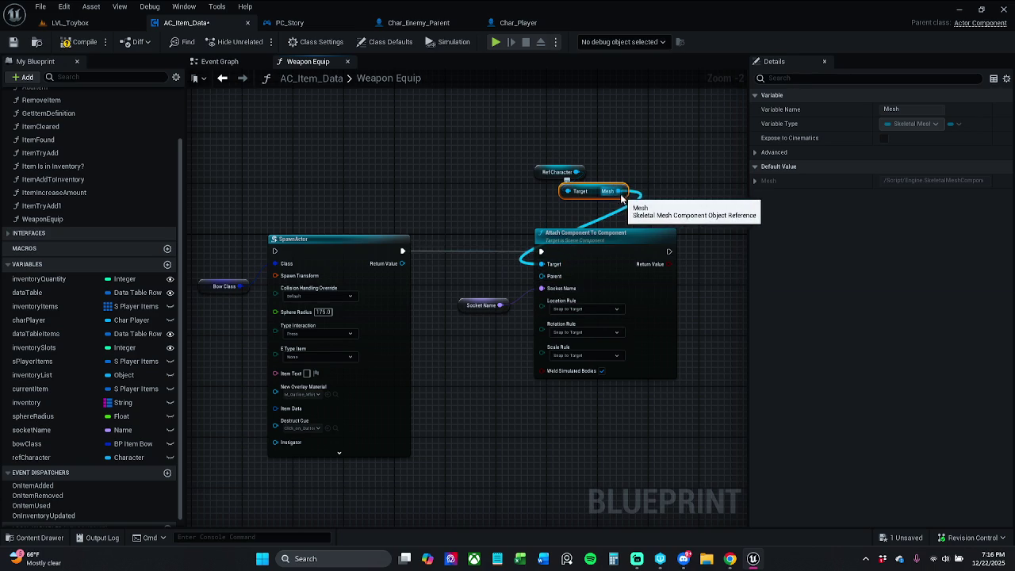
mouse_move(616, 194)
mouse_down()
mouse_move(630, 199)
mouse_move(583, 247)
mouse_move(543, 265)
mouse_move(542, 279)
mouse_up()
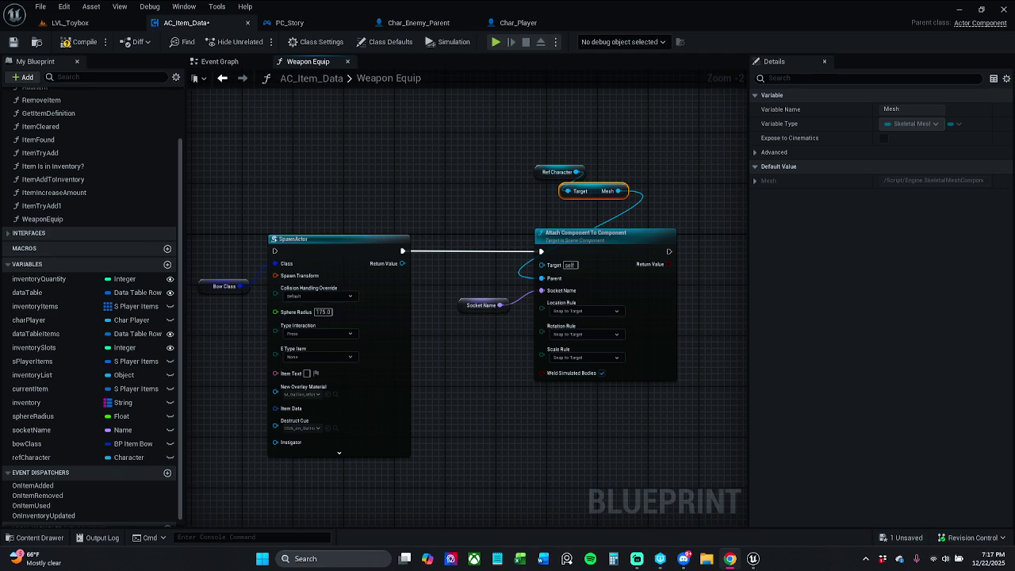
drag(402, 263, 541, 269)
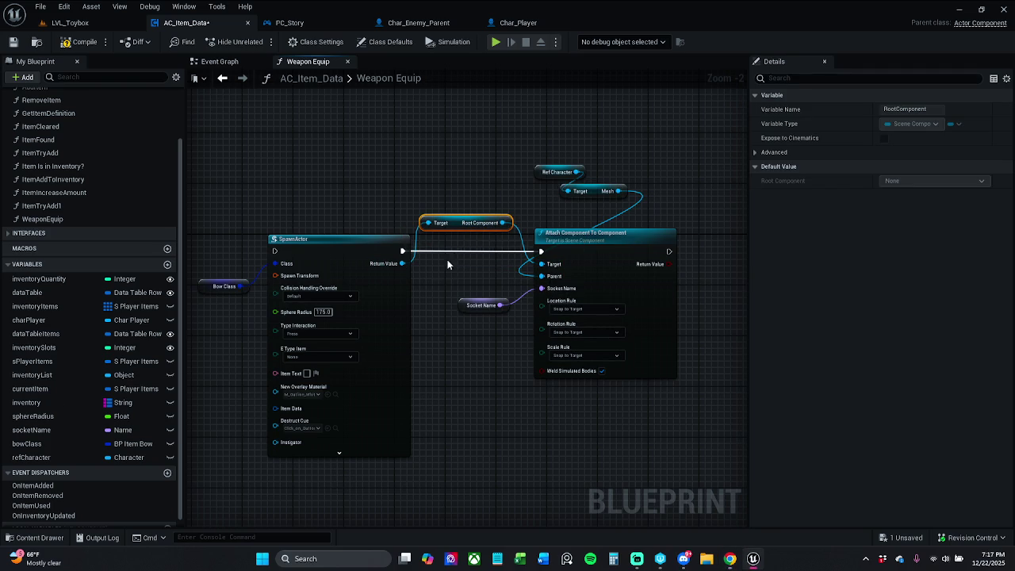
Wire SpawnActor's Return Value into Attach's Target through a Root Component getter, then save AC_Item_Data
click(444, 260)
drag(403, 268, 553, 268)
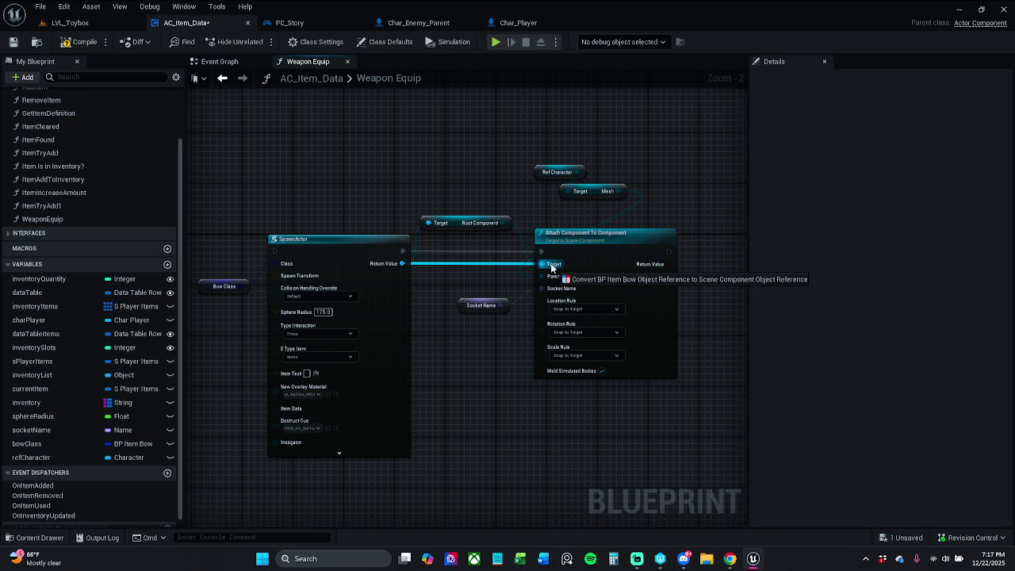
drag(553, 268, 553, 270)
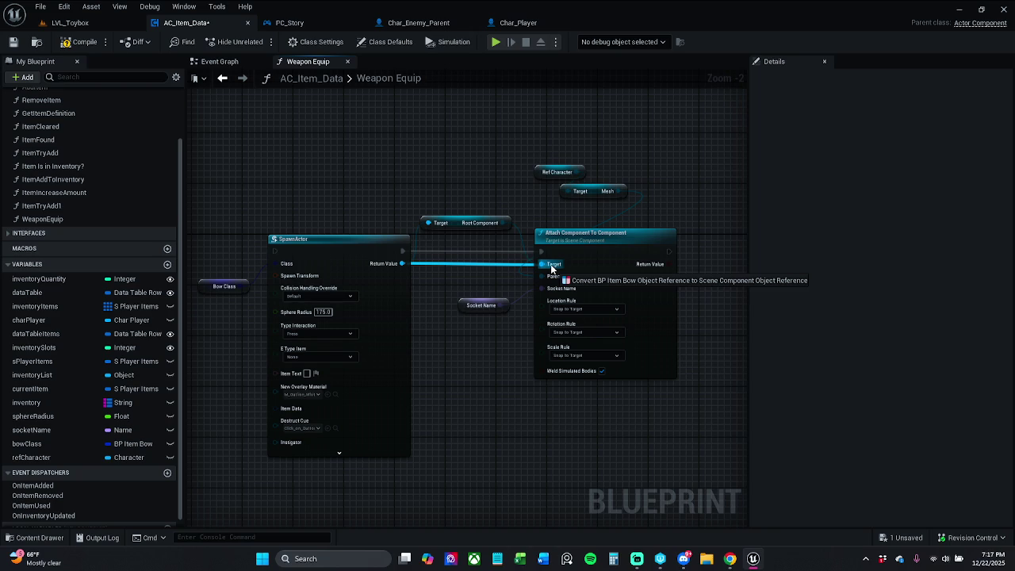
drag(553, 270, 553, 269)
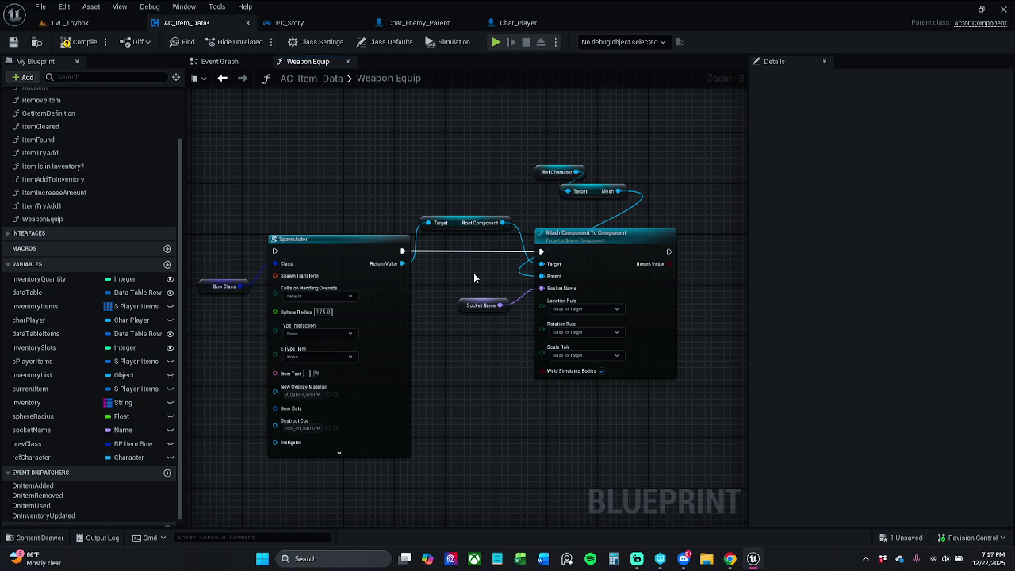
drag(464, 226, 471, 232)
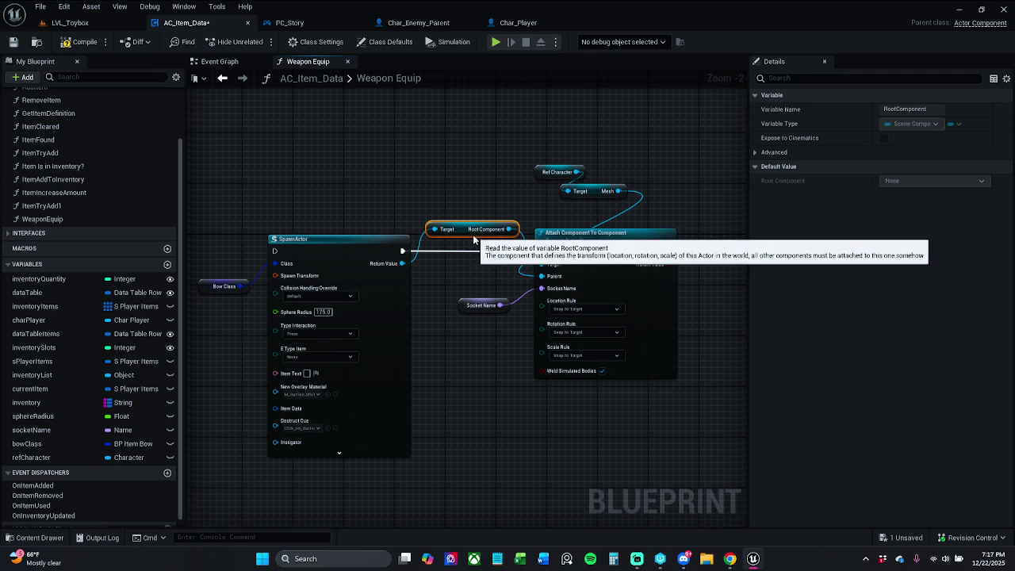
click(512, 157)
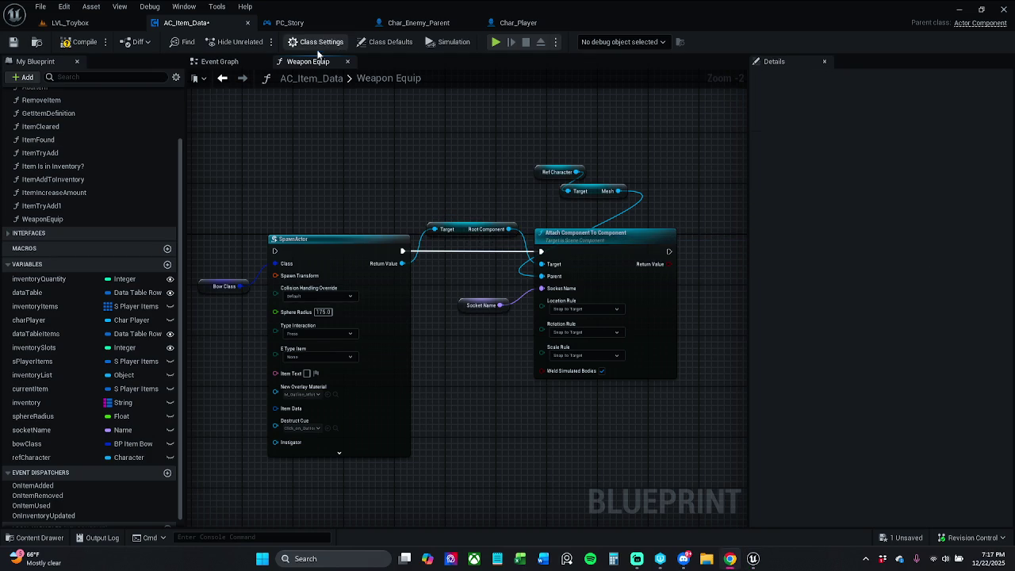
drag(383, 136, 398, 120)
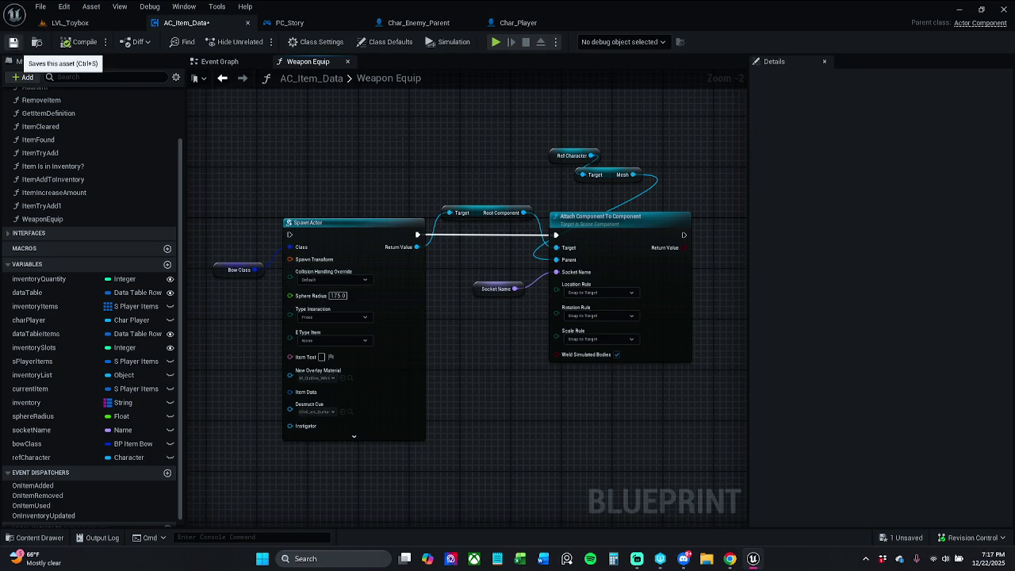
click(14, 42)
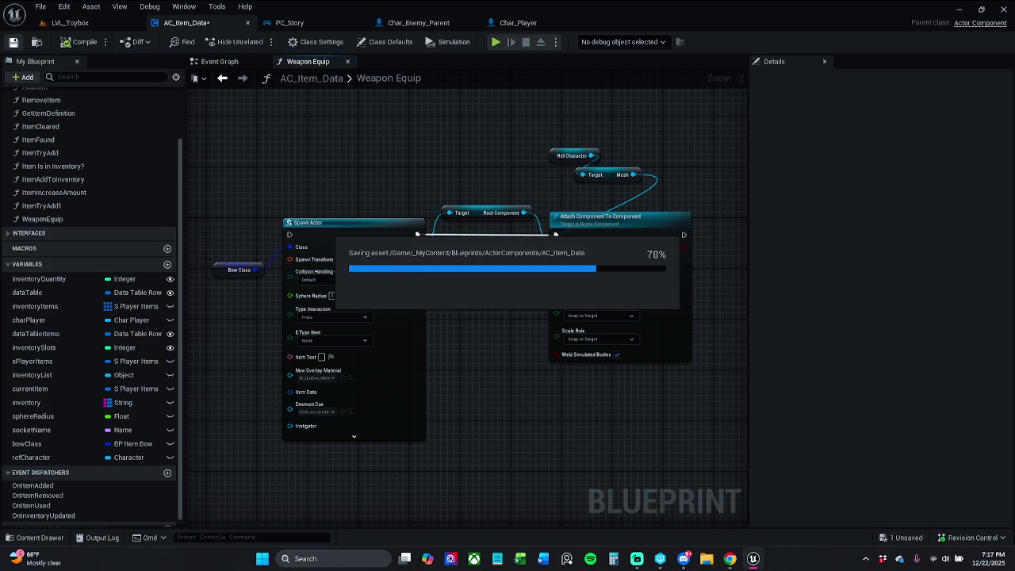
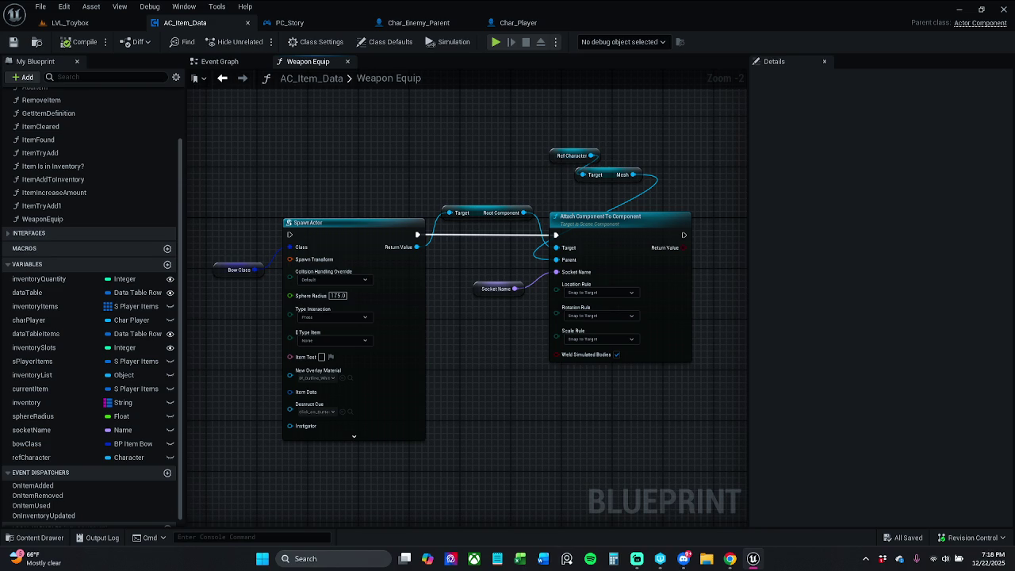
Place a Weapon Equip call in the Event Graph right after the SET Ref Character node
click(214, 62)
scroll(434, 180, up, 3)
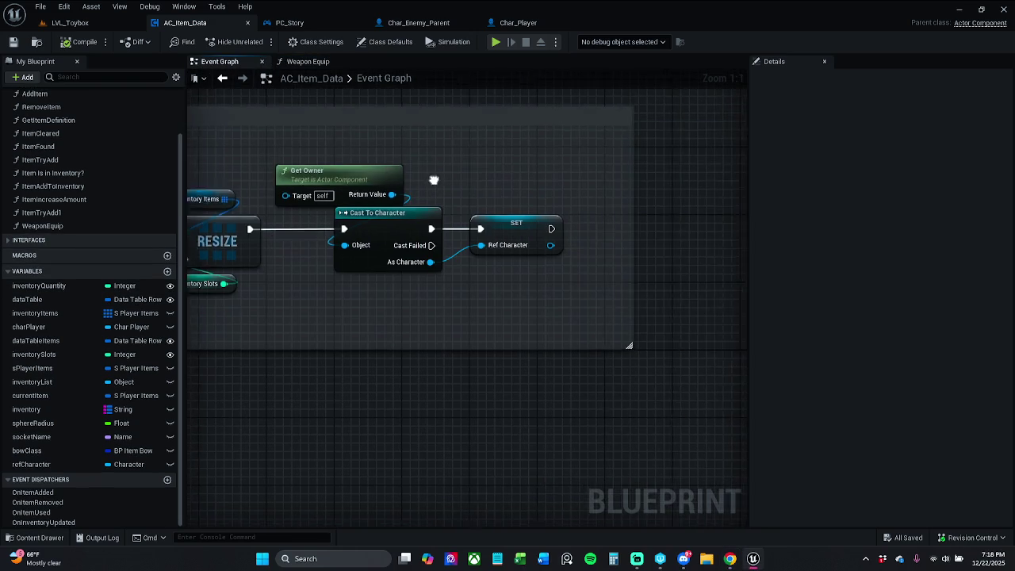
mouse_move(84, 227)
mouse_down()
mouse_move(544, 248)
mouse_move(539, 234)
mouse_move(568, 214)
mouse_up()
click(602, 177)
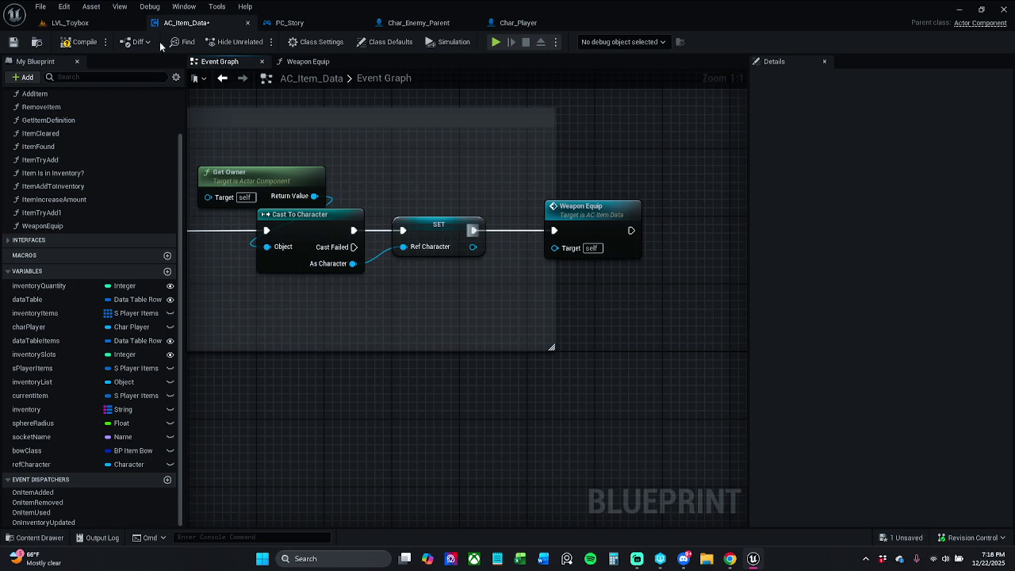
Inside Weapon Equip, move the SpawnActor nodes beside the function entry and wire the entry to them
double_click(597, 219)
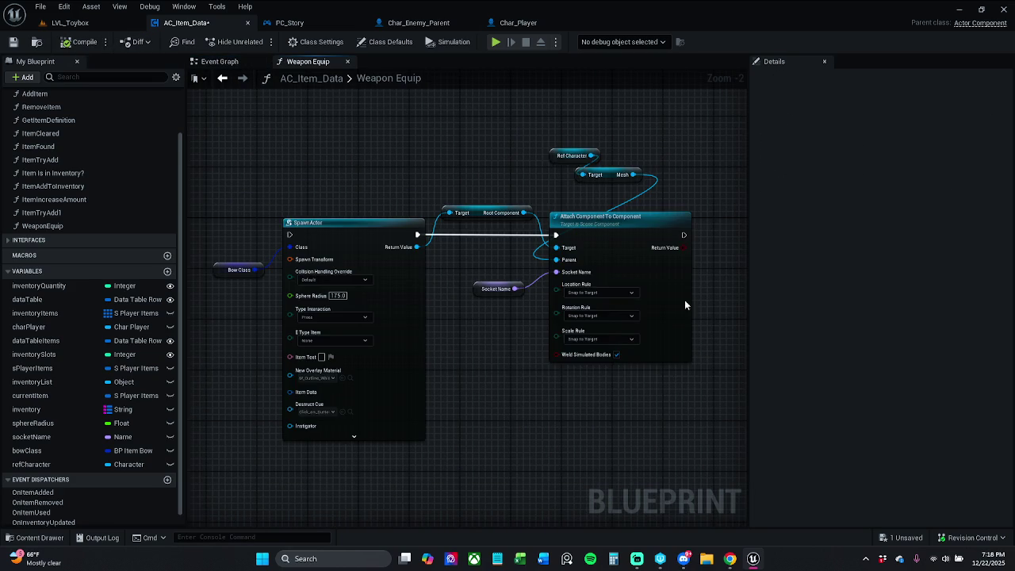
drag(223, 254, 354, 253)
click(346, 281)
mouse_move(559, 284)
mouse_down()
mouse_move(379, 272)
mouse_move(521, 290)
mouse_move(569, 265)
mouse_up()
scroll(379, 272, down, 4)
scroll(555, 253, up, 3)
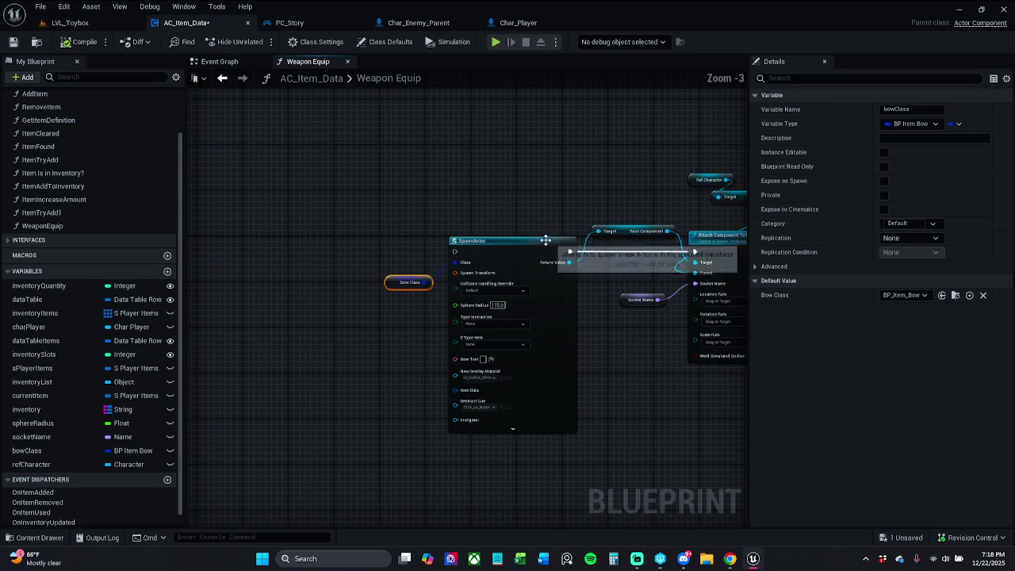
drag(412, 163, 822, 355)
drag(249, 292, 579, 292)
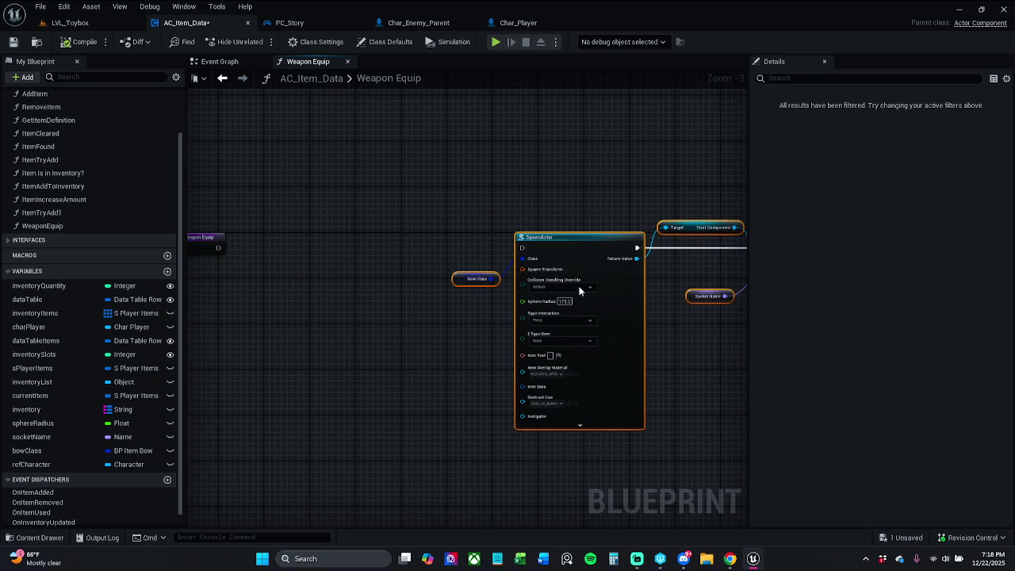
drag(566, 241, 219, 248)
click(436, 269)
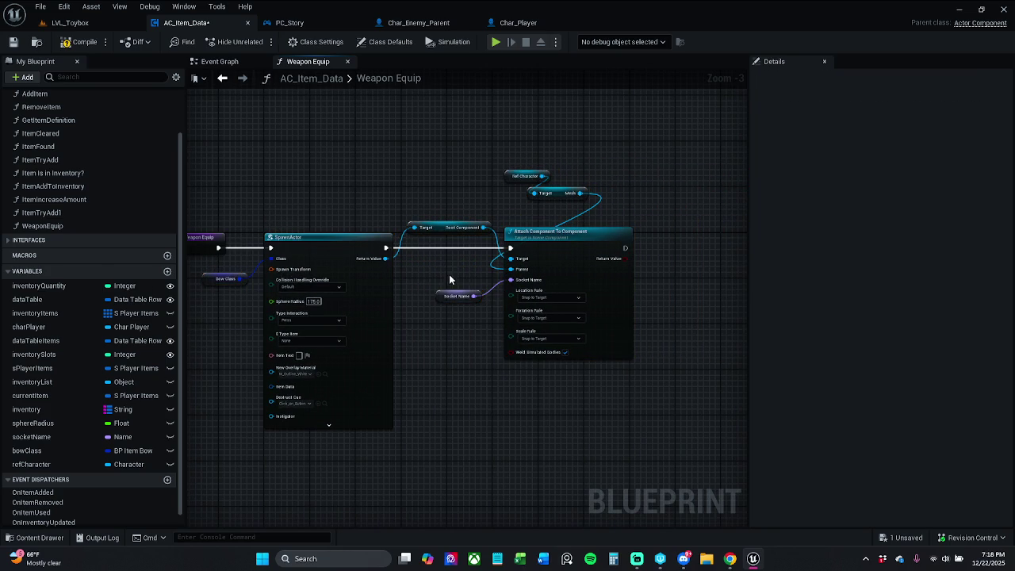
Set the Socket Name variable's default value to hand_r_item
click(456, 296)
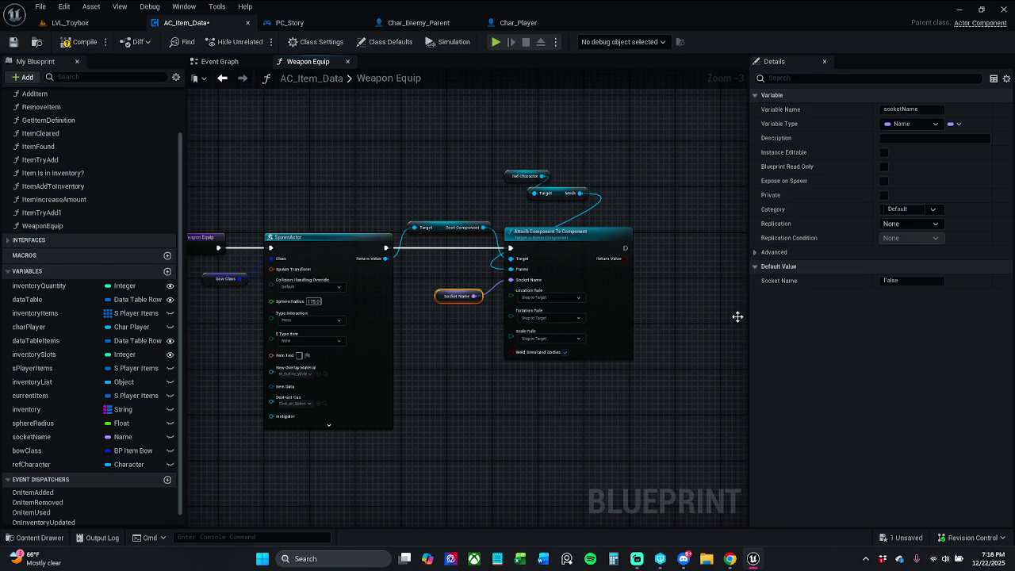
click(917, 281)
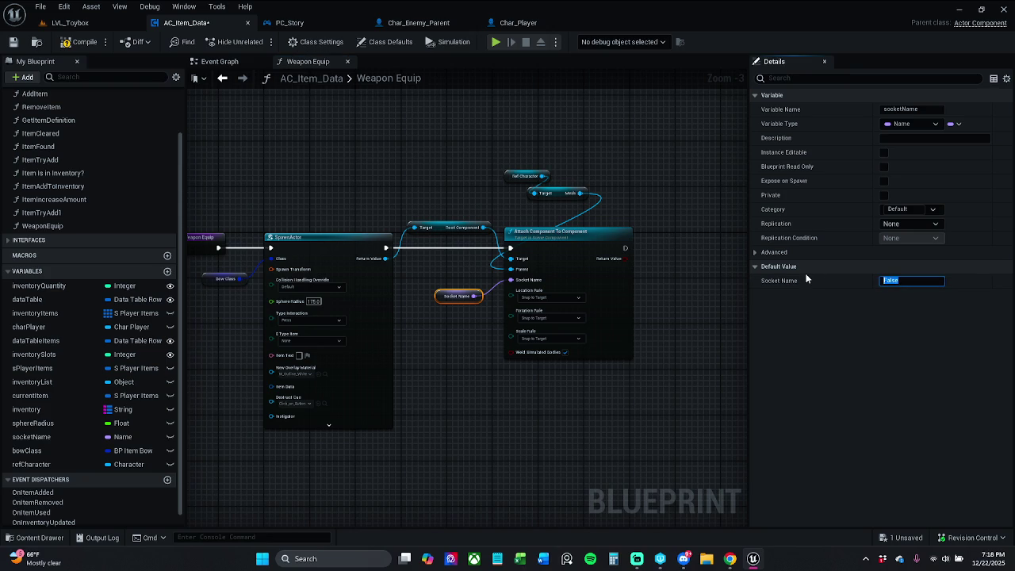
text(ha)
text(em)
drag(209, 323, 235, 290)
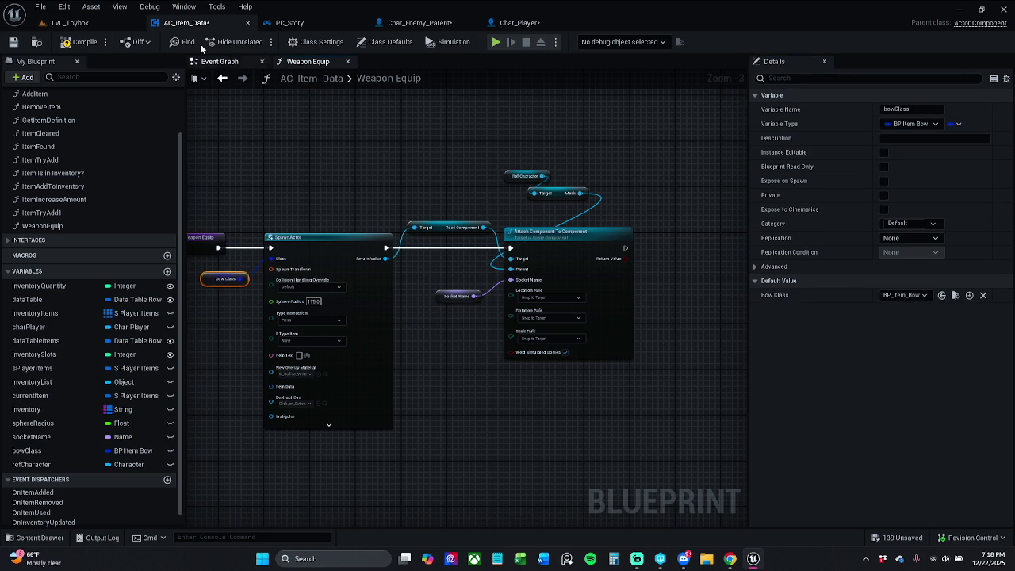
Compile, then hook the spawned actor's Root Component up as the attach target
click(79, 41)
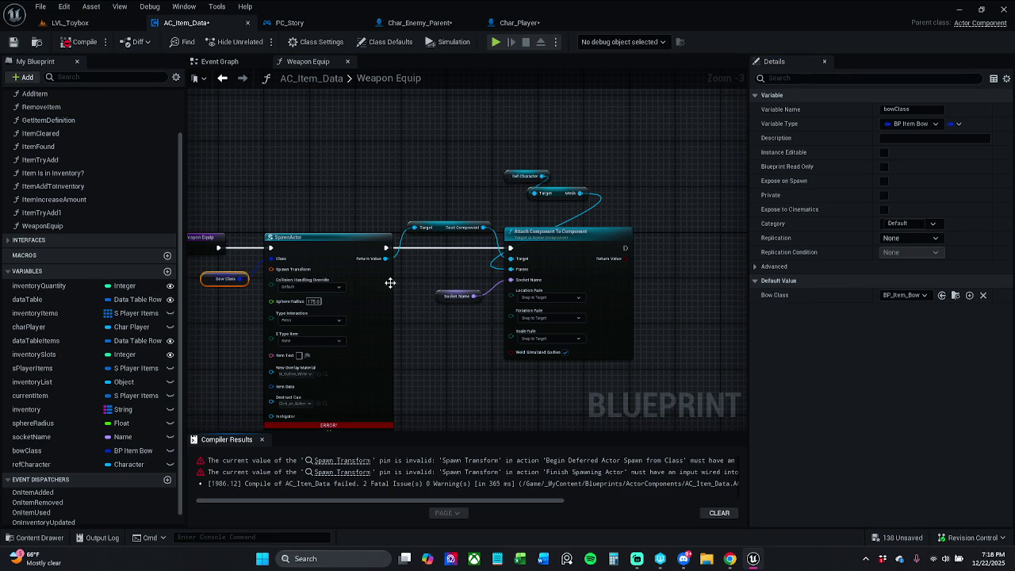
drag(386, 258, 524, 265)
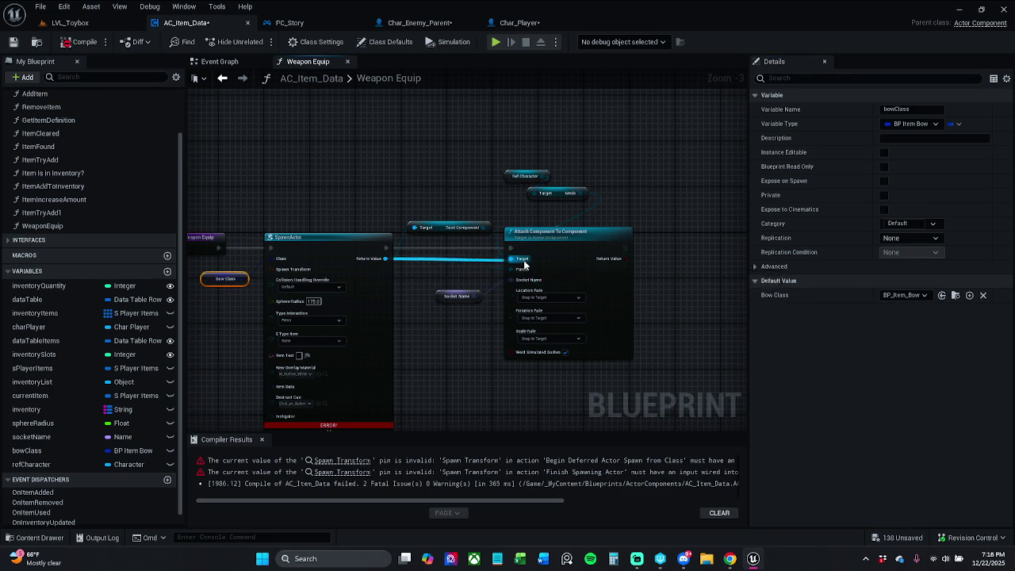
drag(475, 213, 499, 232)
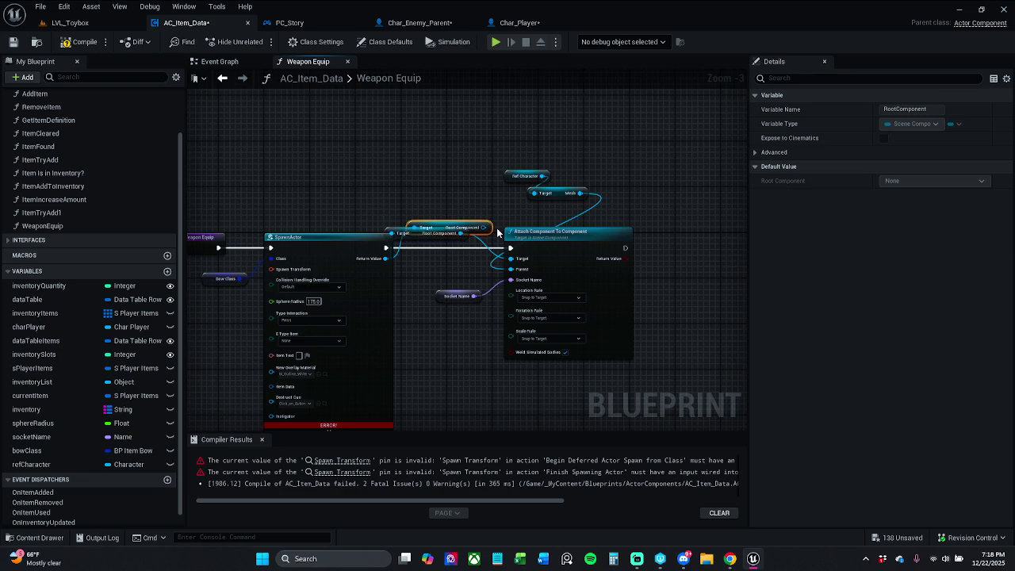
click(499, 233)
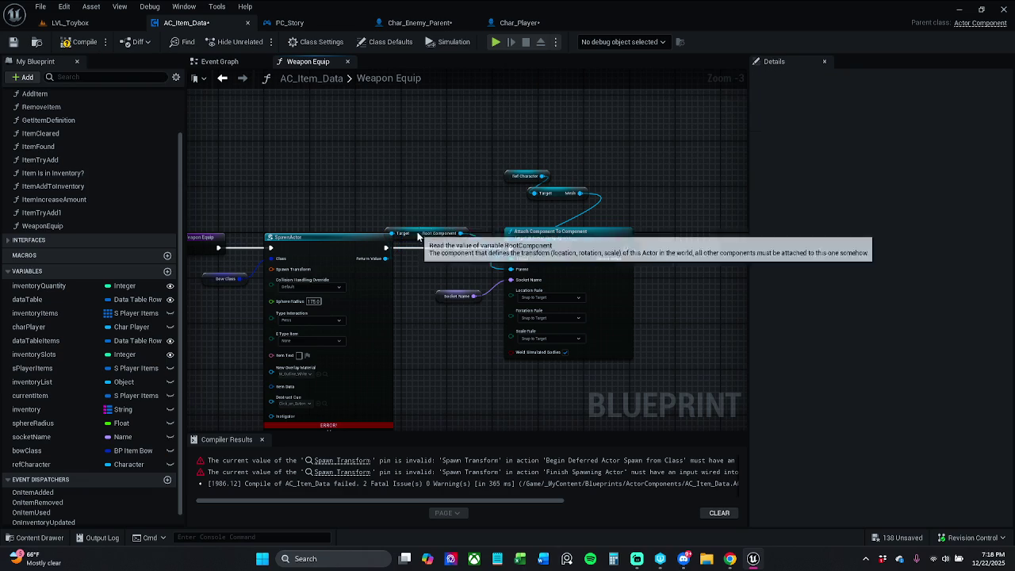
drag(424, 233, 436, 229)
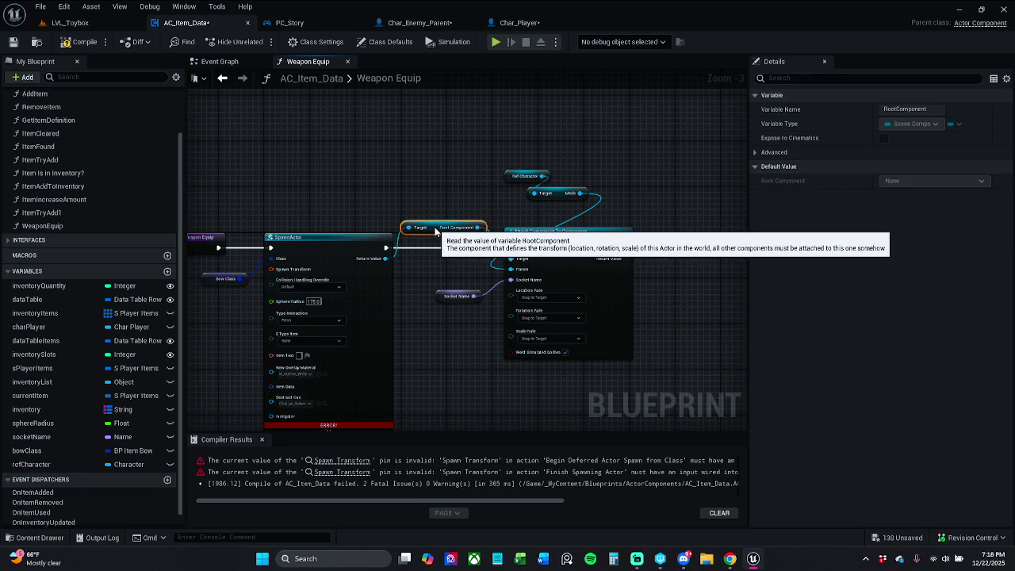
Split SpawnActor's Spawn Transform pin into location, rotation and scale, recompile, and return to LVL_Toybox
click(342, 461)
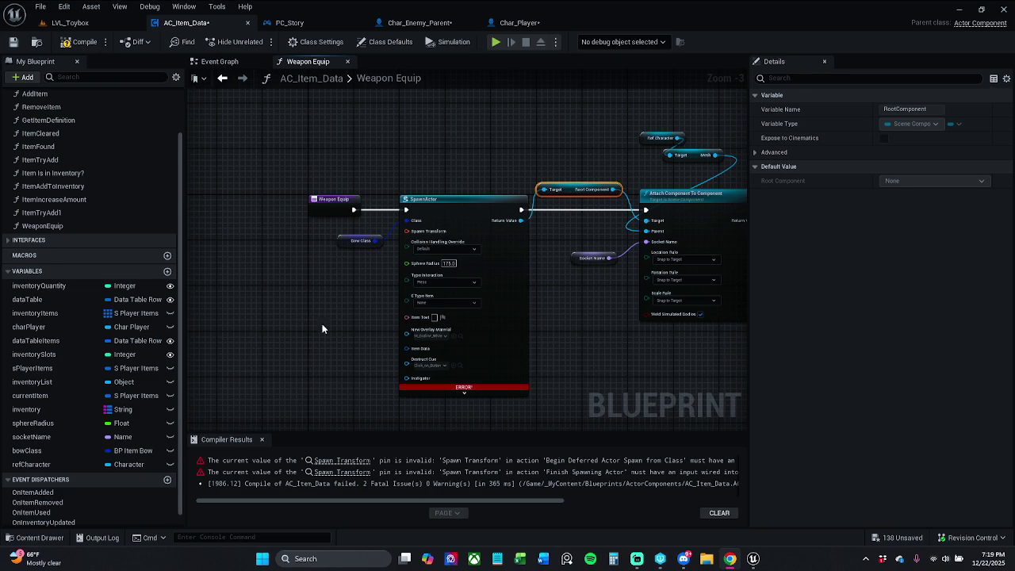
right_click(424, 218)
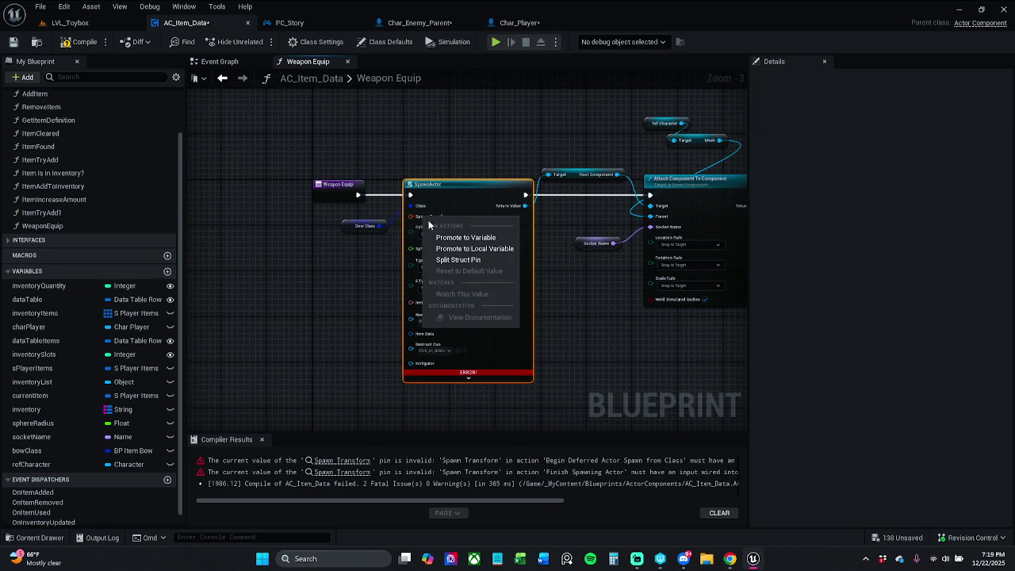
click(464, 260)
click(263, 441)
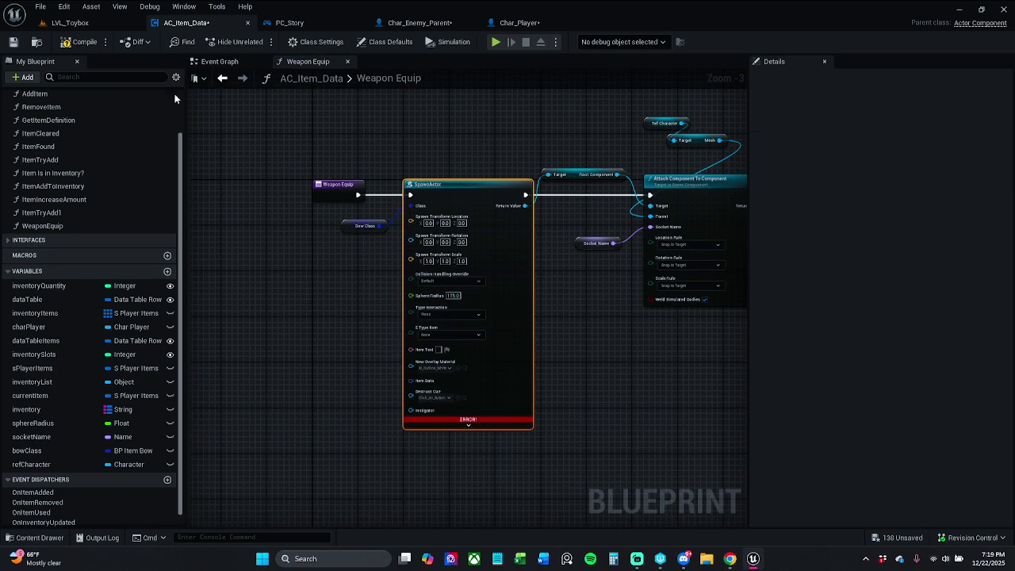
click(83, 41)
click(70, 23)
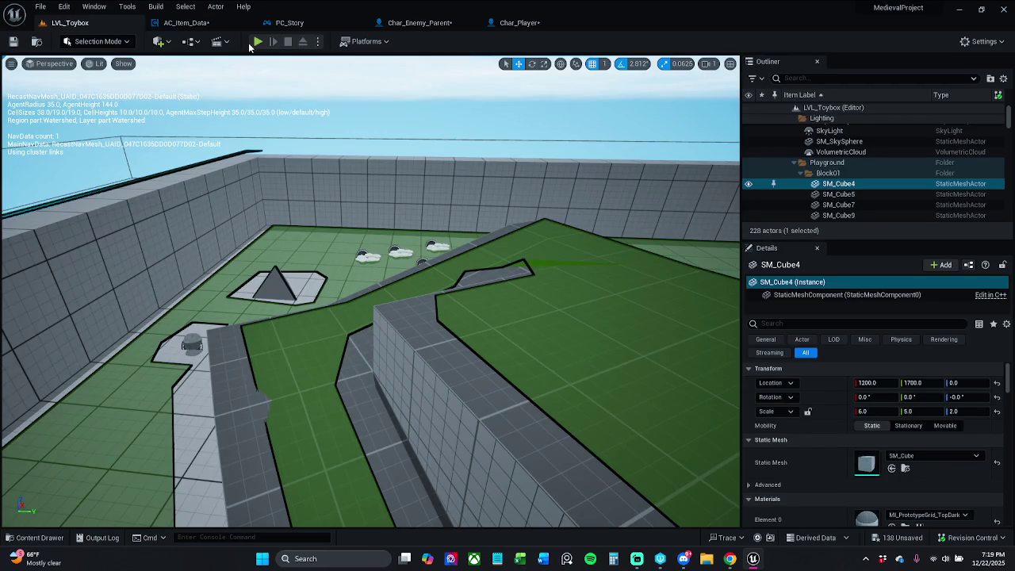
Play LVL_Toybox, run the character forward through the pickups, stop, and go back to AC_Item_Data
click(256, 43)
key(w)
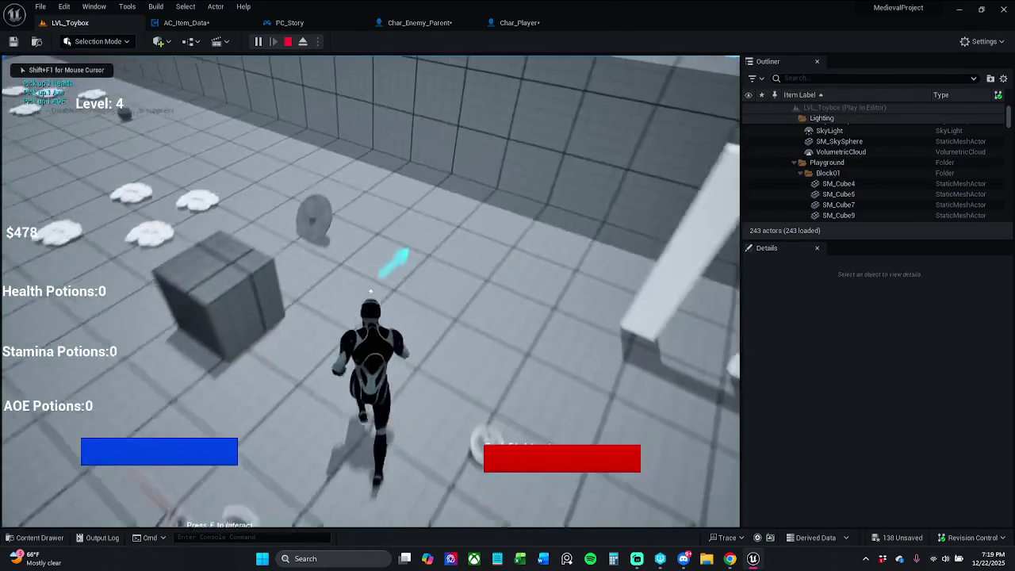
key(w)
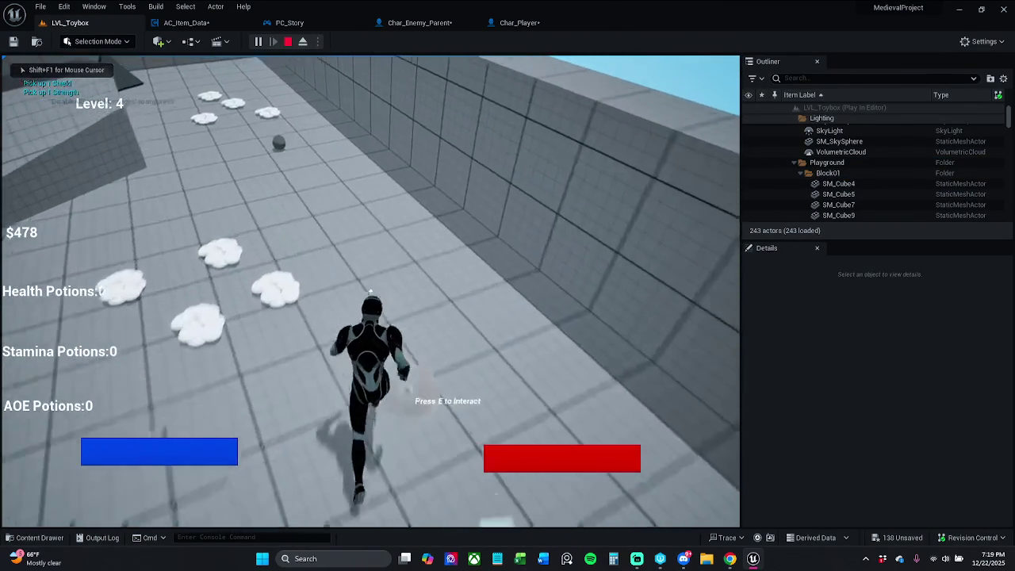
key(Escape)
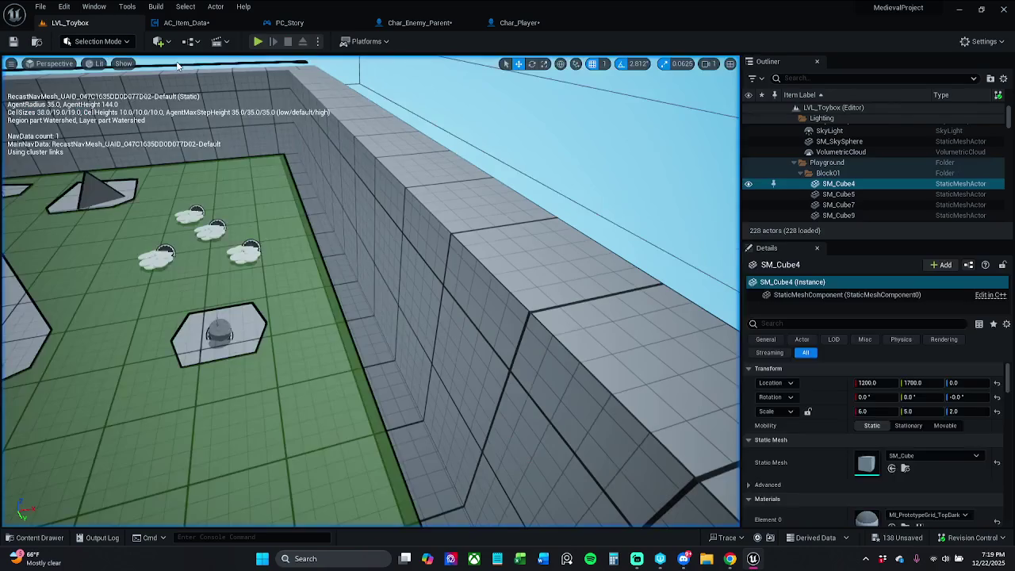
click(186, 22)
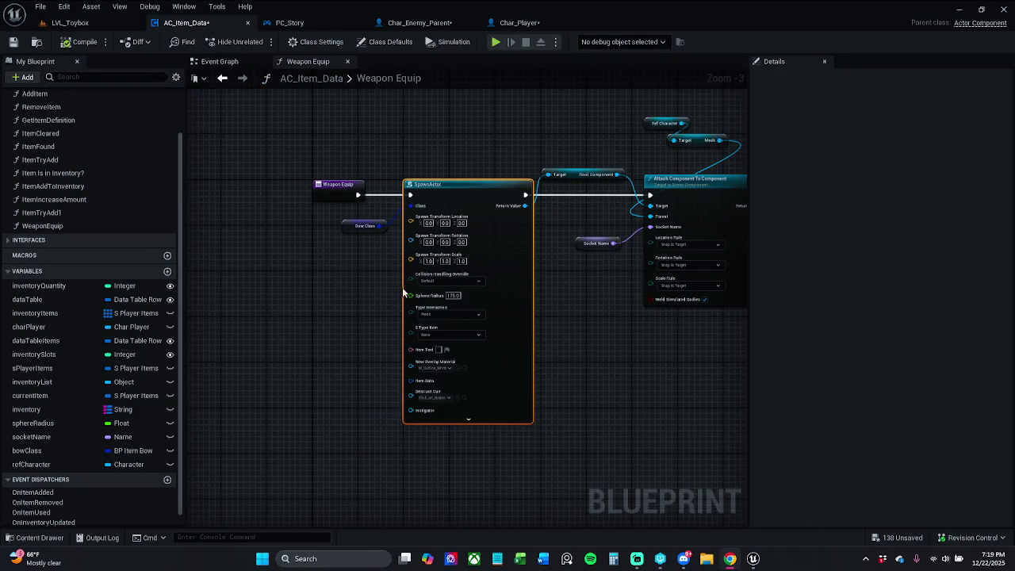
Wire SpawnActor's Return Value into the attach Target, widen the Event Graph comment, nudge Weapon Equip, and save
click(523, 140)
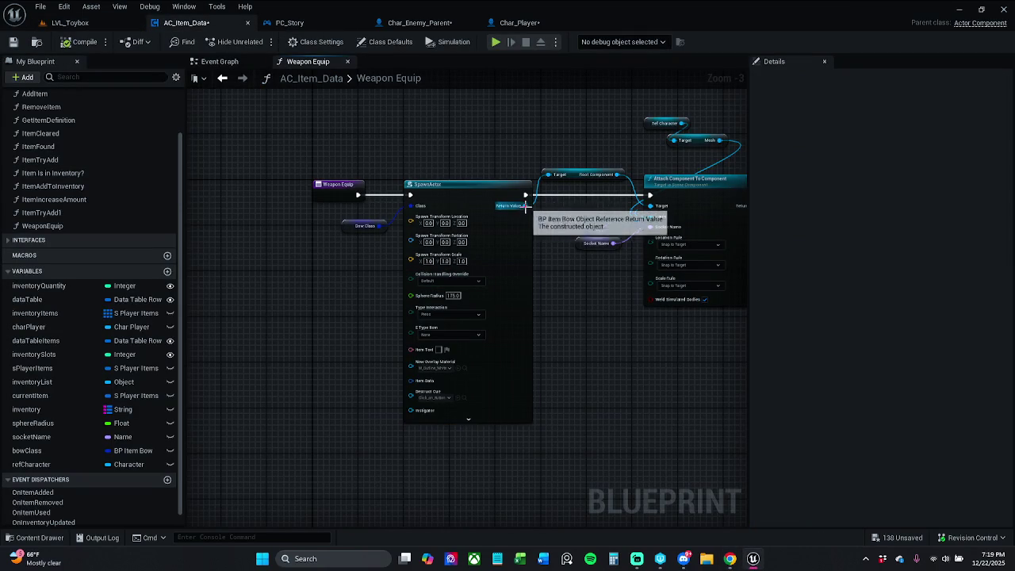
drag(525, 206, 652, 207)
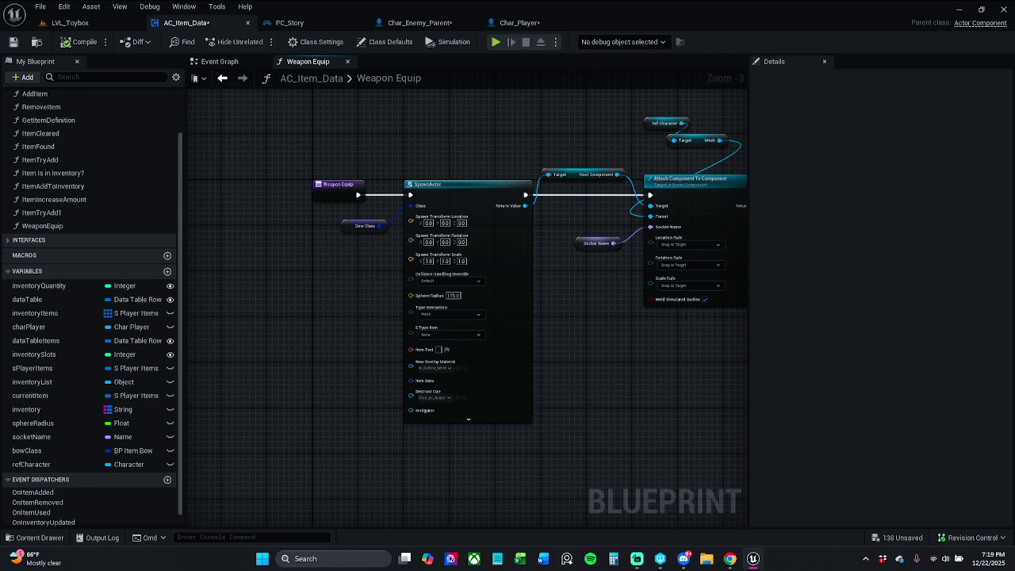
click(234, 65)
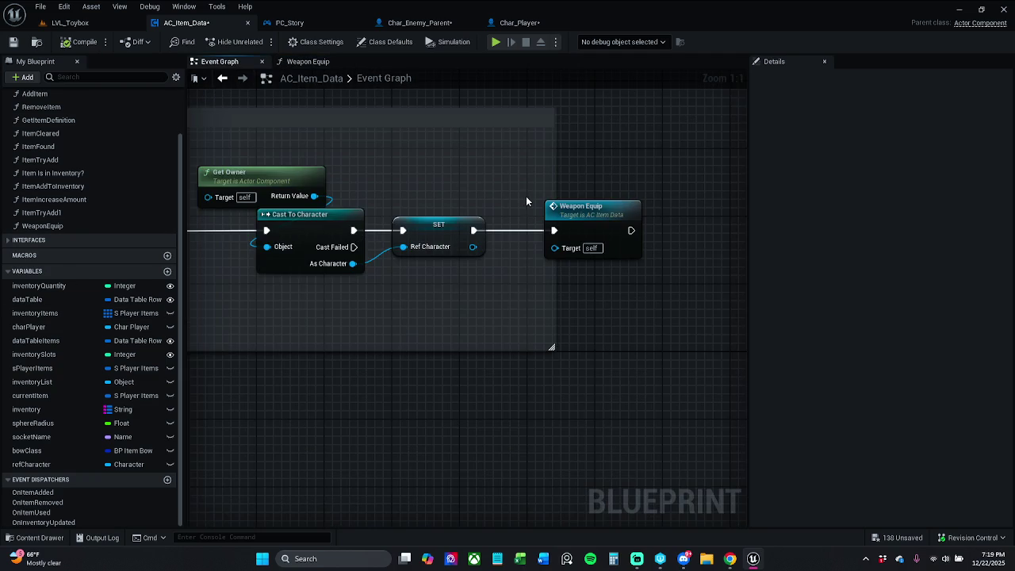
scroll(516, 199, up, 2)
drag(618, 192, 626, 192)
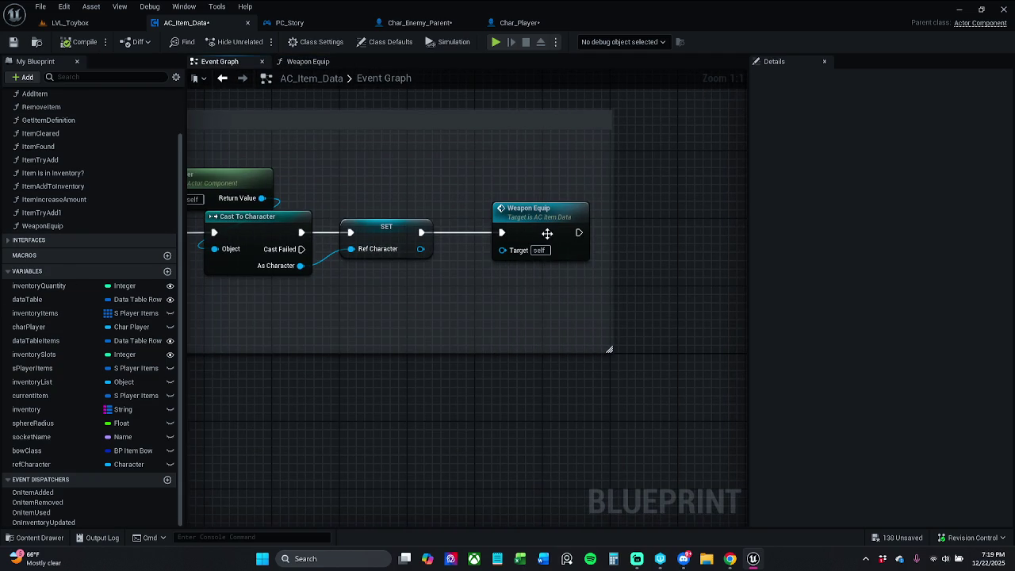
drag(547, 234, 538, 231)
click(582, 192)
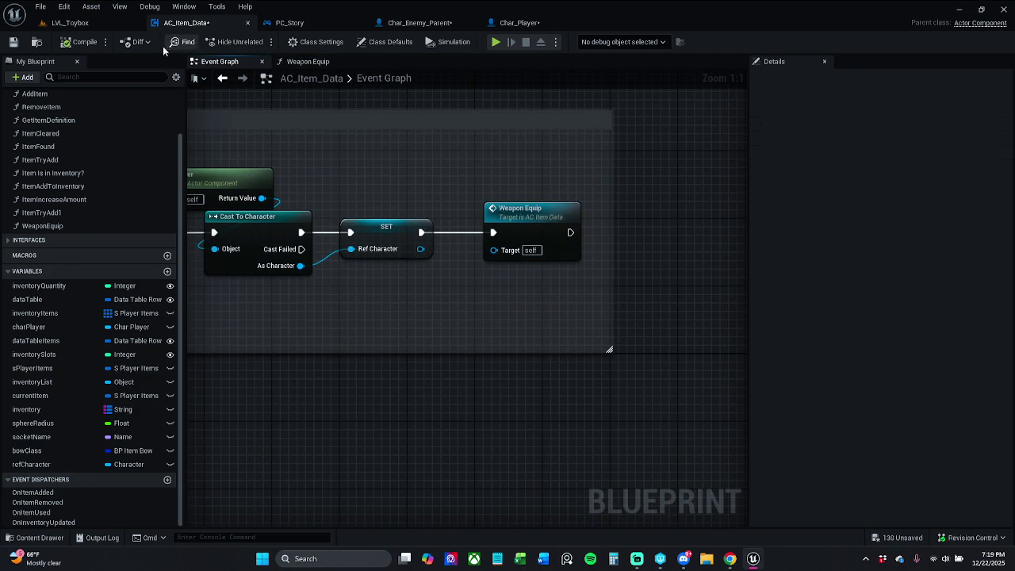
click(13, 42)
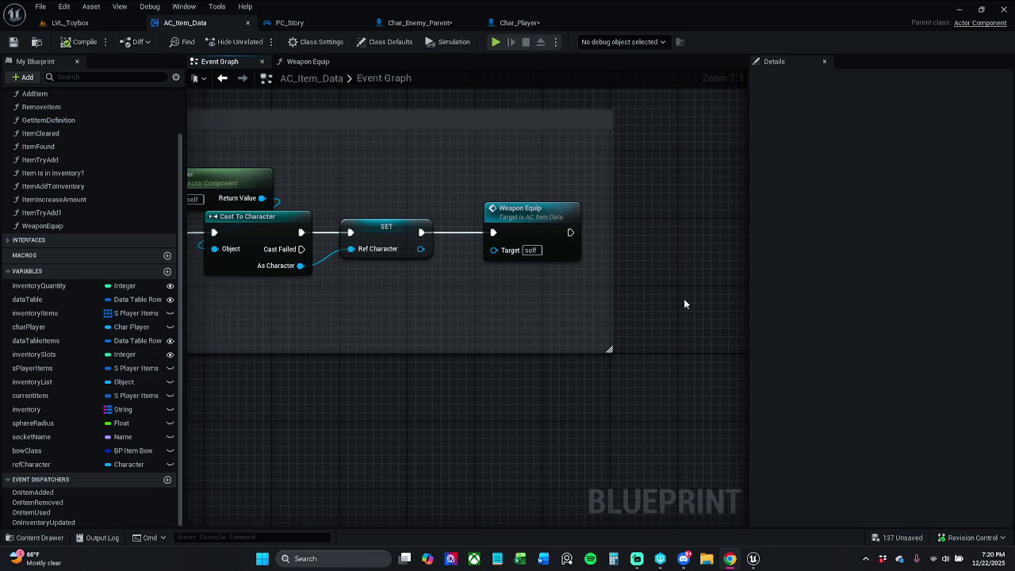
Inspect the AC_Item_Data component's settings in Char_Player's class defaults
click(526, 25)
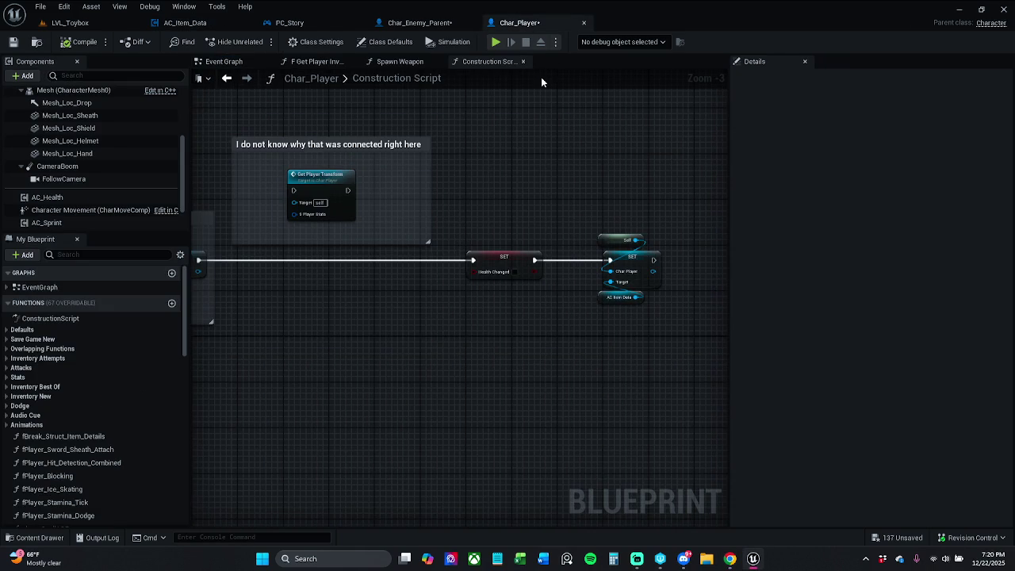
click(385, 42)
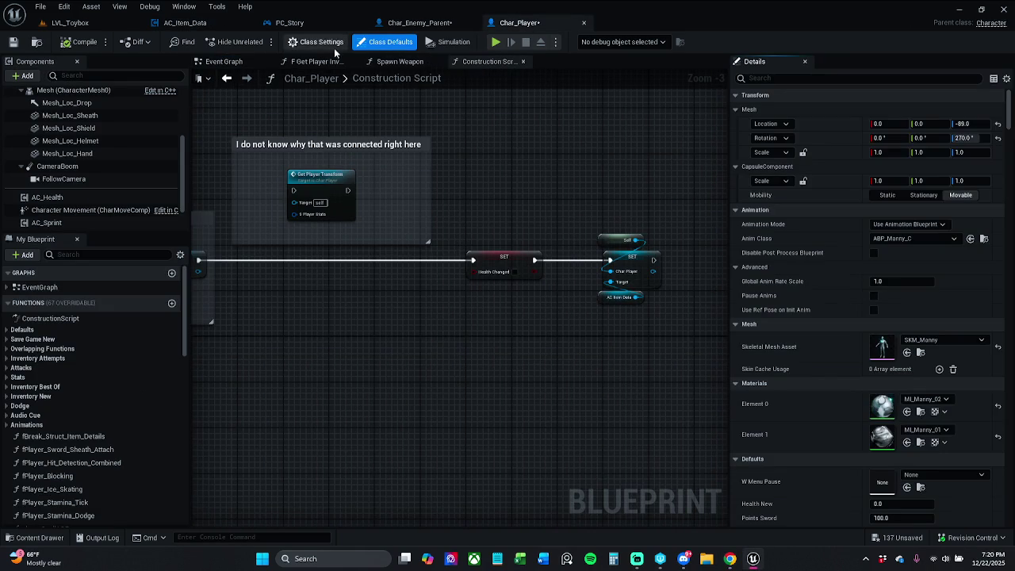
scroll(89, 213, down, 2)
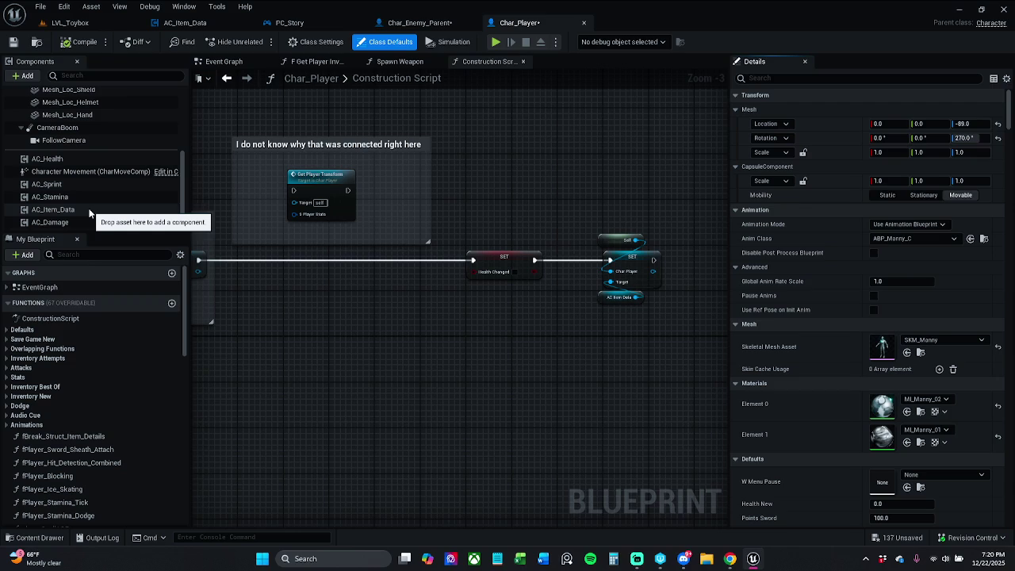
click(90, 211)
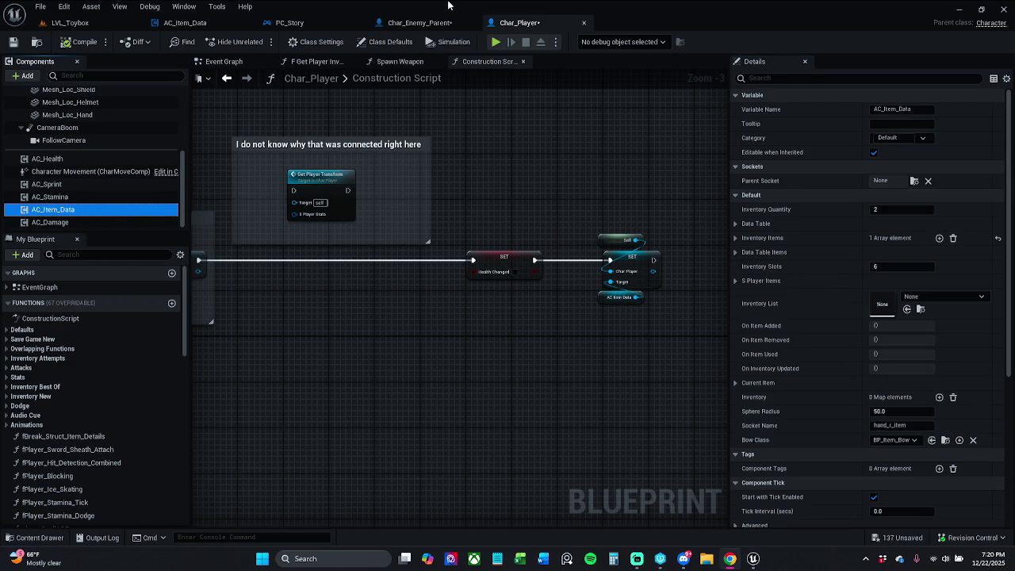
click(430, 26)
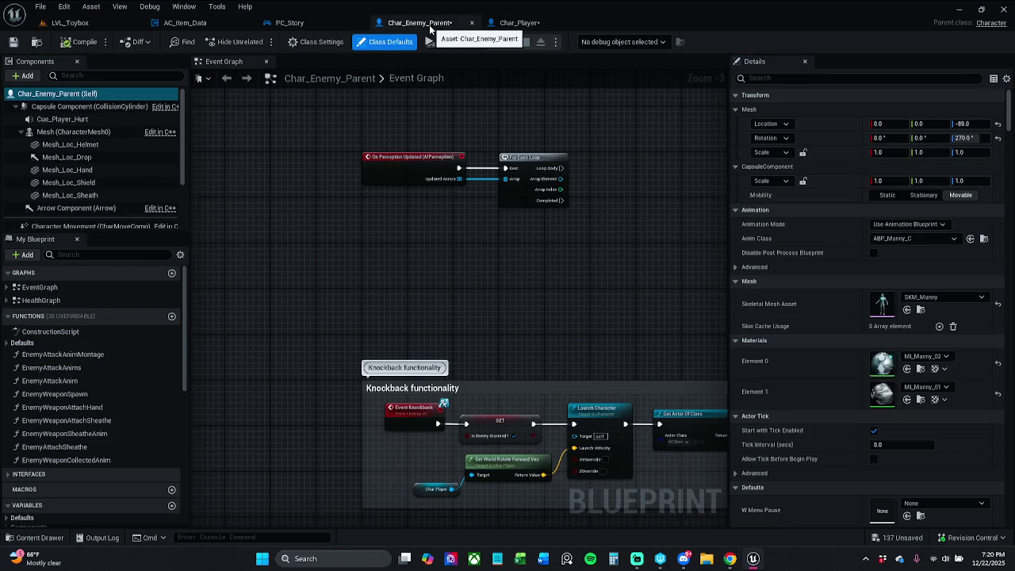
In the Weapon Equip function, clear bowClass's default to None and check socketName's hand_r_item default
click(189, 23)
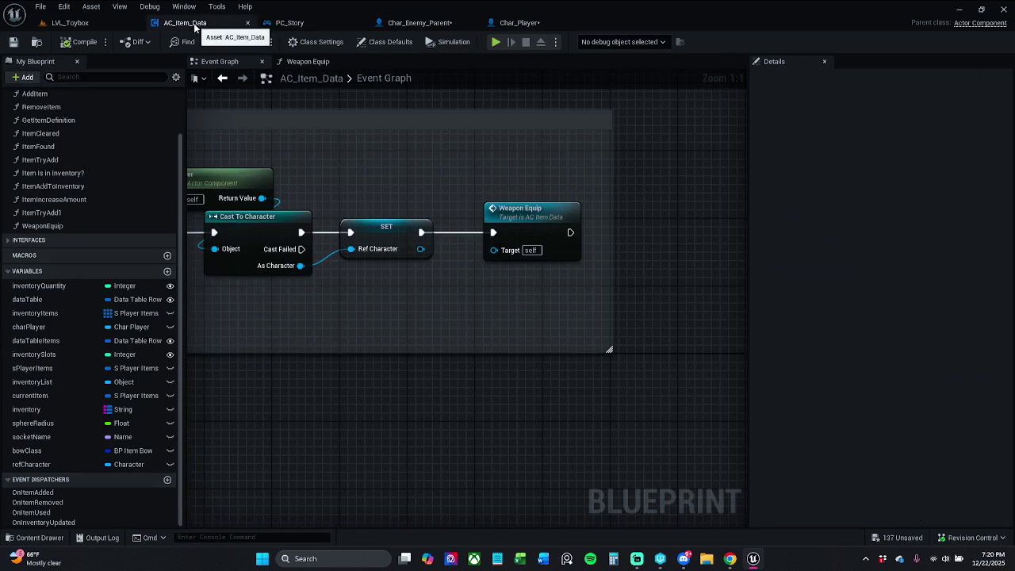
double_click(523, 226)
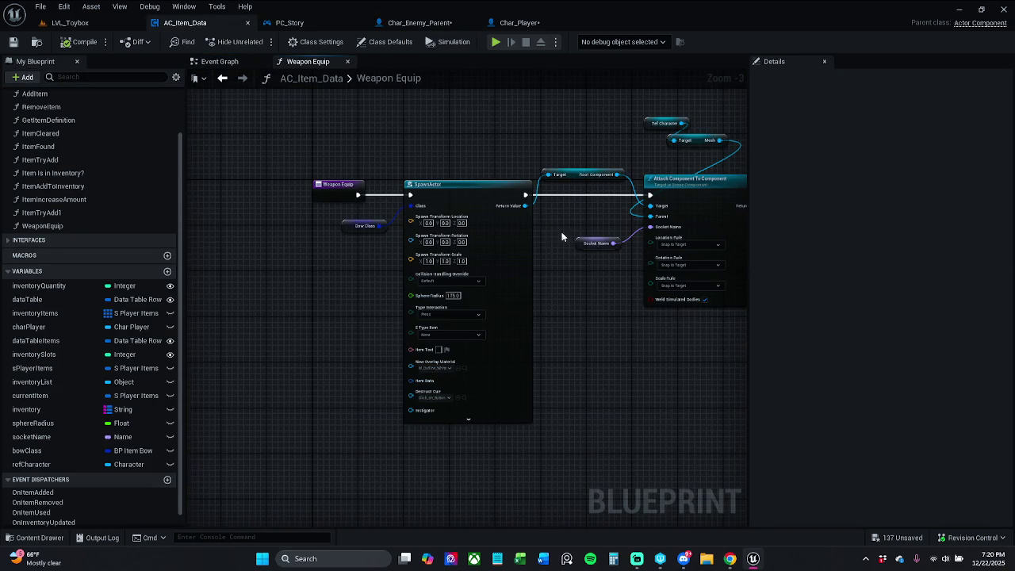
click(373, 227)
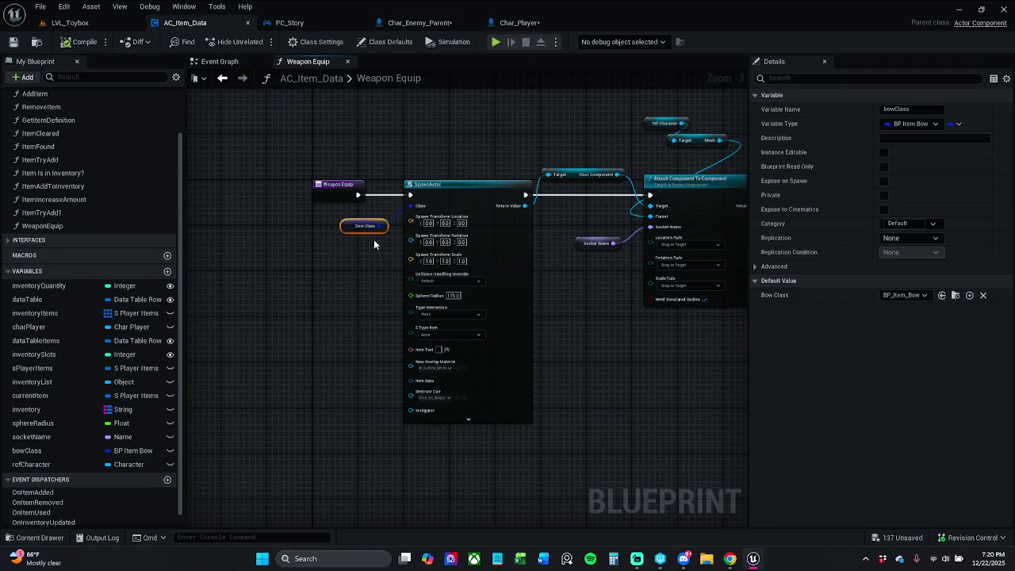
click(918, 295)
click(631, 300)
click(578, 229)
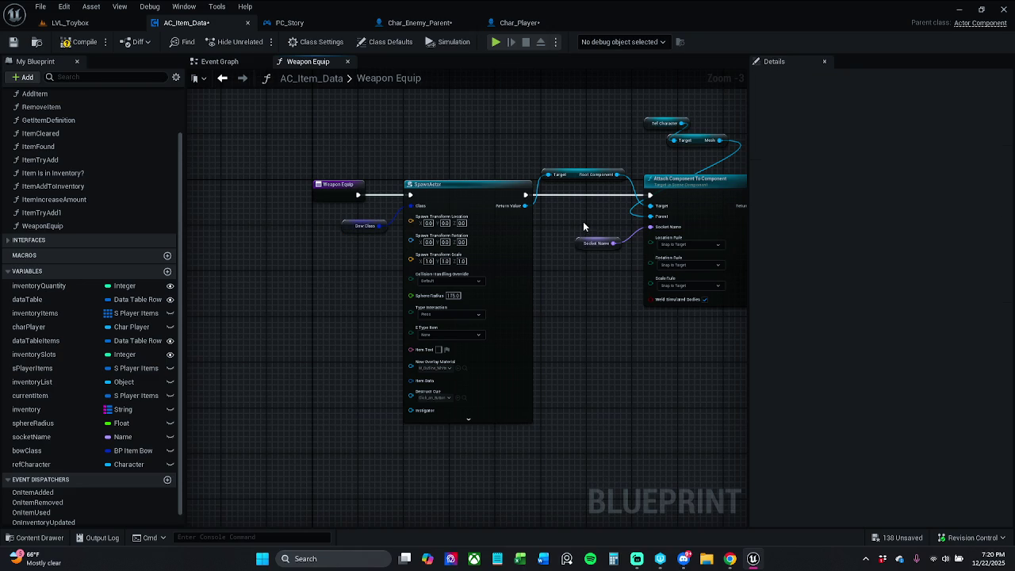
click(596, 243)
click(917, 281)
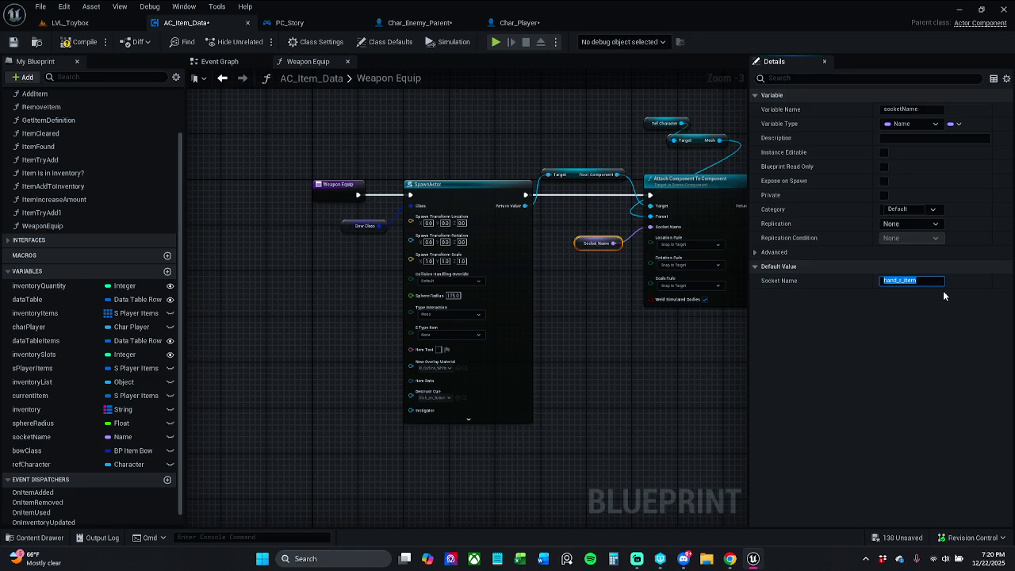
click(332, 274)
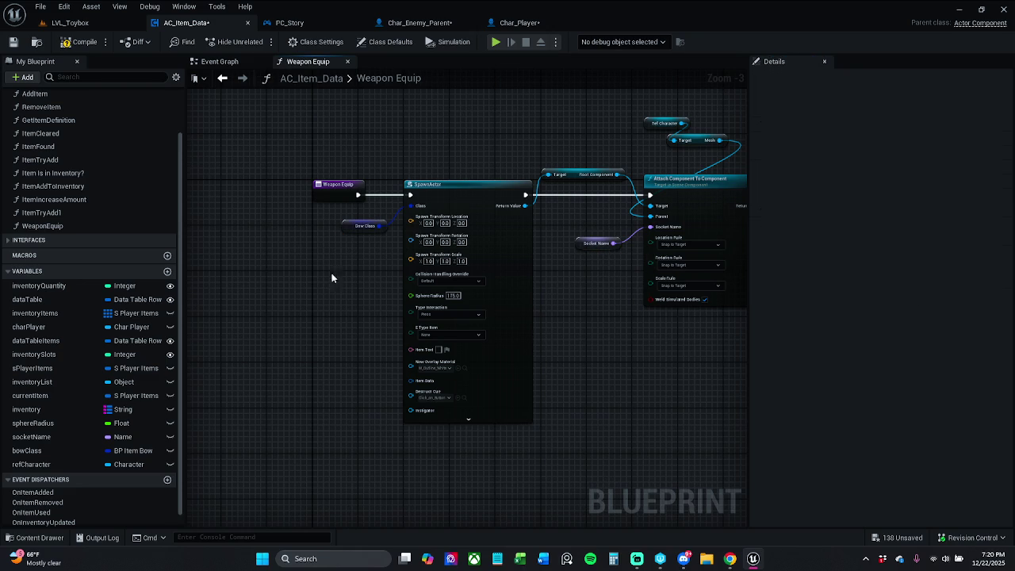
click(363, 226)
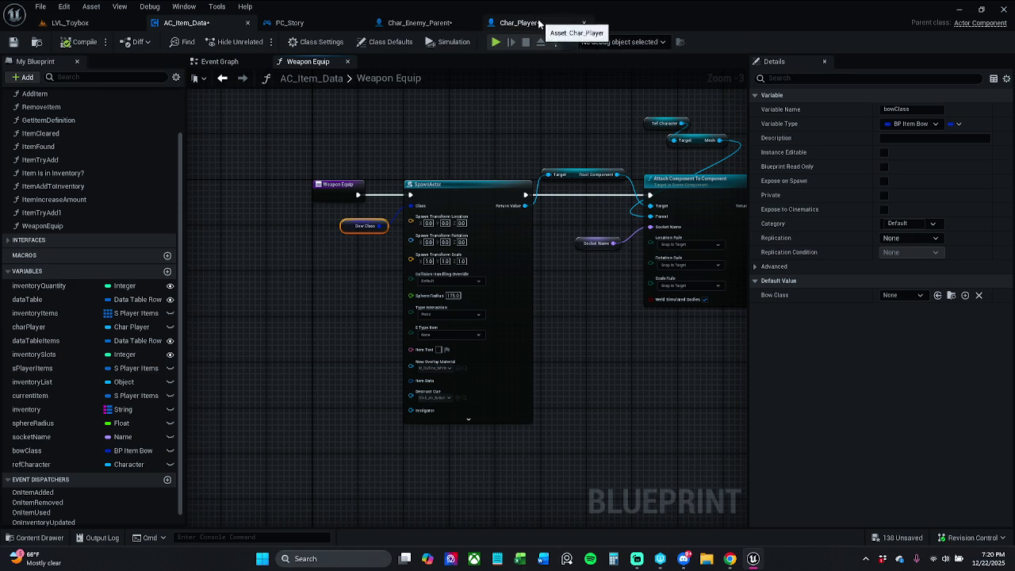
Set Char_Player's AC_Item_Data Bow Class to BP_Item_Bow, compile, and switch back to LVL_Toybox
click(519, 22)
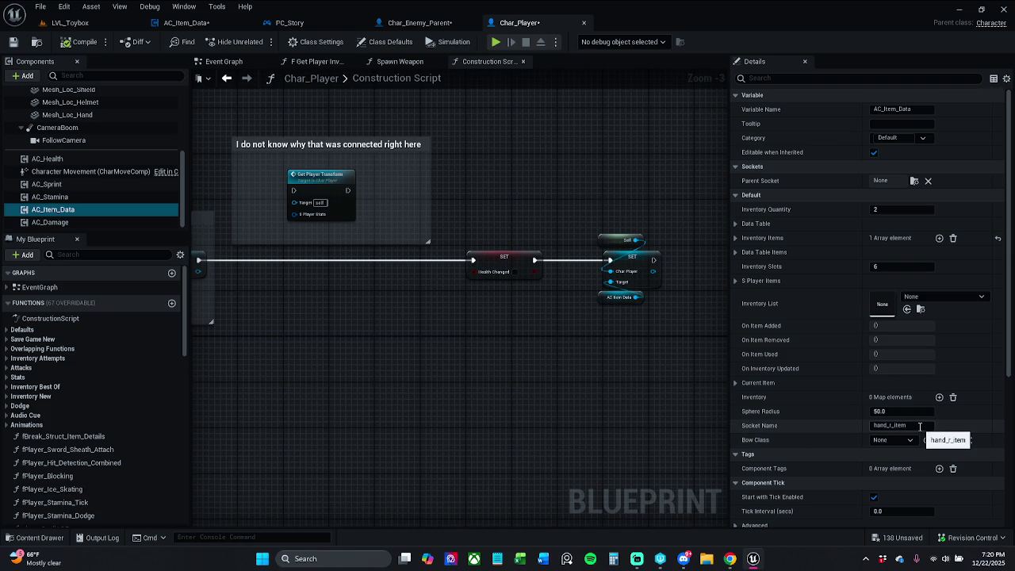
click(893, 439)
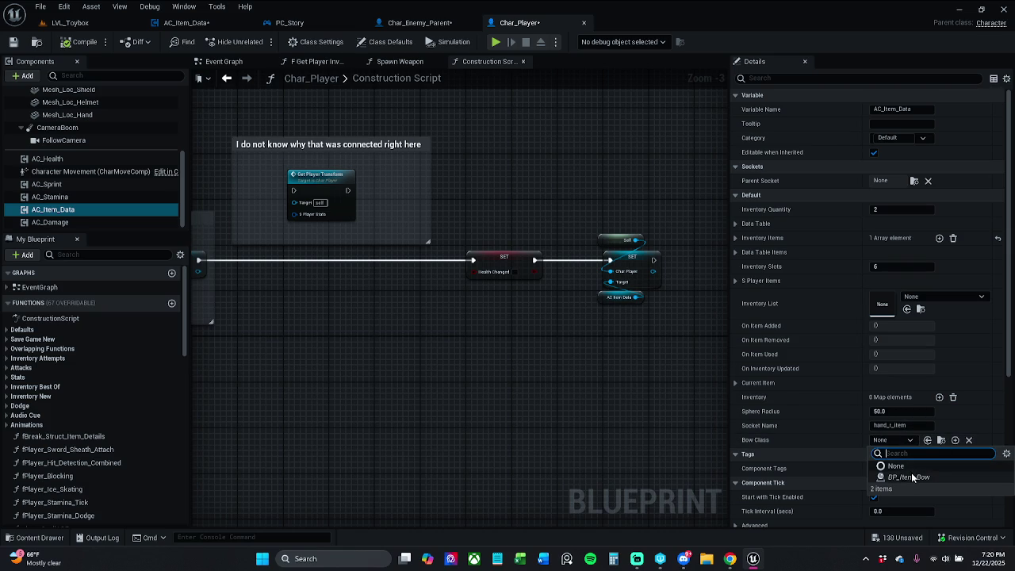
click(904, 477)
click(80, 42)
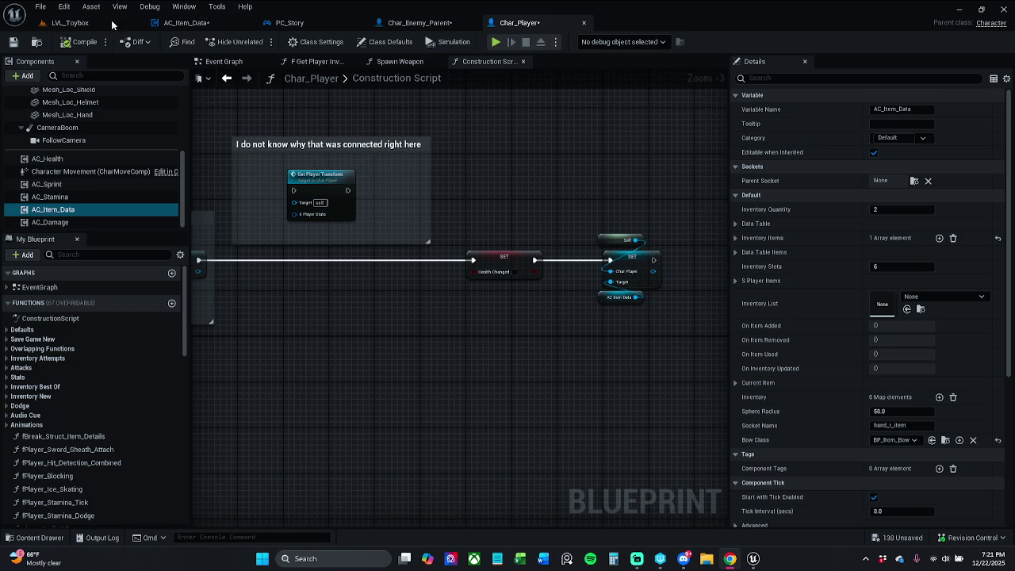
click(69, 22)
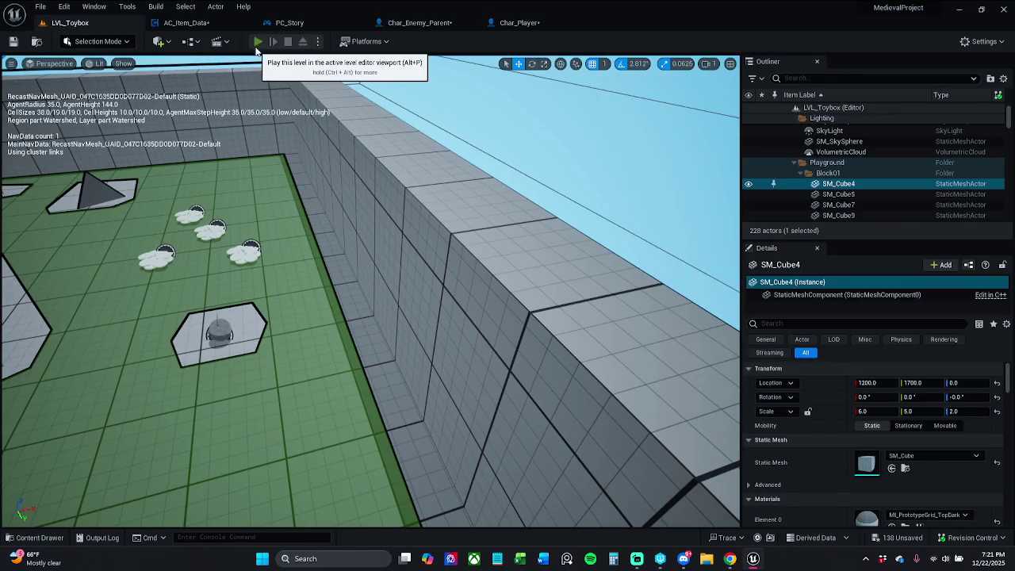
click(258, 42)
key(w)
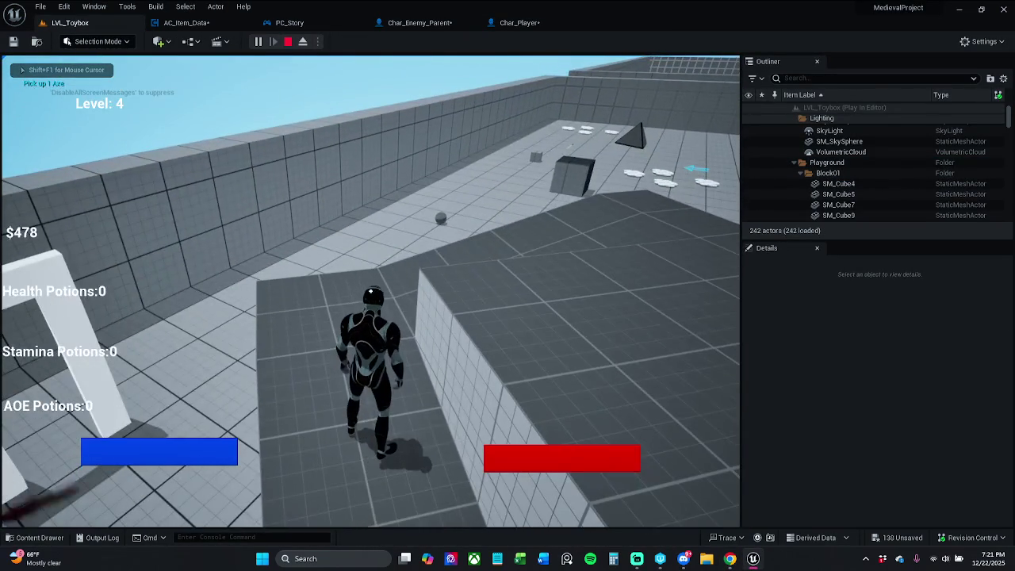
key(Escape)
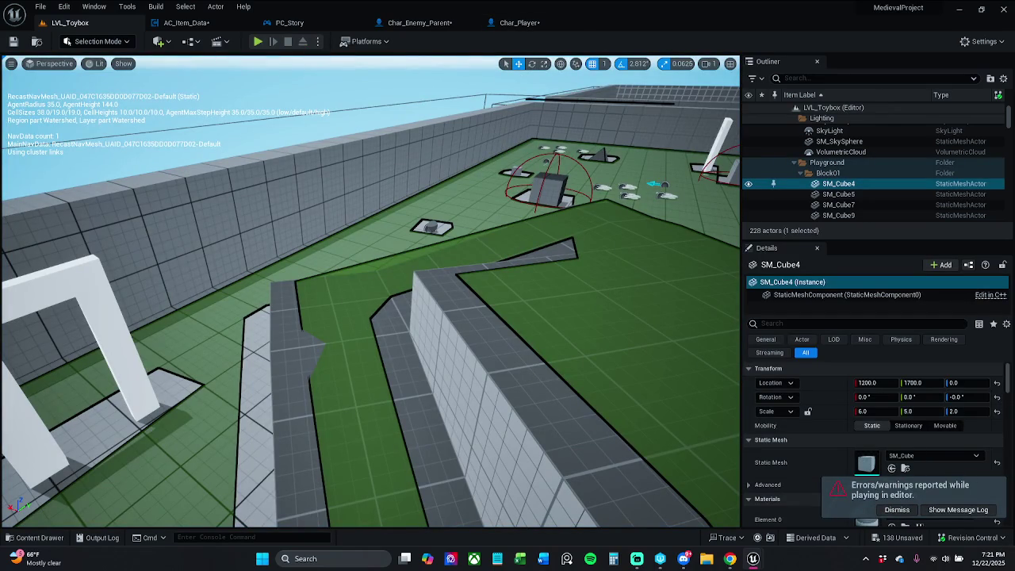
click(958, 510)
drag(743, 252, 585, 74)
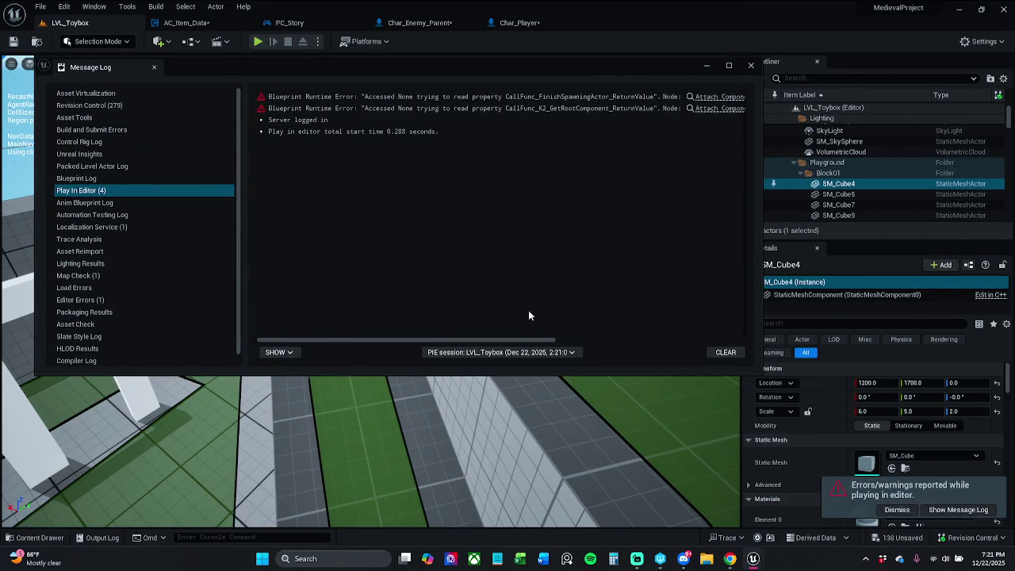
drag(538, 341, 709, 340)
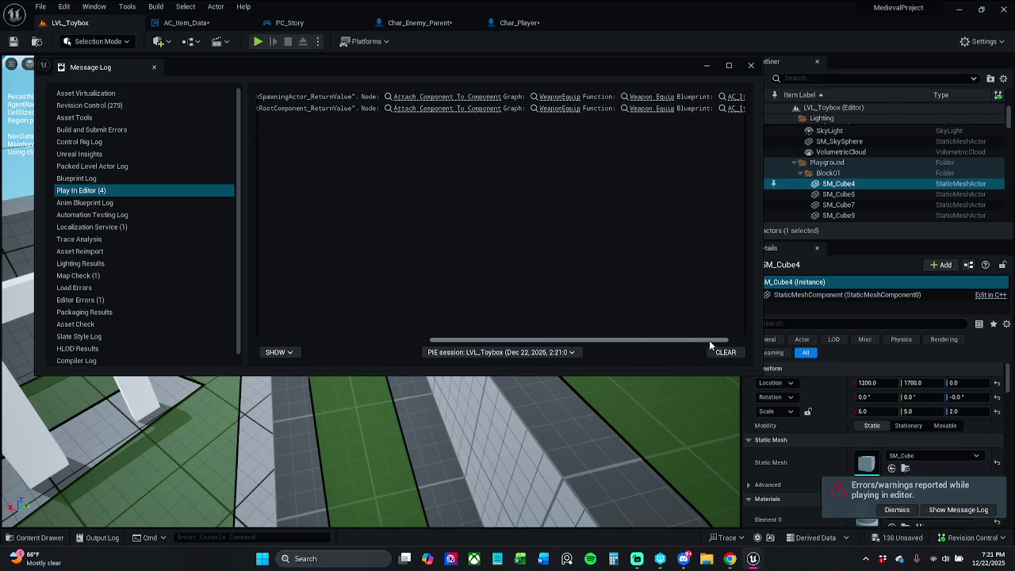
click(752, 65)
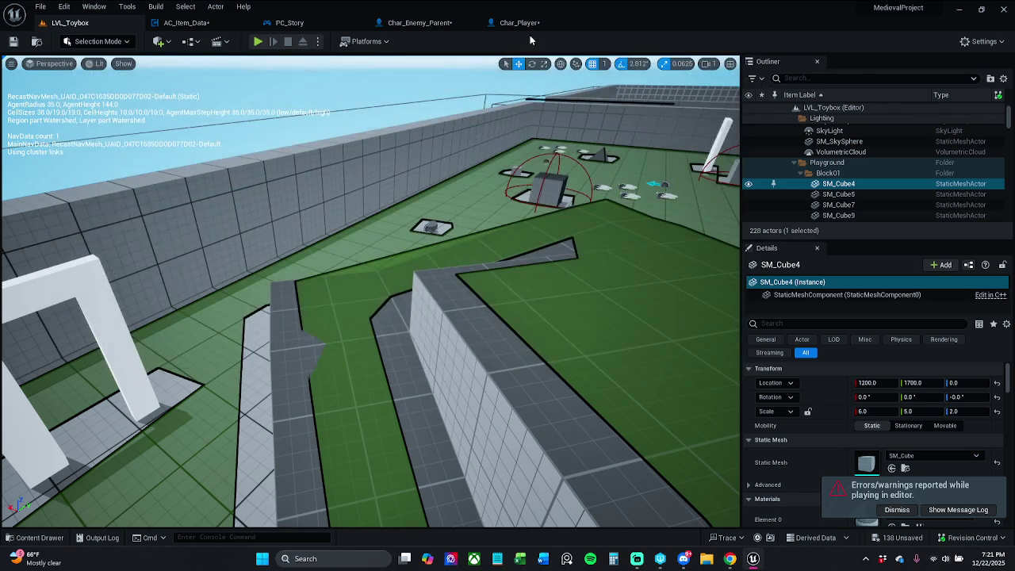
click(519, 23)
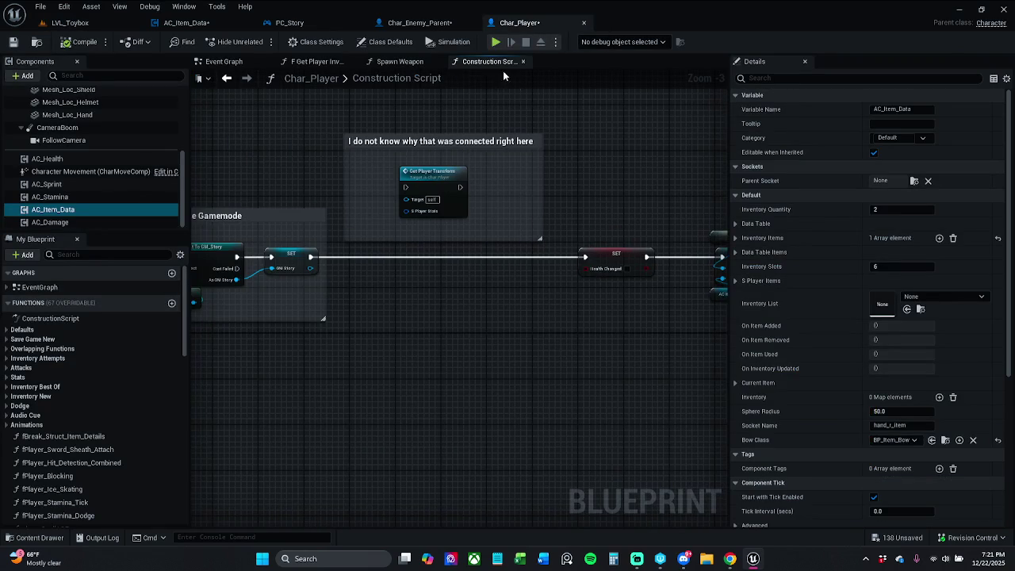
click(445, 27)
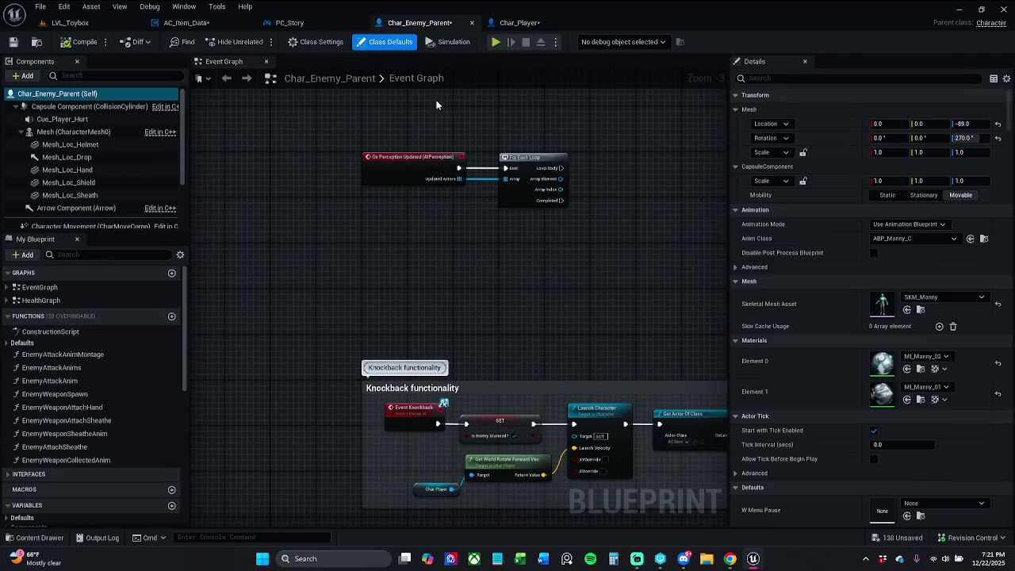
click(293, 22)
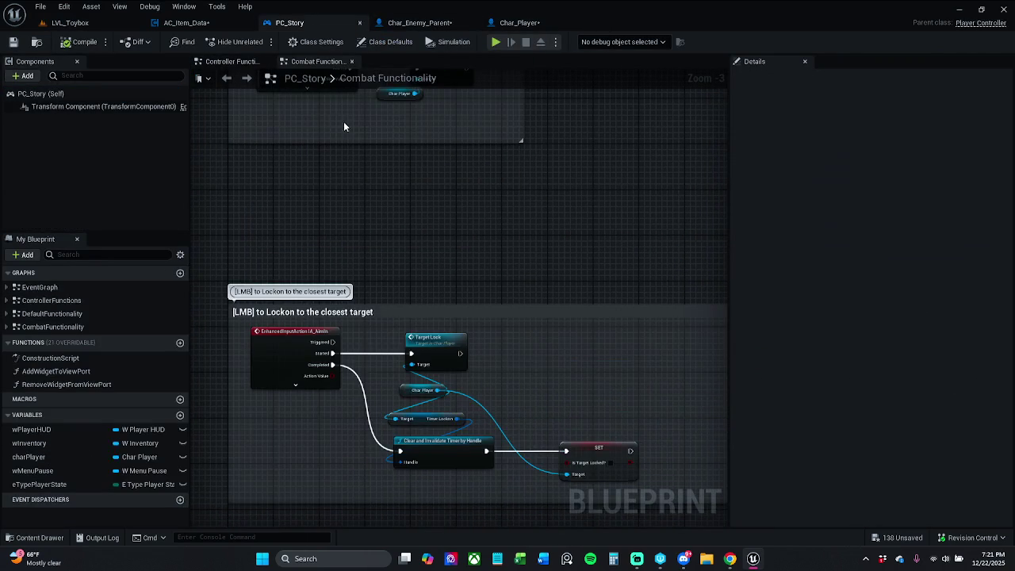
click(208, 23)
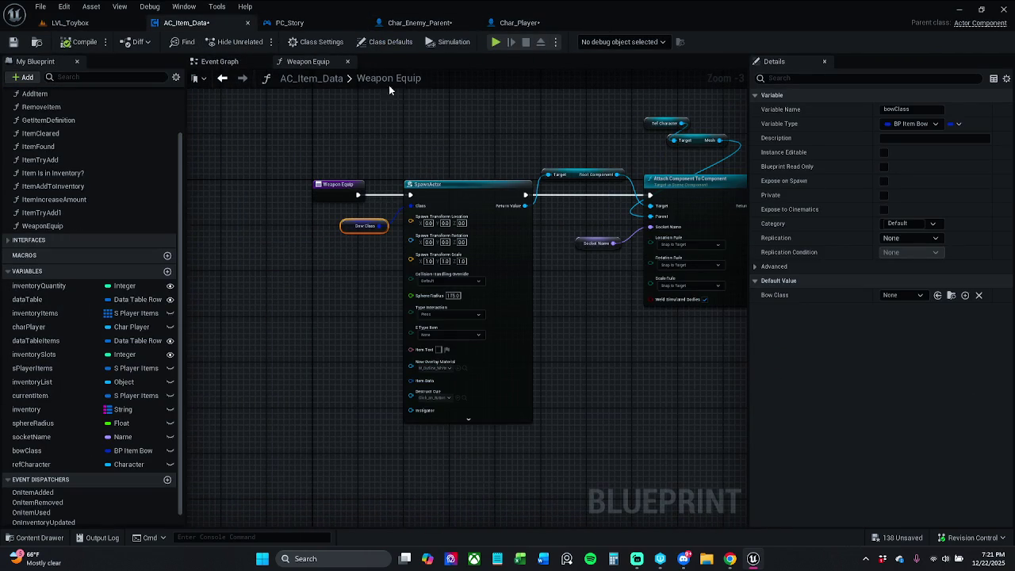
click(536, 24)
mouse_move(575, 200)
mouse_down()
mouse_move(481, 180)
mouse_move(554, 213)
mouse_up()
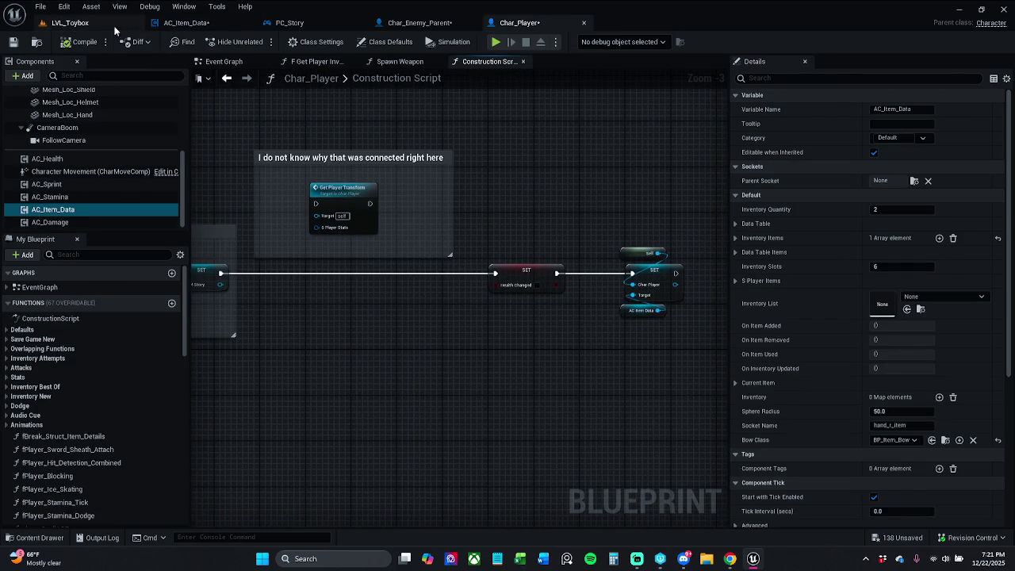
click(60, 23)
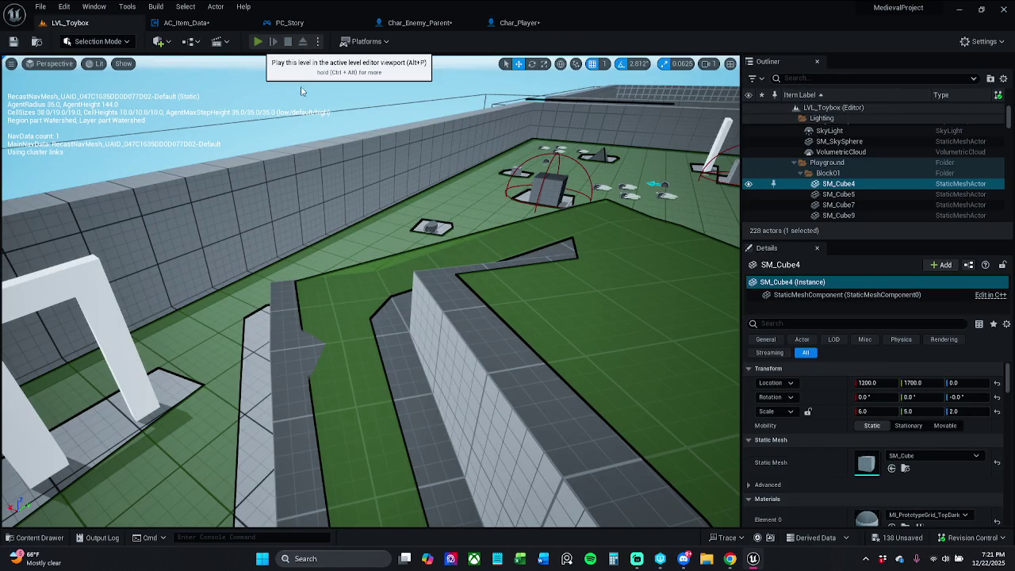
Play-test the level picking up the axe and sword, then stop and close the error log
click(258, 41)
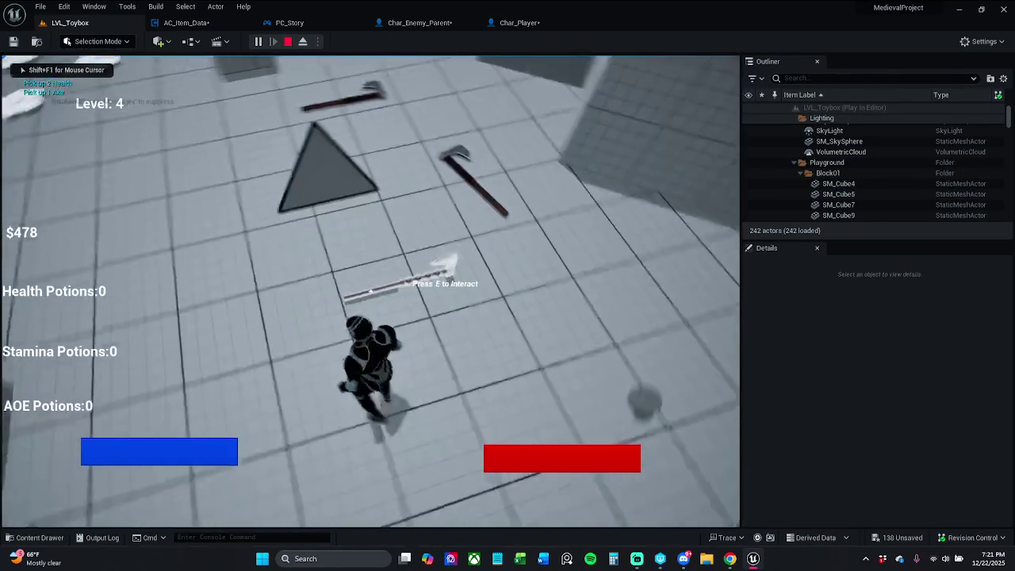
key(e)
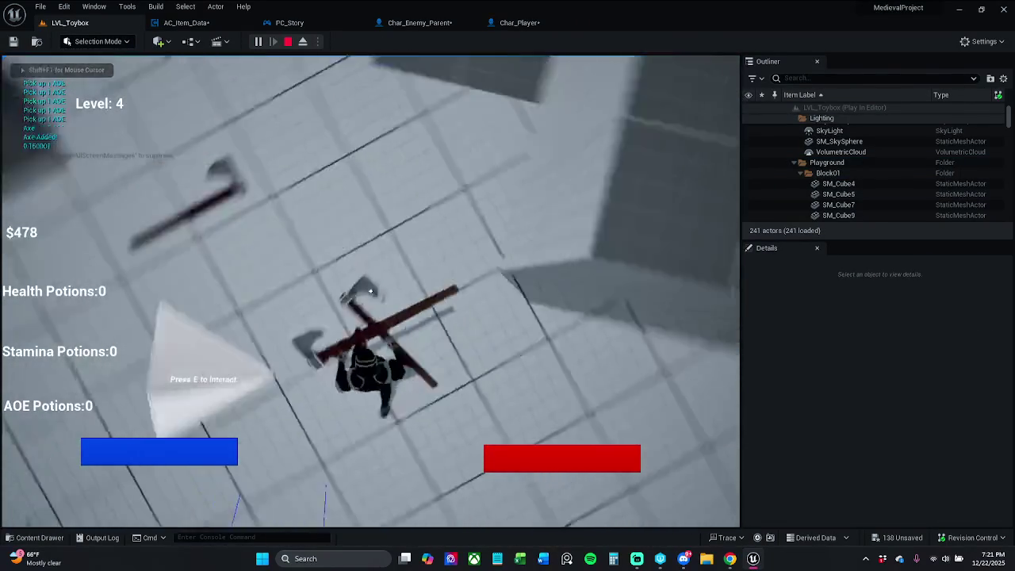
key(e)
key(w)
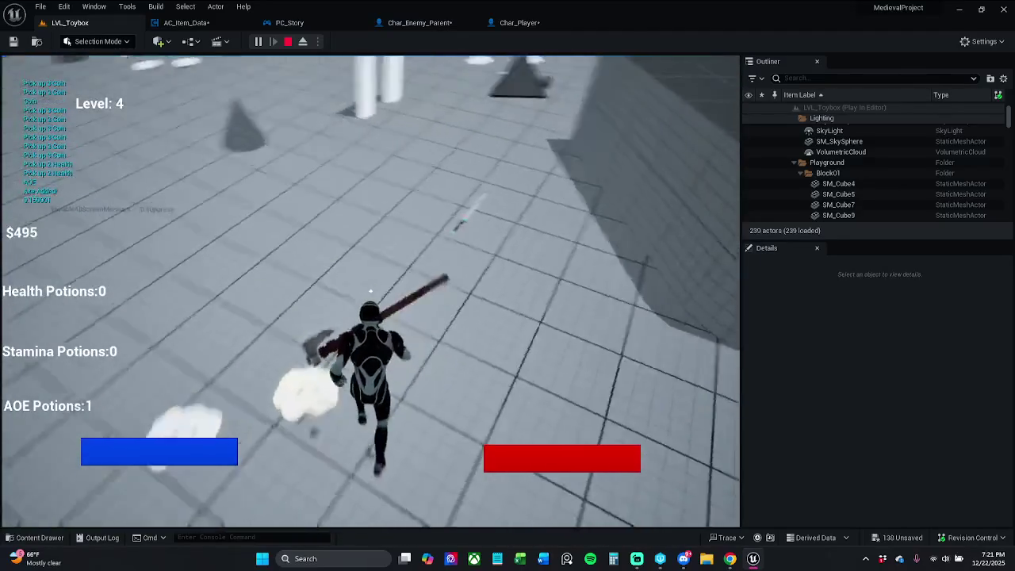
key(e)
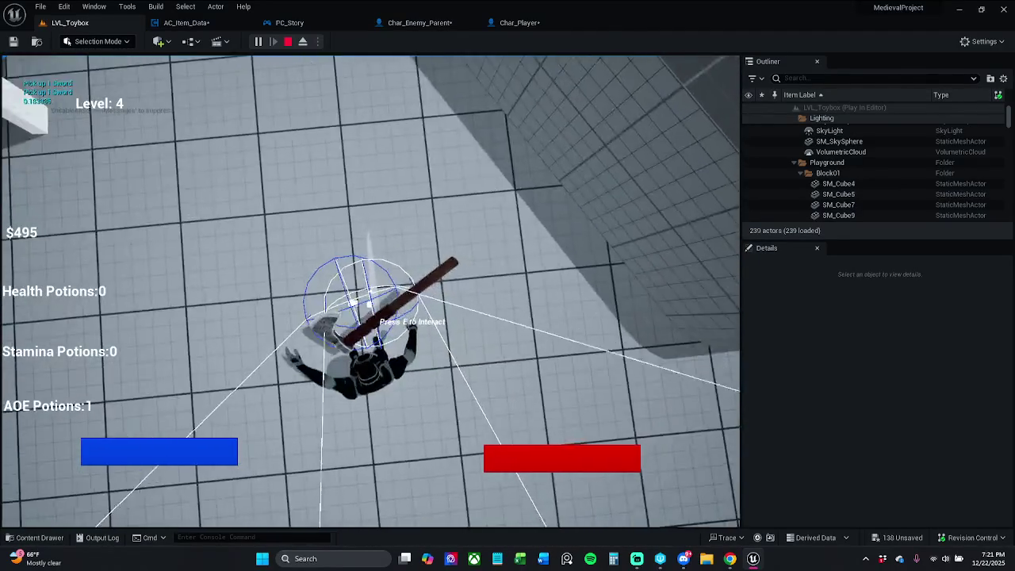
key(Escape)
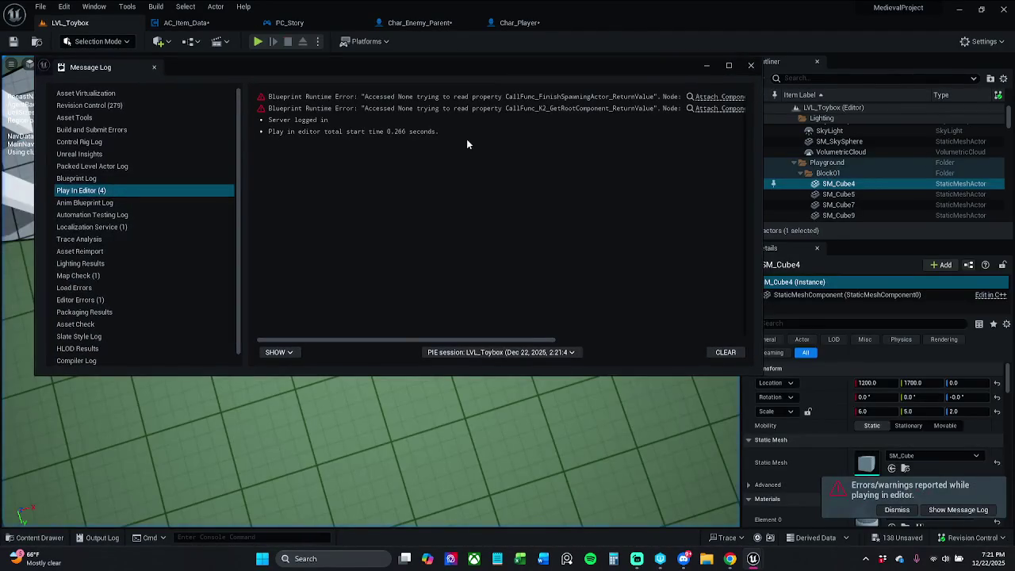
click(751, 65)
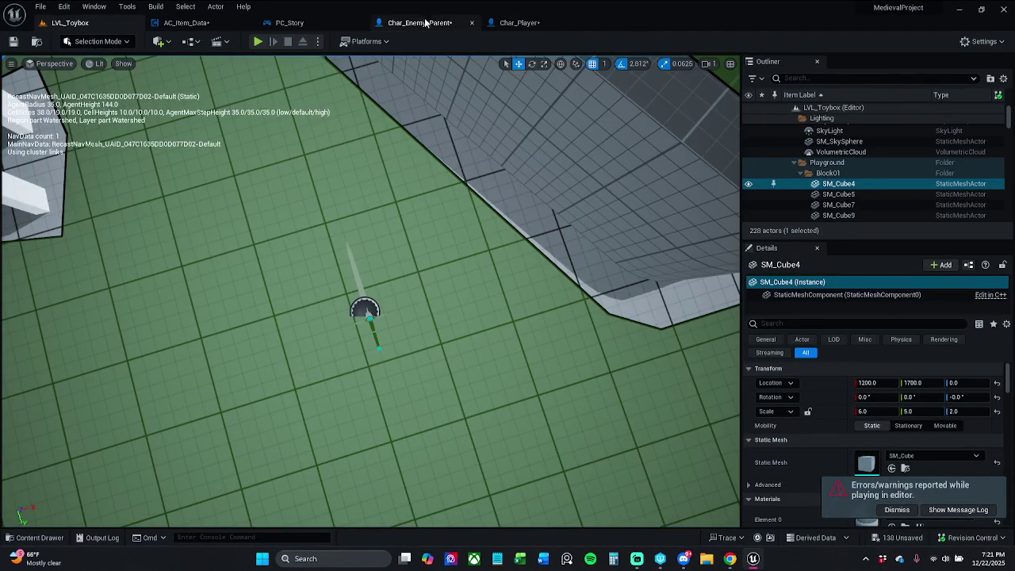
Delete the Weapon Equip call node from AC_Item_Data's Event Graph
click(416, 22)
click(520, 22)
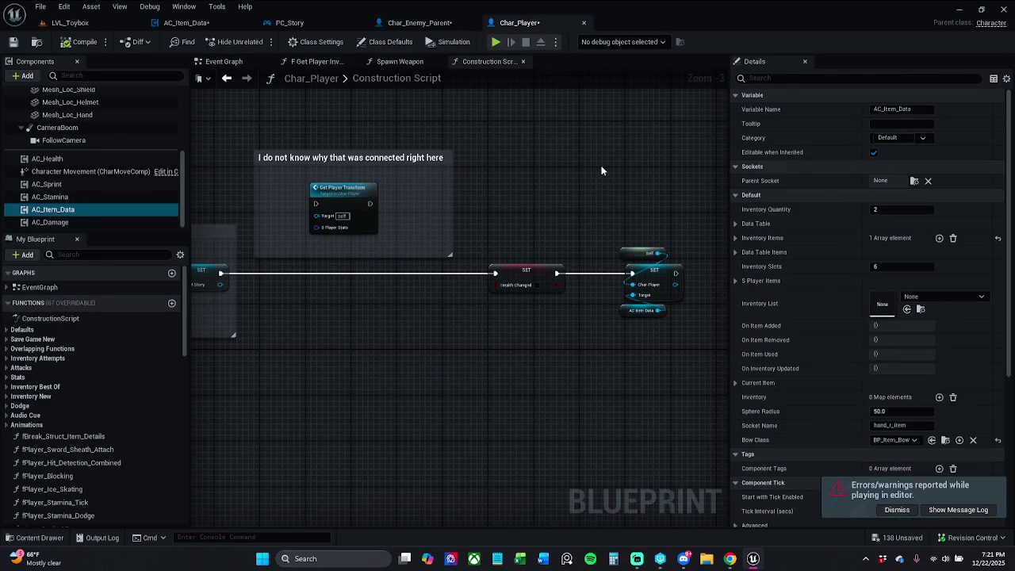
click(188, 23)
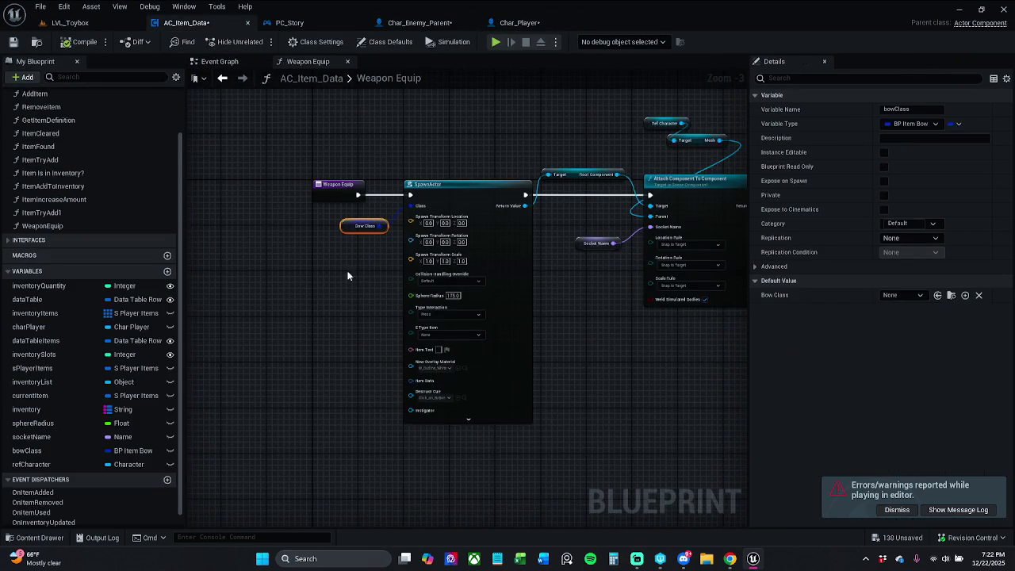
click(220, 61)
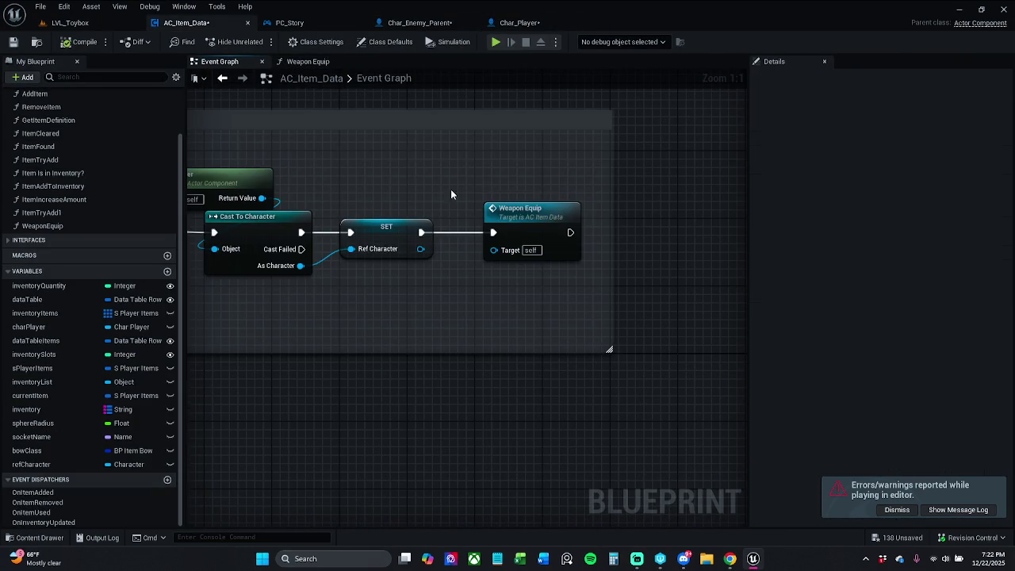
click(562, 233)
key(Delete)
Save all modified assets with File > Save All and return to LVL_Toybox
click(40, 7)
click(100, 24)
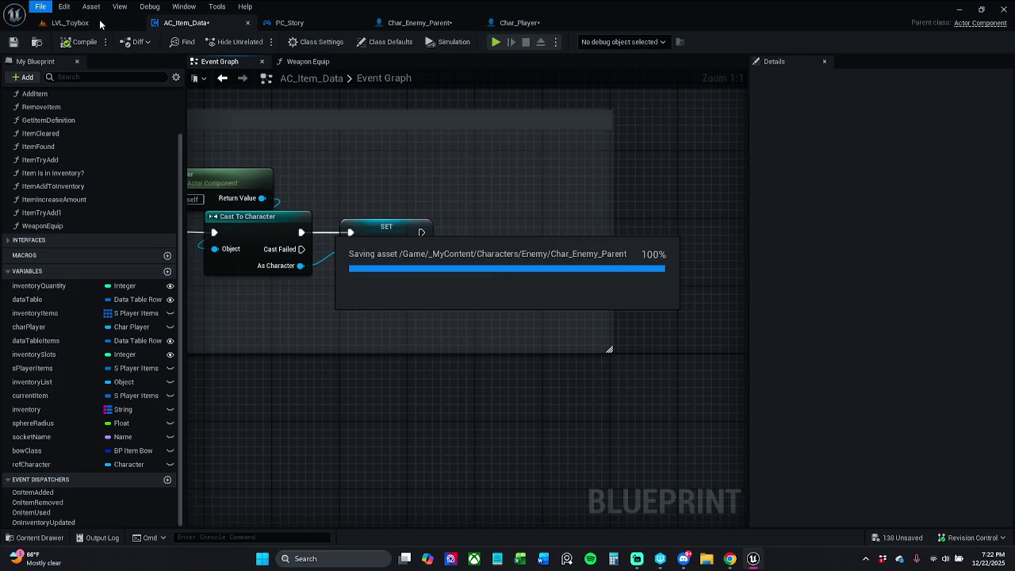
click(93, 23)
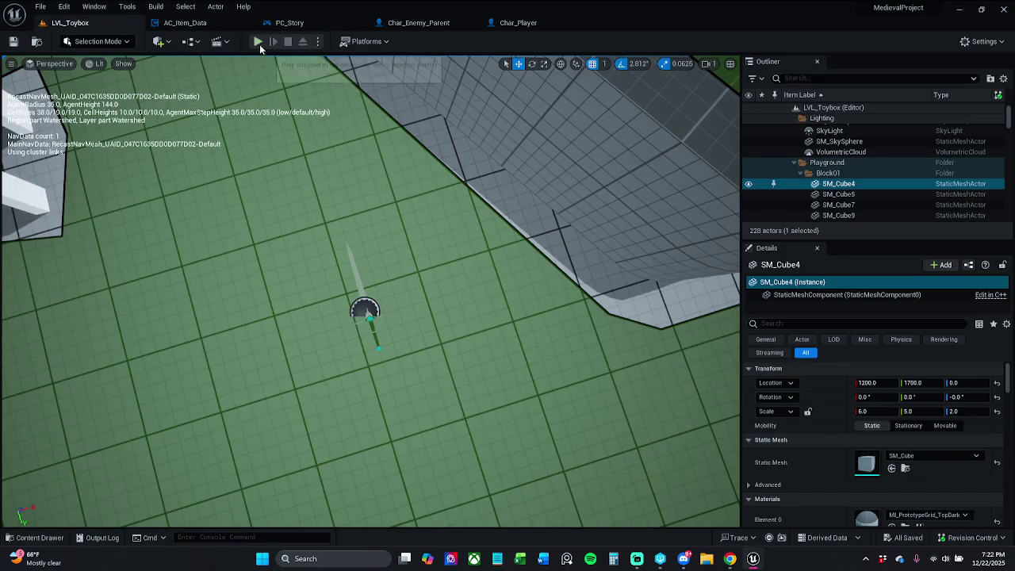
Play LVL_Toybox, sprinting through to grab the axe, swords and coins up to $530, then stop
key(alt+p)
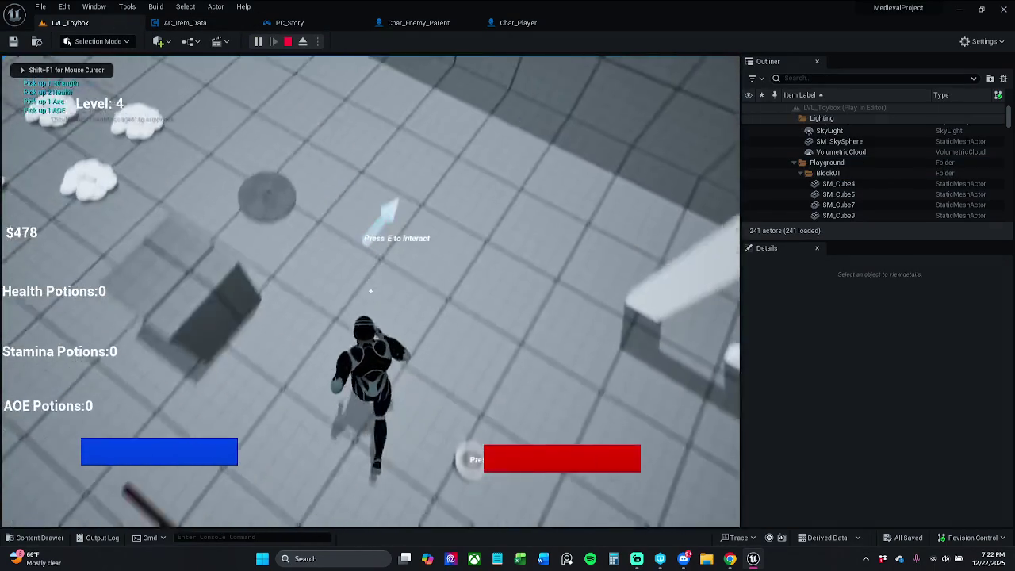
key(shift+w)
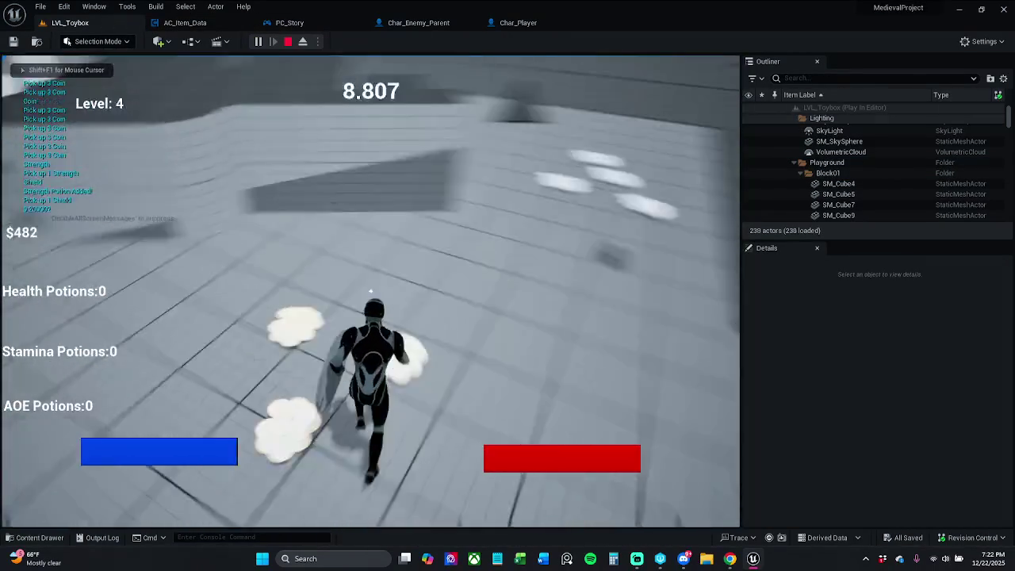
key(w)
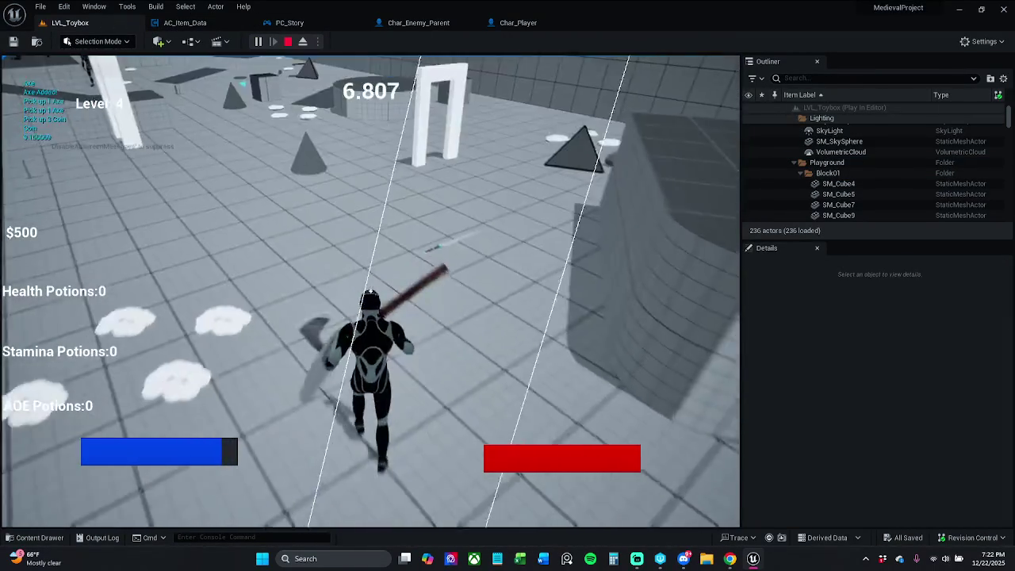
key(w)
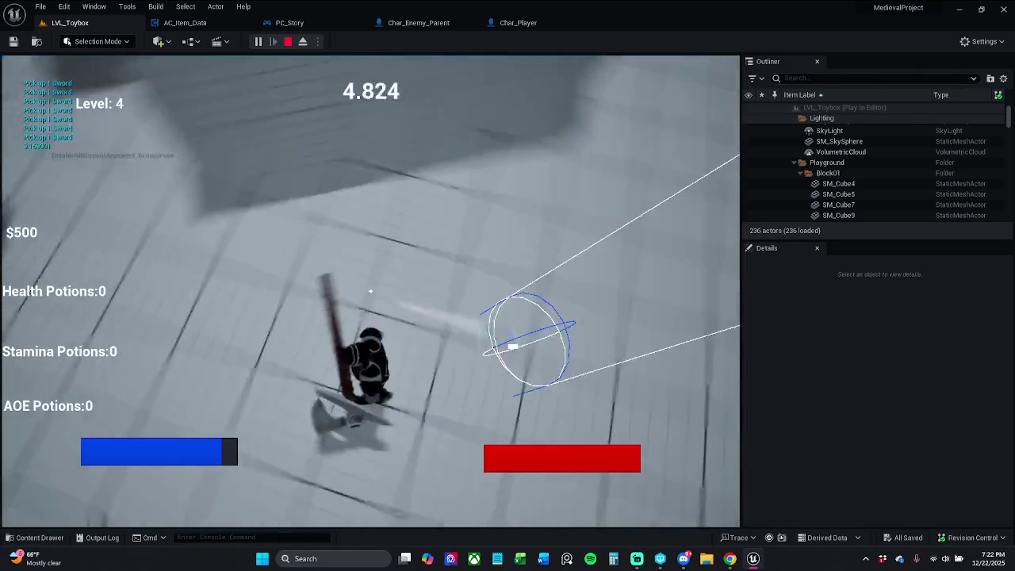
key(w)
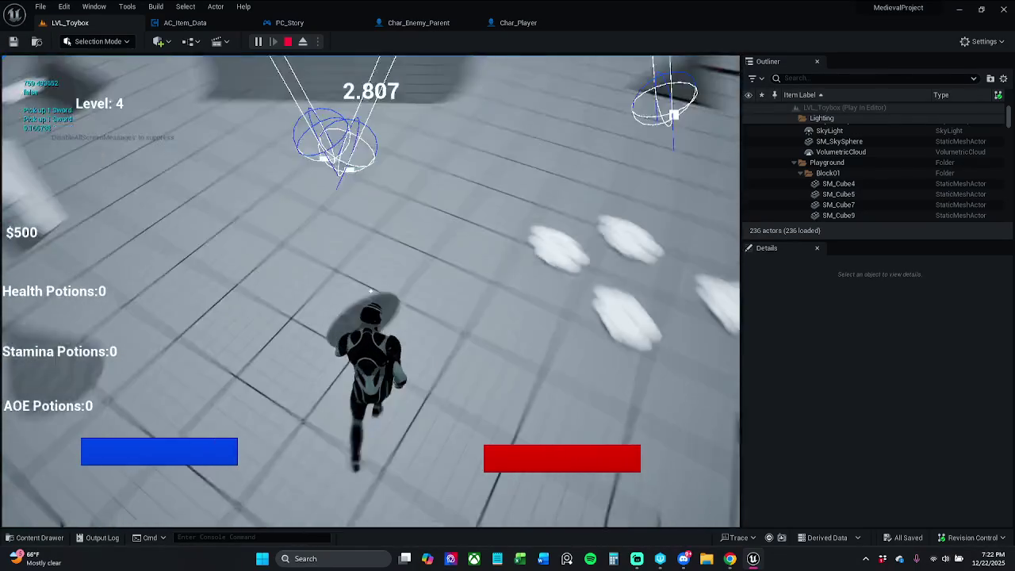
key(w)
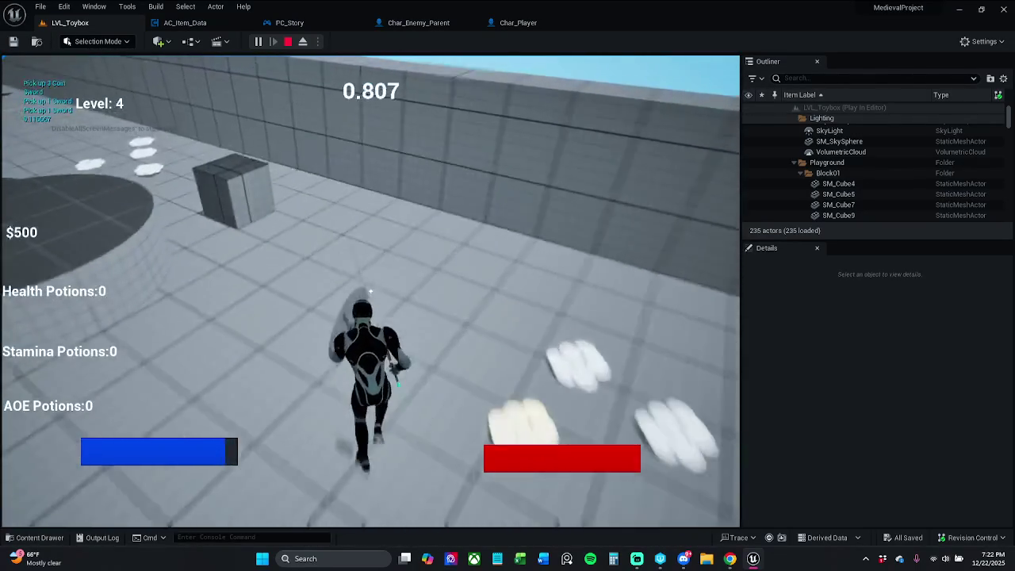
key(w)
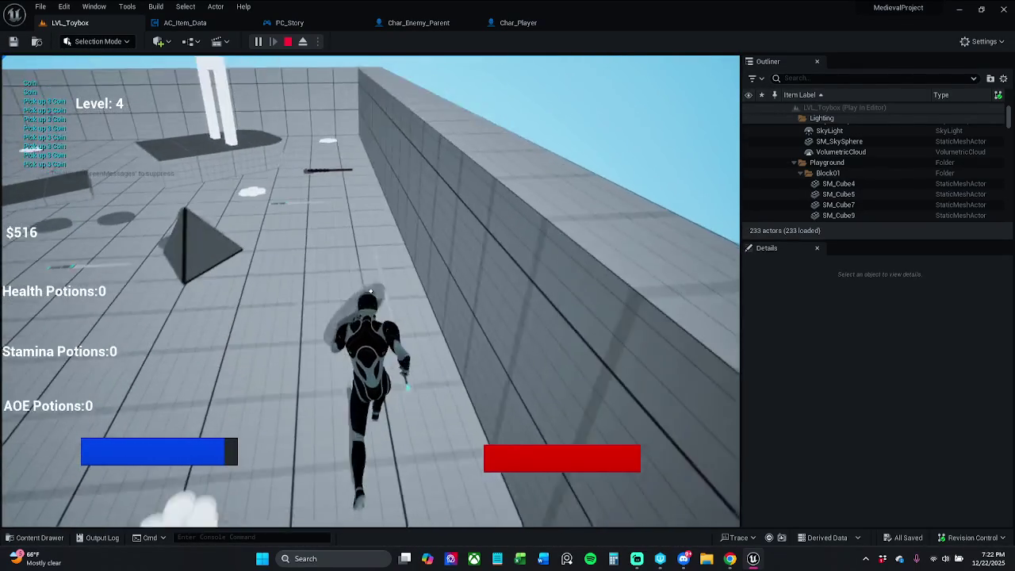
key(w)
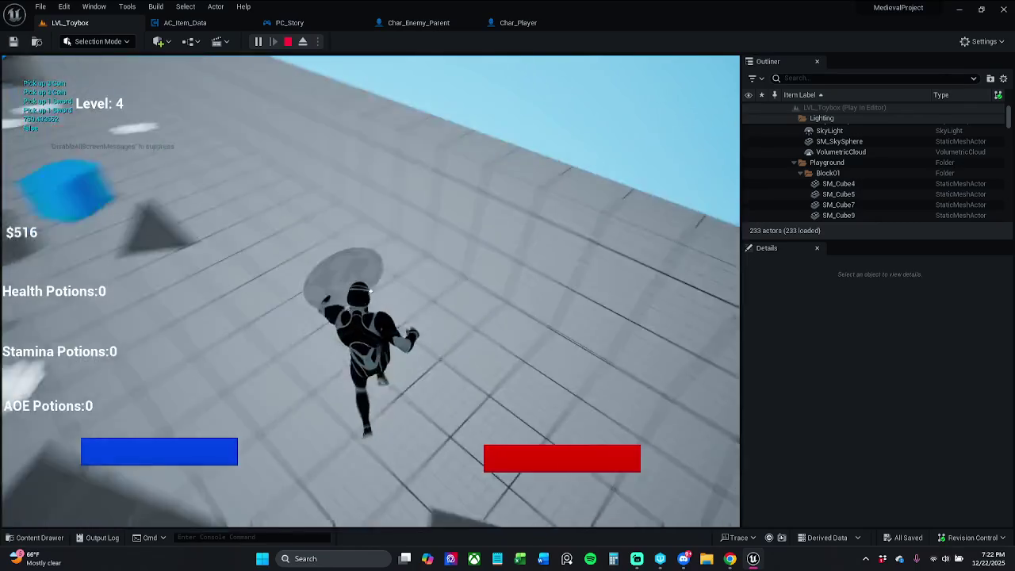
key(w)
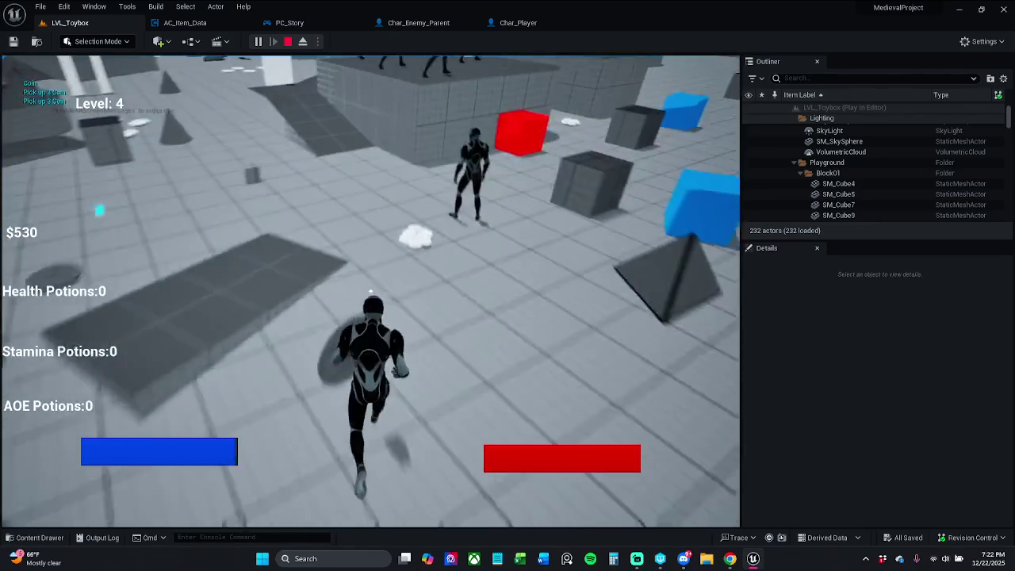
key(w)
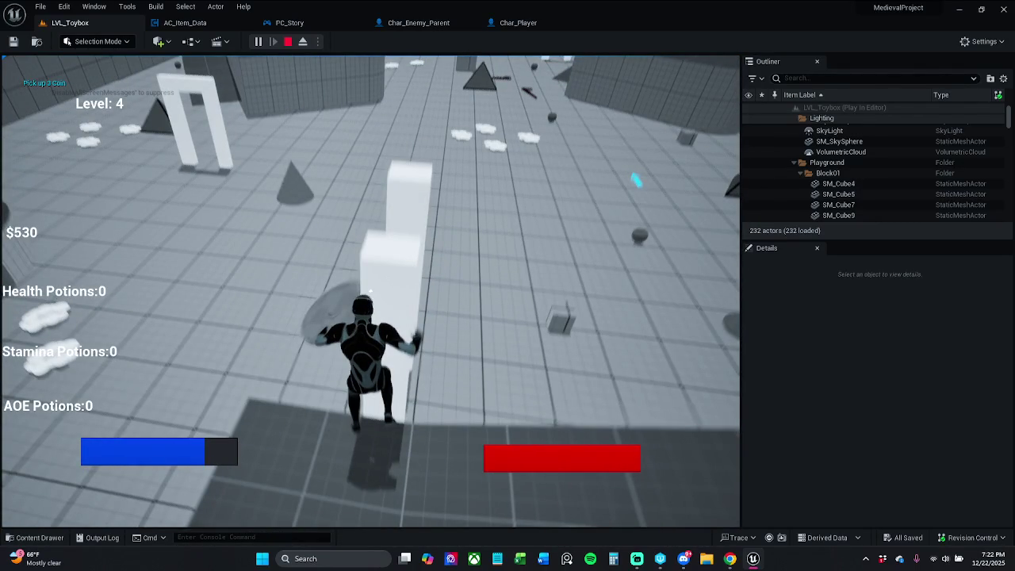
key(Escape)
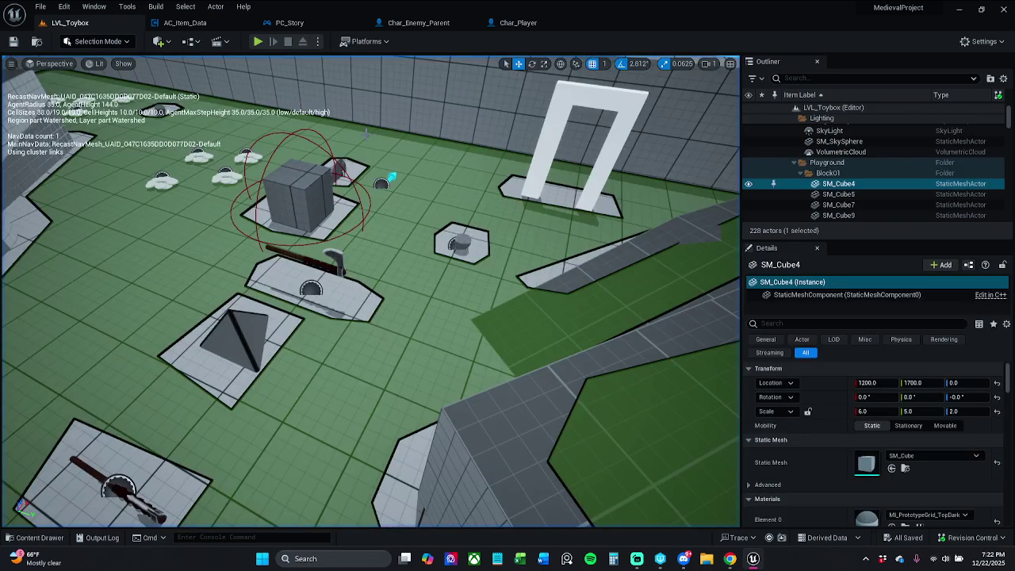
Shrink the comment box in AC_Item_Data's Event Graph to fit its nodes
click(518, 22)
click(448, 22)
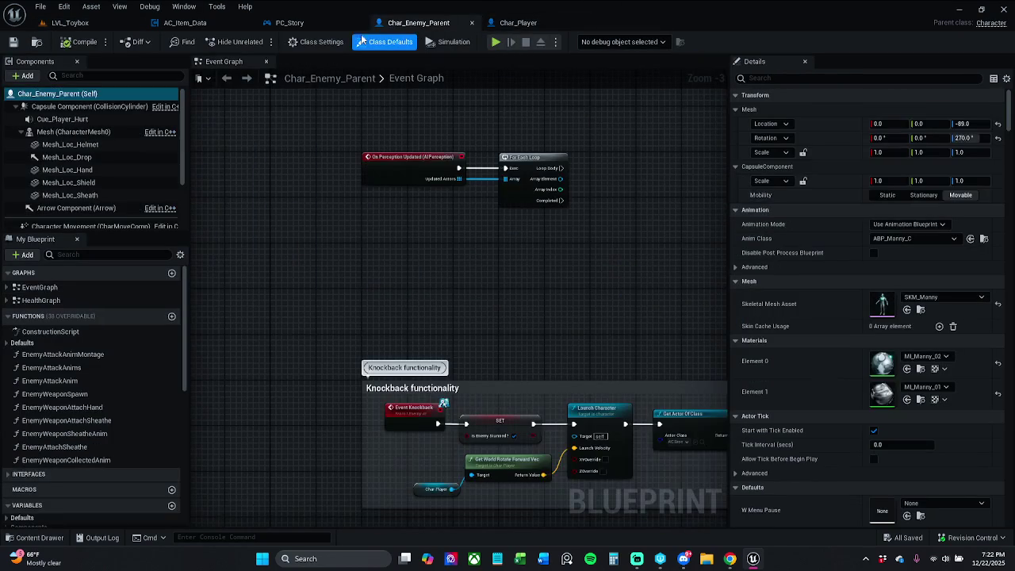
click(310, 28)
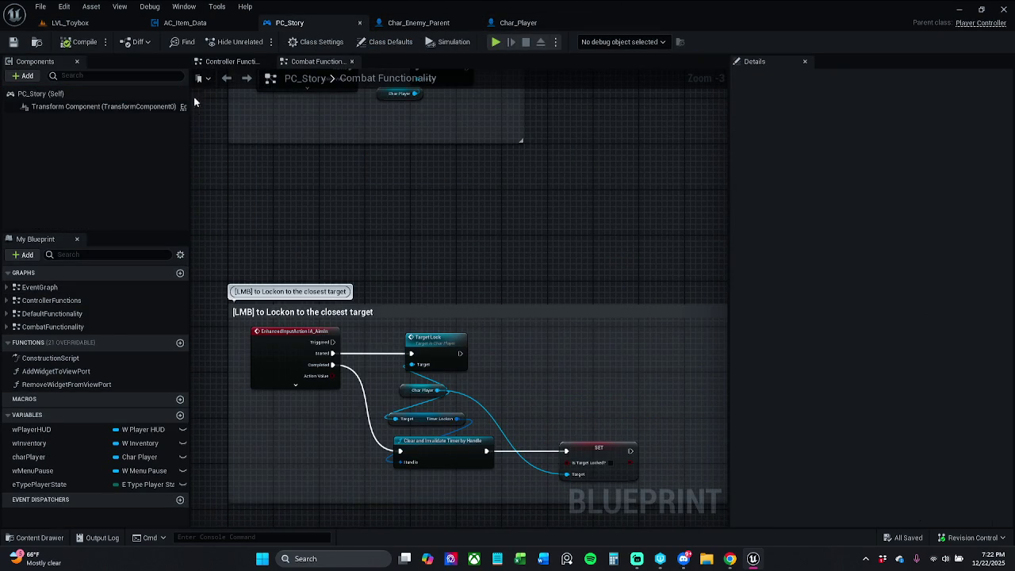
click(190, 23)
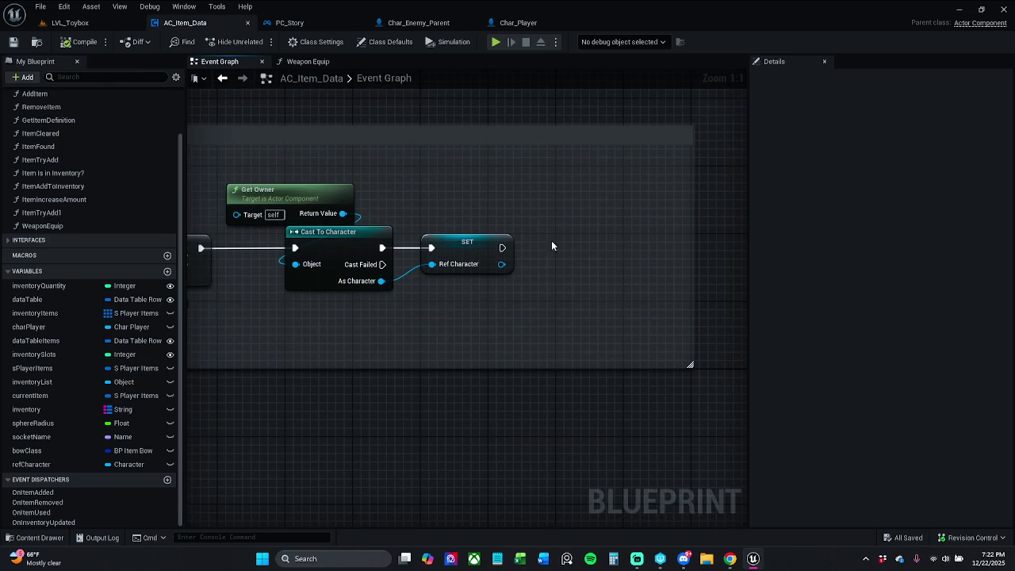
mouse_move(693, 205)
mouse_down()
mouse_move(566, 209)
mouse_move(548, 219)
mouse_up()
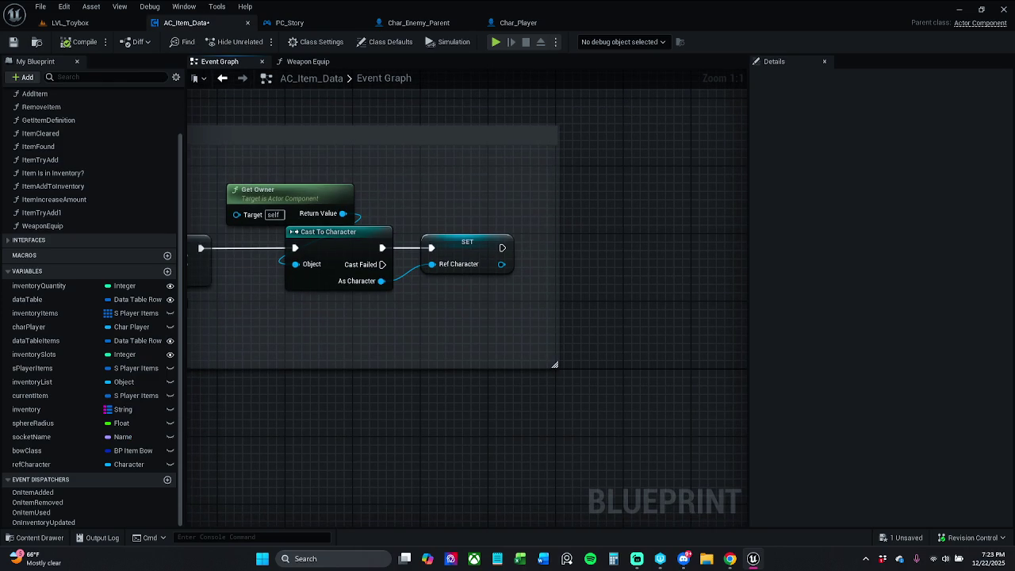
Save the PC_Story blueprint, checking it out when prompted
click(305, 26)
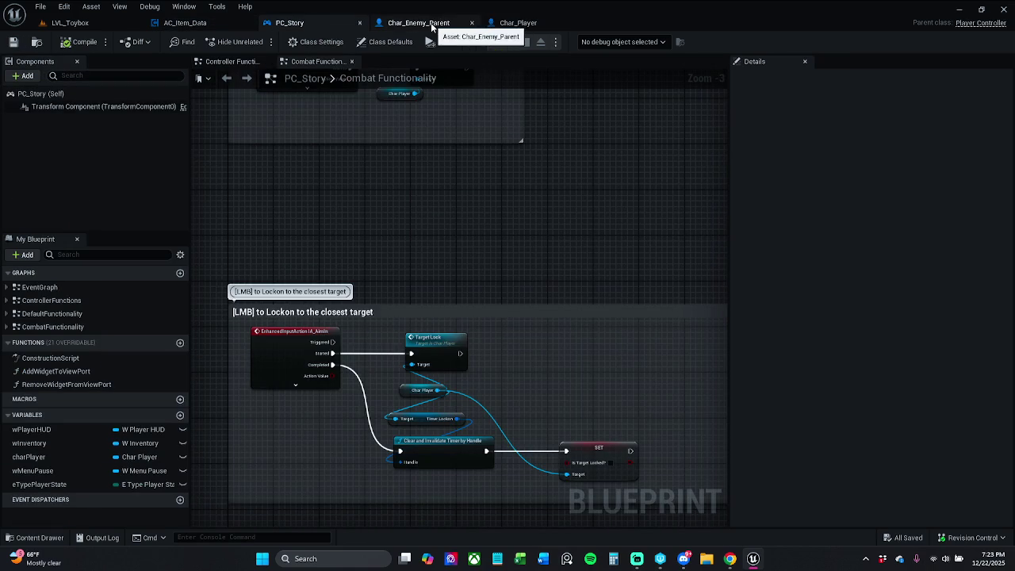
scroll(568, 304, up, 2)
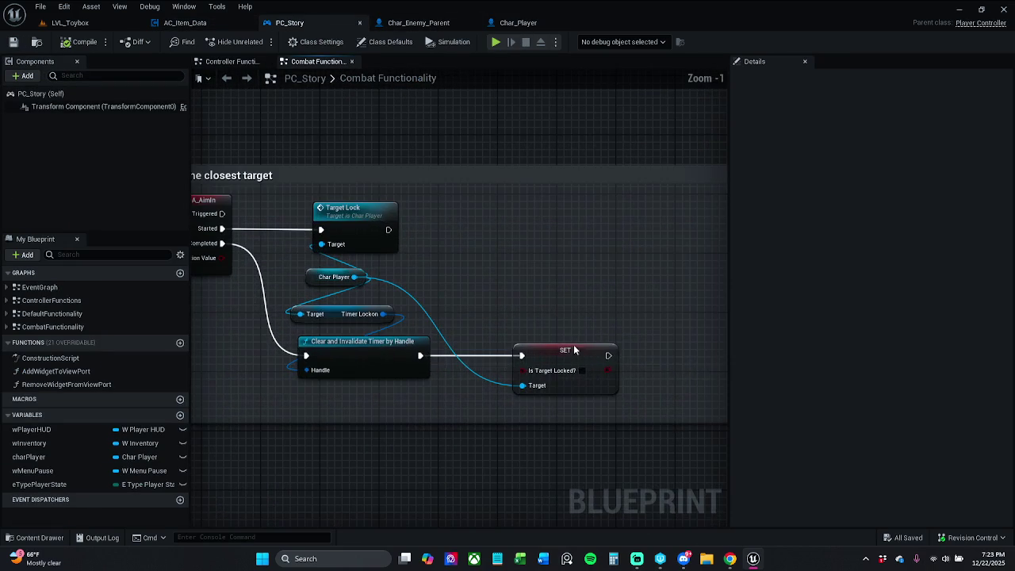
drag(571, 357, 554, 363)
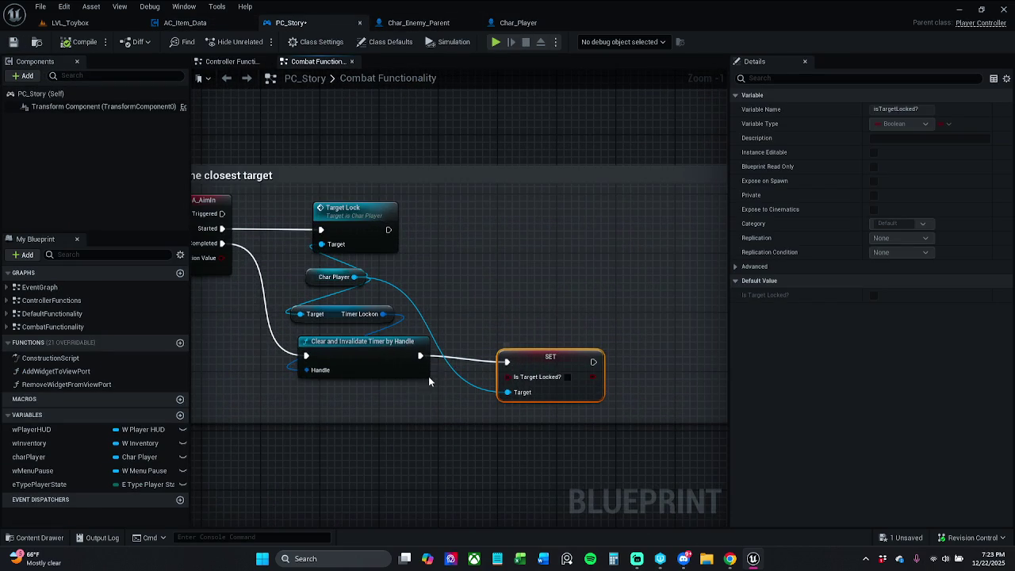
key(ctrl+z)
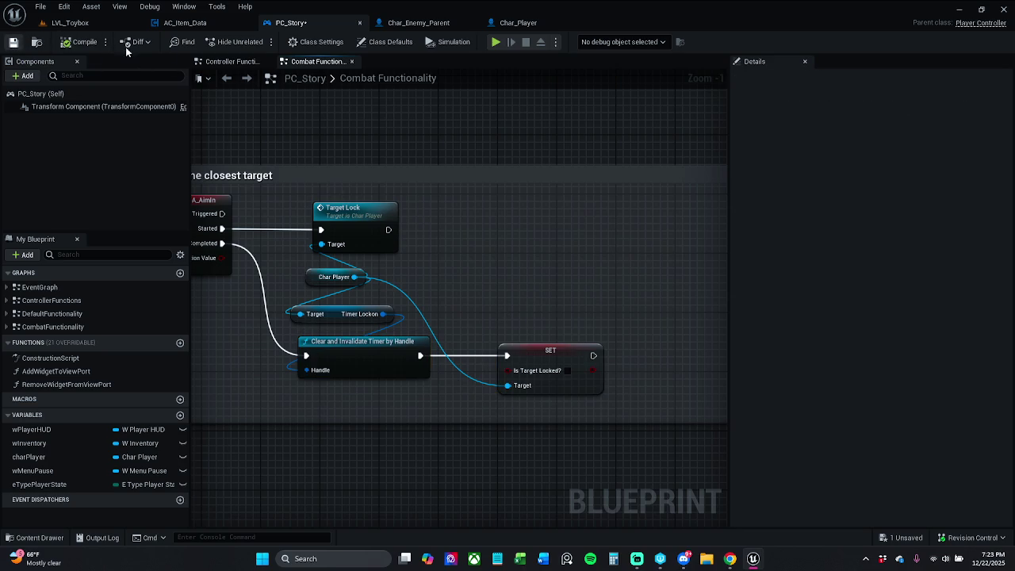
click(12, 42)
click(558, 399)
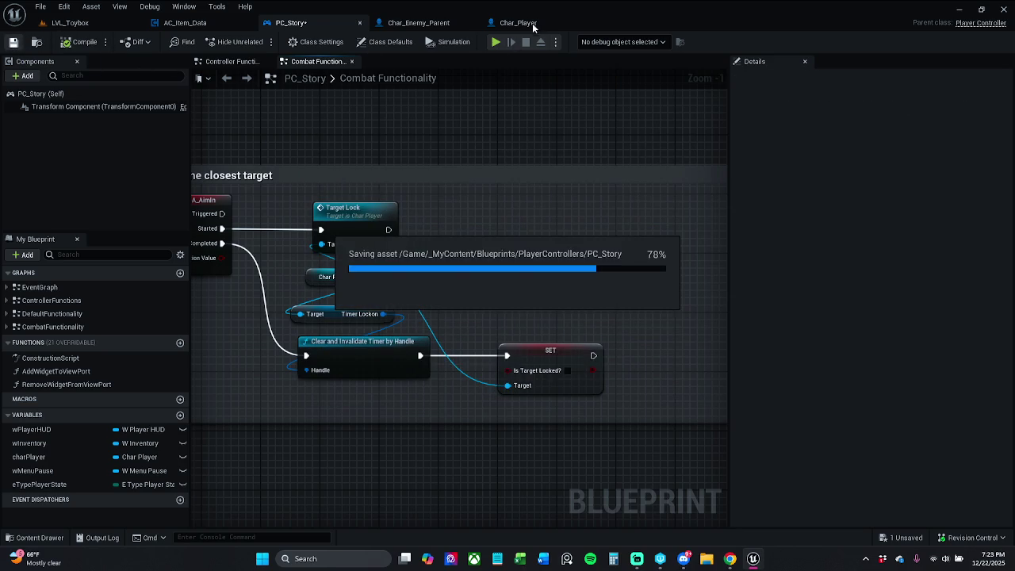
Select PC_Story's [LMB] lock-on comment and start editing its Comment Text in Details
drag(463, 215, 604, 219)
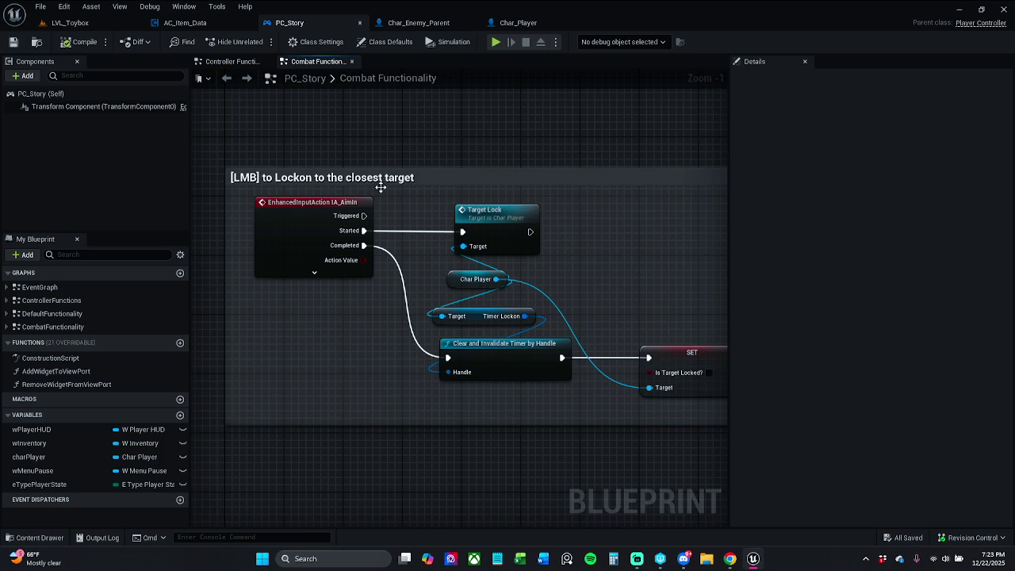
click(350, 180)
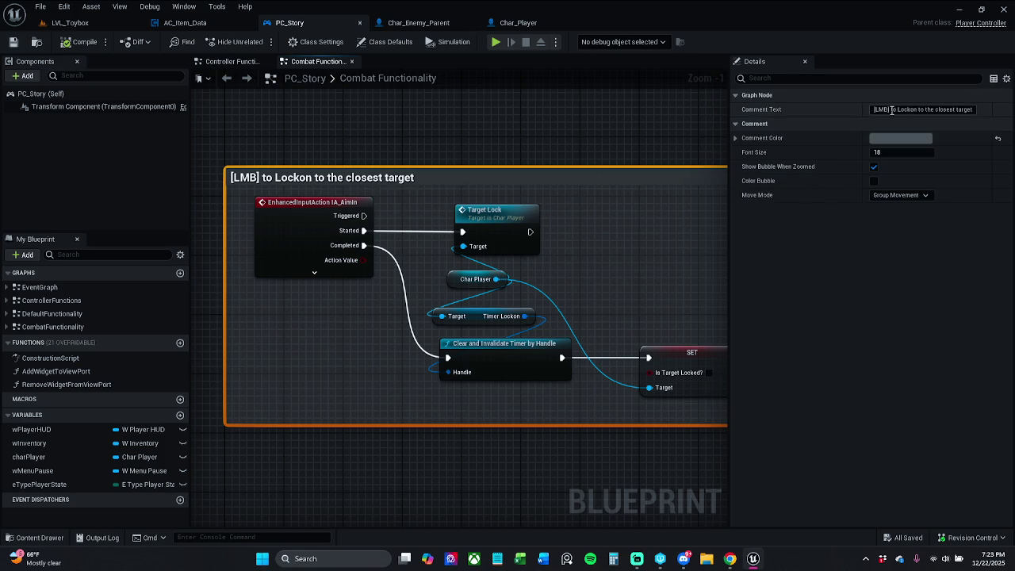
click(892, 109)
click(892, 109)
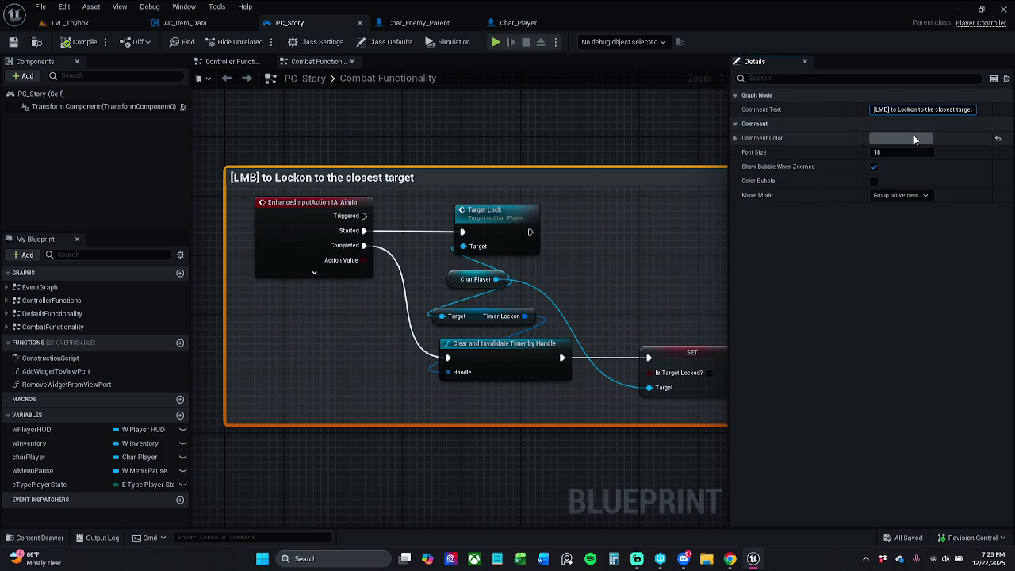
Edit the comment to read '[LMB] to AimIn and Lockon to the closest target', then save
text(Aim )
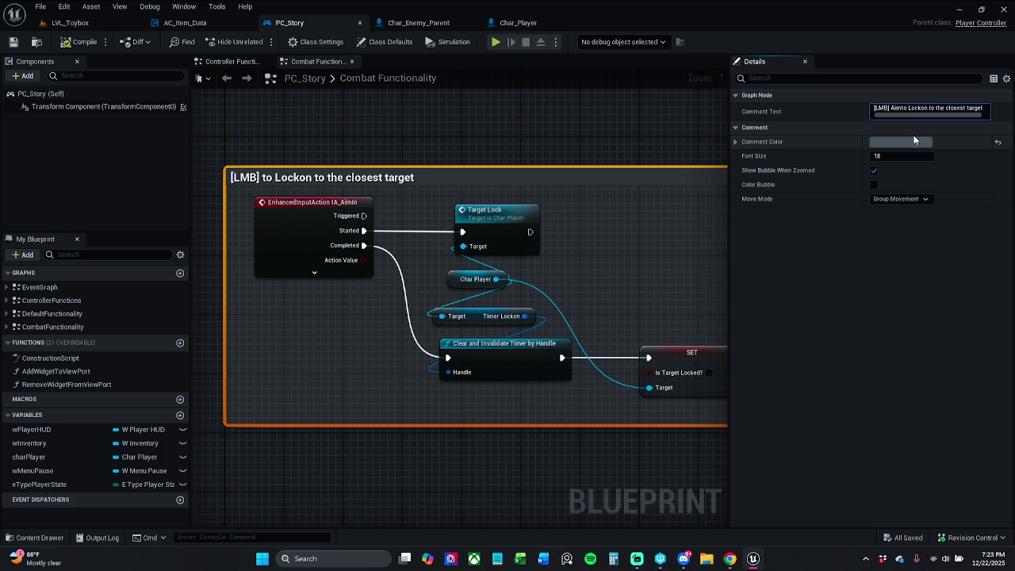
text(in)
text(and)
key(Delete)
key(Delete)
key(Return)
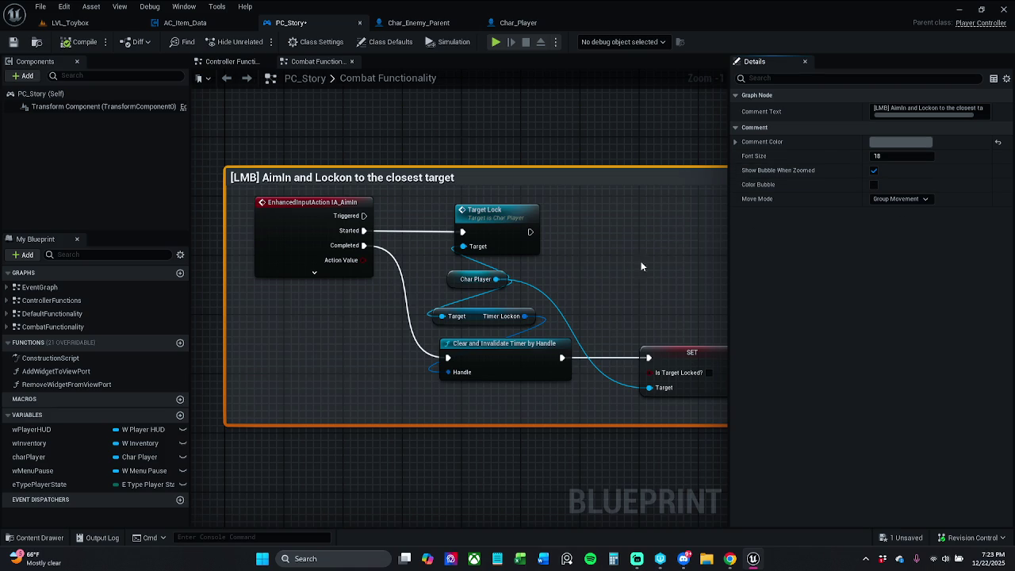
click(880, 111)
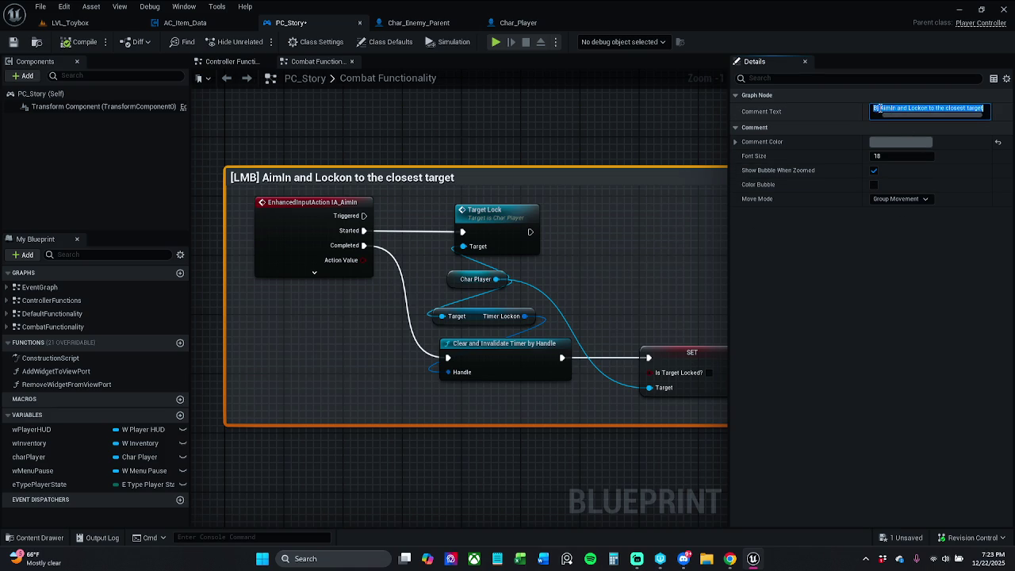
click(876, 107)
text(to)
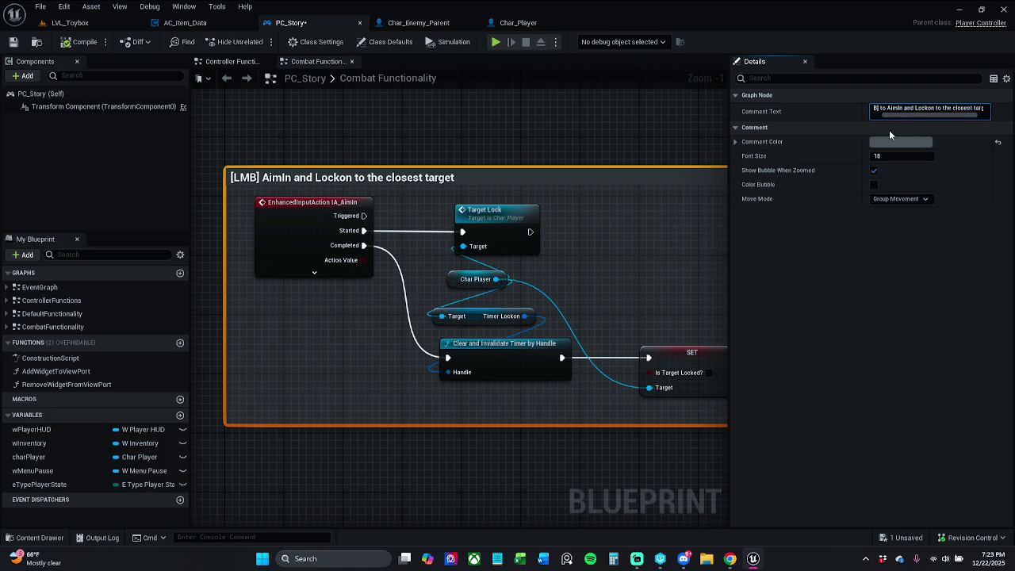
key(Return)
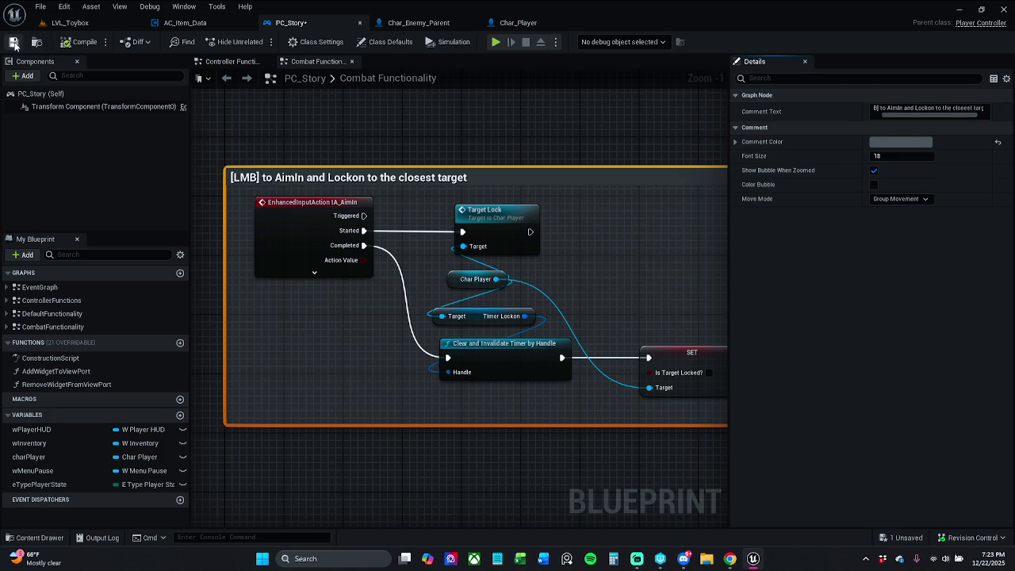
click(13, 43)
Edit the comment title so 'Lock on' becomes lowercase 'lock on'
scroll(544, 138, down, 8)
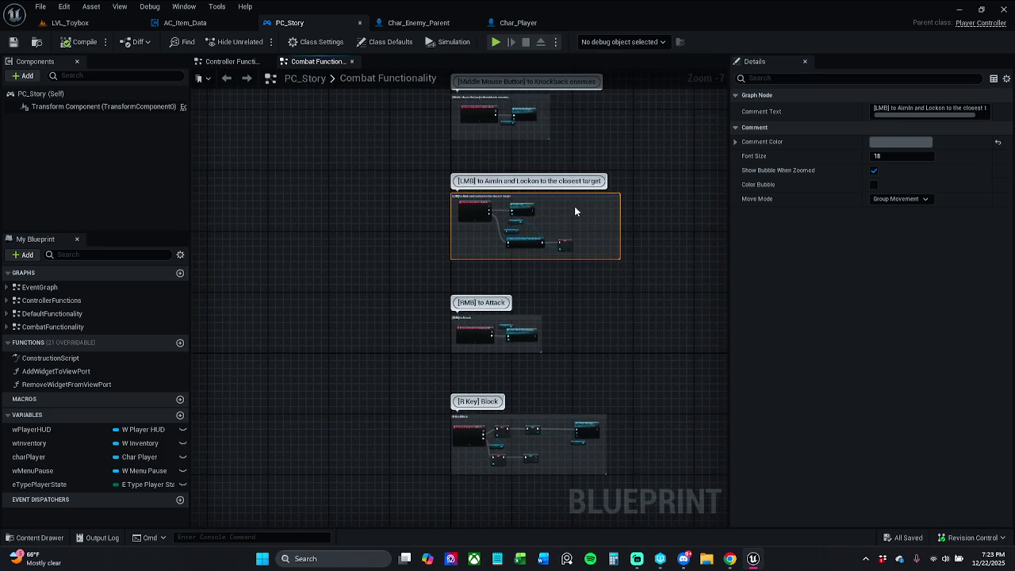
scroll(533, 192, up, 1)
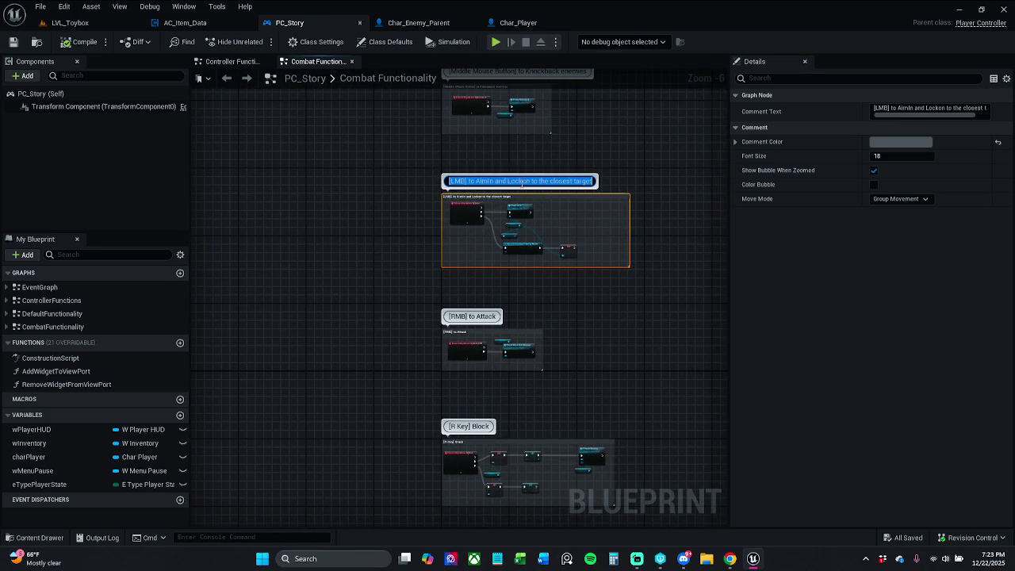
click(518, 181)
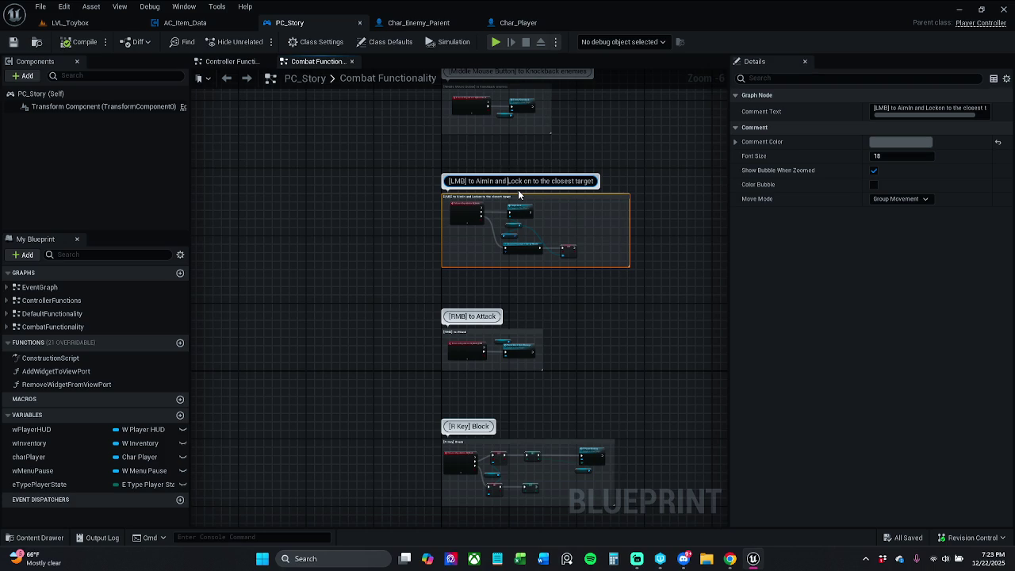
key(Left)
key(Left)
key(Left)
key(BackSpace)
text(l)
key(Return)
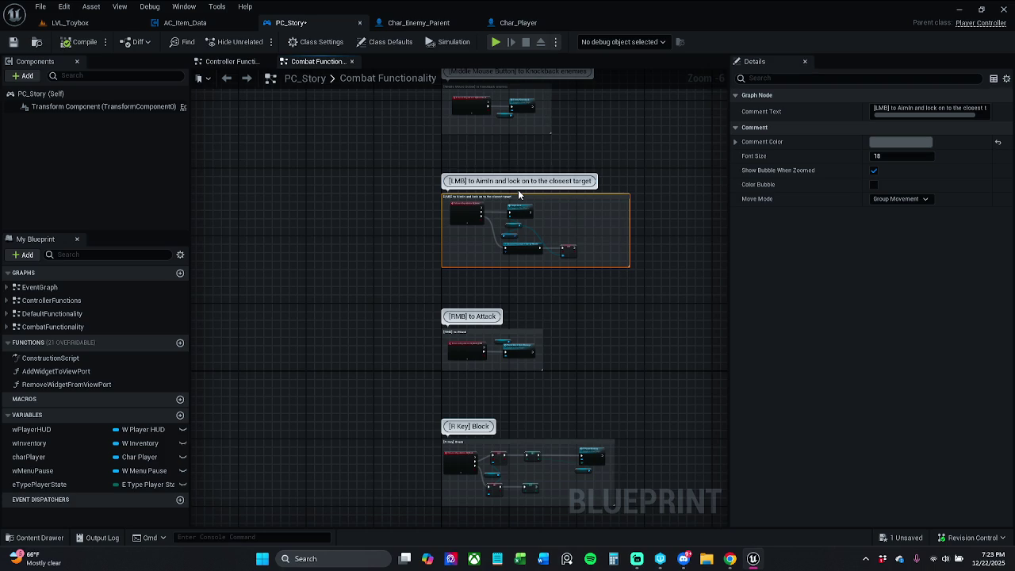
Save the blueprint and pan the graph to show more comments
click(13, 42)
click(418, 233)
drag(415, 235, 362, 246)
scroll(368, 233, down, 6)
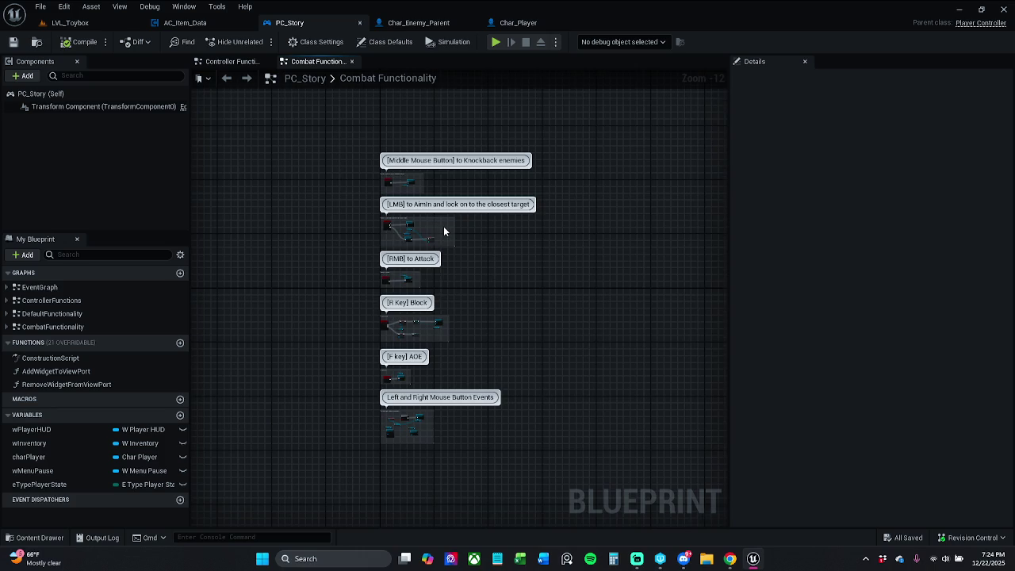
Bring the LMB comment's nodes into view, then go to the Controller Functions graph
scroll(444, 229, up, 5)
scroll(432, 244, up, 4)
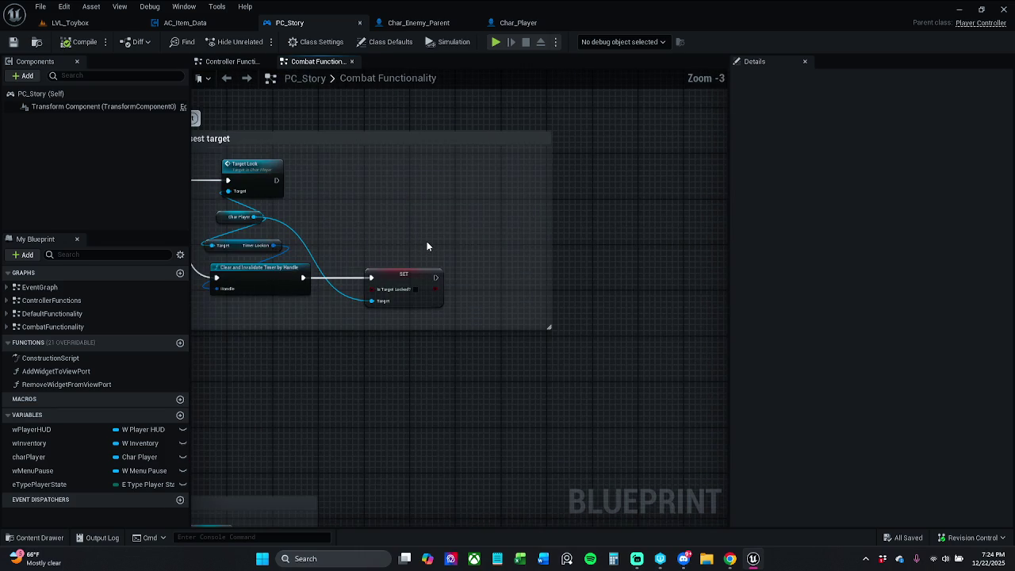
drag(427, 245, 612, 259)
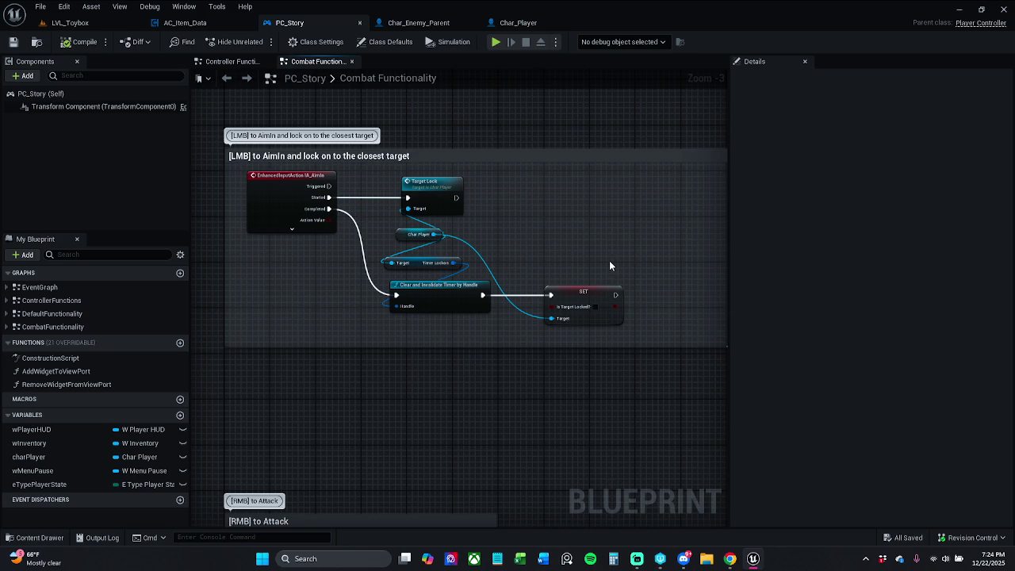
scroll(609, 254, down, 2)
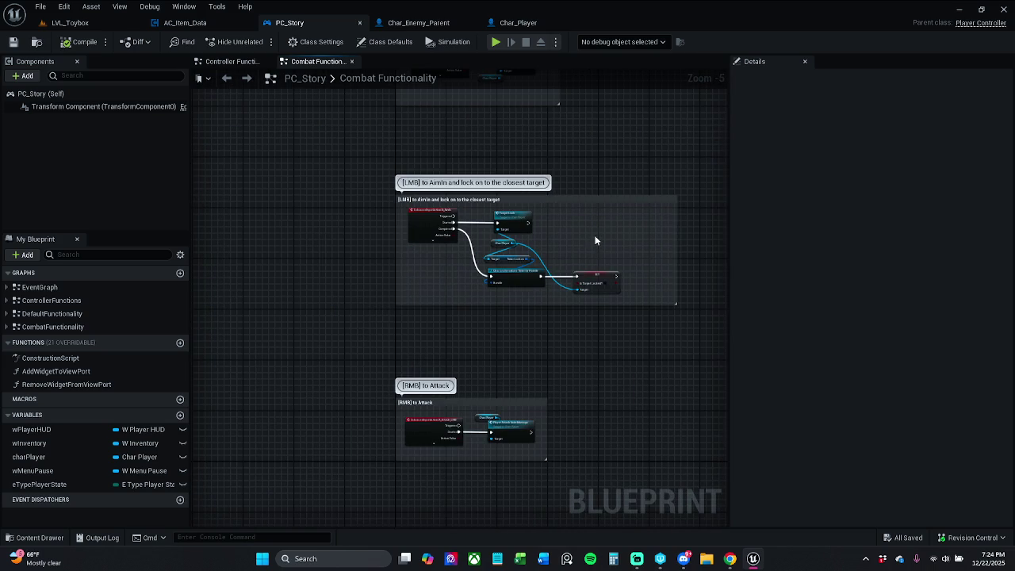
click(230, 61)
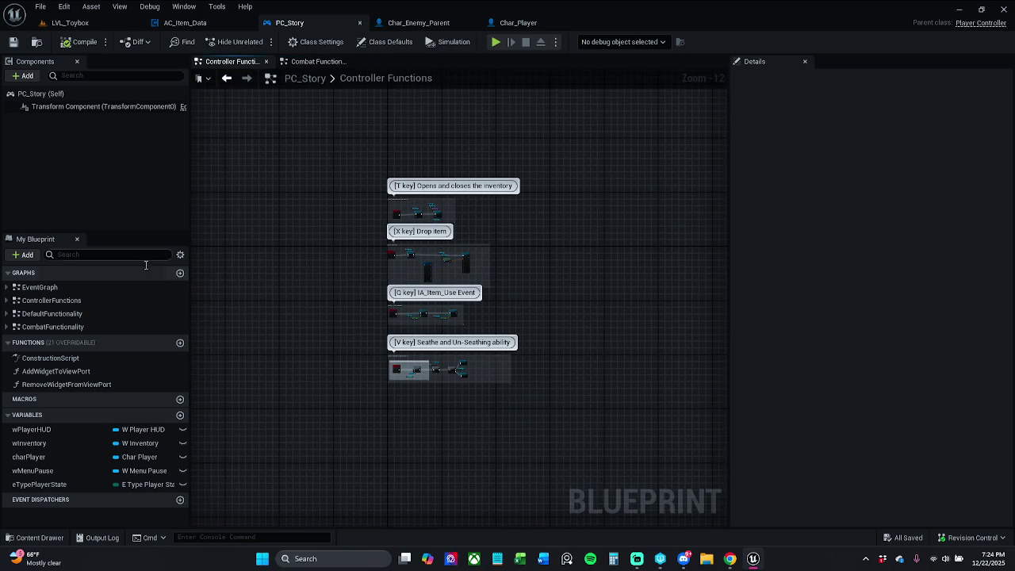
In the Event Graph, shift the OnBeginPlay comment group slightly right and save
double_click(77, 290)
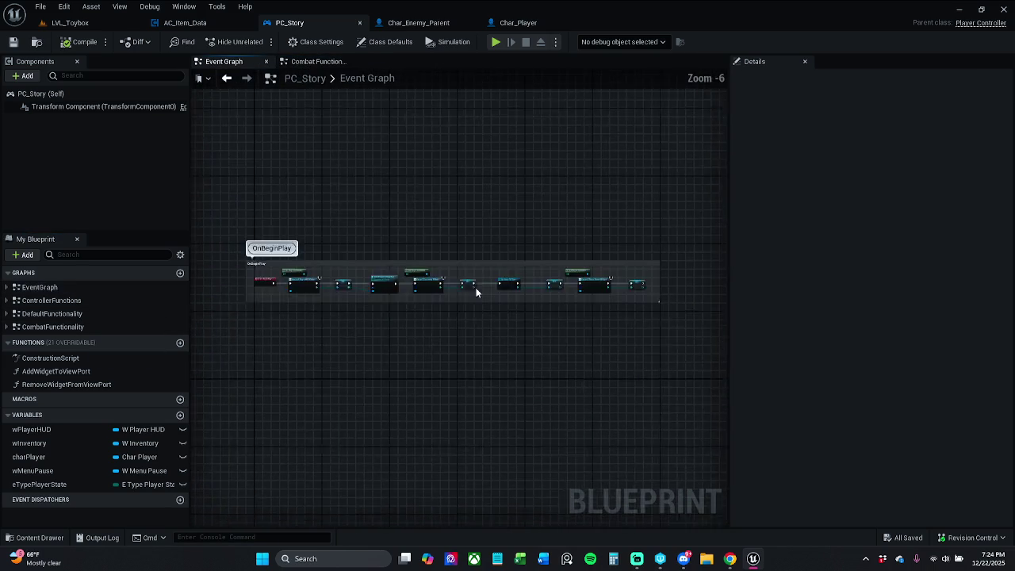
scroll(366, 242, down, 4)
scroll(346, 257, up, 6)
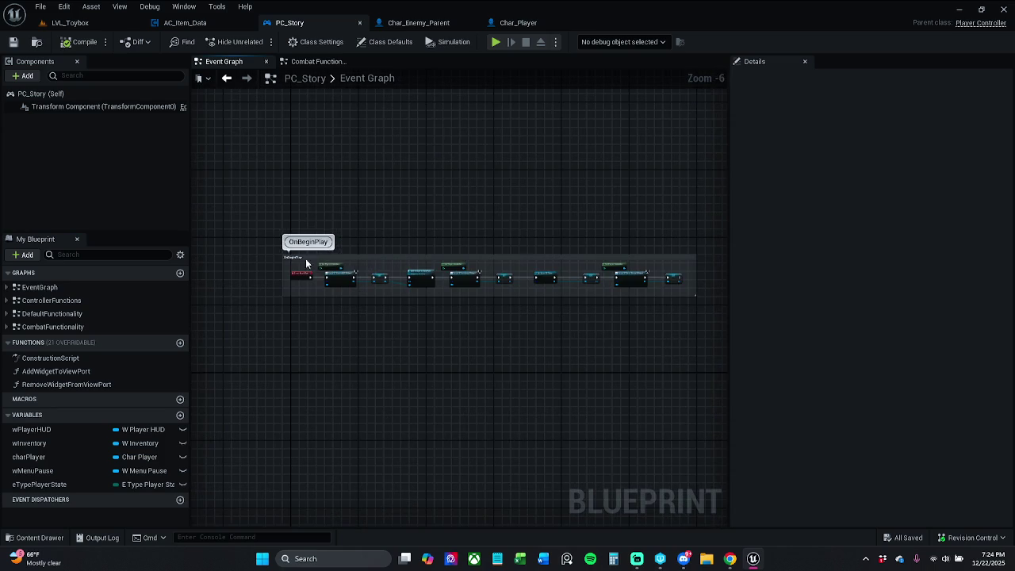
scroll(305, 259, up, 7)
drag(287, 273, 321, 274)
click(425, 238)
scroll(424, 238, down, 12)
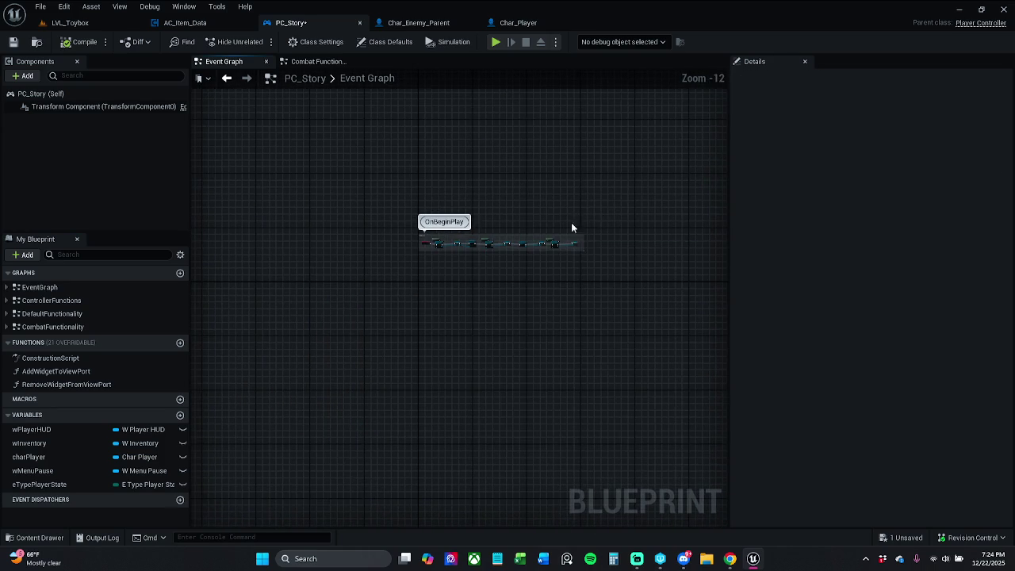
scroll(572, 225, up, 7)
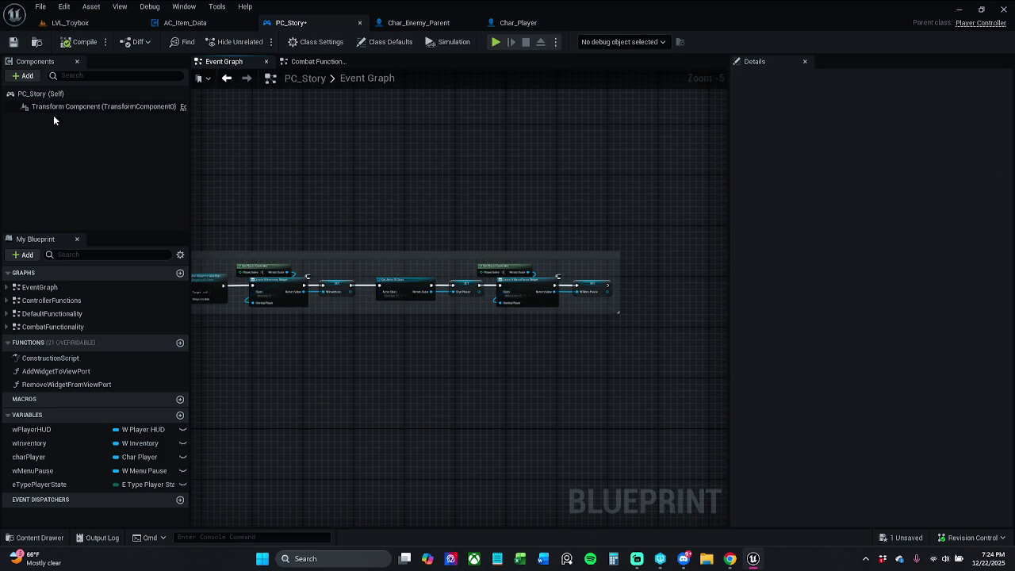
click(13, 42)
Browse the CombatFunctionality and DefaultFunctionality graphs, ending on ControllerFunctions
double_click(72, 325)
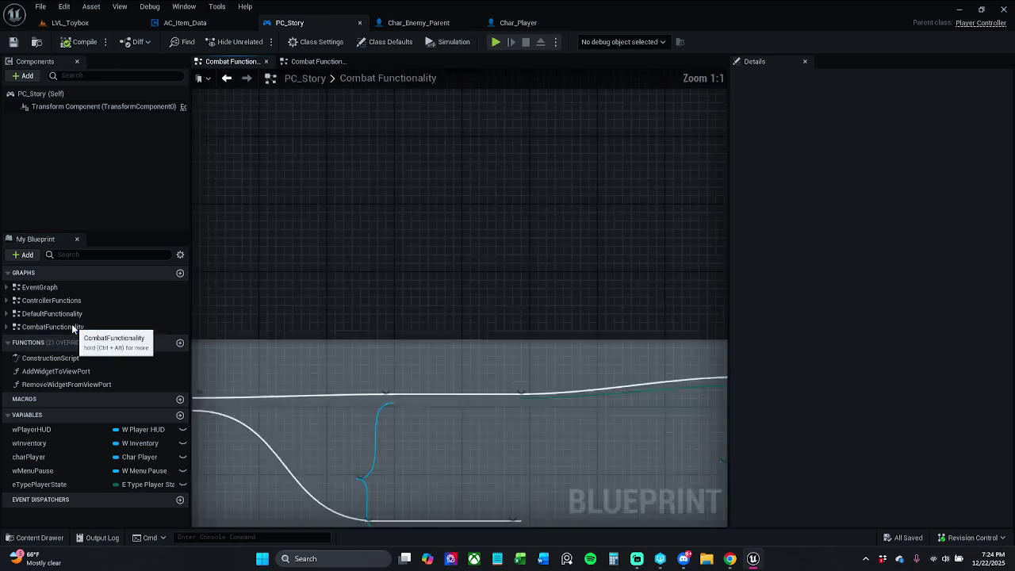
scroll(334, 280, down, 2)
drag(334, 280, 279, 306)
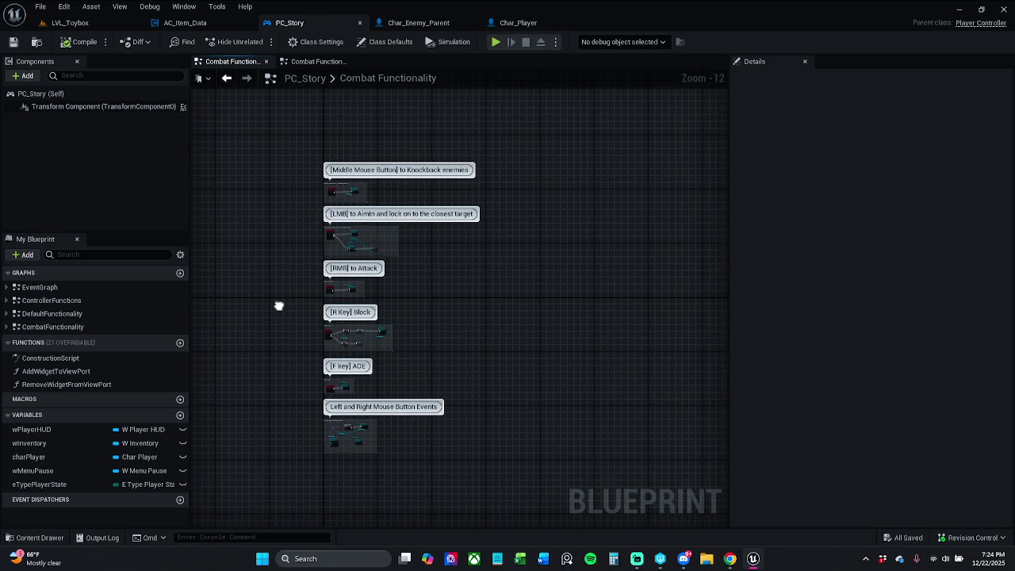
double_click(94, 314)
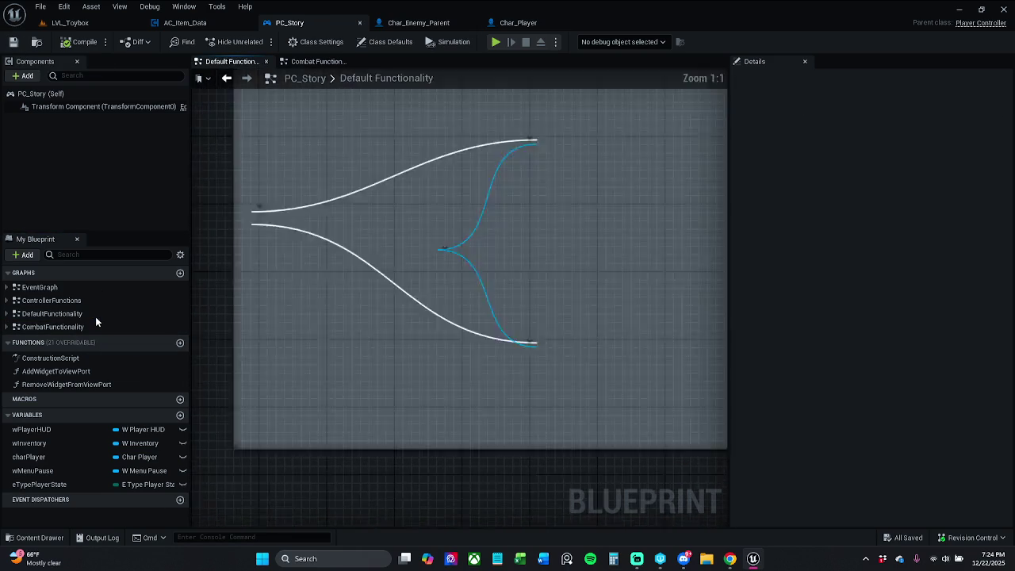
double_click(94, 301)
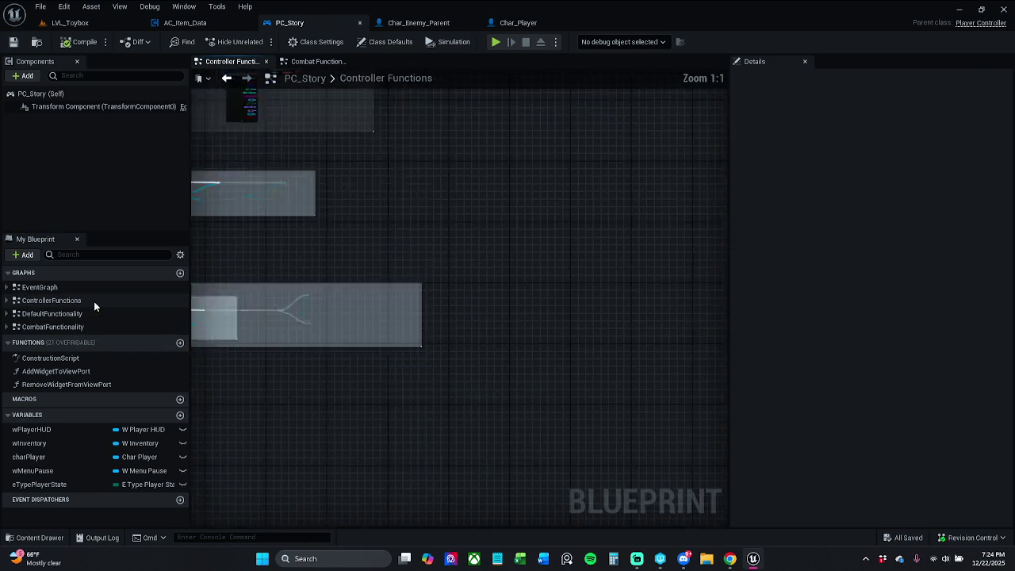
double_click(86, 317)
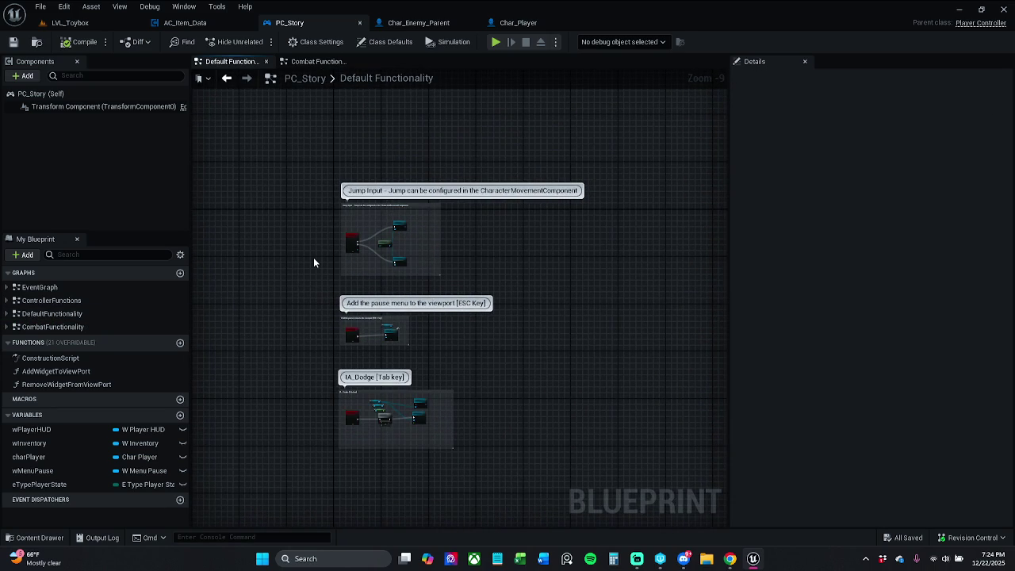
double_click(75, 304)
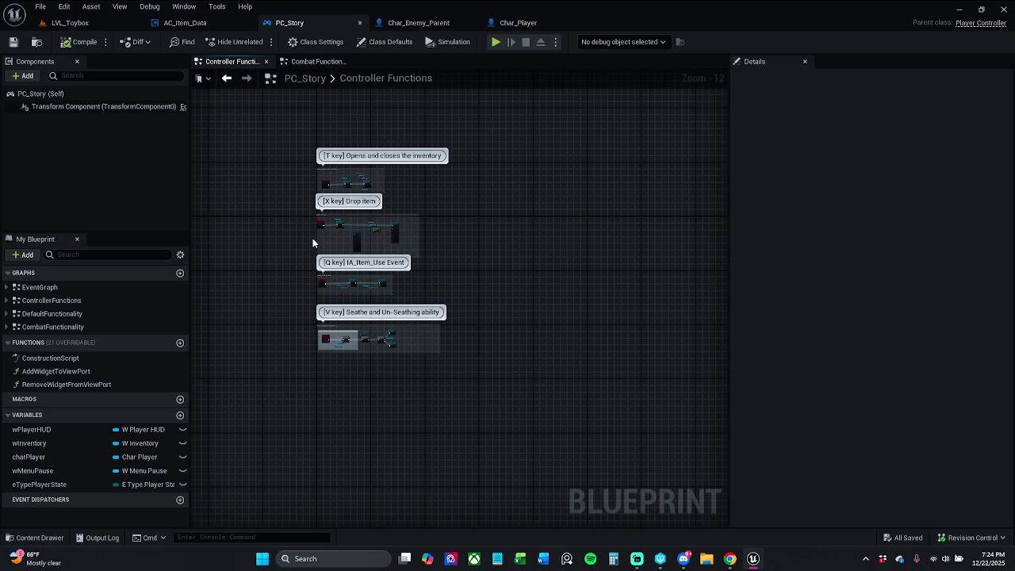
Zoom and pan across the Seathe/Un-Seathing nodes, from Branch and Weapon Collected? past the Flip Flop
scroll(322, 340, up, 13)
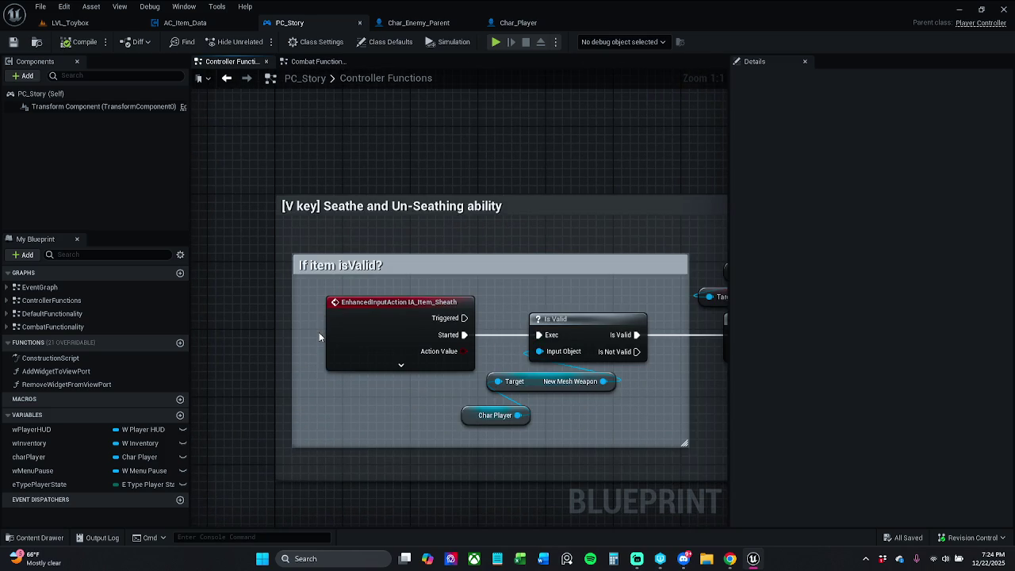
mouse_move(322, 188)
mouse_down()
mouse_move(264, 169)
mouse_move(160, 163)
mouse_up()
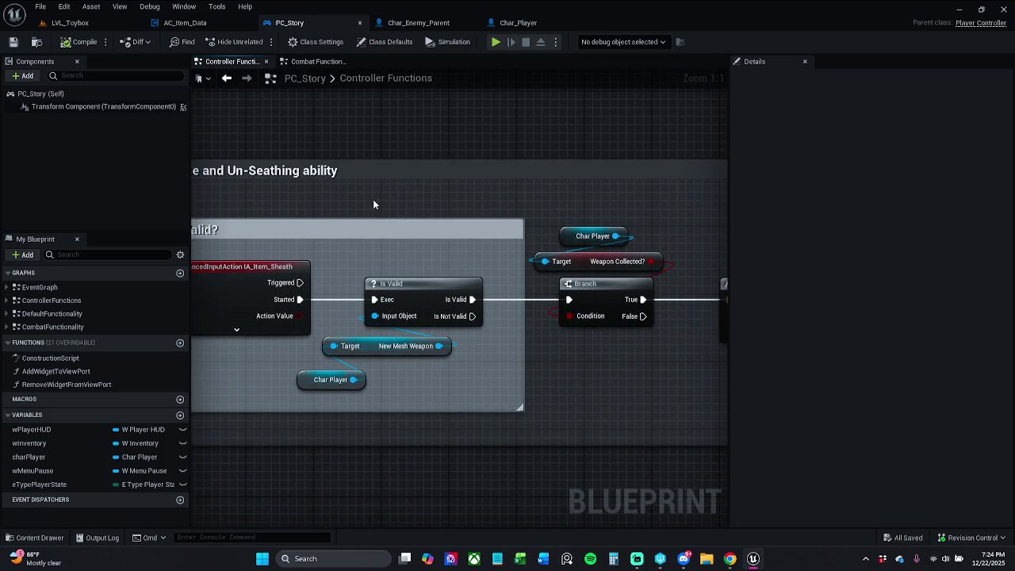
scroll(376, 204, down, 1)
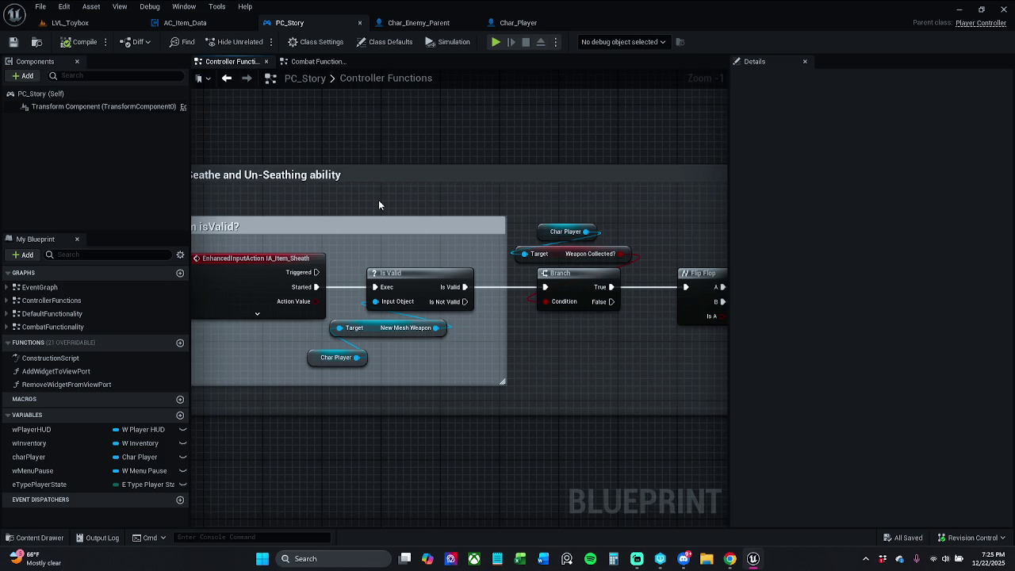
drag(378, 204, 296, 201)
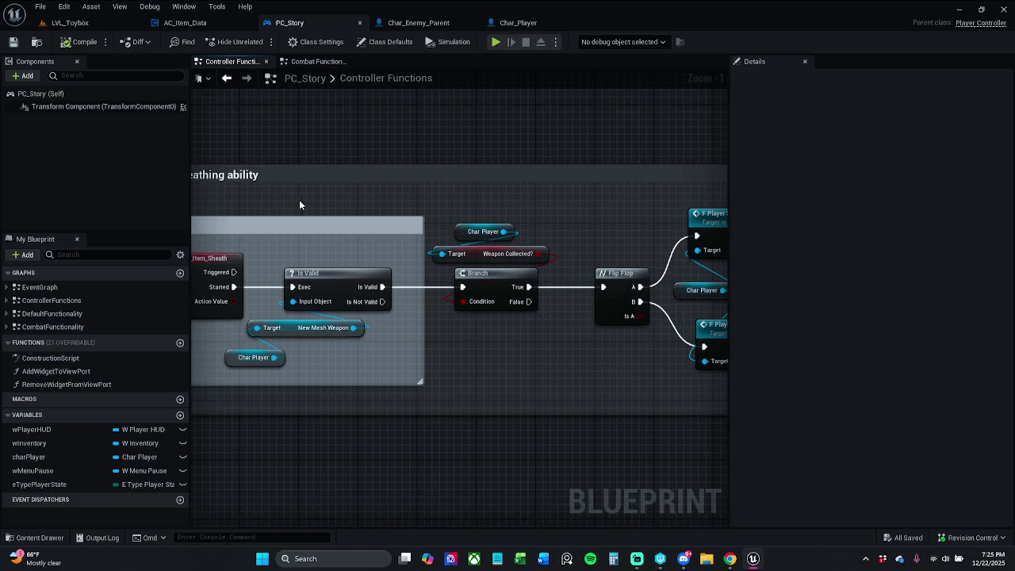
scroll(426, 206, down, 2)
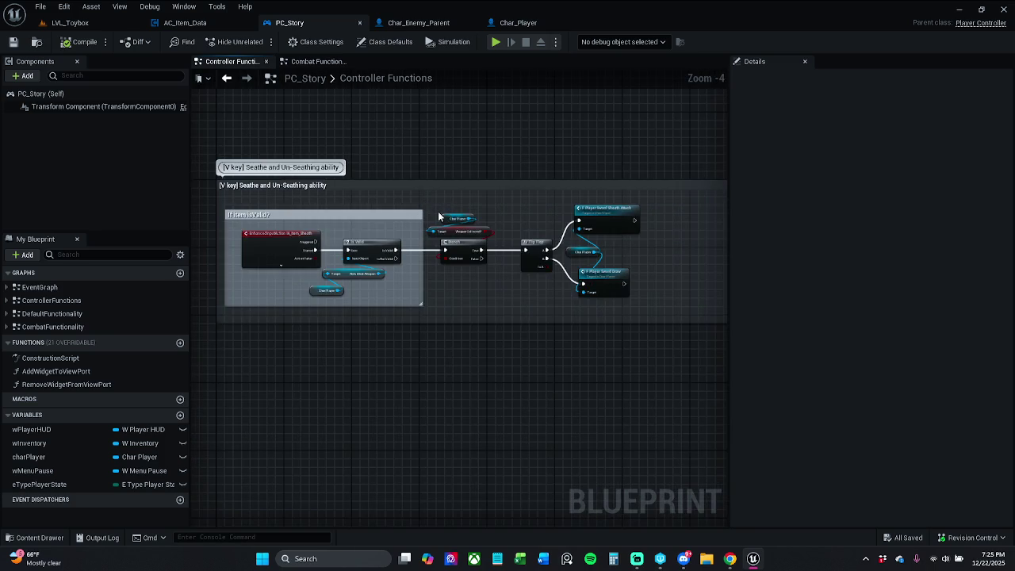
scroll(437, 216, up, 2)
mouse_move(426, 224)
mouse_down()
mouse_move(445, 210)
mouse_move(476, 211)
mouse_up()
Open Char_Player's Event Graph, clear a 'new' component search, and filter variables by 'new ewe'
click(517, 22)
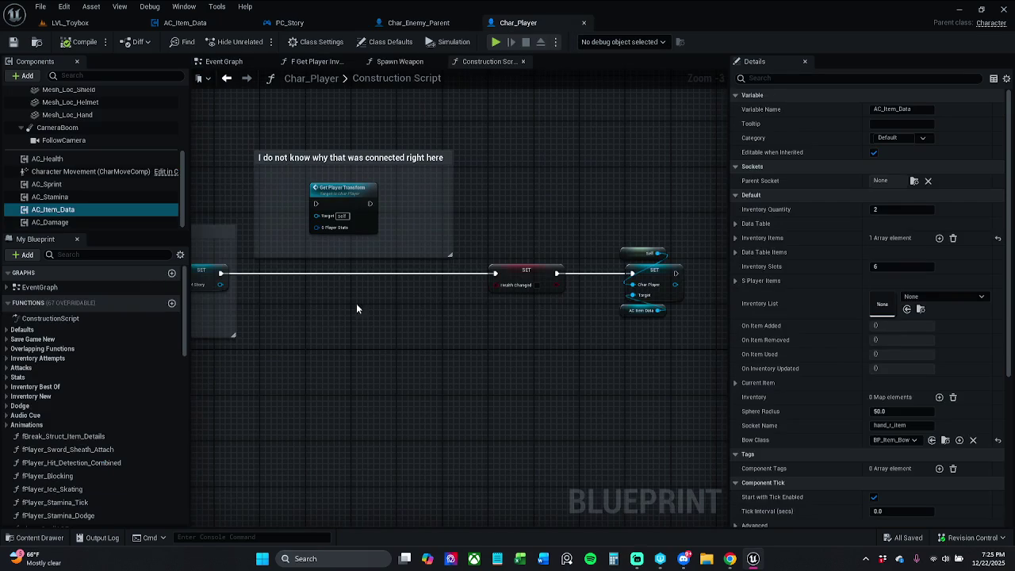
click(226, 63)
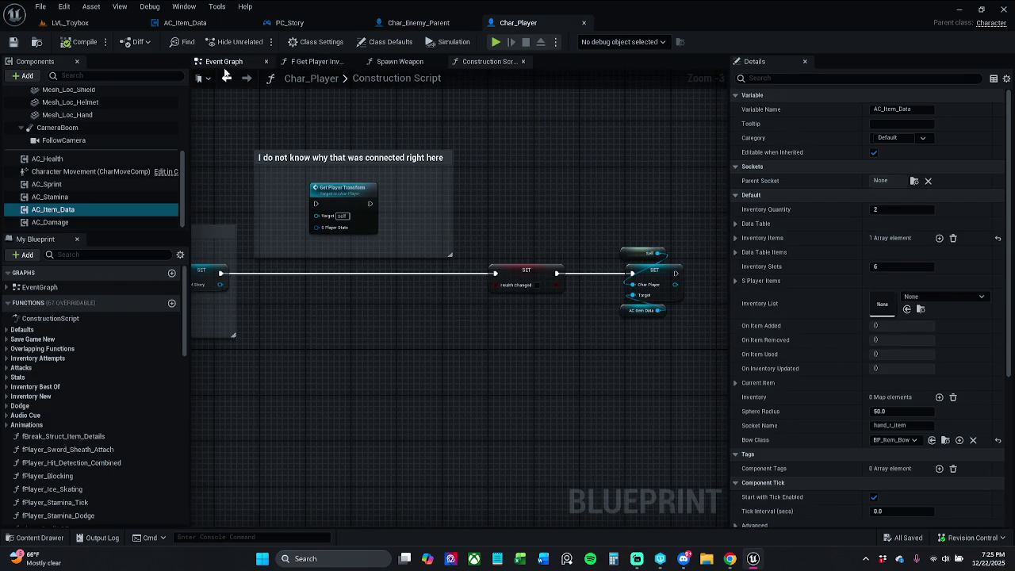
click(94, 76)
text(new)
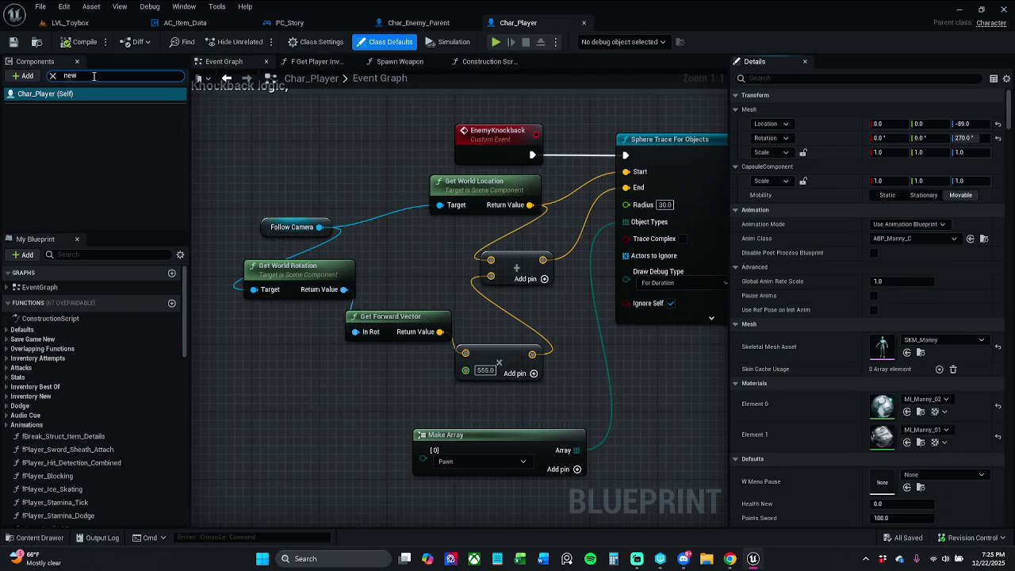
click(53, 76)
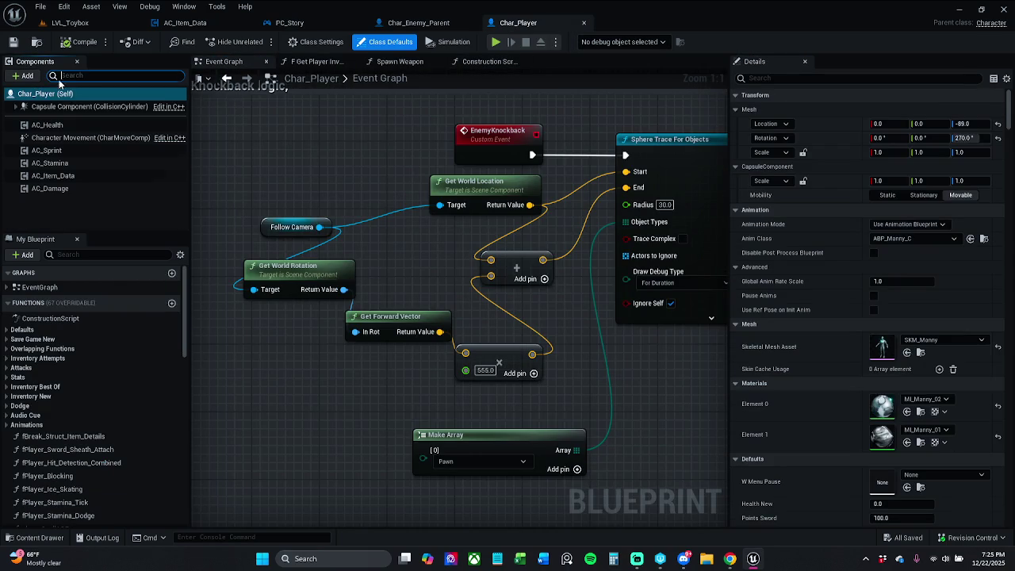
click(90, 253)
text(new ew)
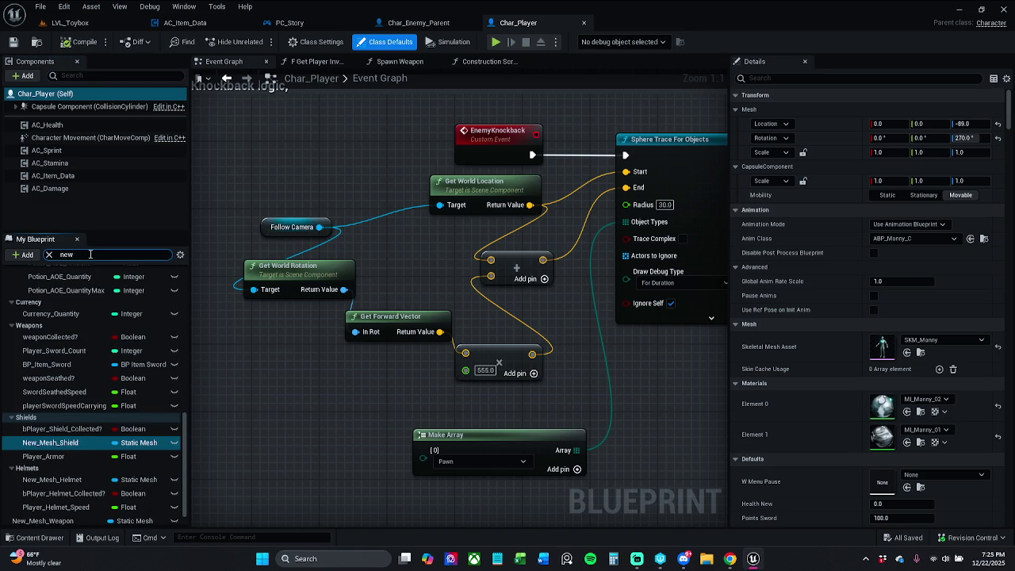
text(ea)
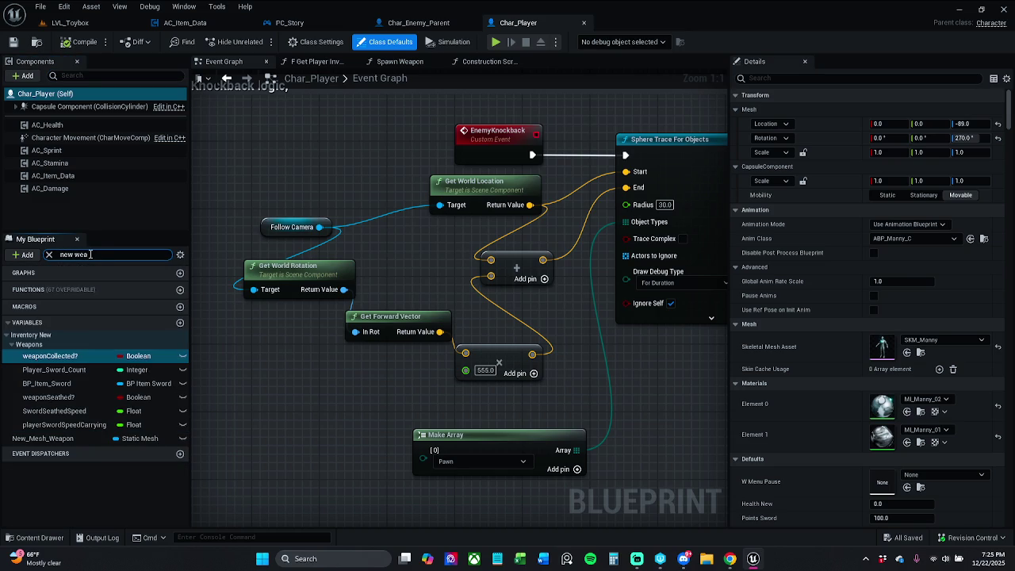
Find references to New_Mesh_Weapon and view its uses in SpawnWeapon and fPlayer_Sword_Draw
right_click(73, 441)
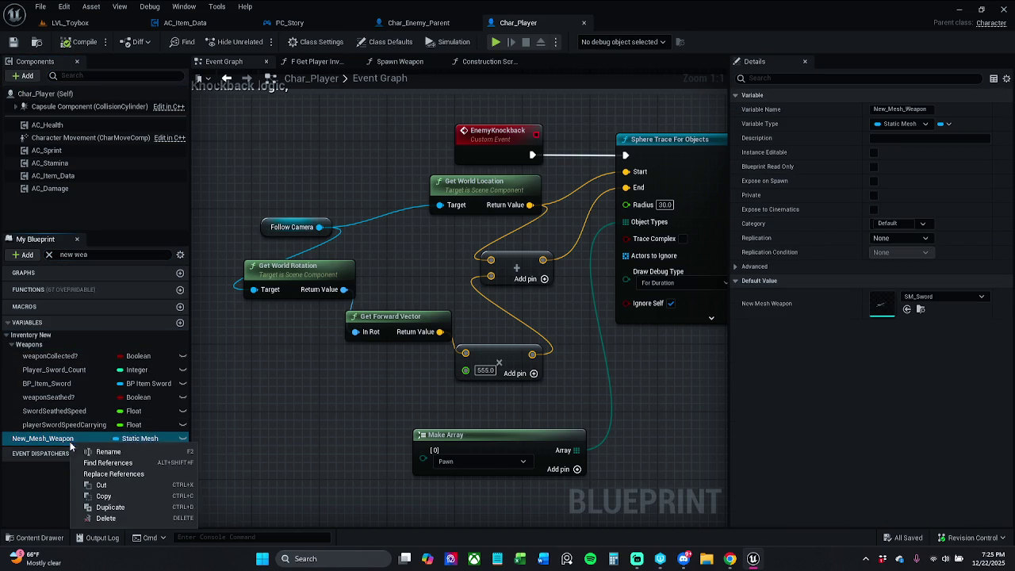
click(108, 465)
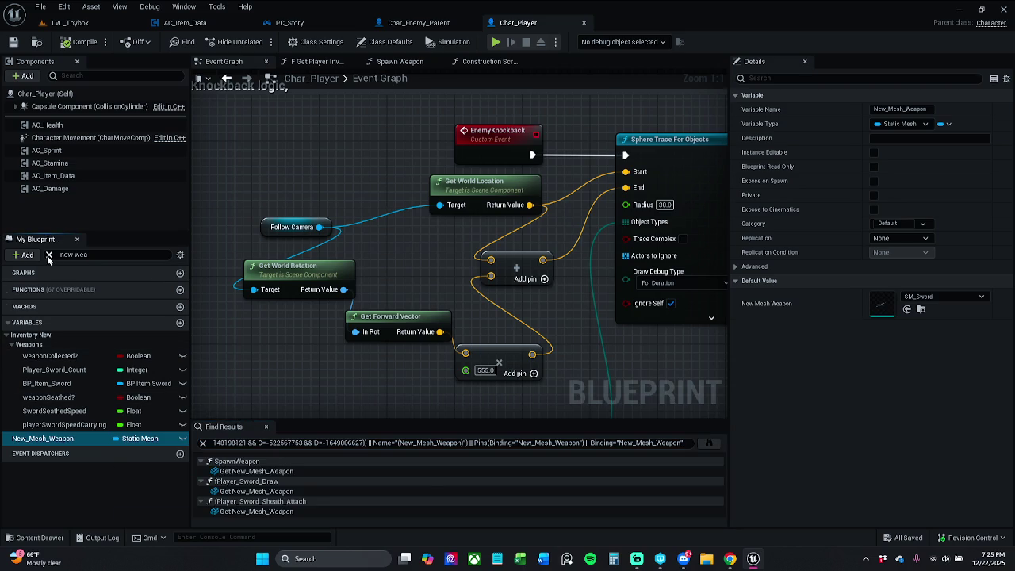
click(333, 471)
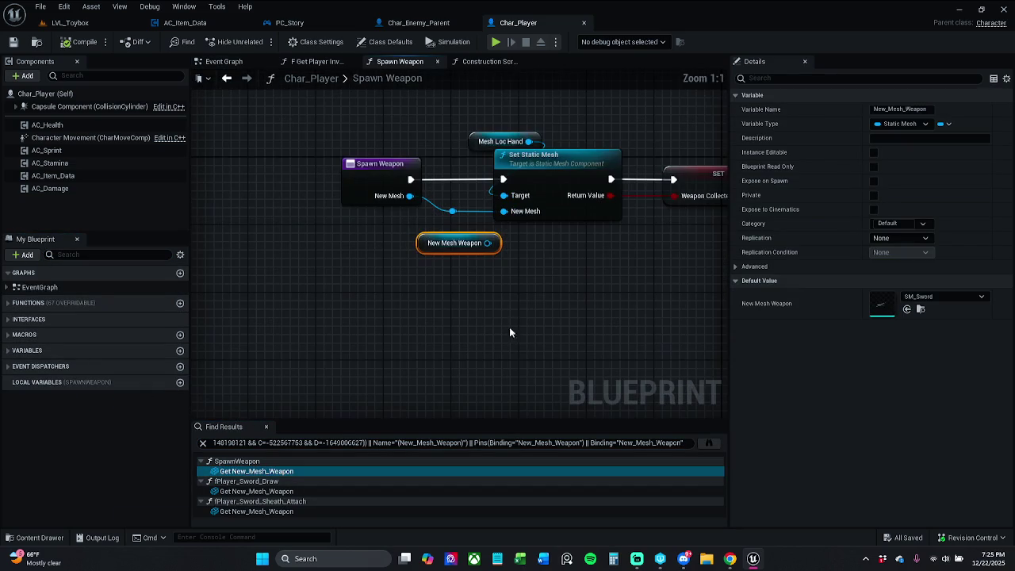
click(317, 491)
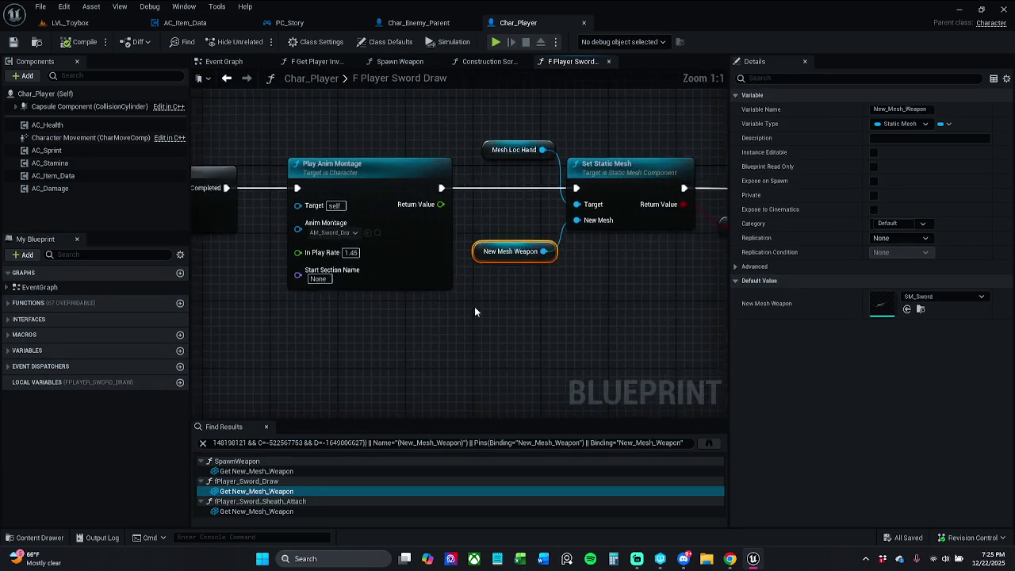
mouse_move(447, 318)
mouse_down()
mouse_move(554, 309)
mouse_move(525, 312)
mouse_up()
scroll(508, 304, down, 2)
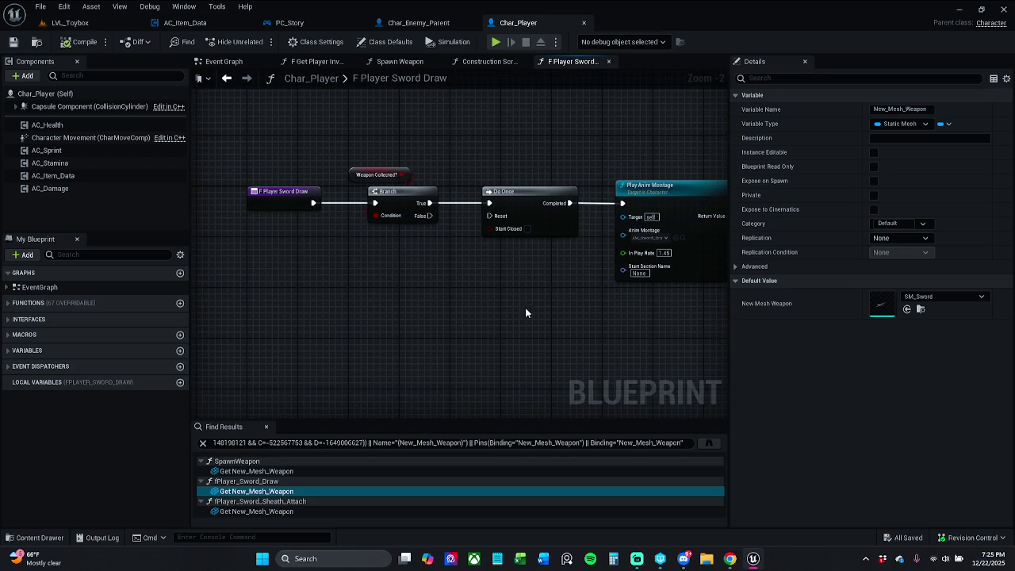
View the use in fPlayer_Sword_Sheath_Attach, then return to the SpawnWeapon use
click(300, 511)
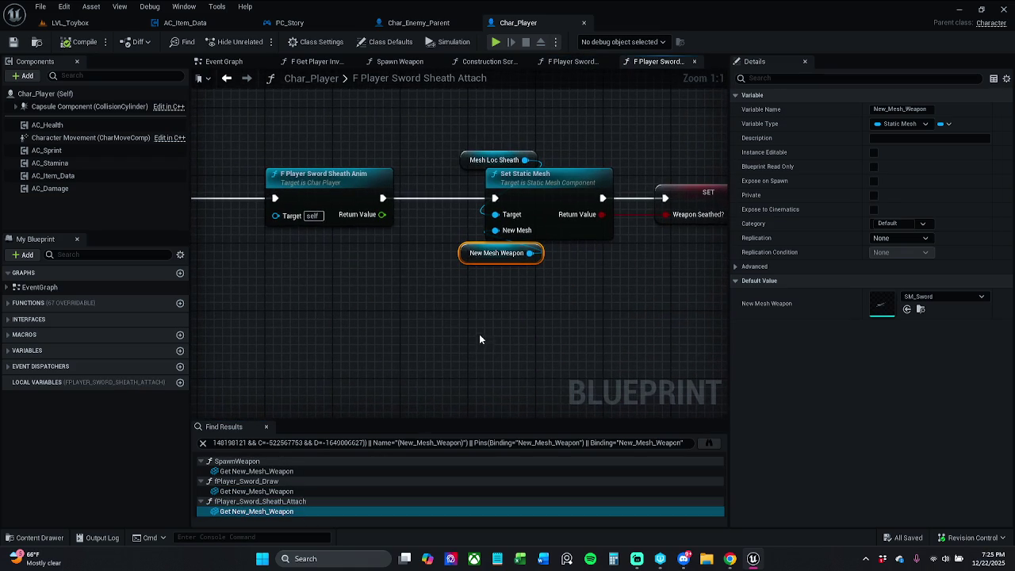
scroll(481, 334, down, 1)
mouse_move(481, 334)
mouse_down()
mouse_move(605, 326)
mouse_move(524, 331)
mouse_up()
click(300, 473)
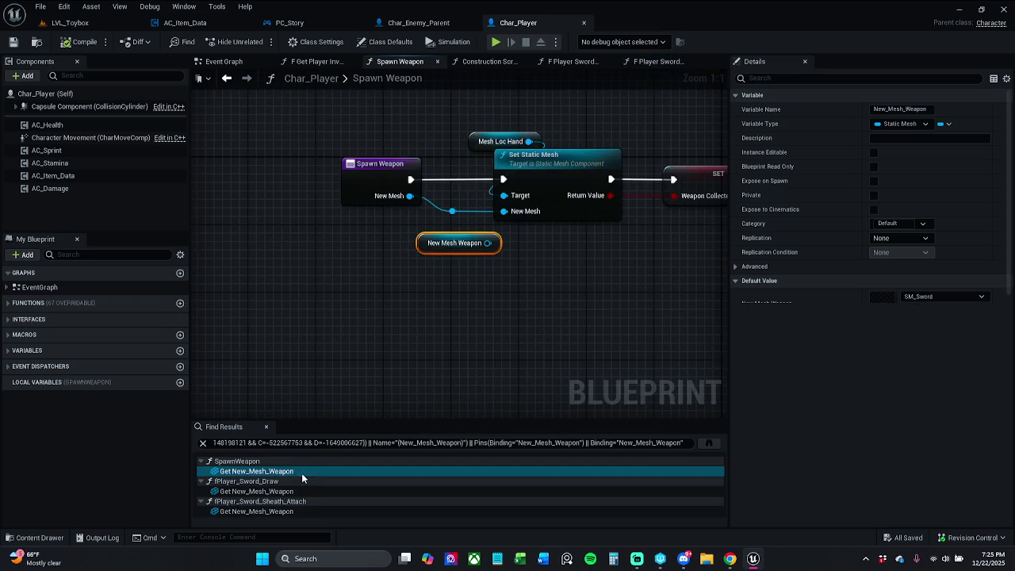
drag(550, 272, 471, 286)
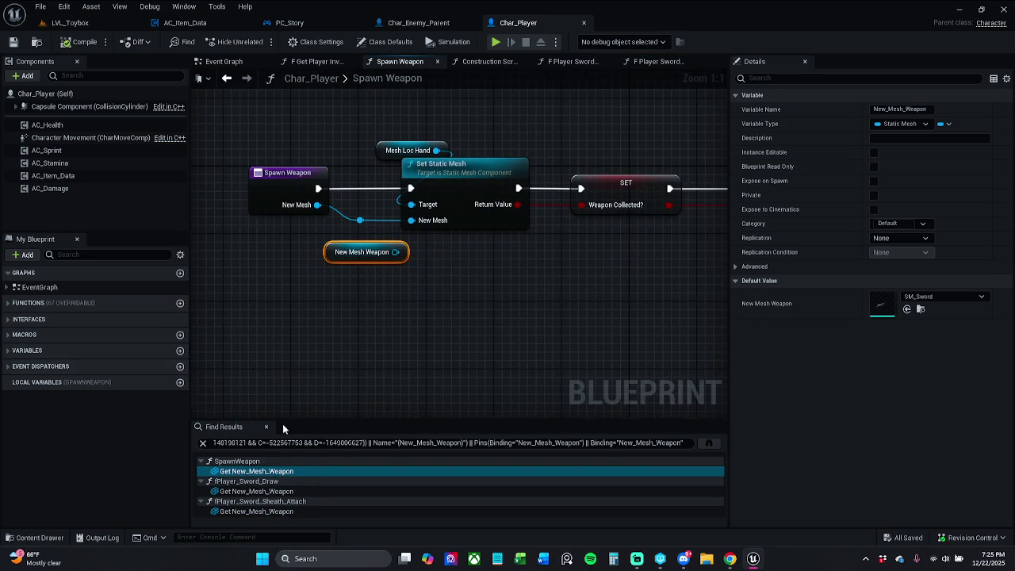
Filter variables by 'new weap', close Find Results, and drag New_Mesh_Weapon into Spawn Weapon
click(90, 255)
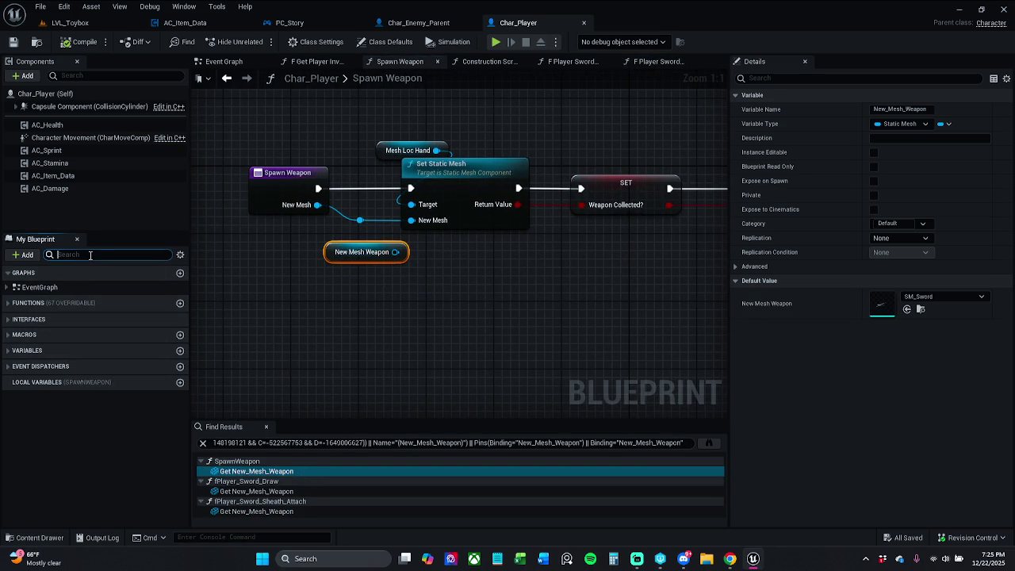
text(new weap)
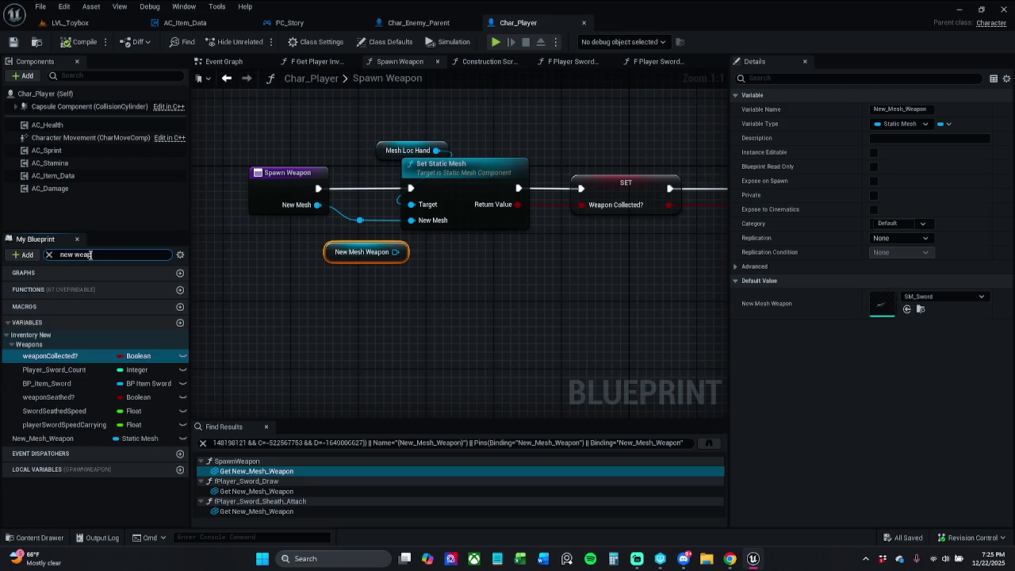
click(266, 426)
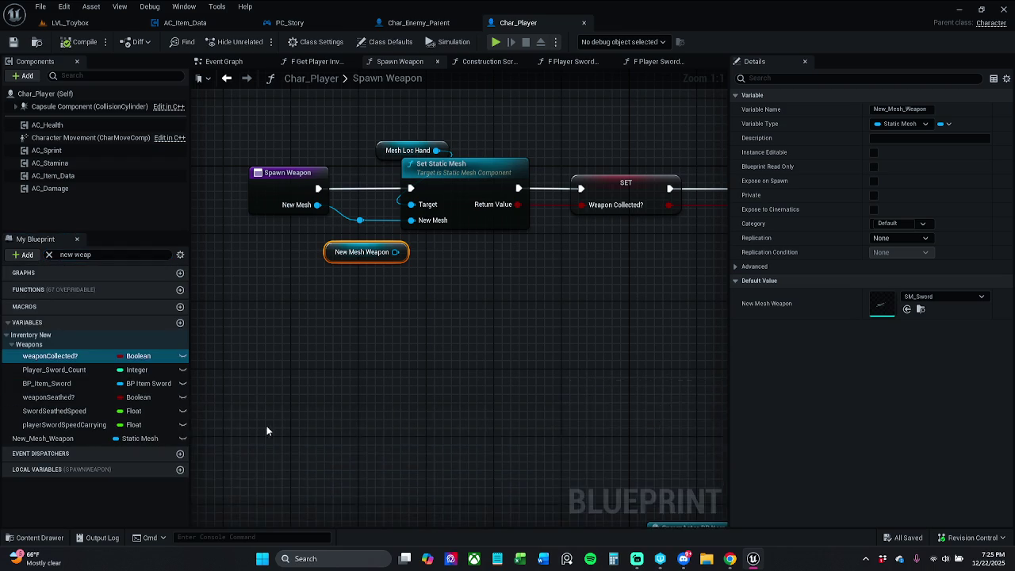
click(288, 386)
mouse_move(44, 439)
mouse_down()
mouse_move(341, 269)
mouse_move(286, 226)
mouse_move(308, 236)
mouse_move(363, 337)
mouse_move(390, 352)
mouse_move(194, 362)
mouse_move(481, 358)
mouse_move(435, 340)
mouse_up()
Delete the unused New Mesh Weapon getter and move the Set Static Mesh, SET and Branch nodes right
scroll(435, 341, down, 1)
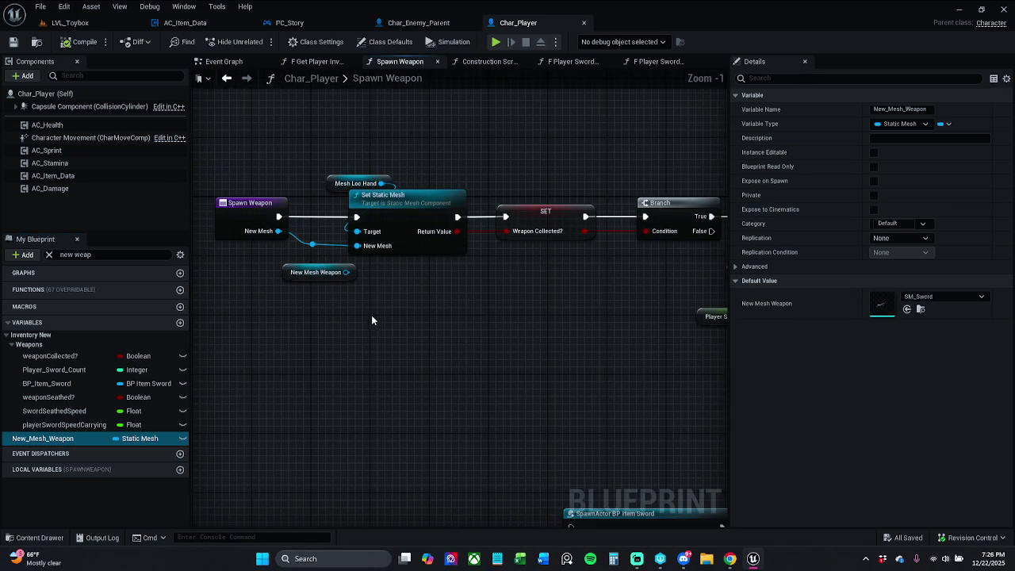
click(321, 273)
key(Delete)
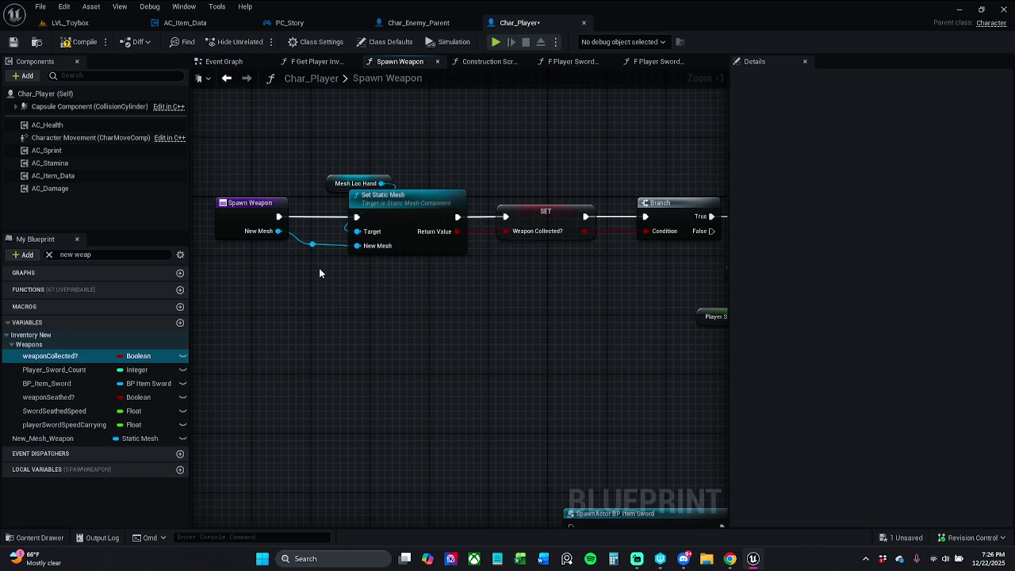
scroll(291, 140, down, 4)
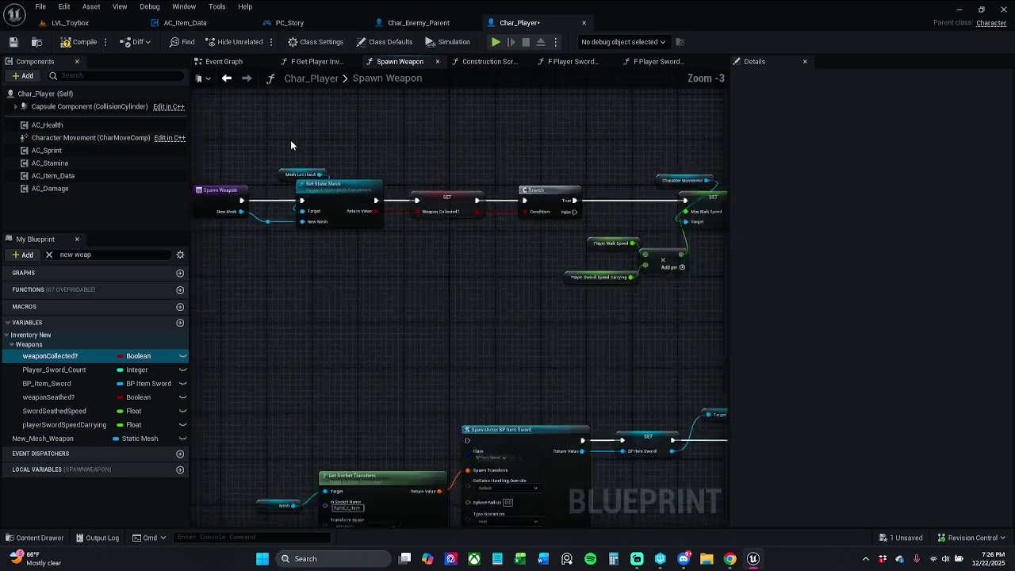
mouse_move(290, 136)
mouse_down()
mouse_move(486, 228)
mouse_move(708, 227)
mouse_up()
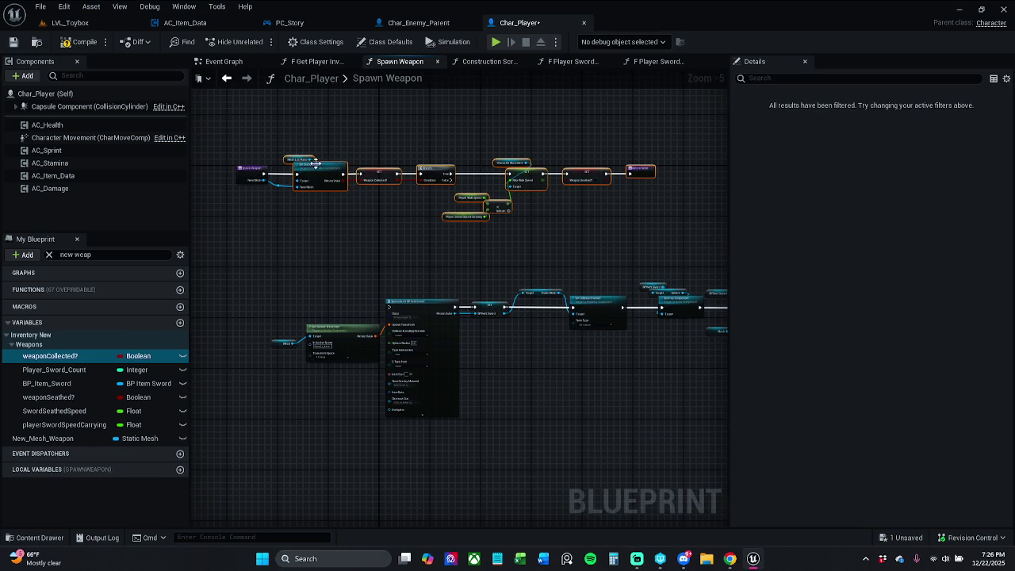
scroll(321, 179, up, 3)
drag(377, 184, 409, 184)
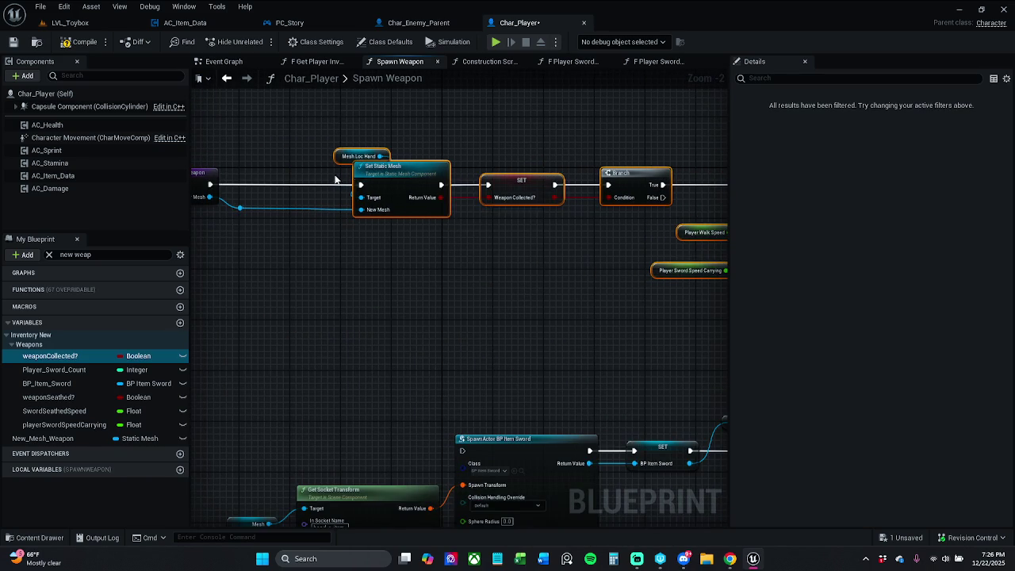
click(357, 333)
Add a New_Mesh_Weapon SET node to the execution chain, remove the reroute, and feed it Spawn Weapon's New Mesh
mouse_move(32, 438)
mouse_down()
mouse_move(260, 184)
mouse_move(210, 185)
mouse_up()
click(268, 204)
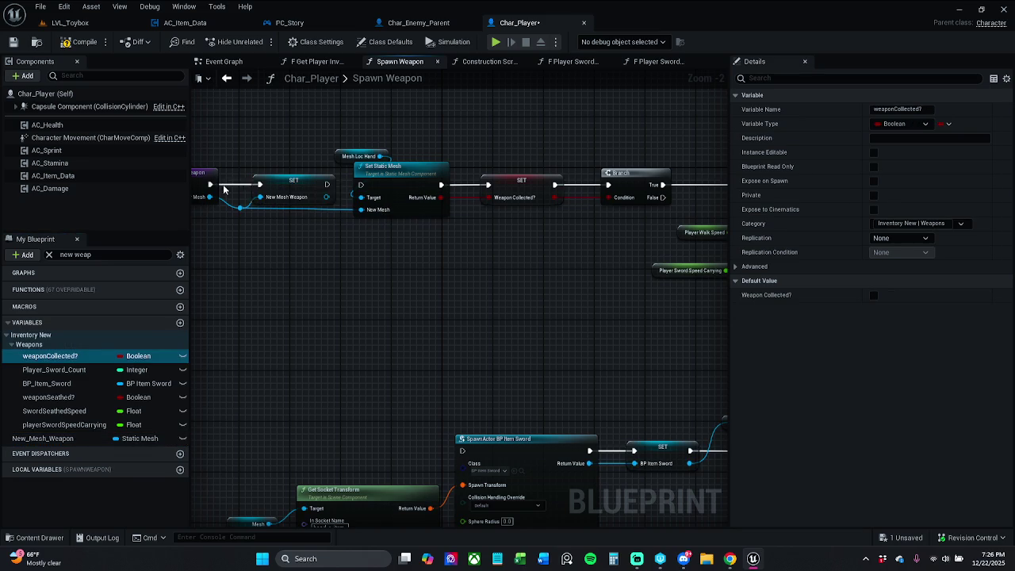
mouse_move(328, 184)
mouse_down()
mouse_move(361, 185)
mouse_move(329, 200)
mouse_move(362, 209)
mouse_up()
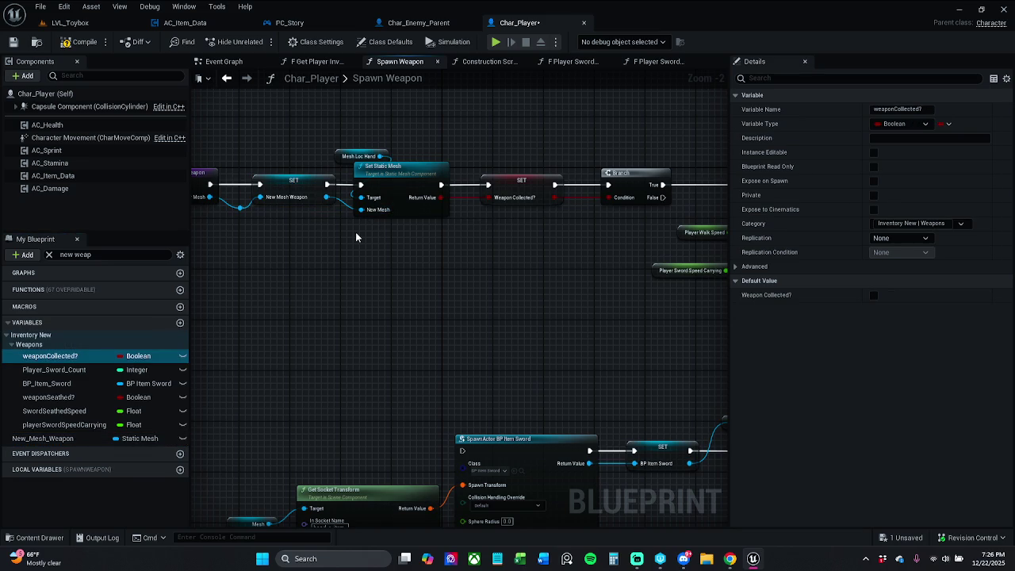
drag(258, 218, 338, 217)
click(320, 204)
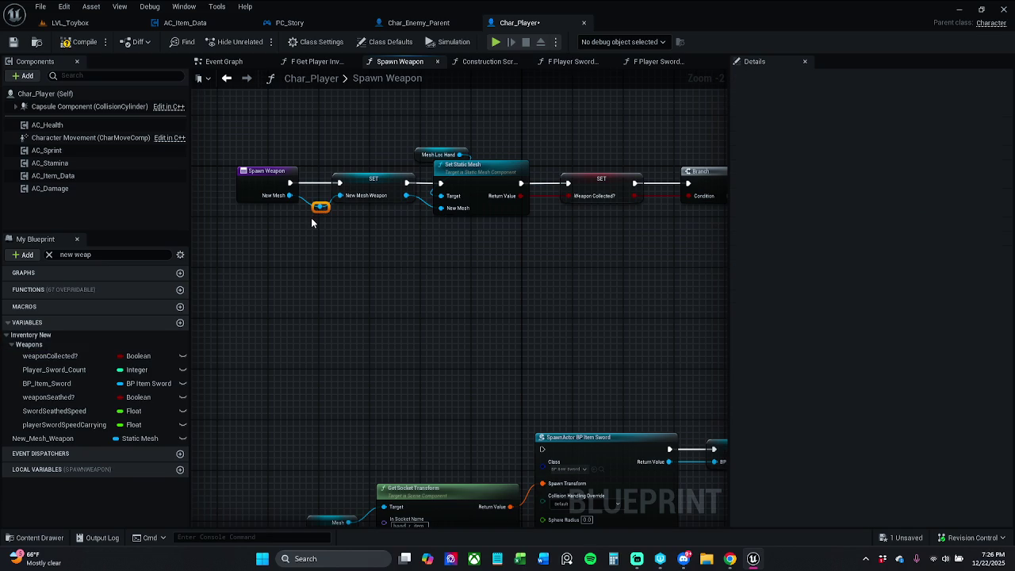
key(Delete)
mouse_move(286, 196)
mouse_down()
mouse_move(341, 197)
mouse_move(372, 172)
mouse_up()
Select the Spawn Weapon nodes from SET through Branch to the Return Node, then deselect
click(356, 179)
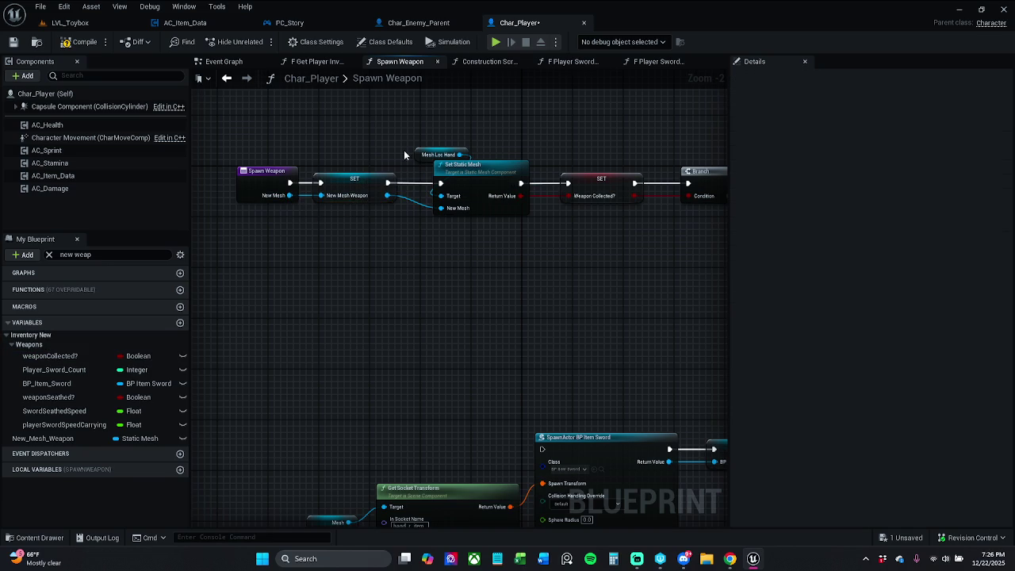
click(364, 150)
drag(363, 150, 226, 152)
scroll(347, 214, down, 1)
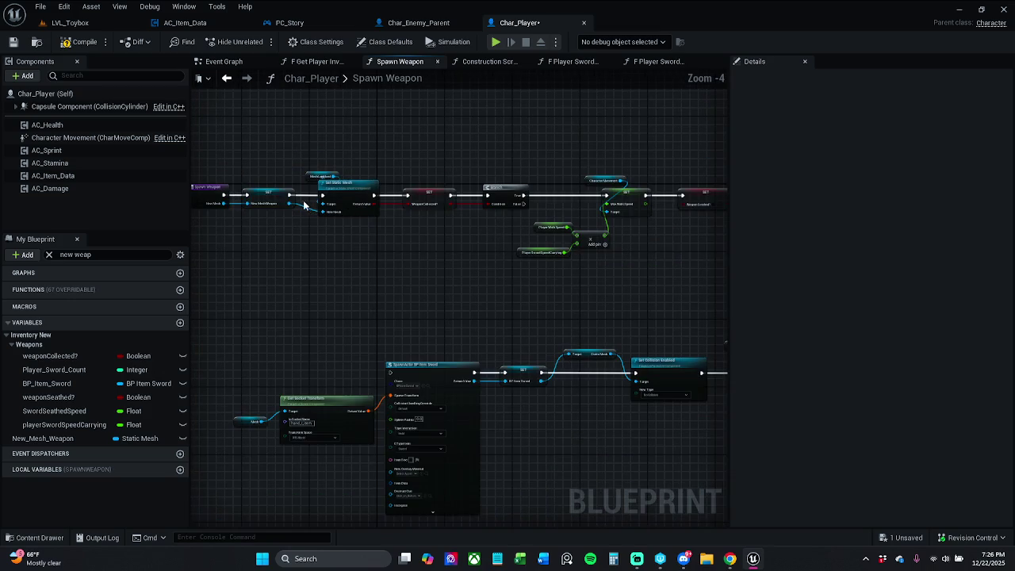
scroll(313, 210, up, 2)
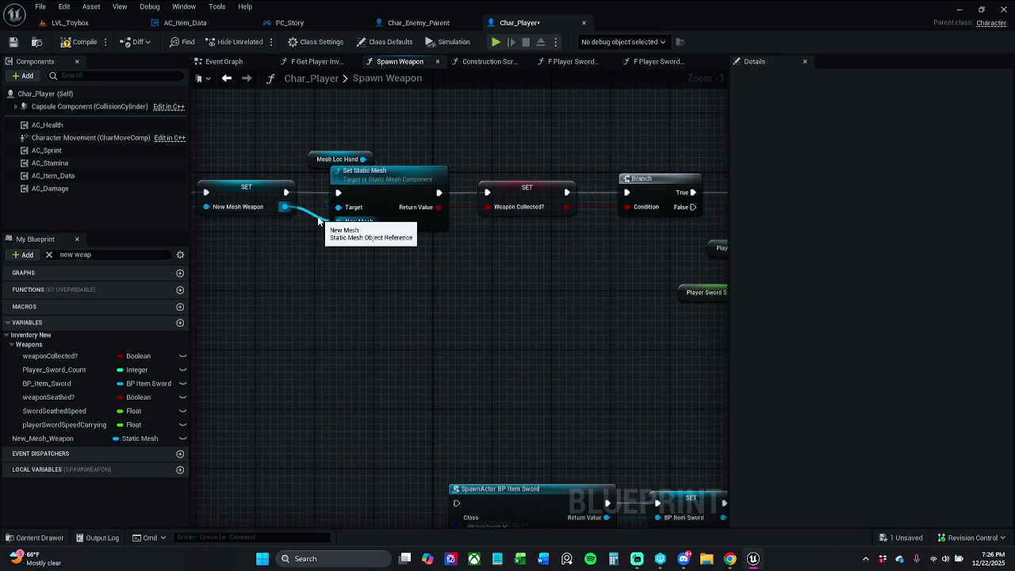
scroll(327, 217, down, 2)
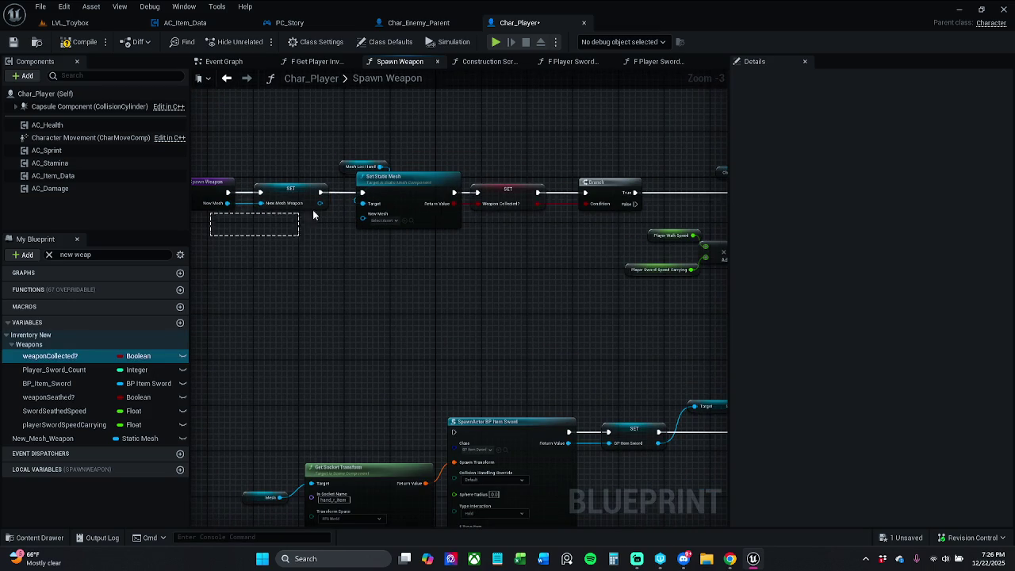
mouse_move(313, 214)
mouse_down()
mouse_move(507, 187)
mouse_move(625, 191)
mouse_up()
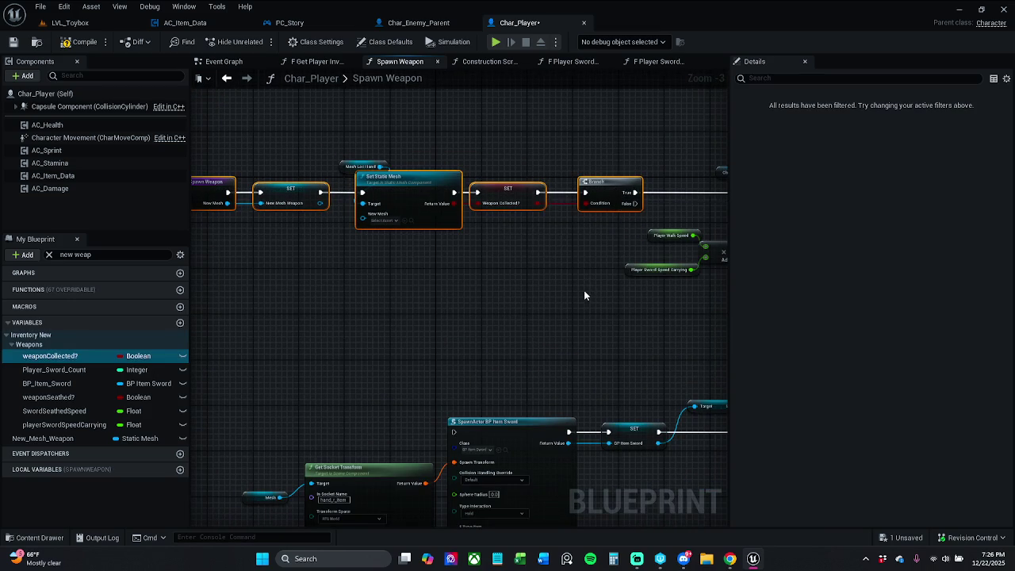
drag(583, 295, 538, 268)
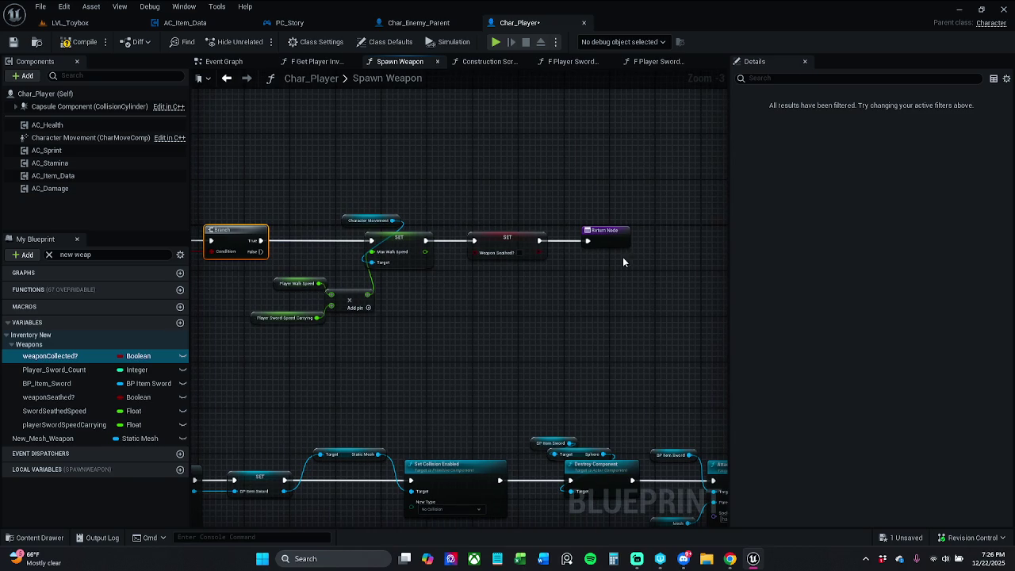
drag(622, 262, 365, 226)
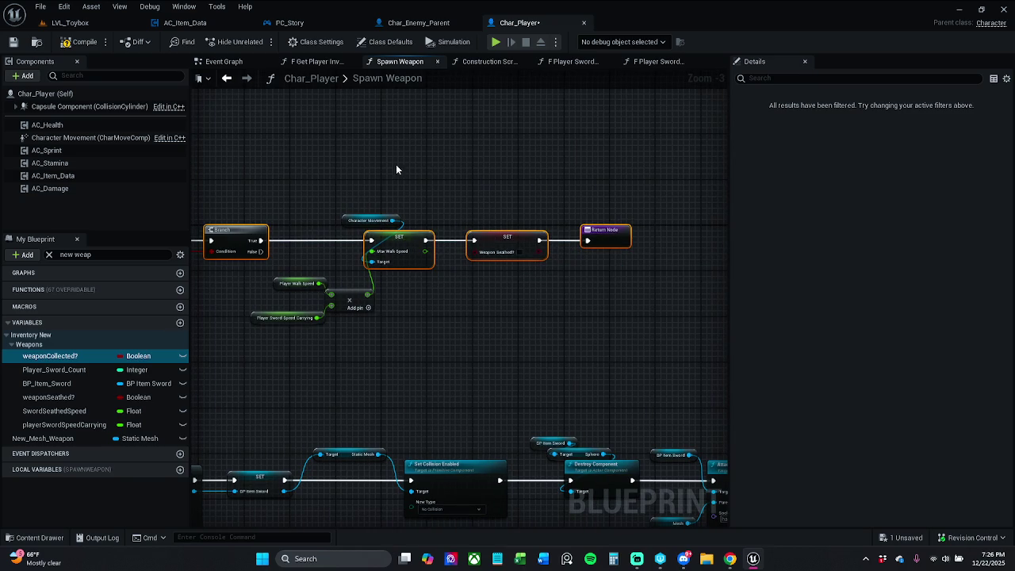
click(310, 172)
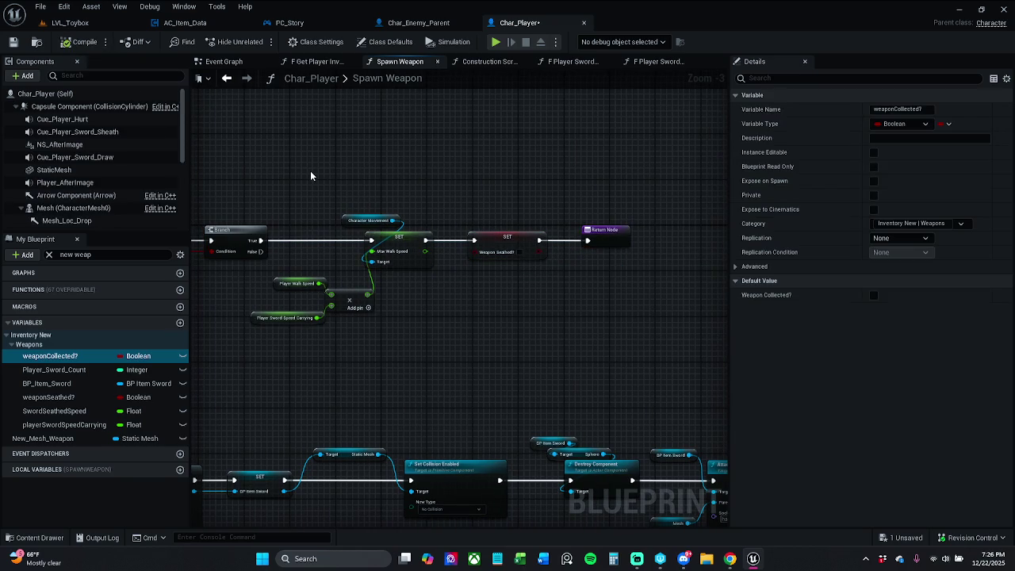
Close the Construction Script, Sword Draw, Sword Sheath Attach and Get Player Inventory tabs, returning to Spawn Weapon
click(490, 62)
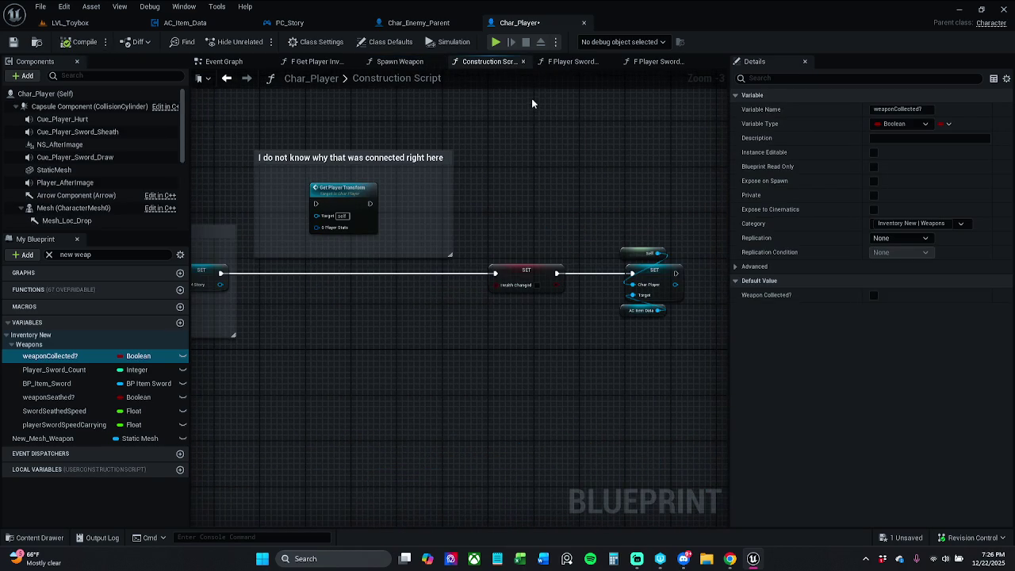
click(523, 61)
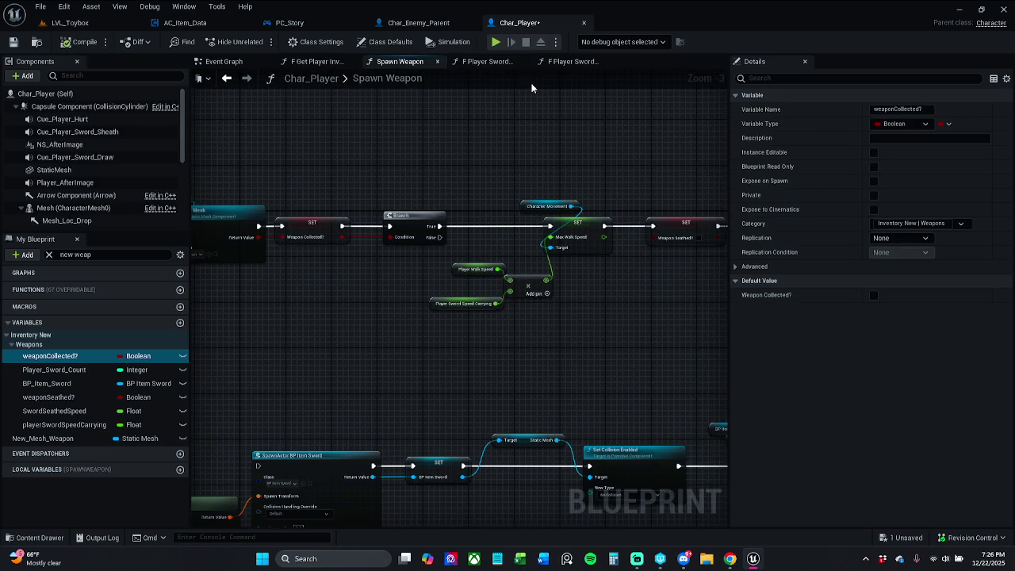
click(496, 64)
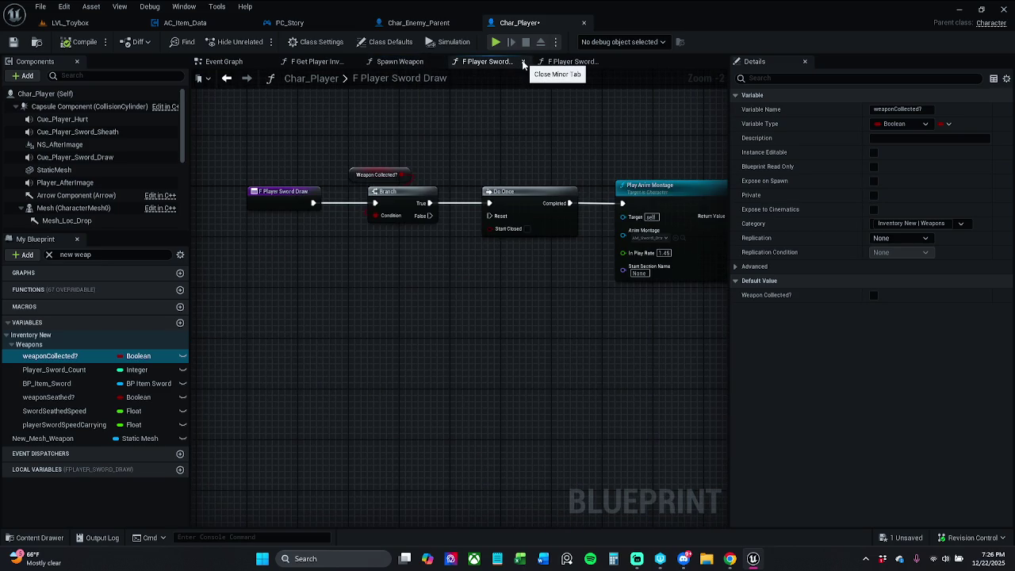
click(523, 62)
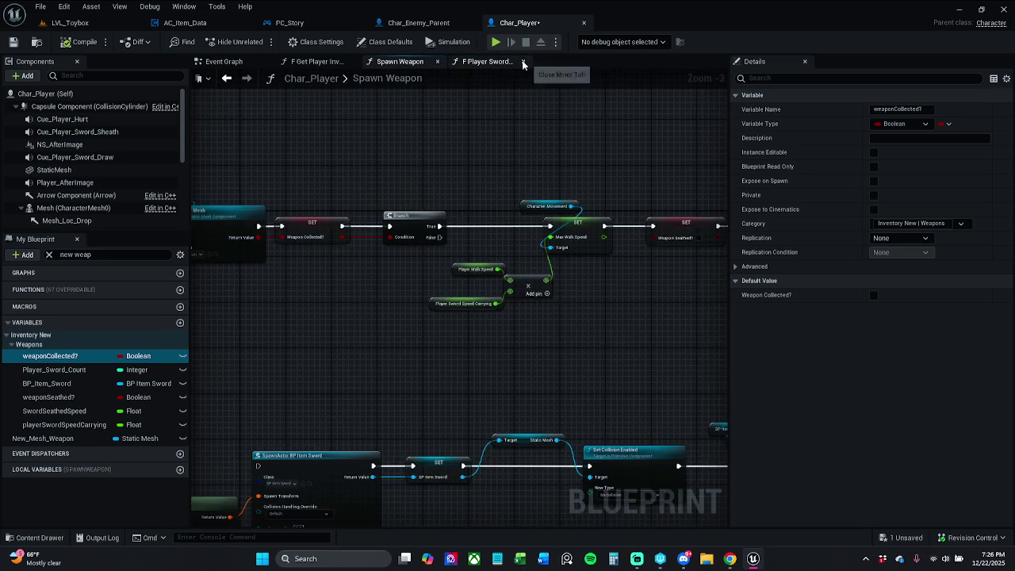
click(507, 63)
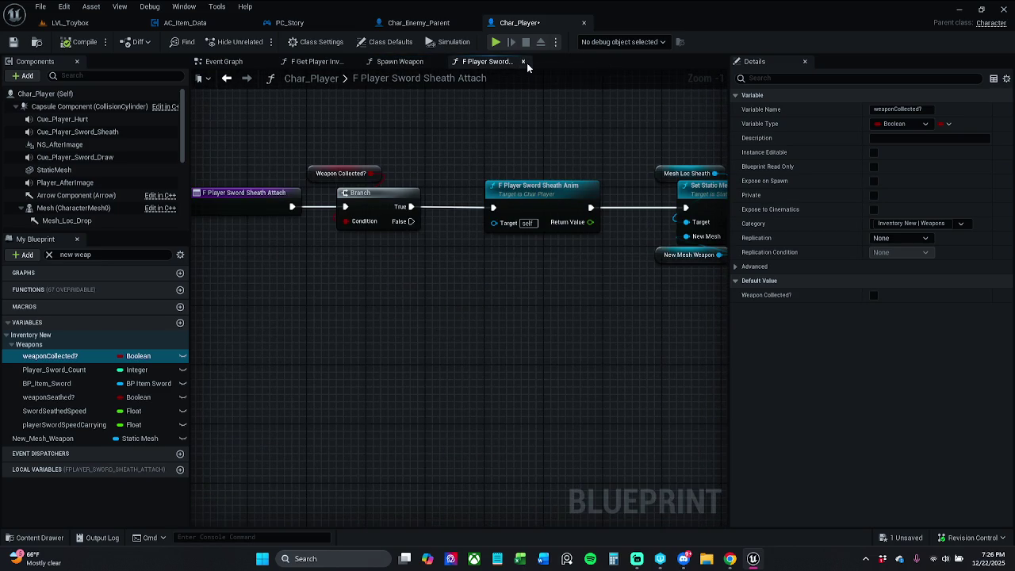
click(522, 61)
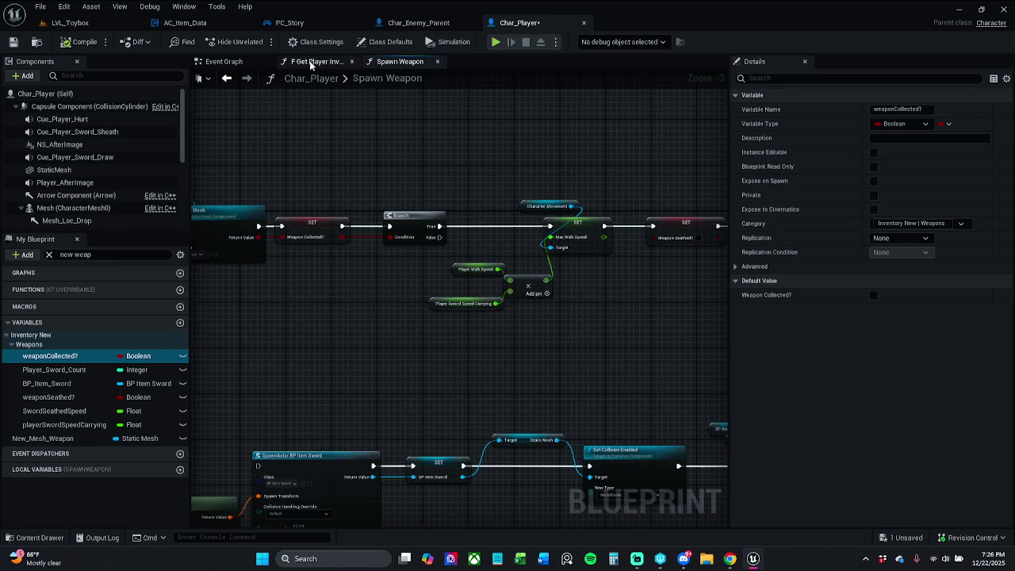
click(329, 62)
click(352, 61)
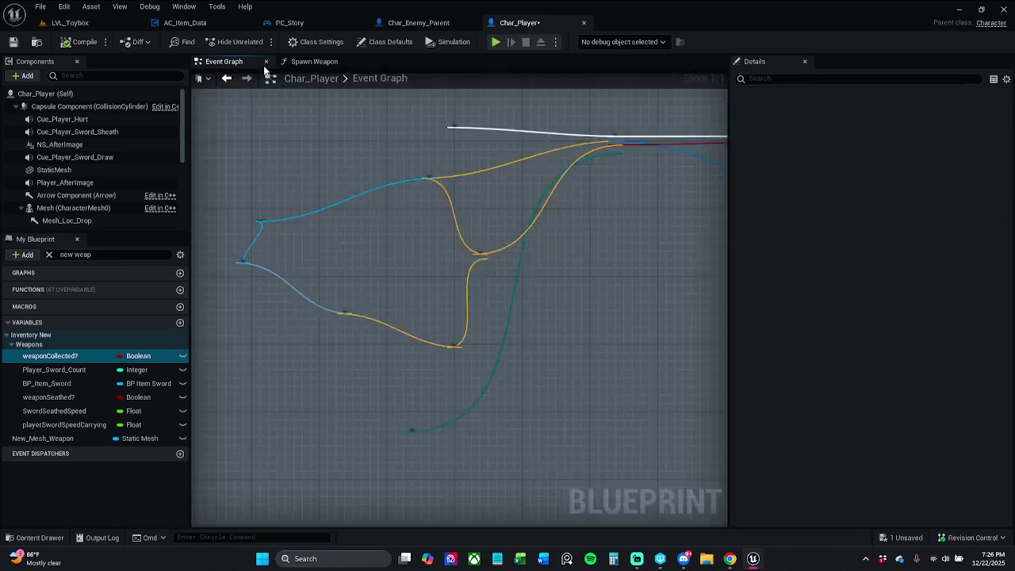
click(319, 67)
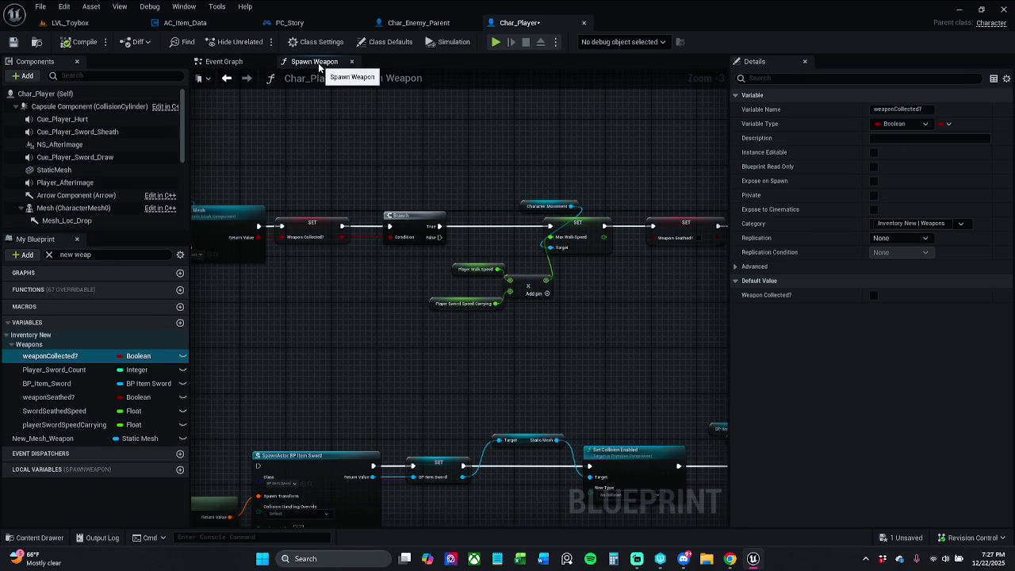
drag(338, 252, 483, 244)
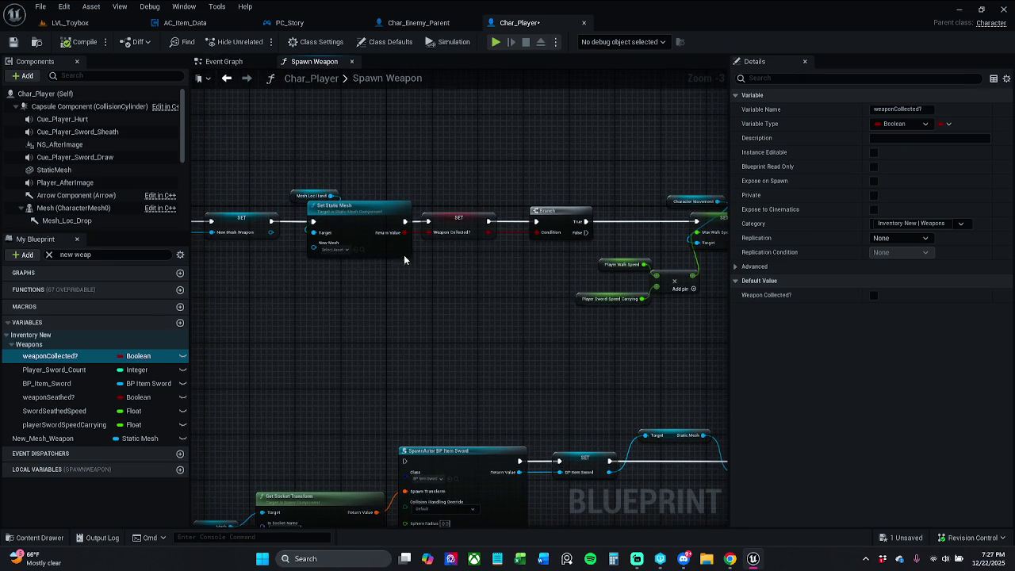
Wire New Mesh Weapon into Set Static Mesh's New Mesh, then compile and save Char_Player
scroll(400, 257, up, 1)
scroll(349, 234, up, 1)
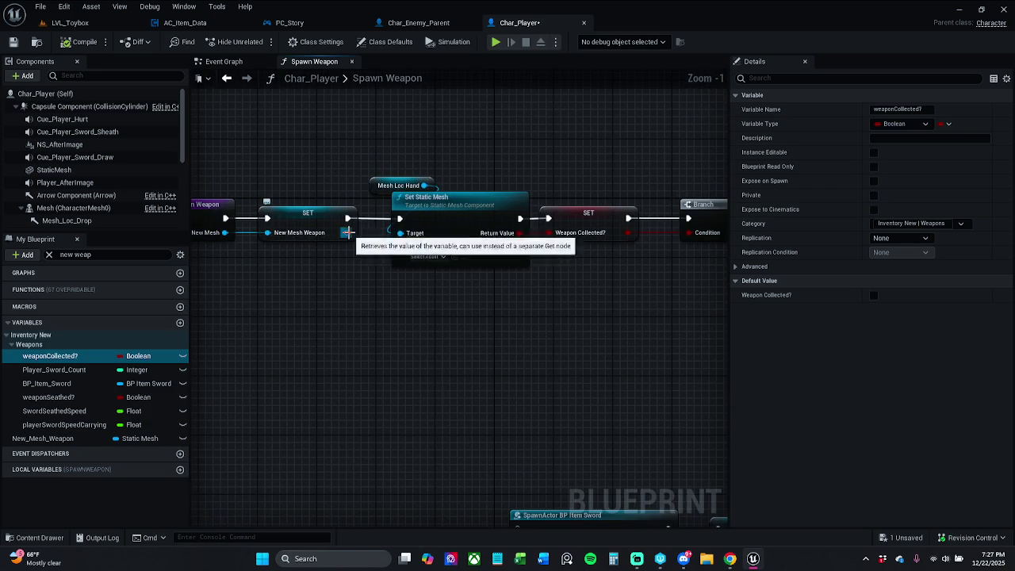
drag(347, 233, 418, 252)
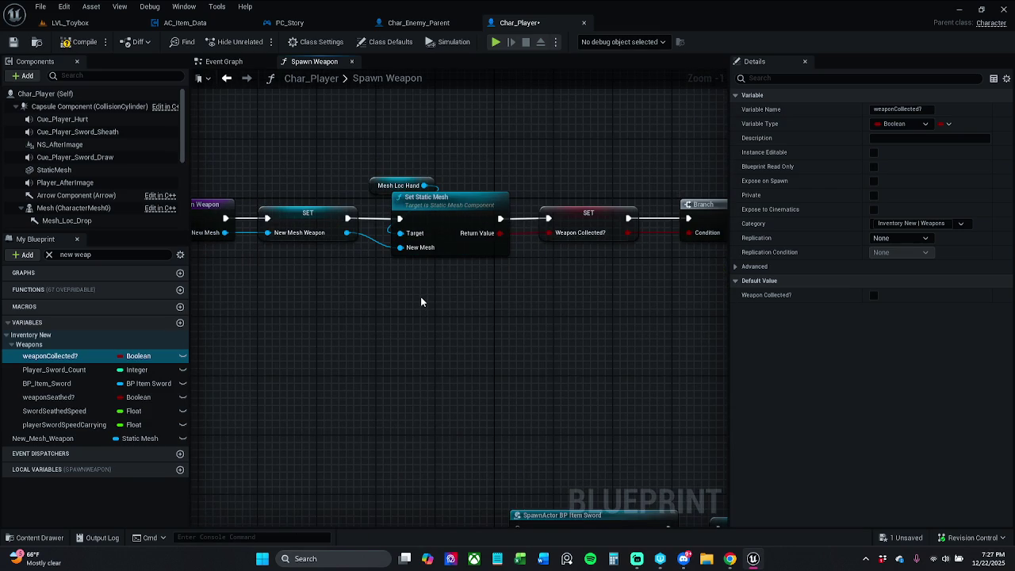
click(81, 48)
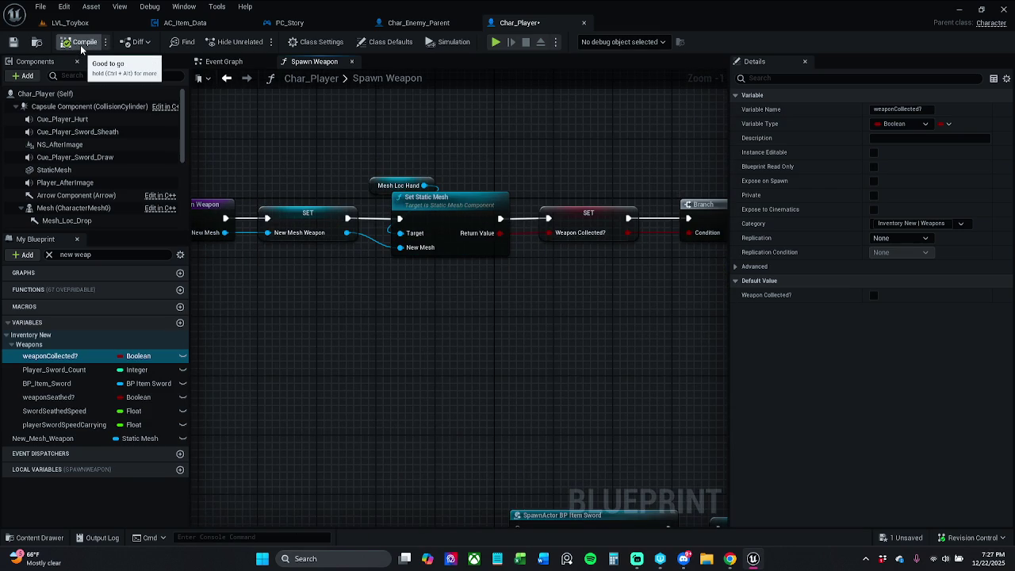
click(13, 42)
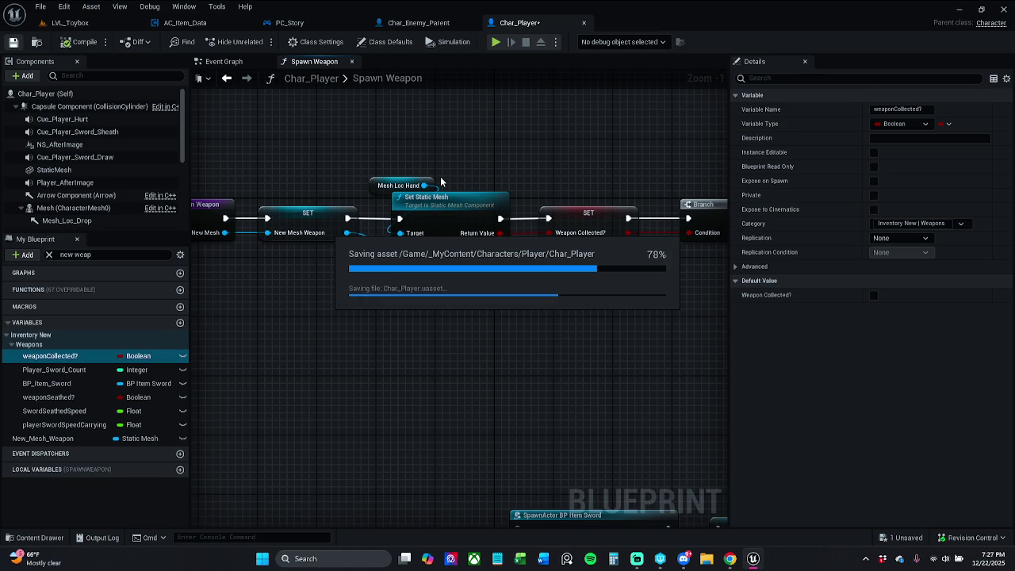
Nudge the Mesh Loc Hand node and save Char_Player again
mouse_move(397, 185)
mouse_down()
mouse_move(418, 193)
mouse_move(387, 175)
mouse_up()
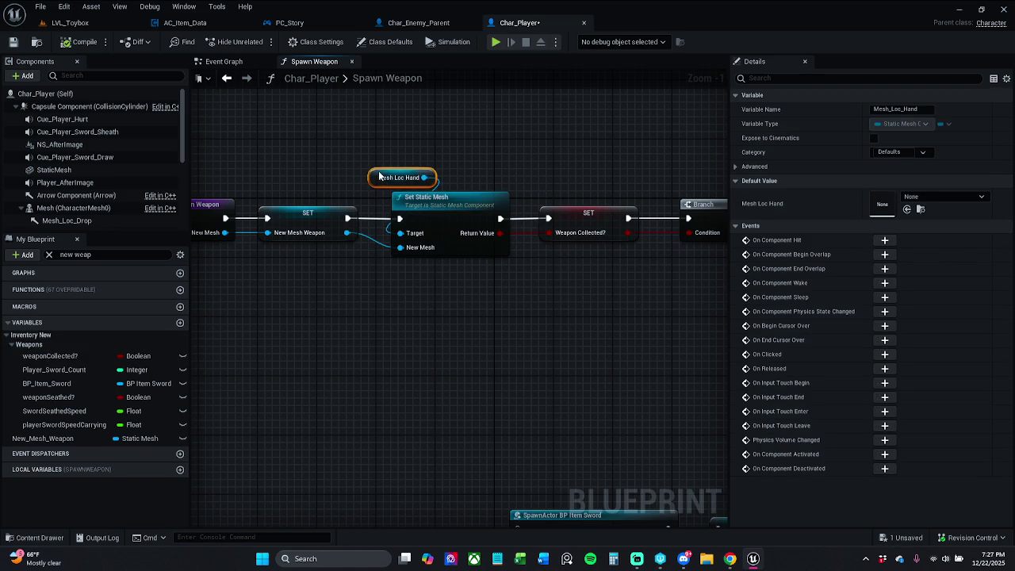
click(292, 127)
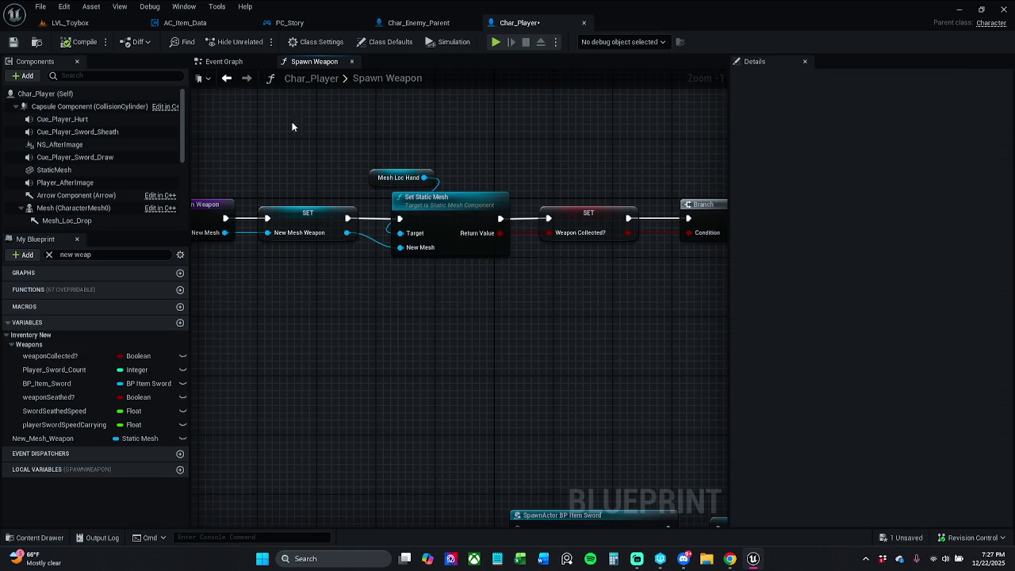
click(13, 42)
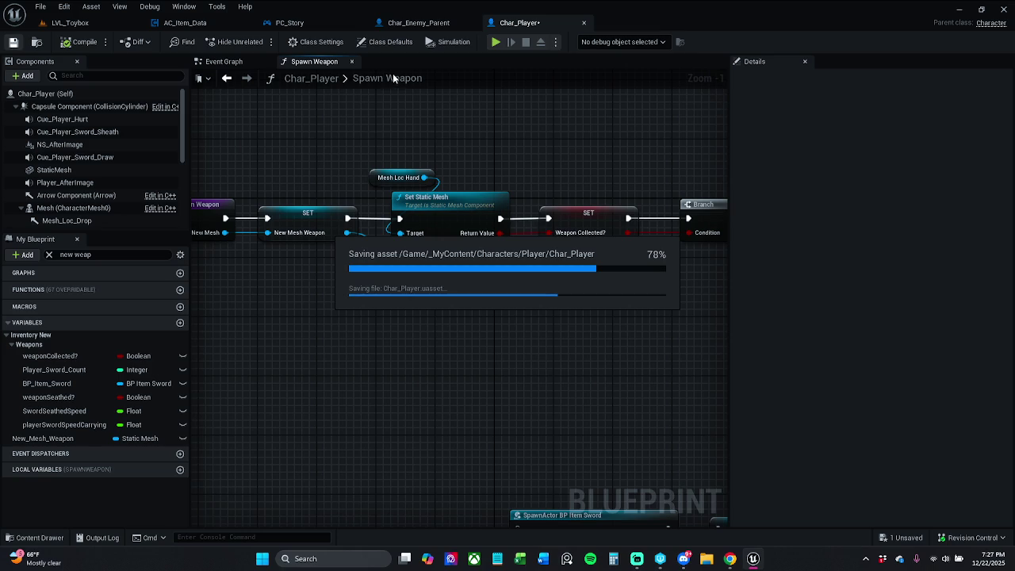
Play-test LVL_Toybox: pick up the axe, swing it three times, and stop
click(119, 22)
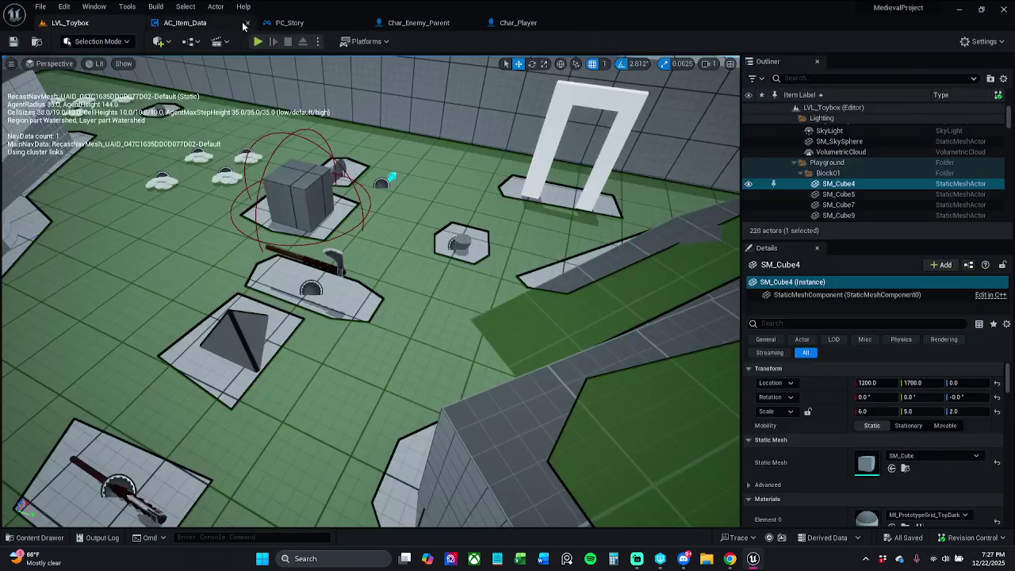
click(258, 42)
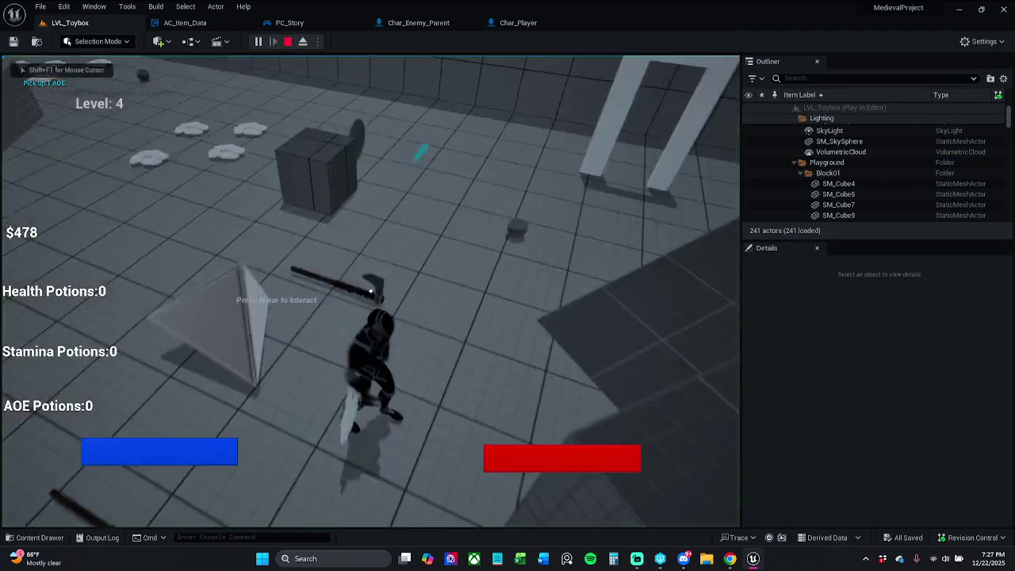
key(e)
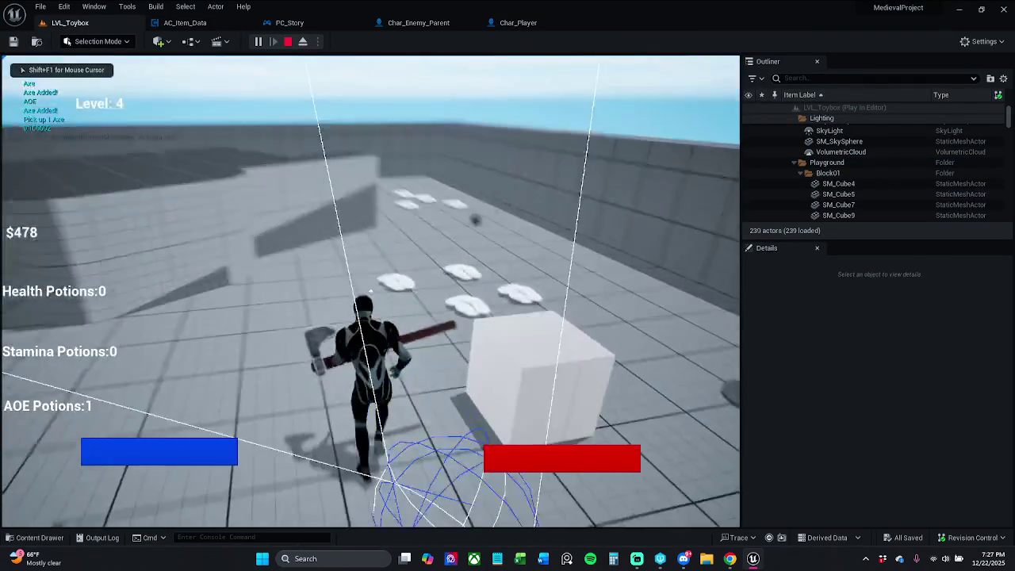
key(w)
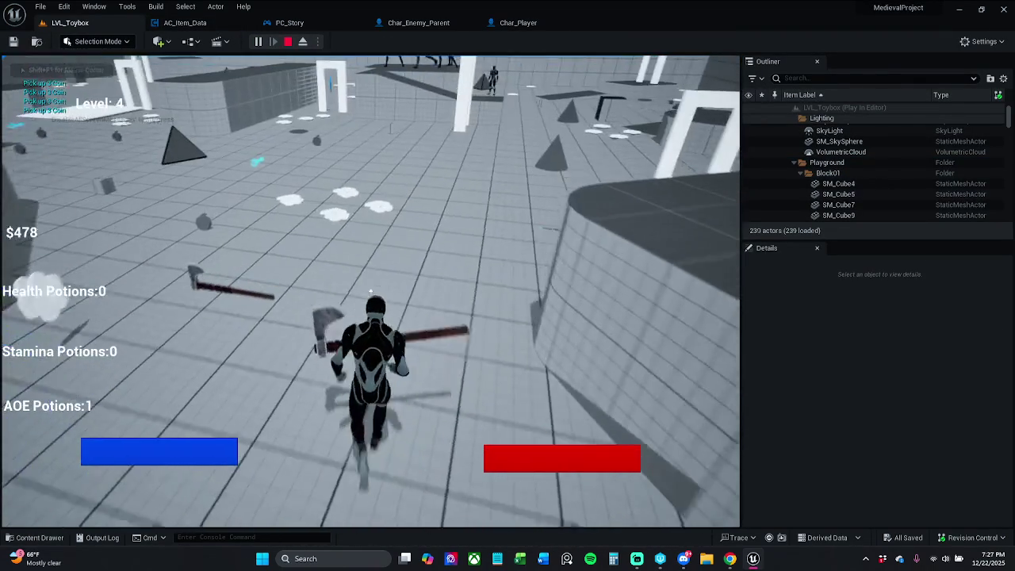
click(370, 291)
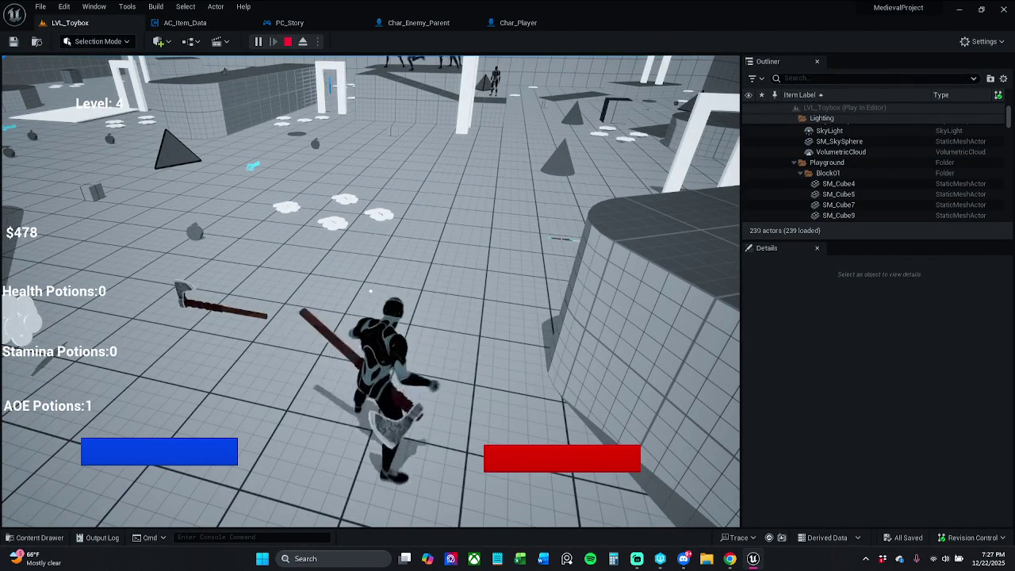
click(370, 291)
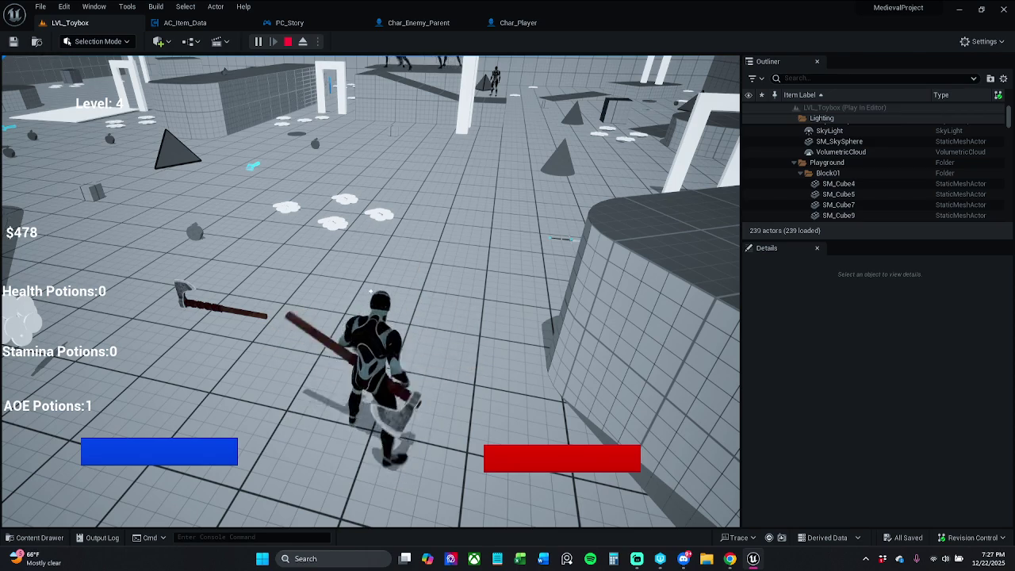
click(370, 291)
key(Escape)
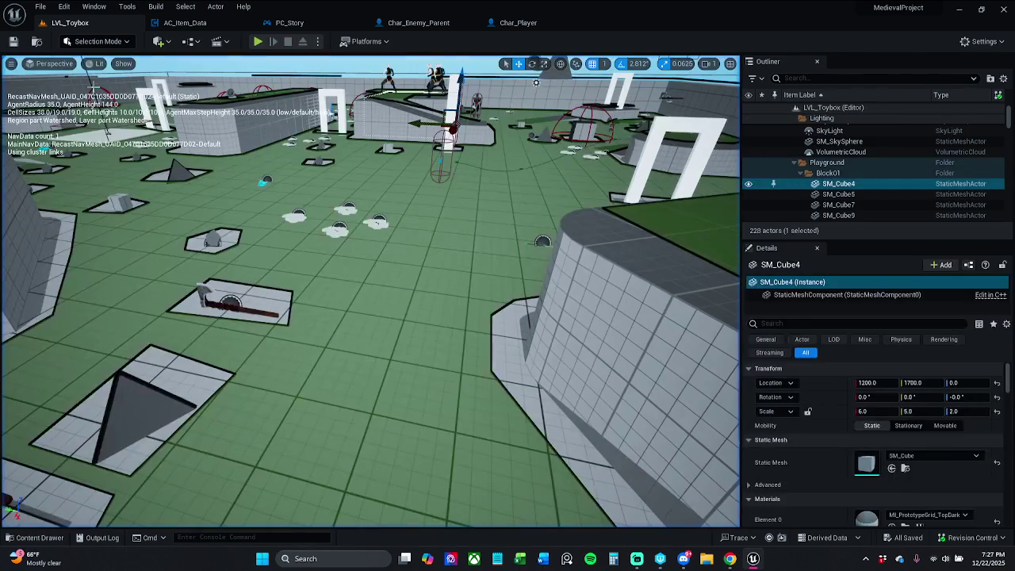
Check the Char_Enemy_Parent and Char_Player tabs, then run a second play test, jumping and collecting items
click(405, 24)
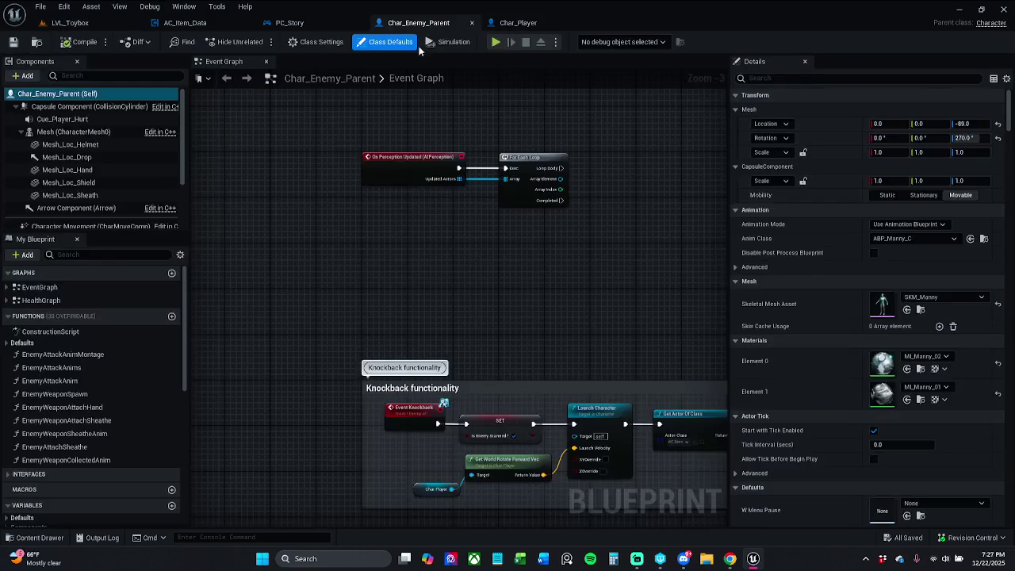
click(518, 22)
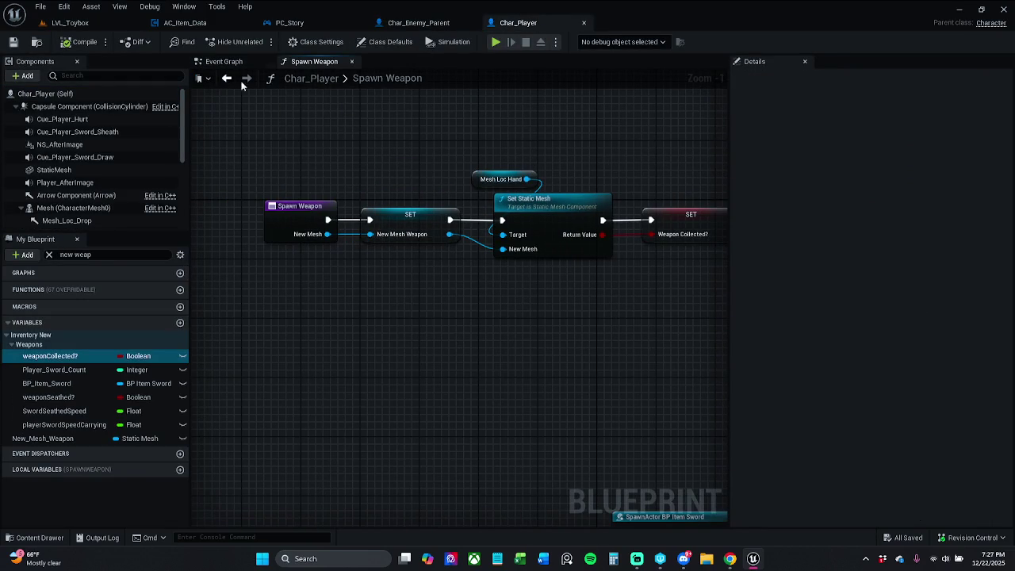
click(70, 22)
click(258, 42)
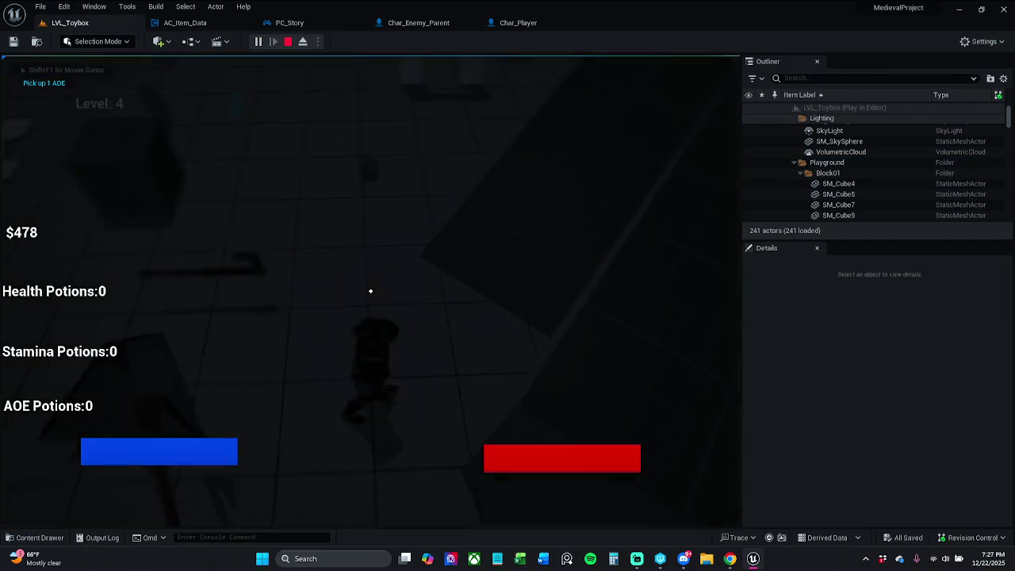
key(space)
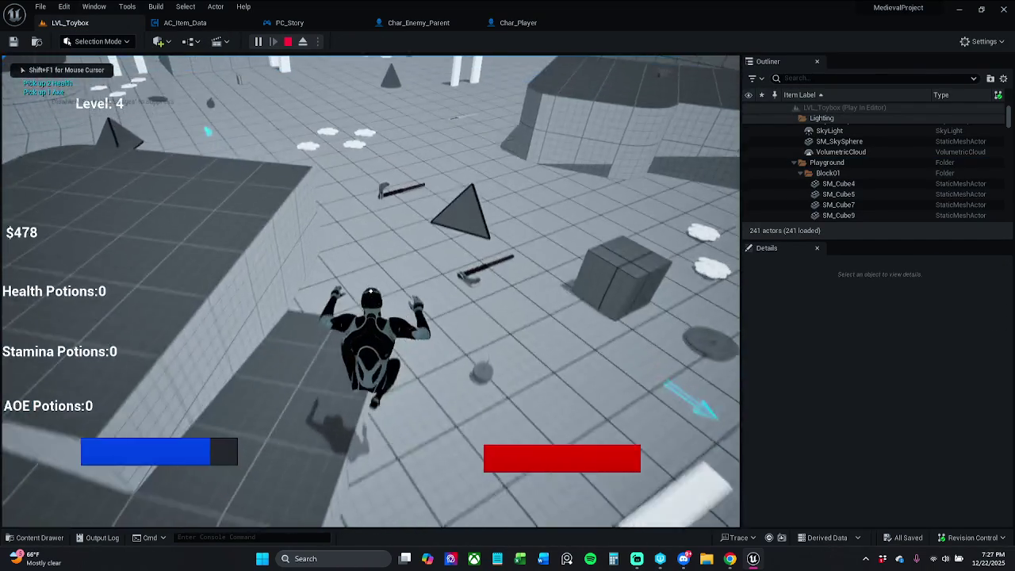
key(space)
key(w)
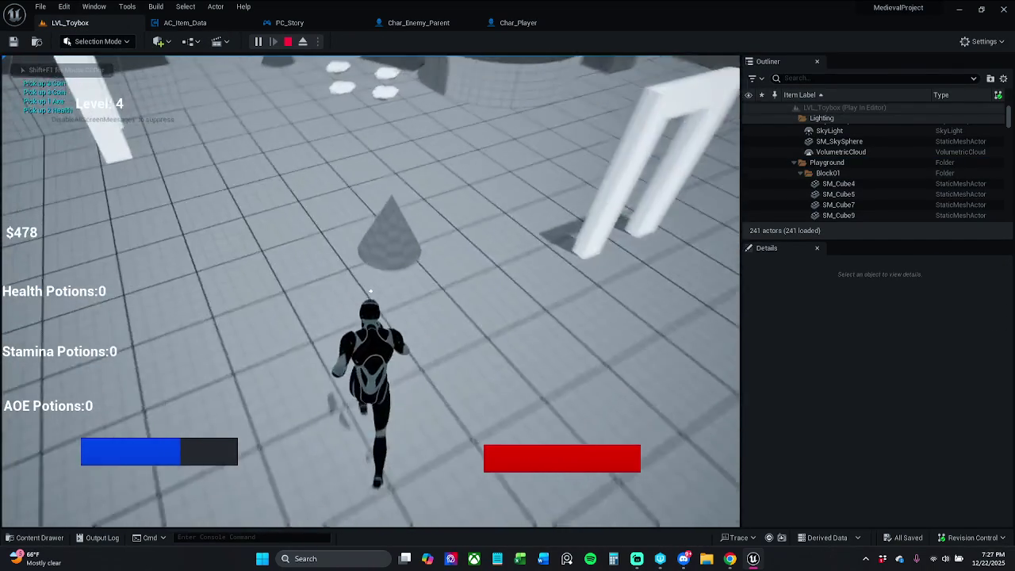
key(e)
key(w)
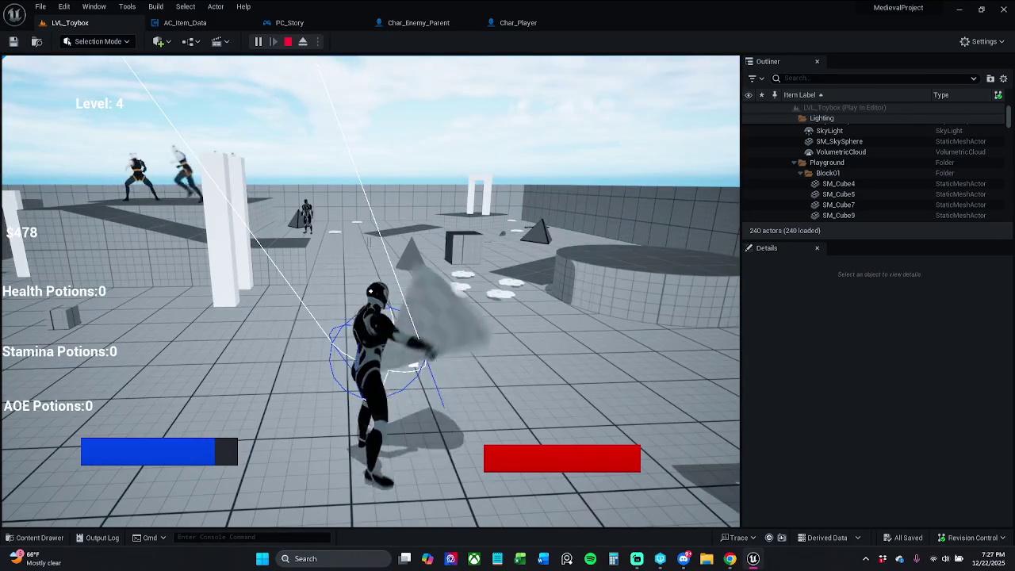
Stop the play test and inspect the BP_Item_Bow pickup's blueprint graph
key(Escape)
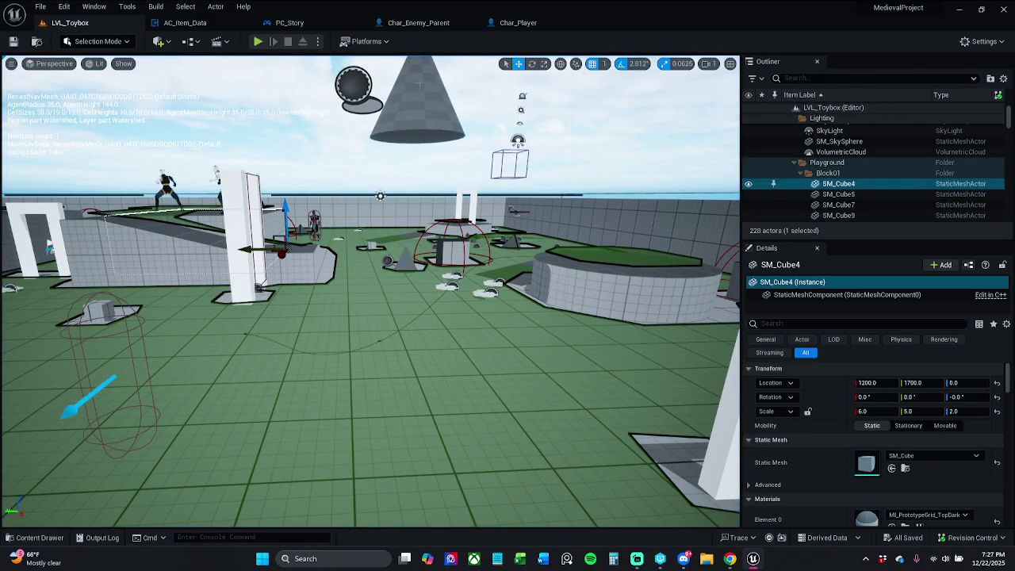
click(353, 83)
click(984, 169)
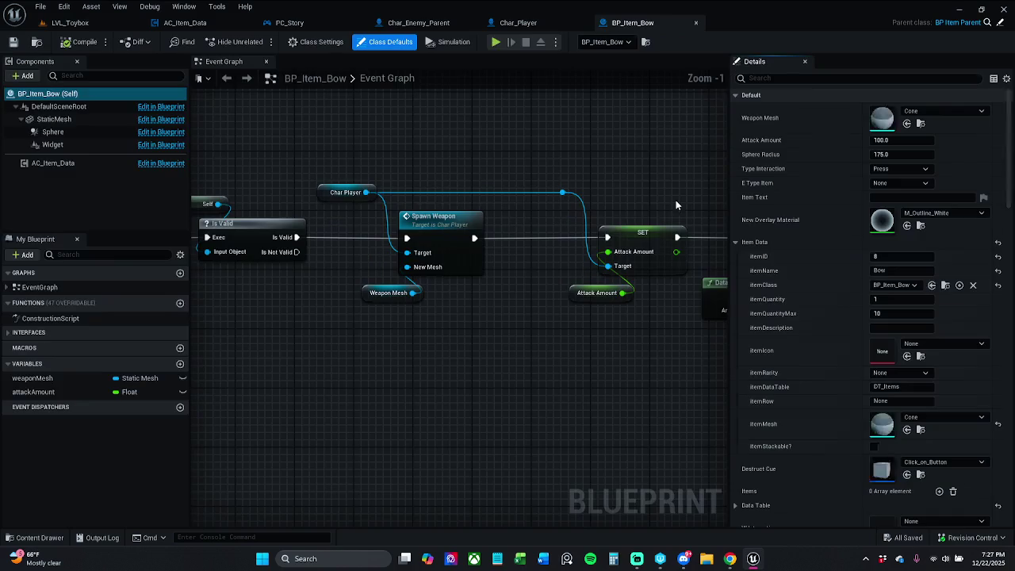
scroll(434, 252, down, 2)
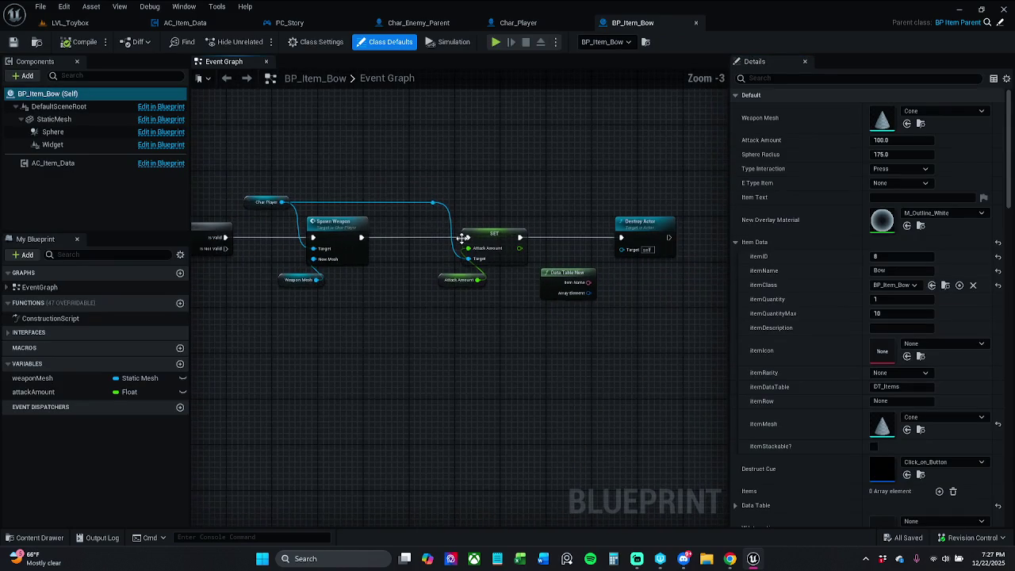
mouse_move(434, 253)
mouse_down()
mouse_move(655, 235)
mouse_move(430, 231)
mouse_up()
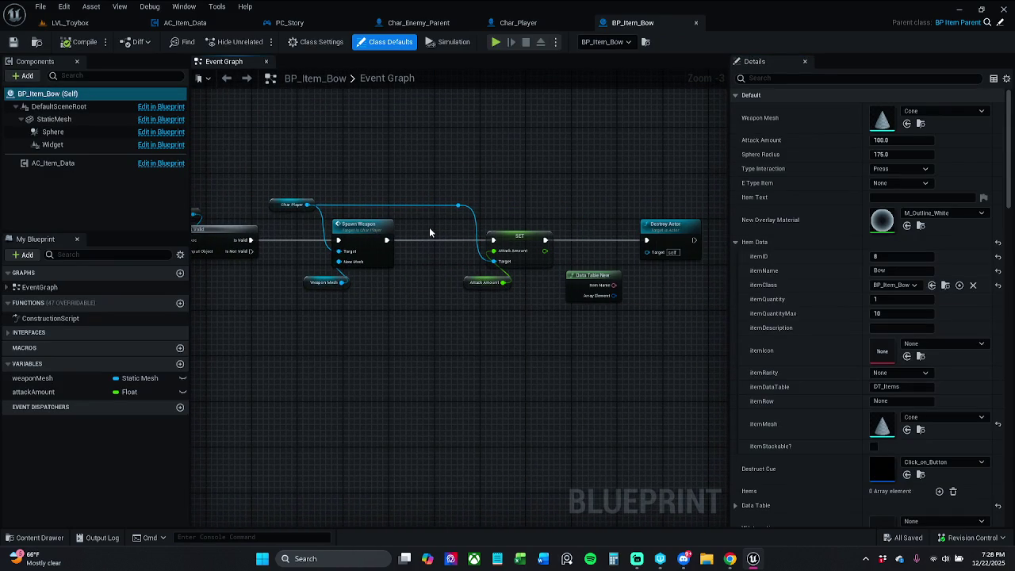
click(68, 22)
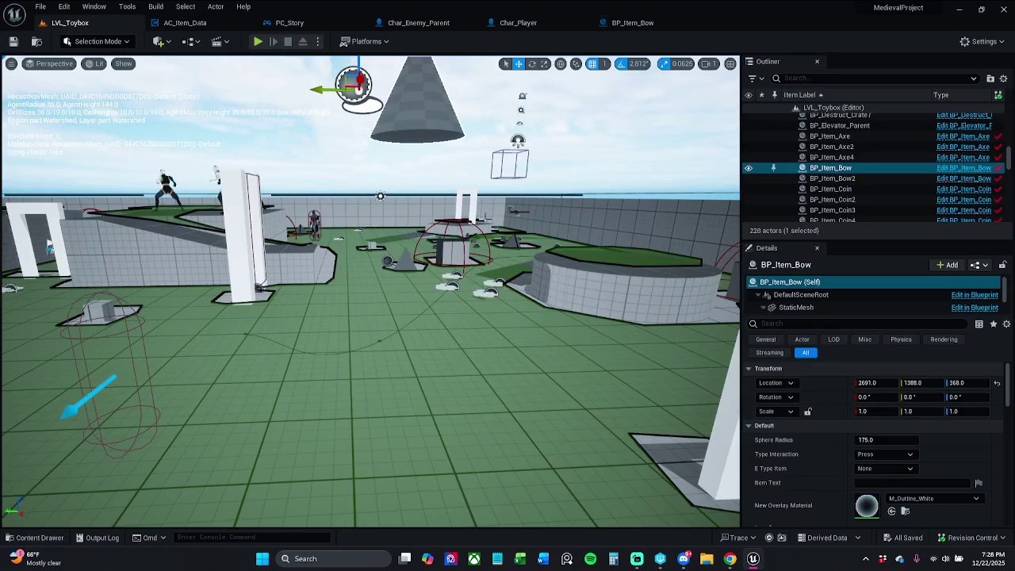
Open the BP_Item_Axe2 pickup's blueprint, then switch to Char_Player
scroll(372, 292, down, 10)
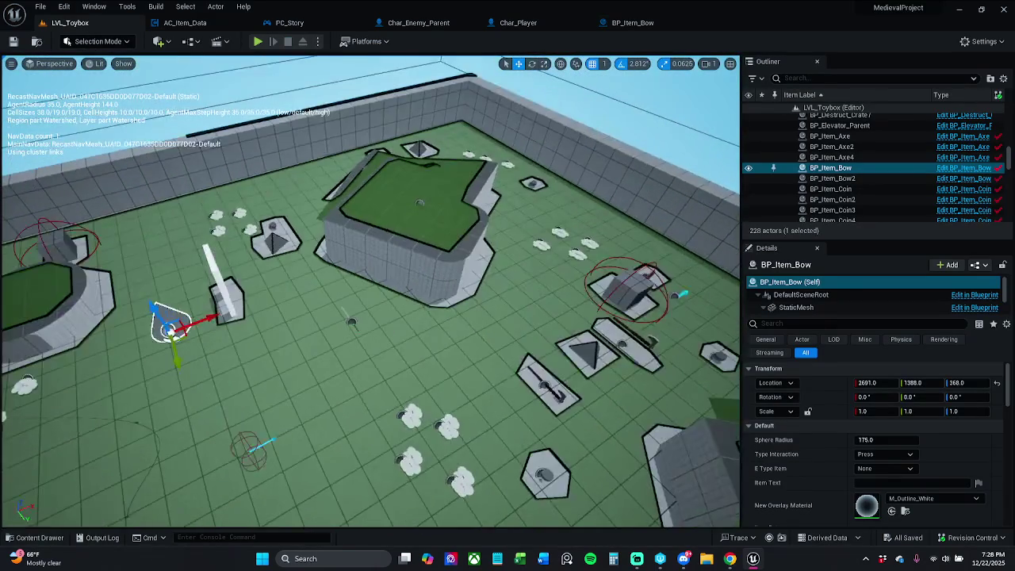
click(515, 365)
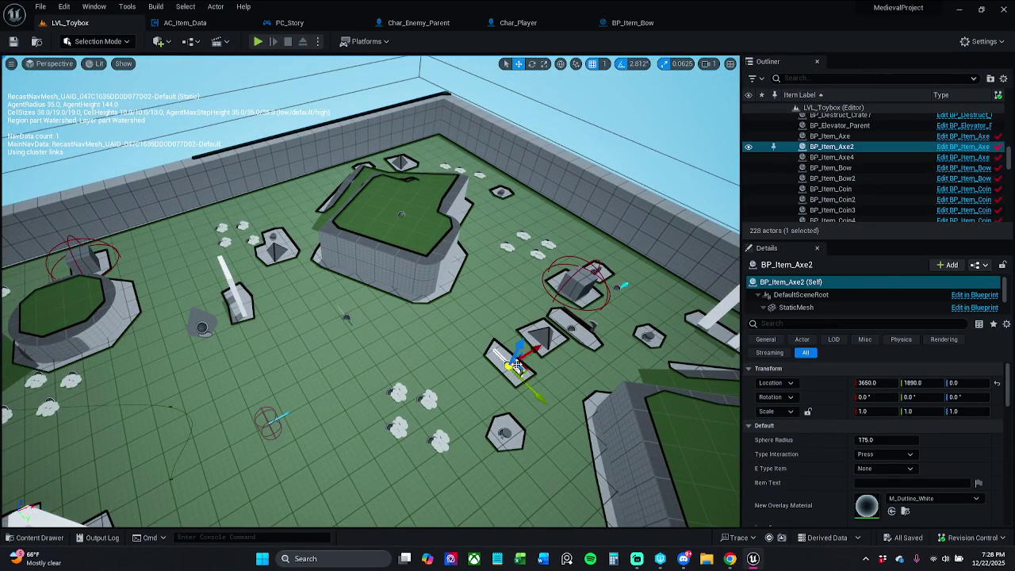
click(613, 168)
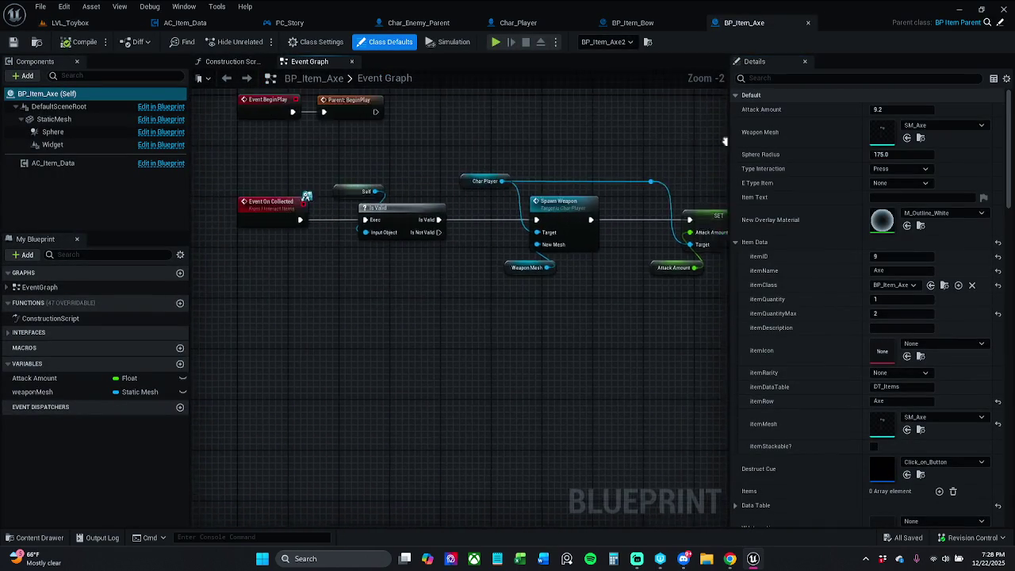
click(123, 25)
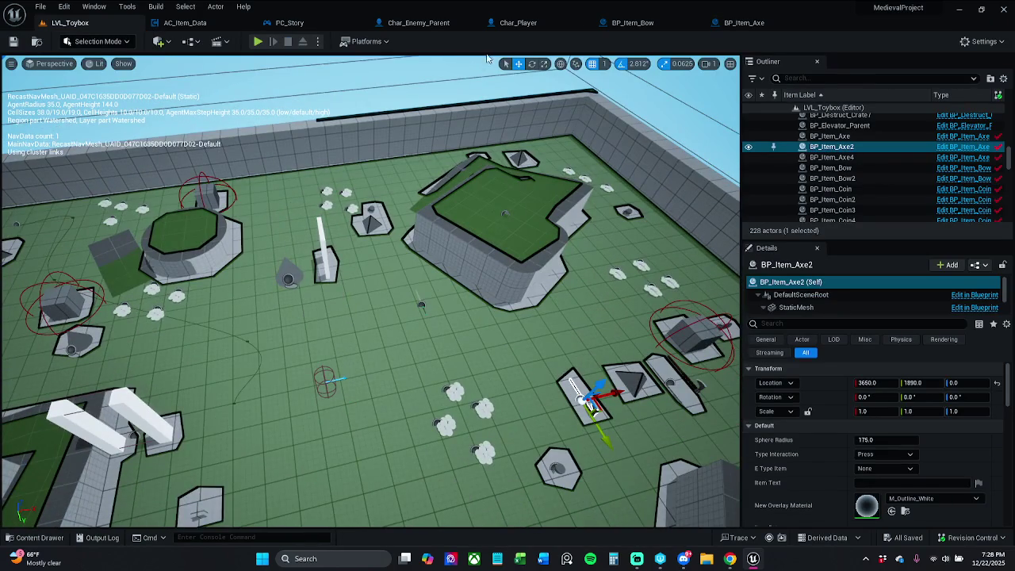
click(541, 22)
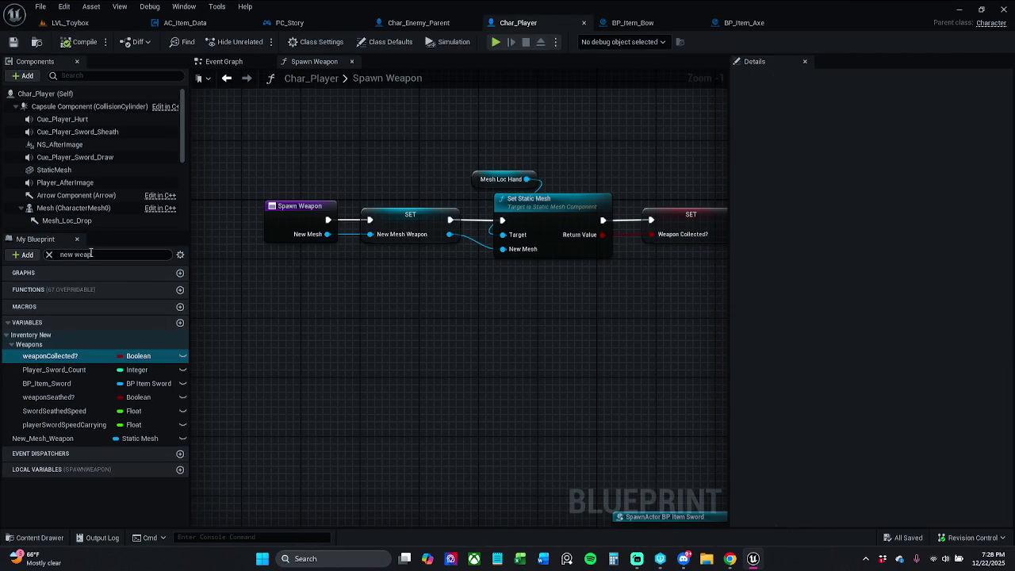
Search Char_Player's members for 'ovement', clear the filter, and browse Functions and the Inventory Best Of folder
click(121, 257)
text(m)
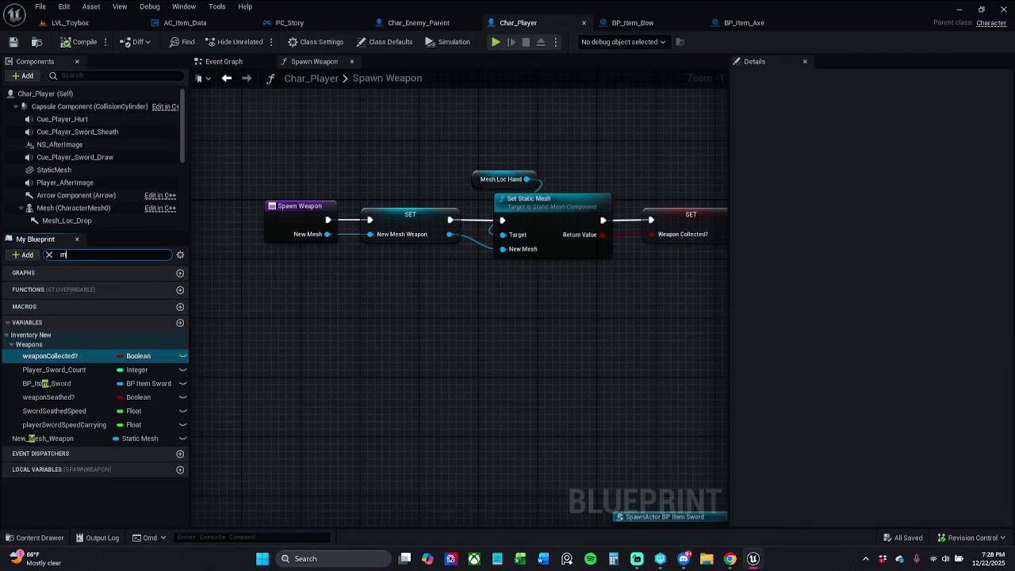
text(ovement)
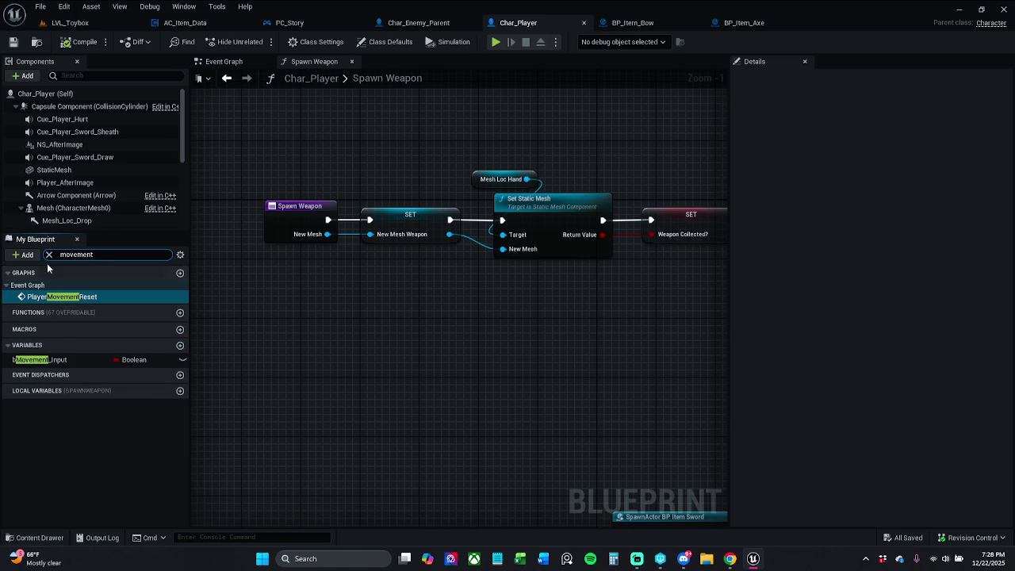
click(48, 254)
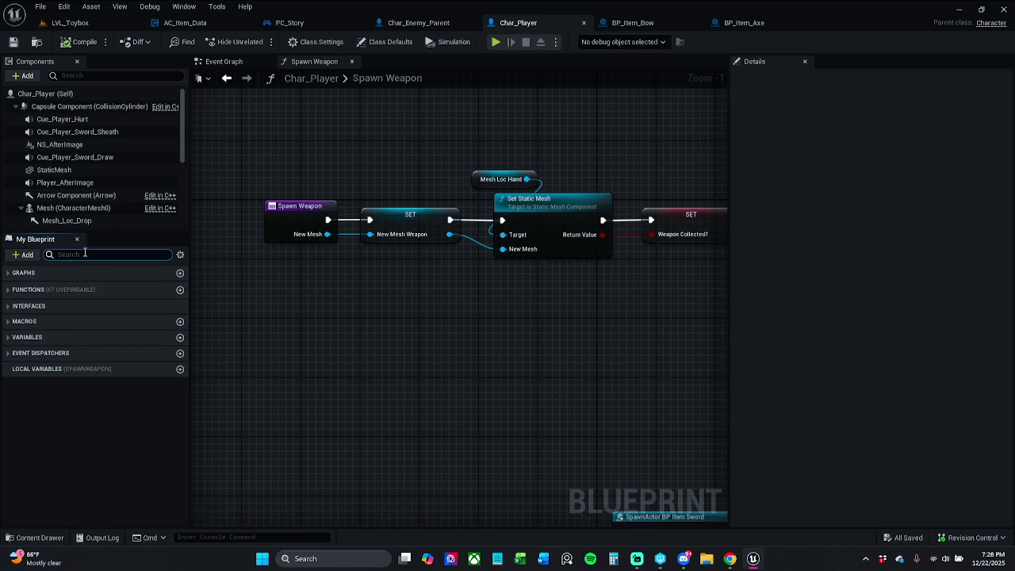
click(14, 290)
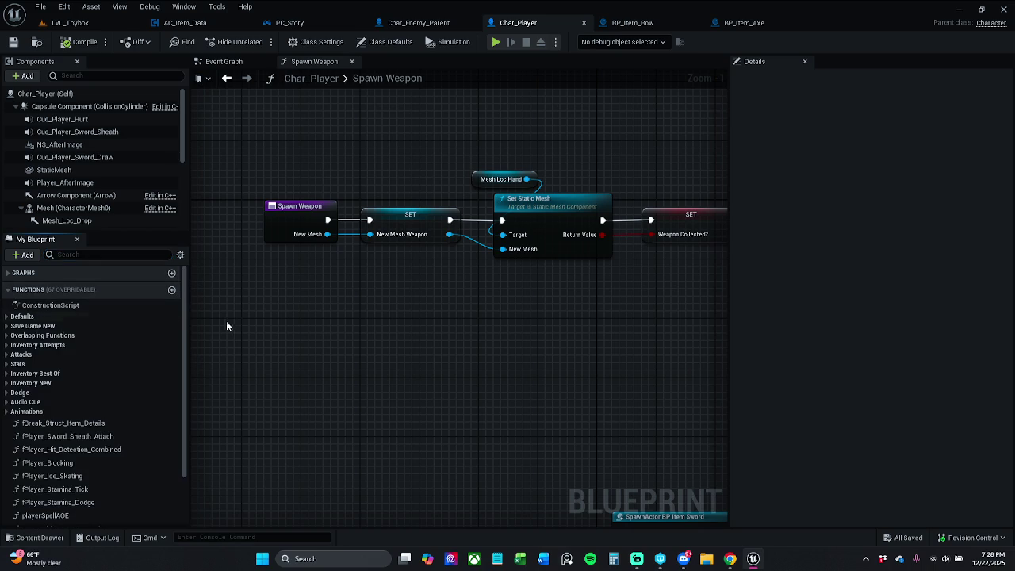
click(6, 376)
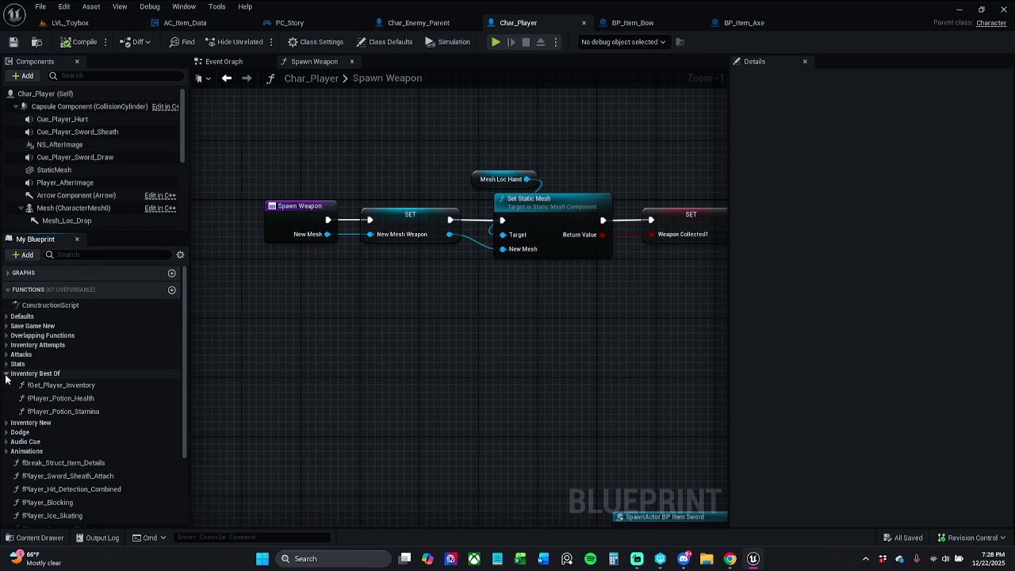
click(6, 374)
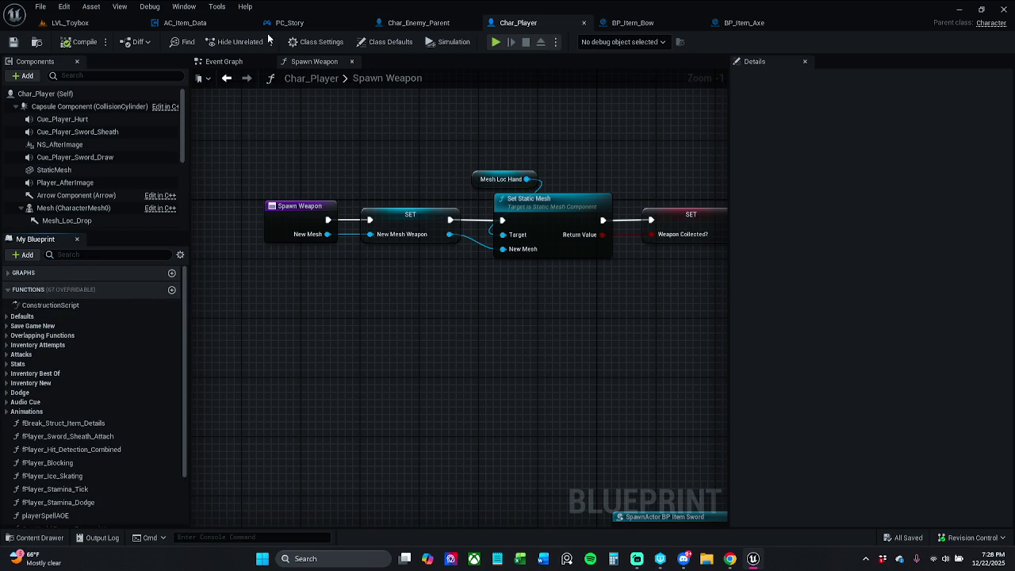
Switch to PC_Story's Controller Functions graph and scroll through its comment groups
click(290, 22)
scroll(421, 142, down, 5)
scroll(421, 143, down, 6)
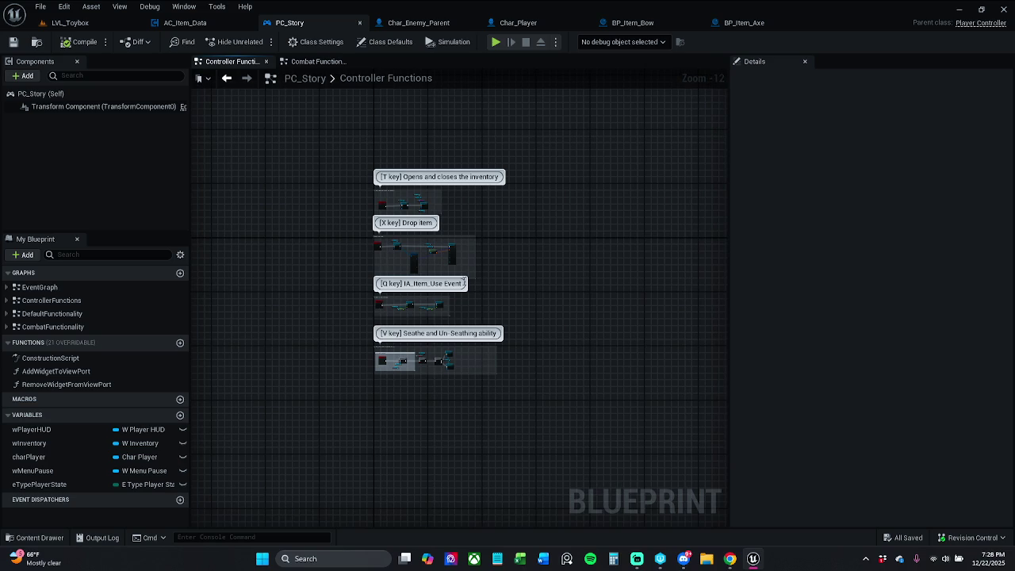
Open PC_Story's Default Functionality, Controller Functions, Event Graph and Combat Functionality graphs, then return to Char_Player
double_click(77, 312)
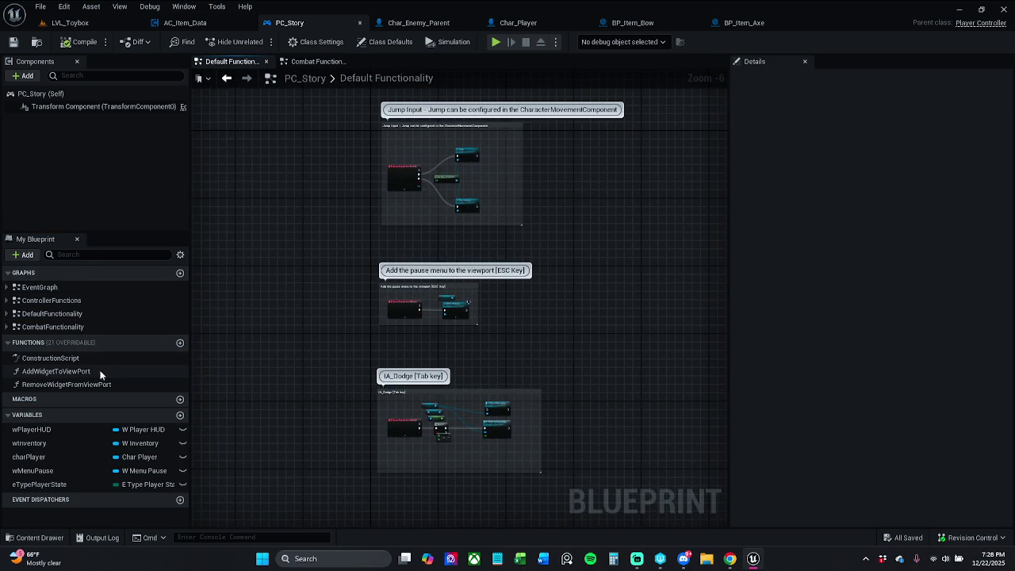
double_click(87, 300)
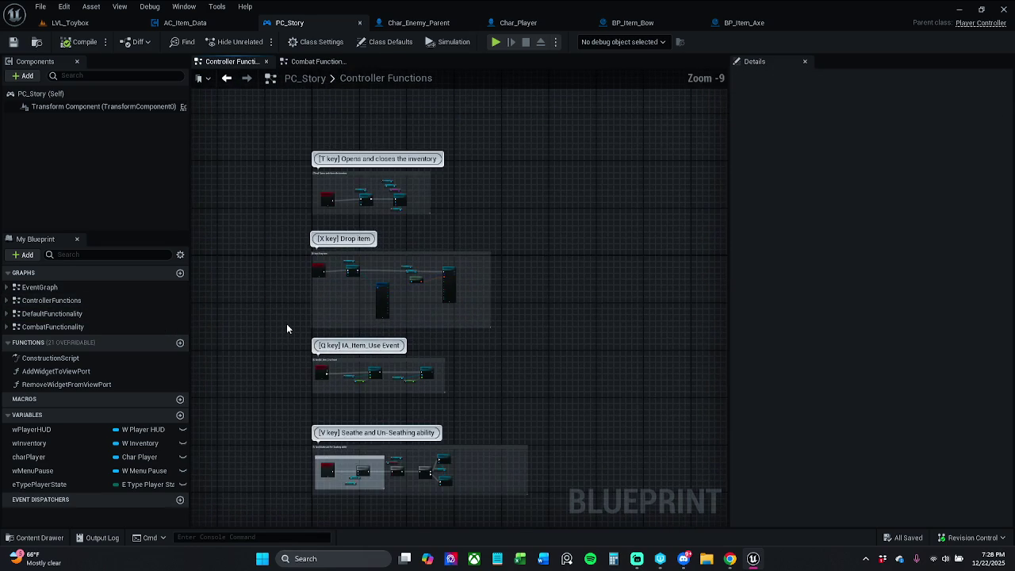
double_click(51, 288)
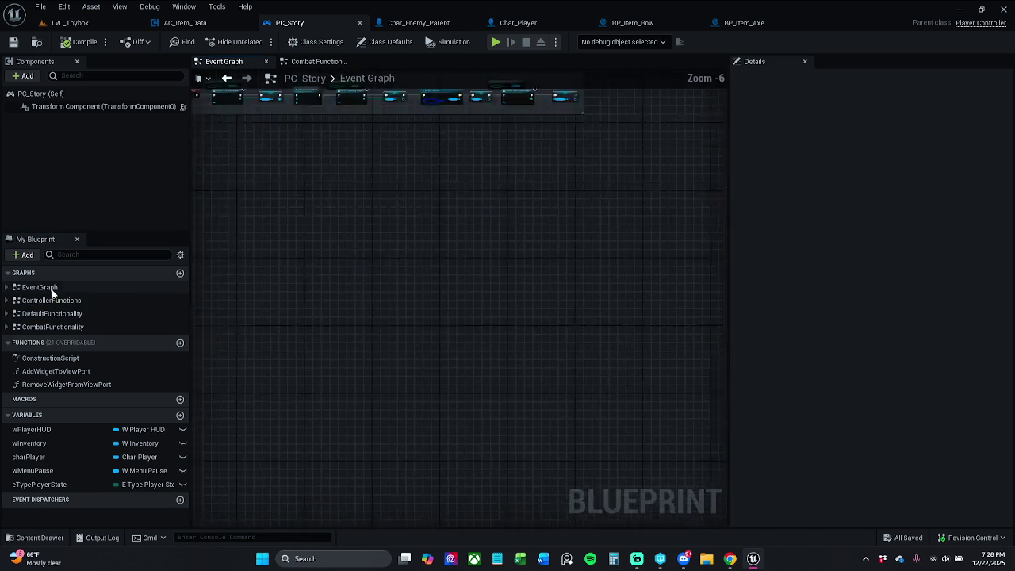
double_click(63, 302)
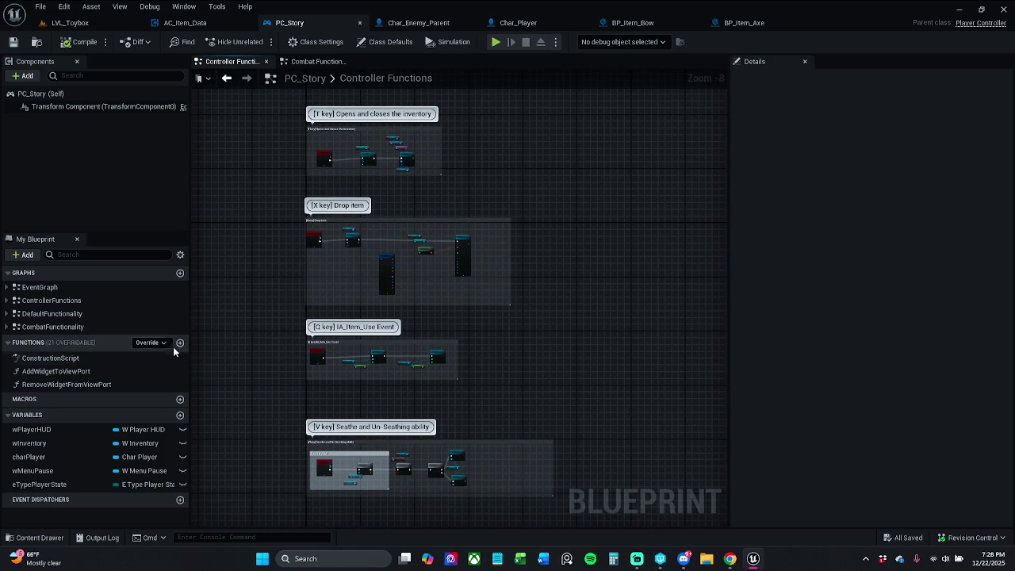
double_click(76, 327)
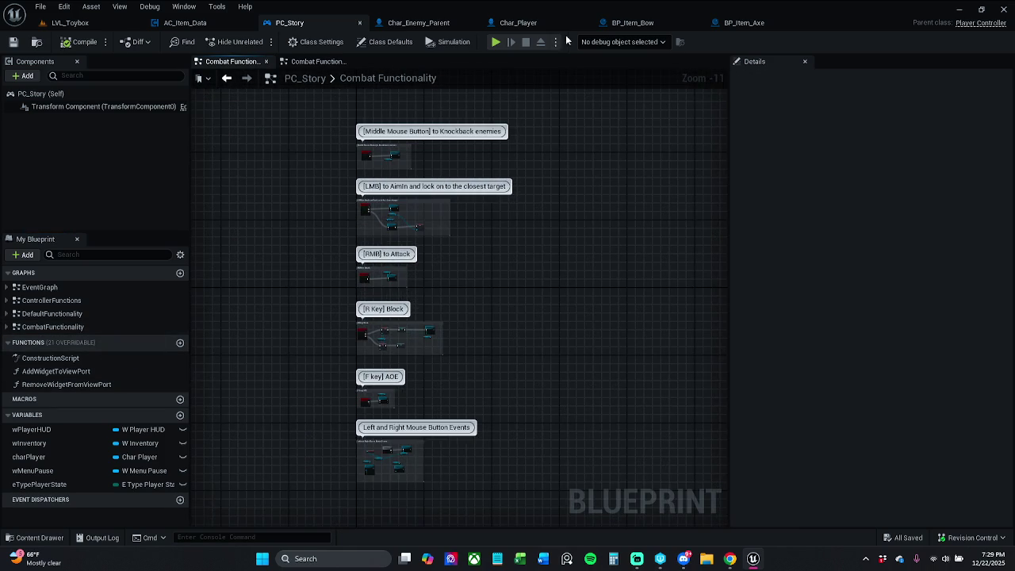
click(515, 22)
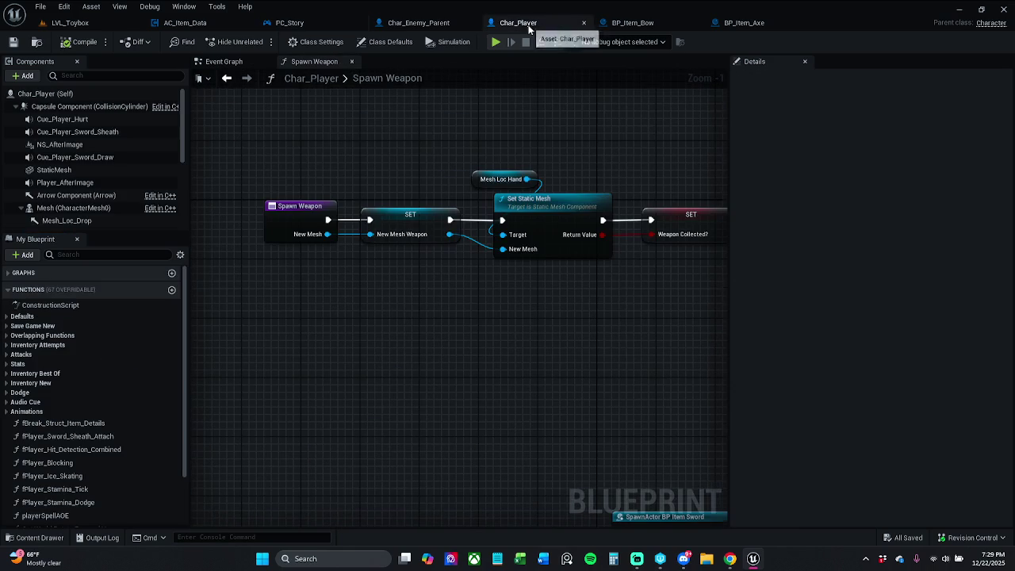
Darken Char_Player's 'AimIn Logic setup for the PC_Story' comment to grey with value 0.123, then deselect it
click(224, 62)
scroll(365, 246, down, 6)
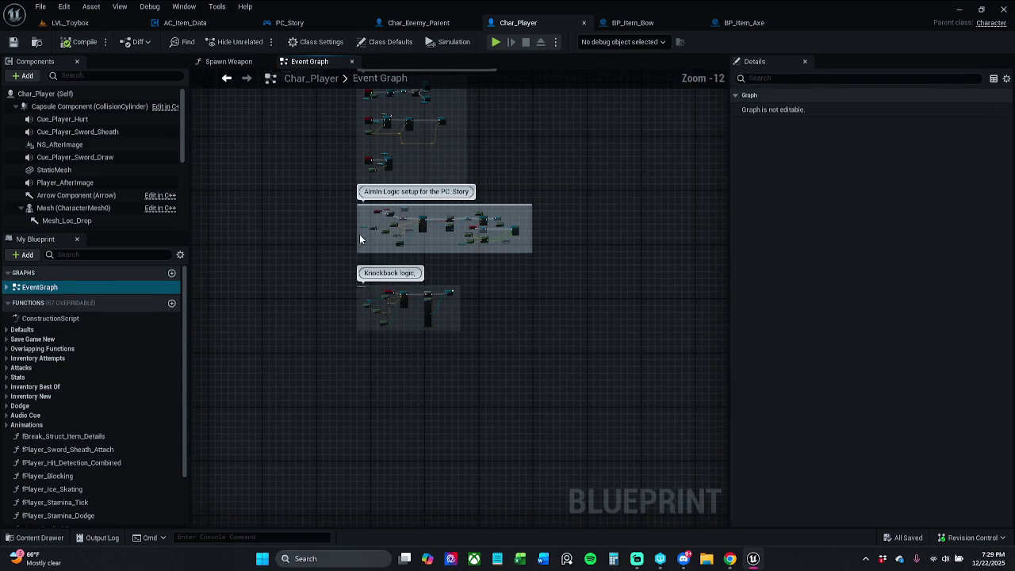
scroll(380, 214, up, 6)
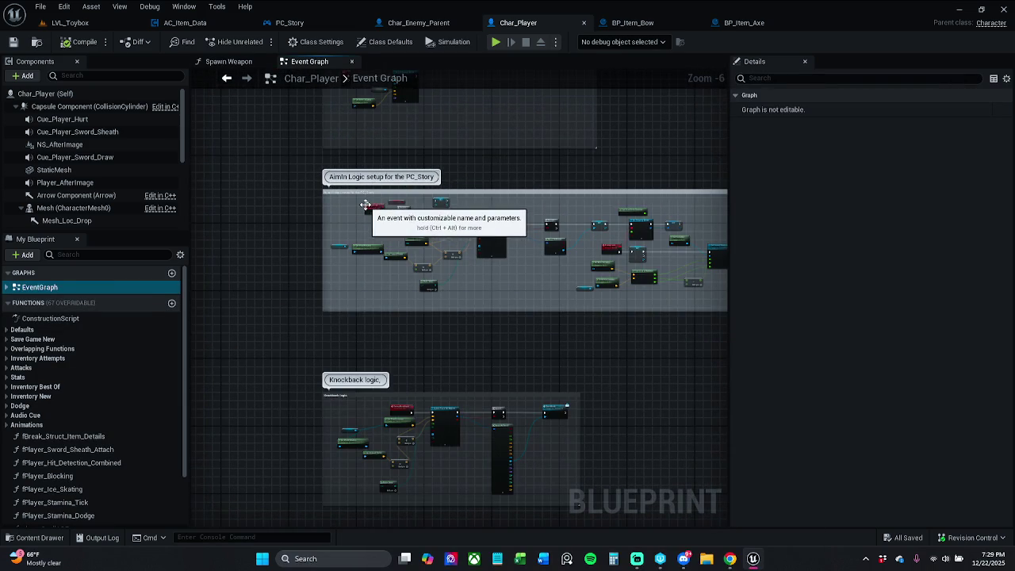
scroll(365, 200, up, 1)
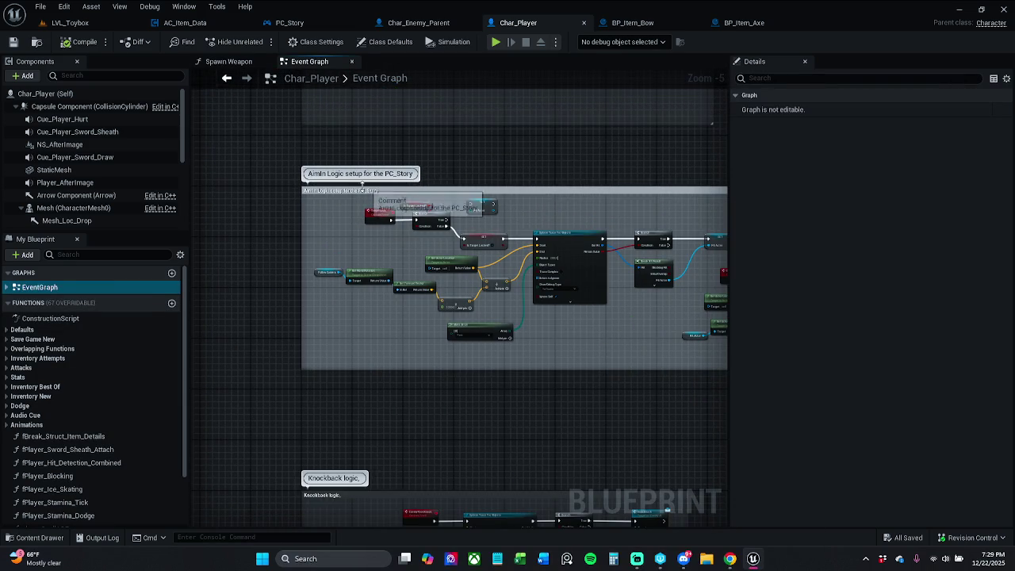
click(365, 200)
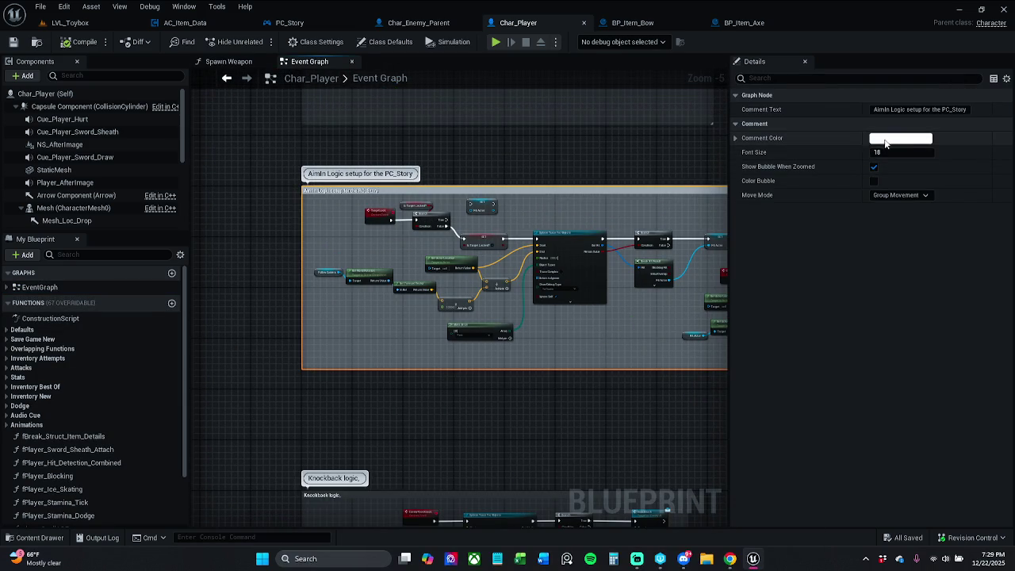
click(885, 140)
click(840, 339)
text(.123)
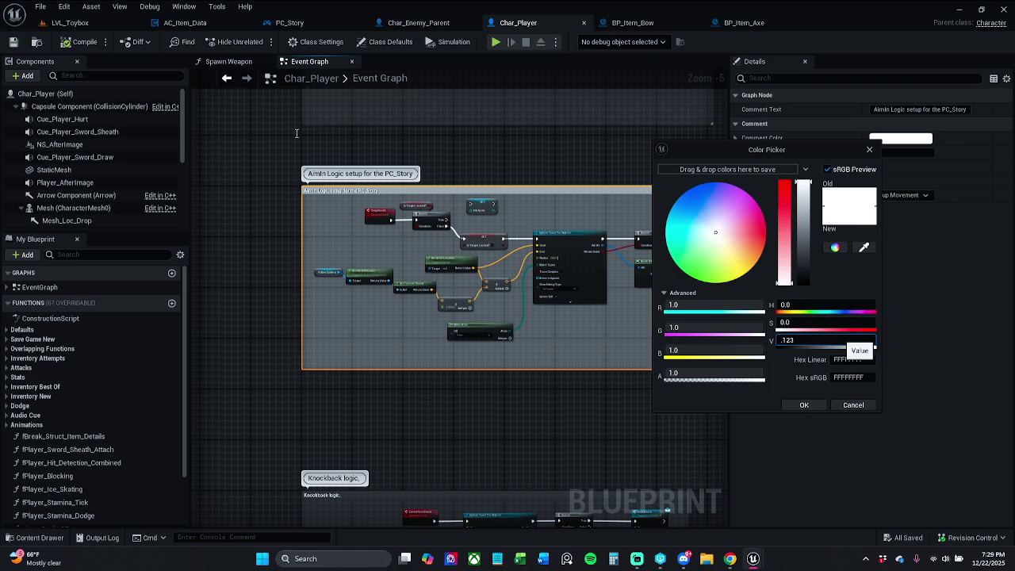
key(Return)
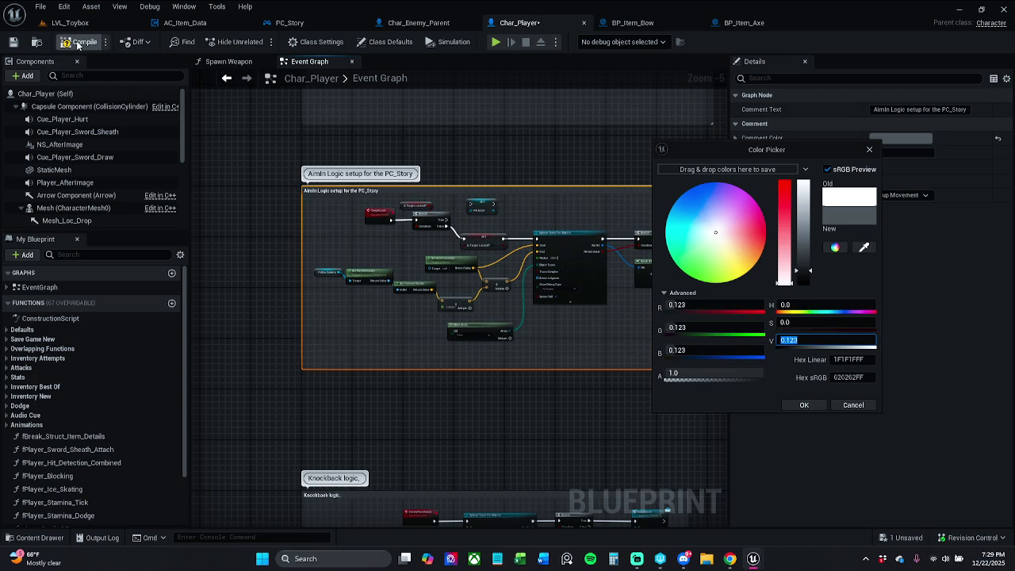
click(241, 143)
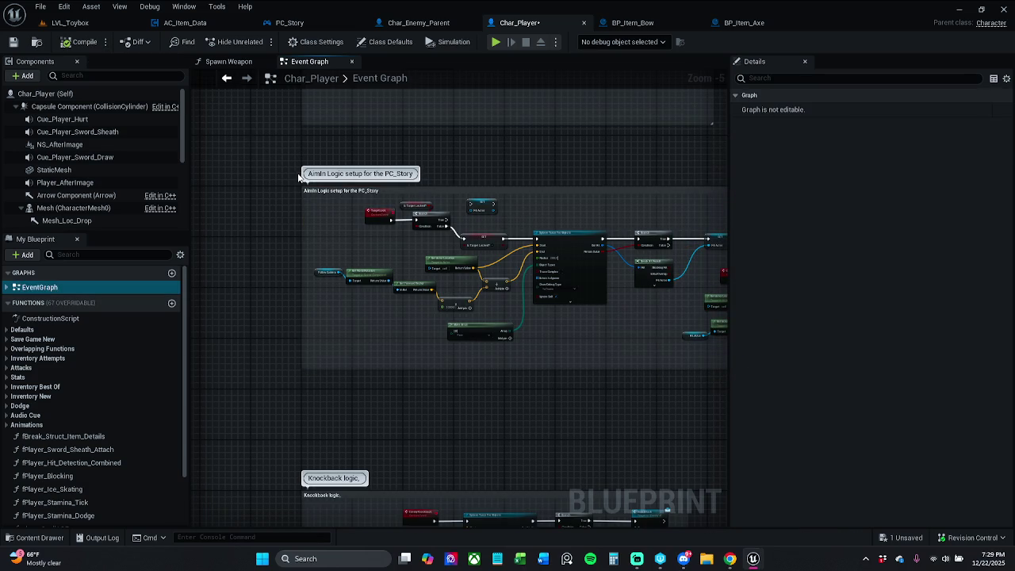
Zoom and pan Char_Player's Event Graph to frame the Interact Input Action [E key] nodes feeding Save Story
scroll(326, 289, down, 7)
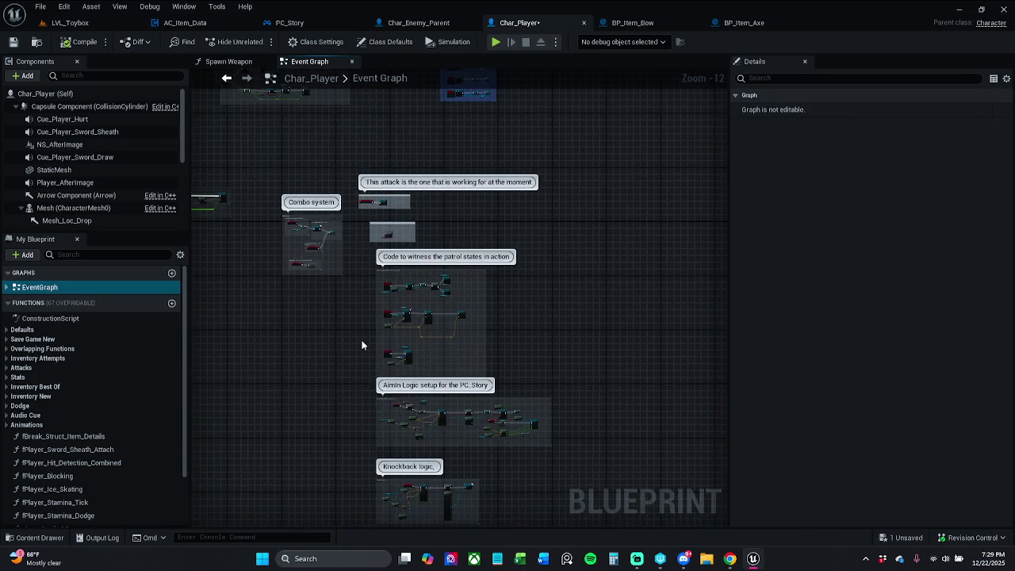
mouse_move(362, 345)
mouse_down()
mouse_move(483, 356)
mouse_move(442, 336)
mouse_move(438, 292)
mouse_move(444, 299)
mouse_up()
double_click(423, 223)
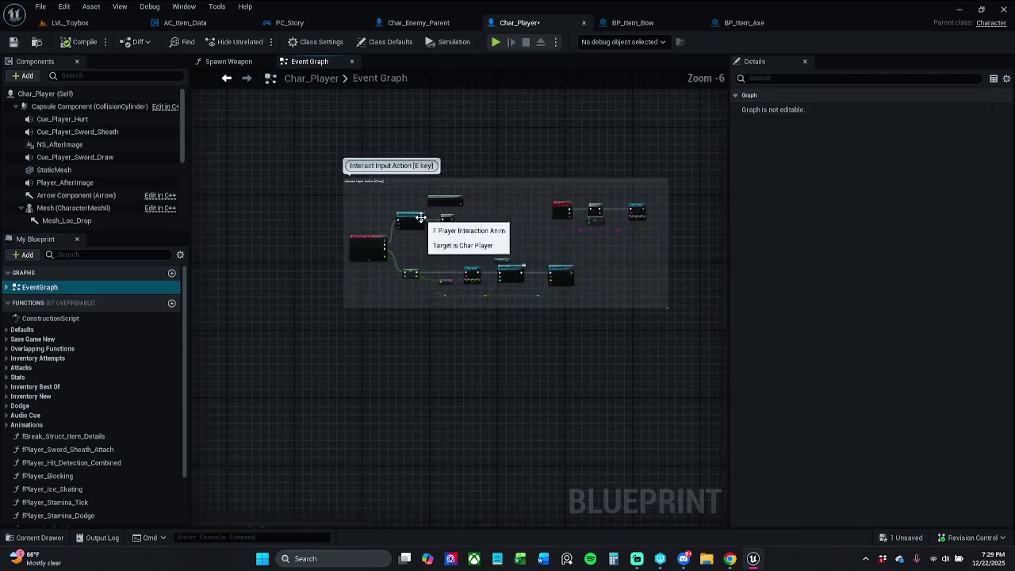
drag(453, 286, 379, 278)
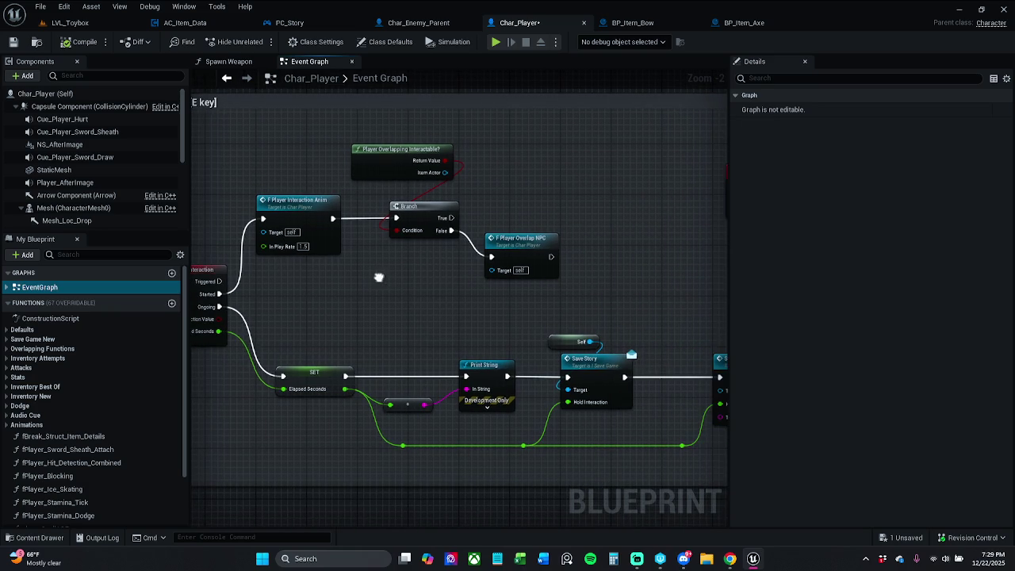
mouse_move(459, 308)
mouse_down()
mouse_move(351, 306)
mouse_move(546, 294)
mouse_up()
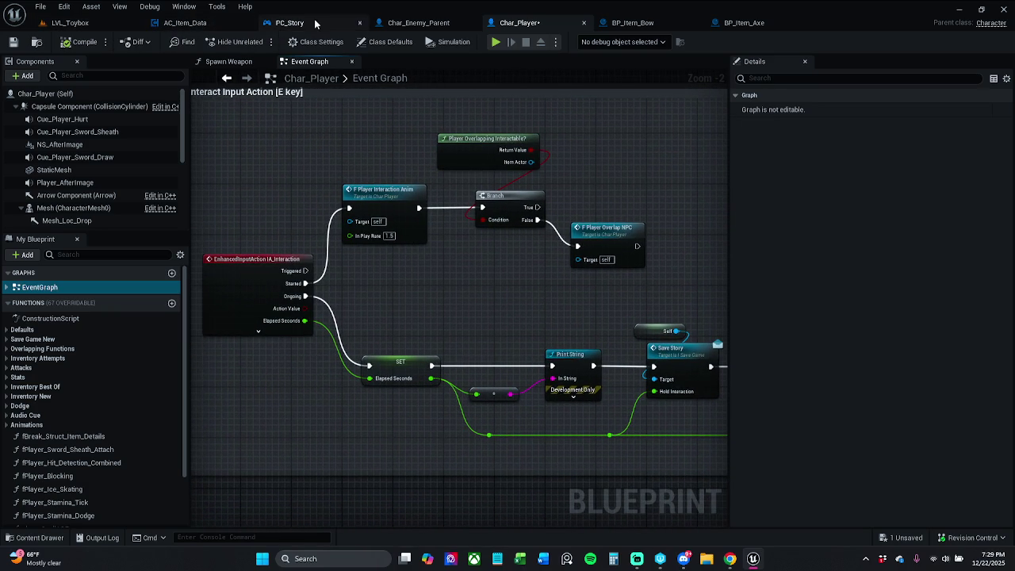
In AC_Item_Data, search members for 'ia' and jump to the IA_Interaction event
click(194, 22)
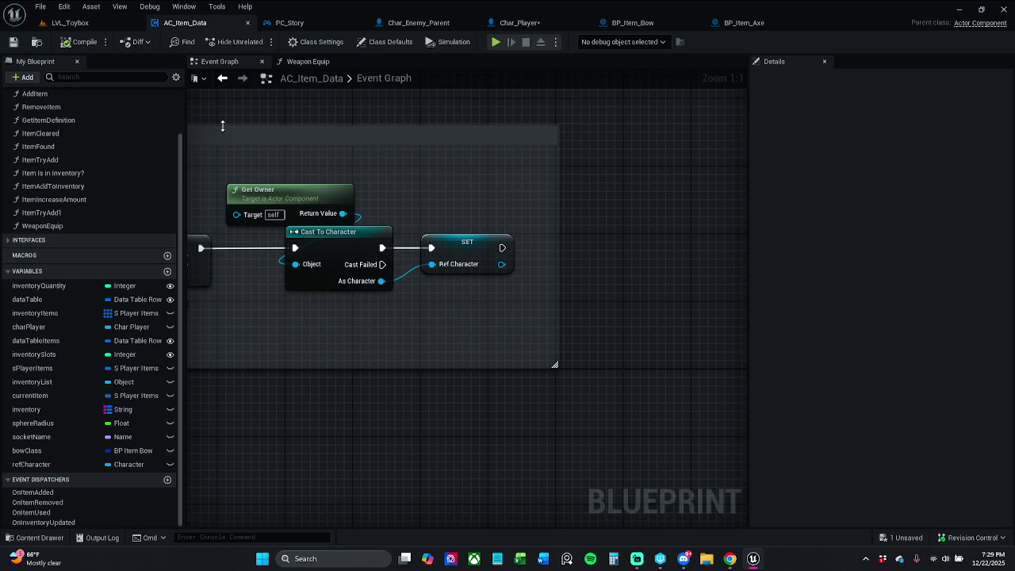
click(120, 76)
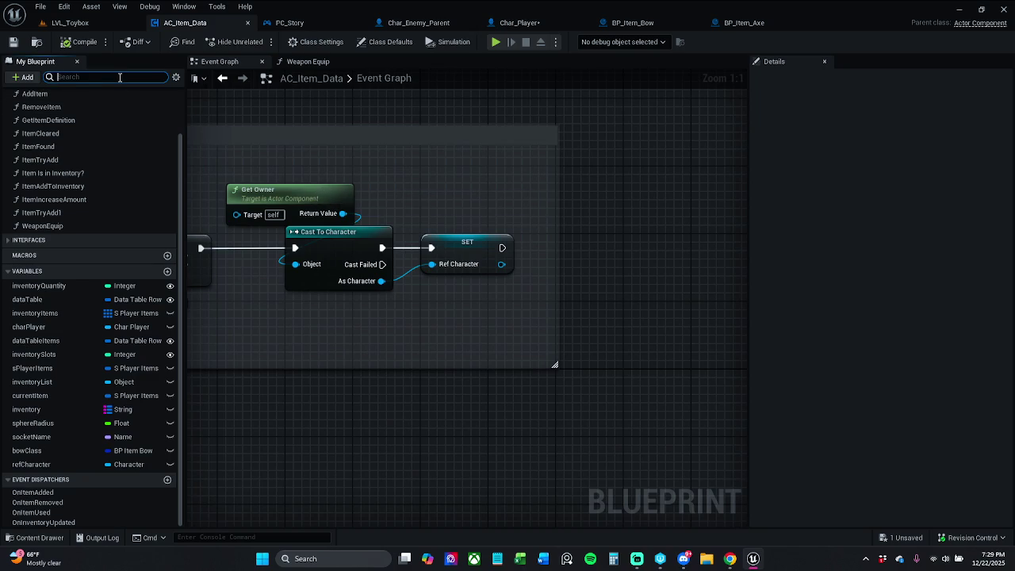
text(ia)
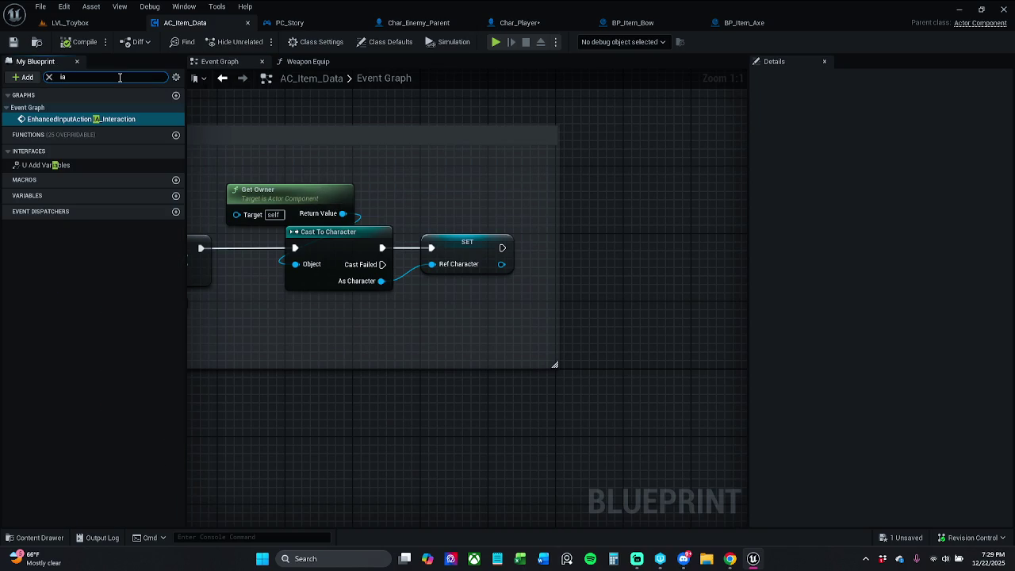
double_click(122, 121)
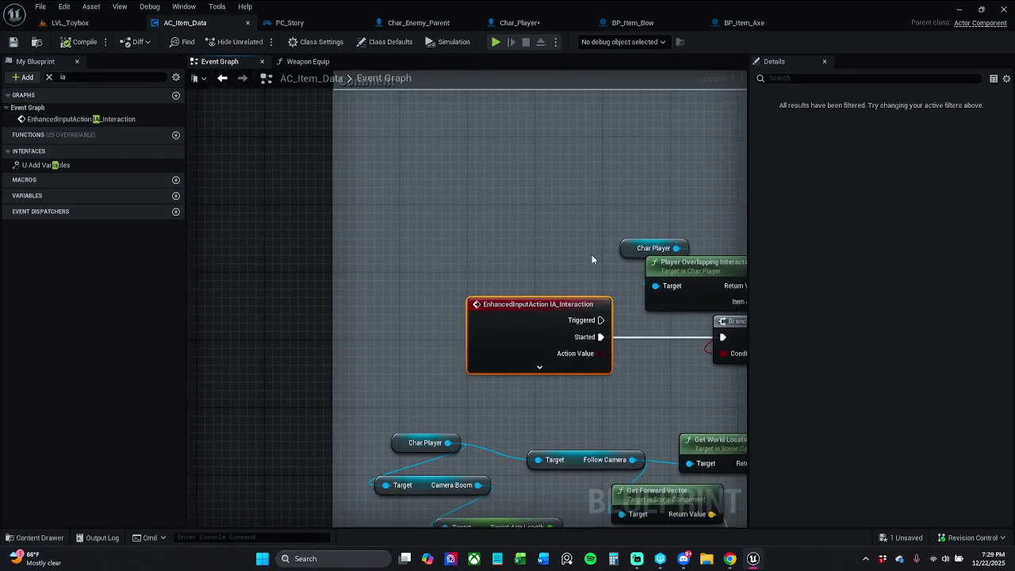
scroll(429, 226, down, 2)
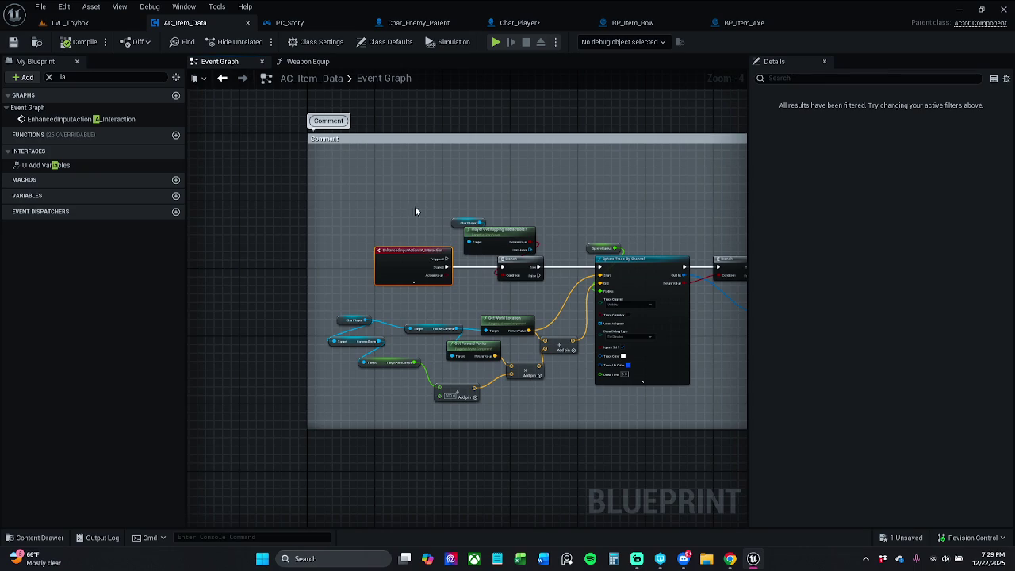
scroll(415, 210, down, 8)
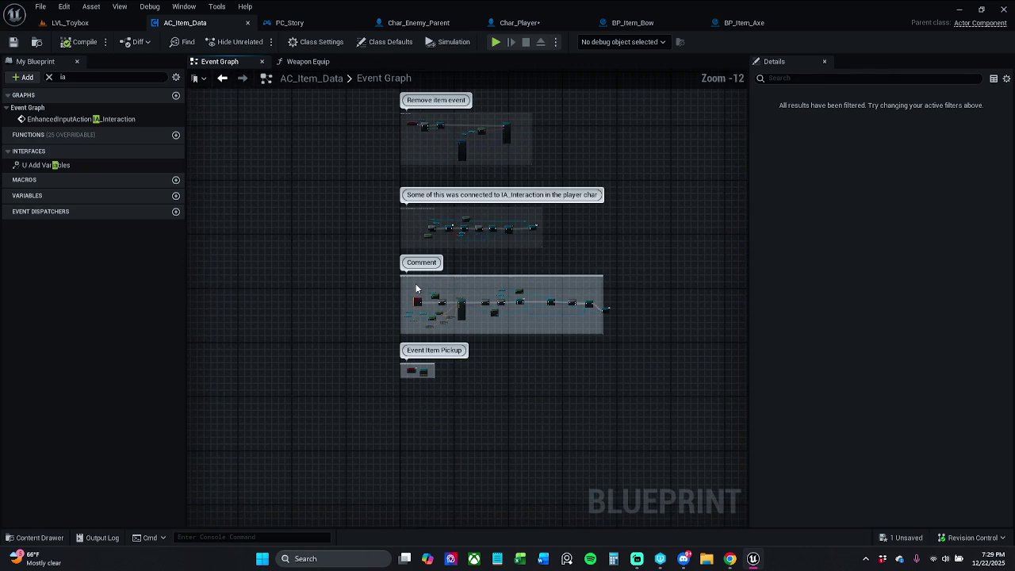
drag(419, 277, 408, 370)
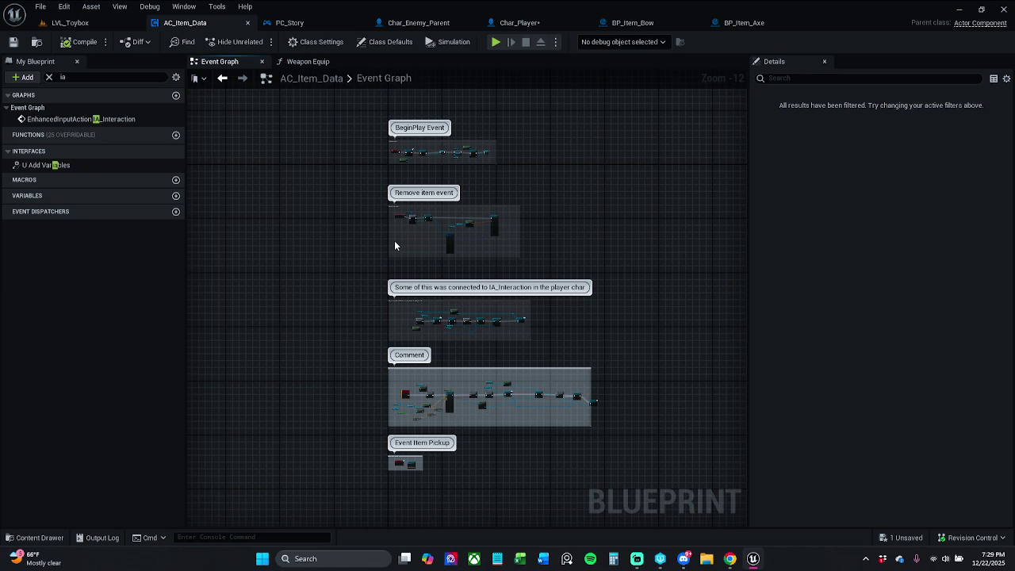
Navigate to the Comment box's right end near the On Collected node
click(291, 22)
click(200, 23)
scroll(411, 366, up, 5)
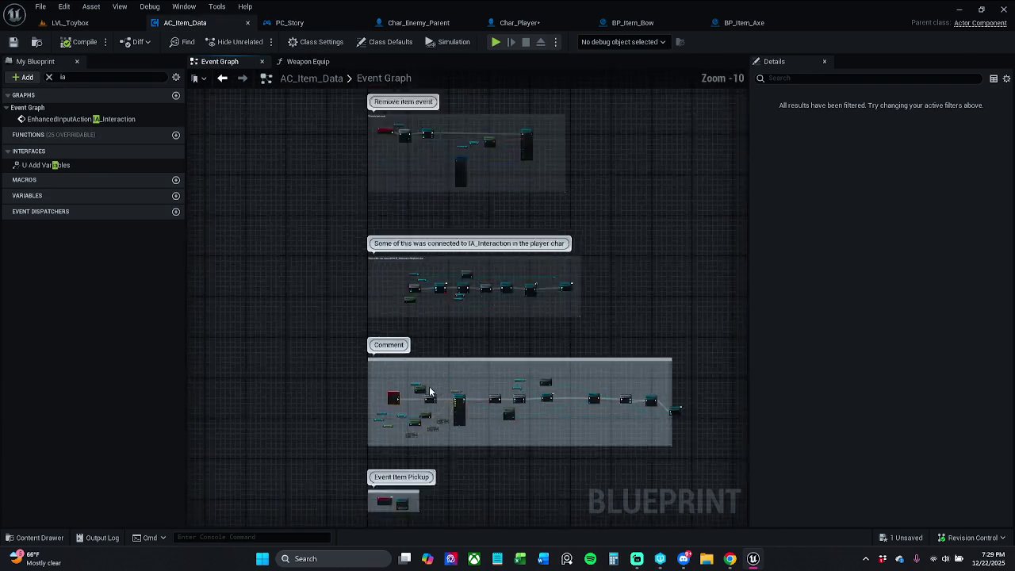
mouse_move(598, 349)
mouse_down()
mouse_move(646, 282)
mouse_move(469, 283)
mouse_up()
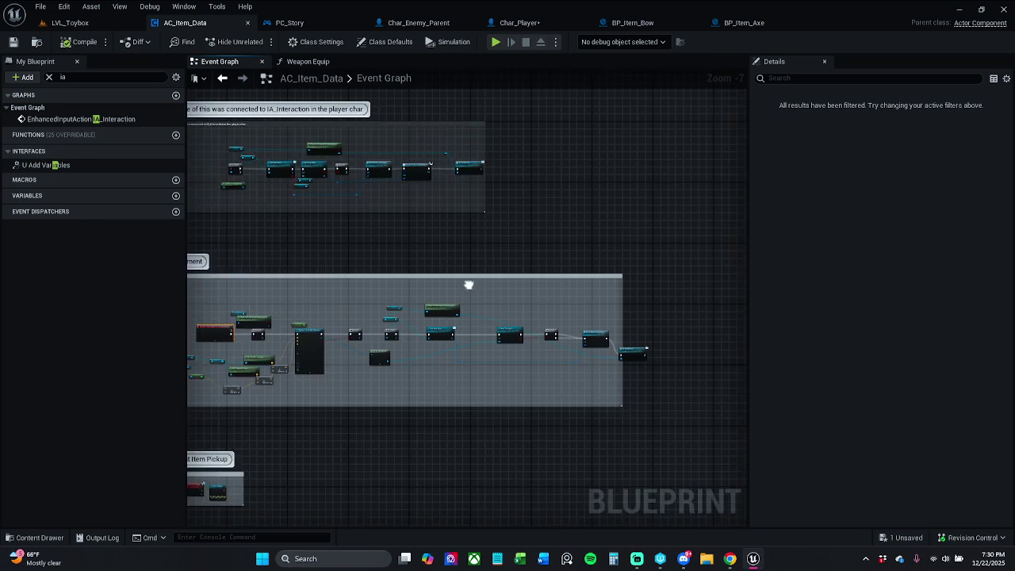
scroll(498, 318, up, 5)
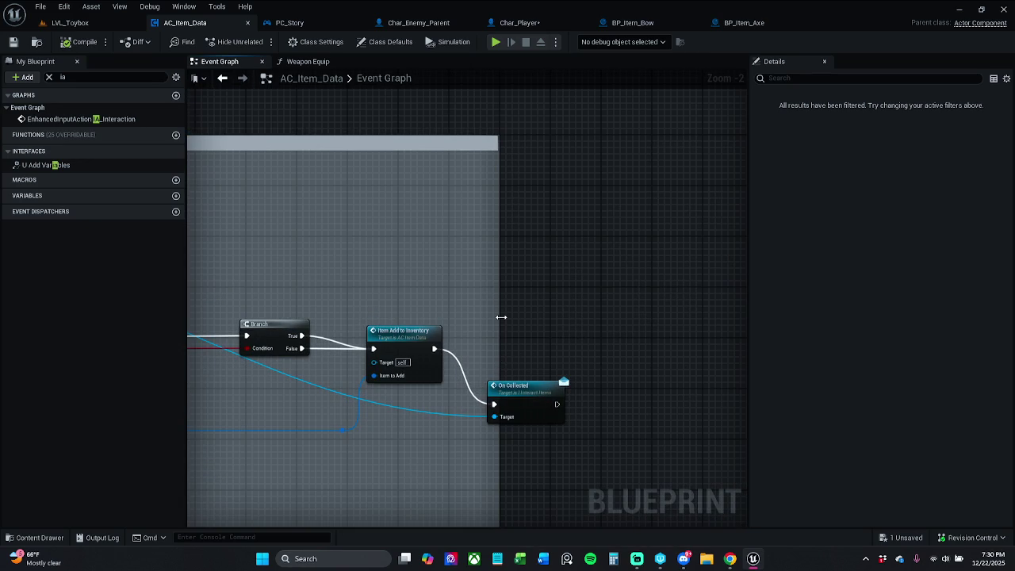
click(501, 317)
Widen the Comment box to enclose On Collected and set its colour value to 0.123
drag(500, 317, 607, 329)
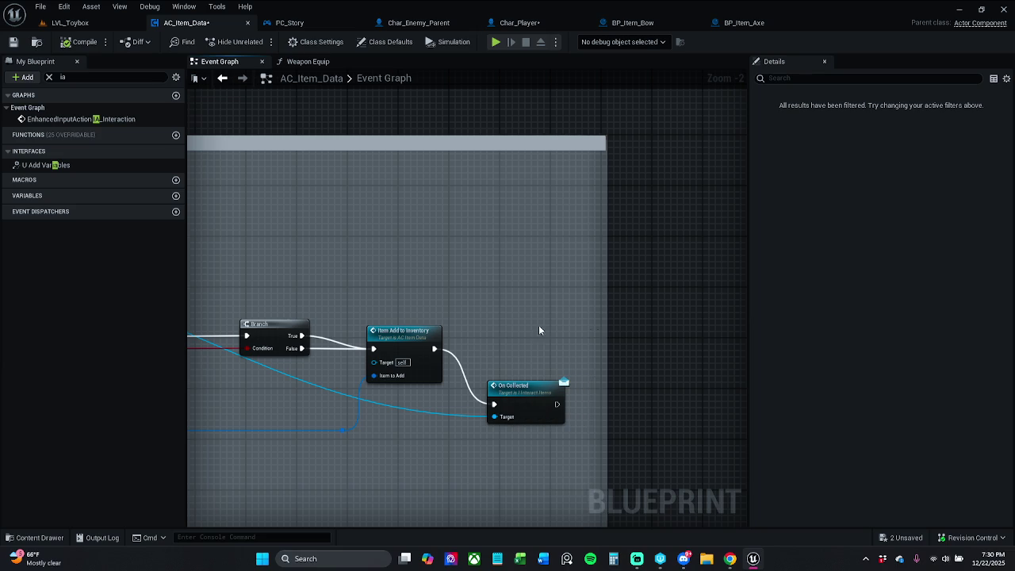
scroll(529, 261, down, 5)
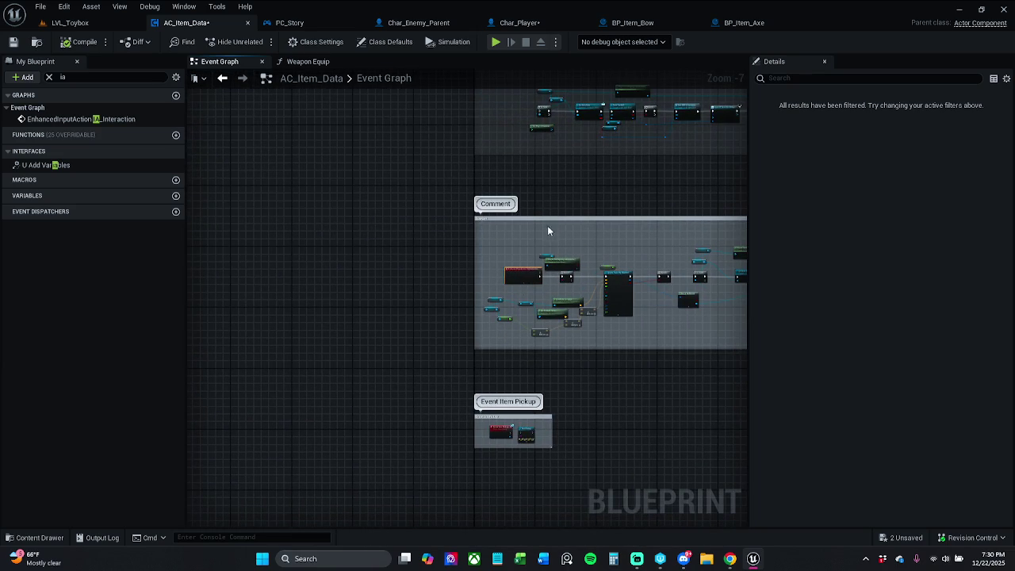
click(548, 216)
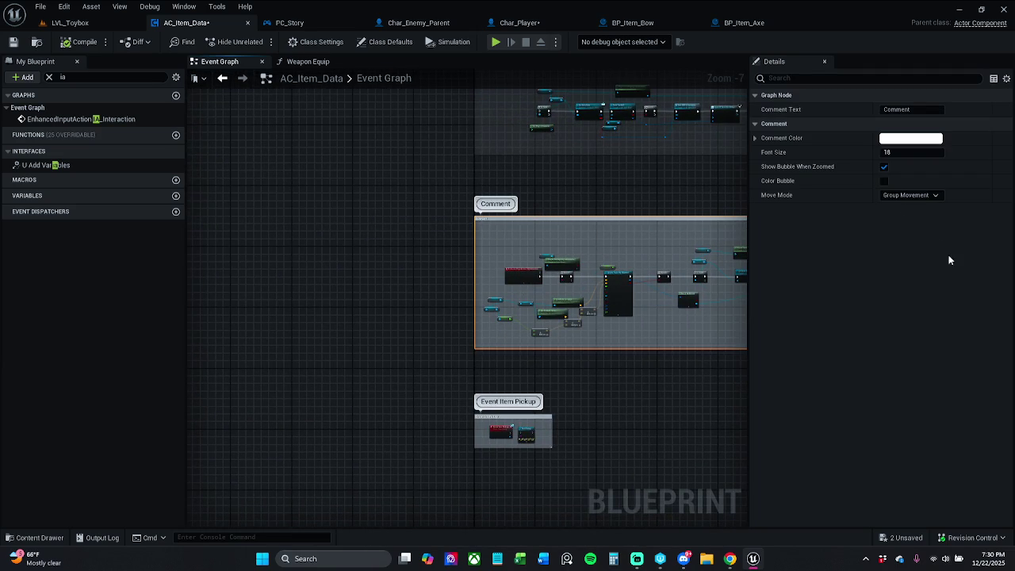
click(896, 139)
click(862, 339)
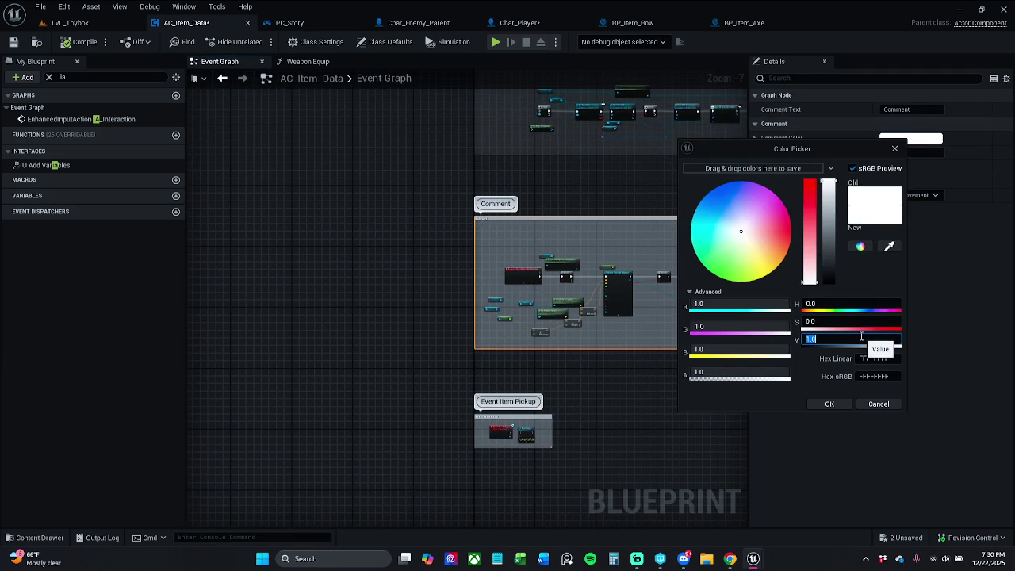
text(0.123)
key(Return)
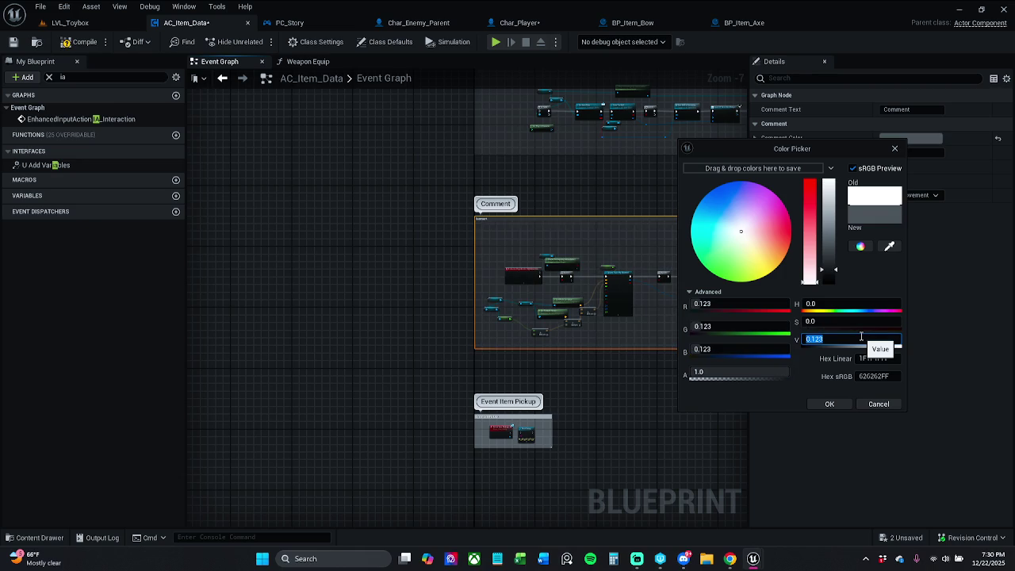
Rename the comment to '[E key] for pick-ups' and accept the grey colour
double_click(502, 203)
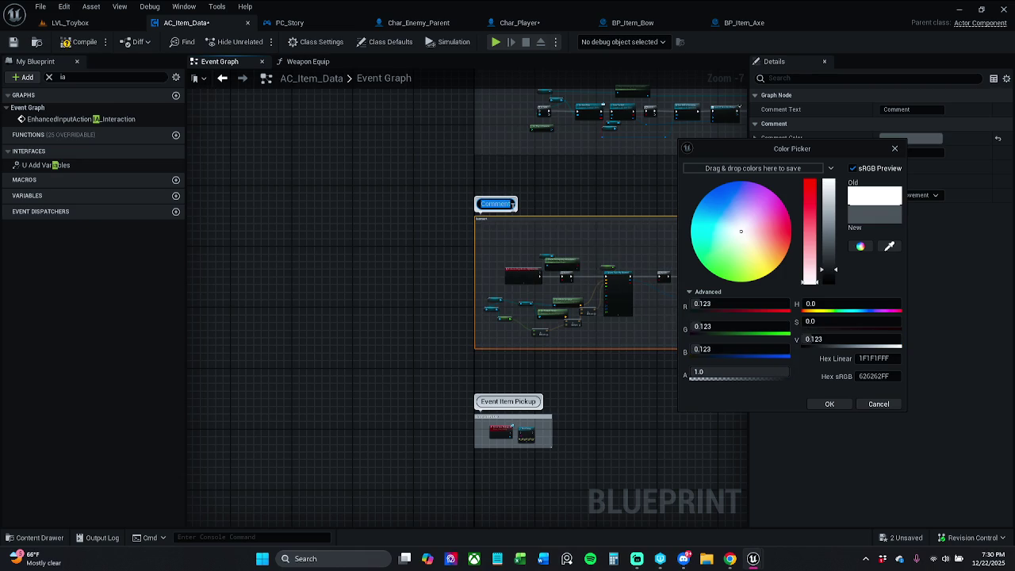
text([E key])
text(])
text( for)
text( inter)
key(BackSpace)
key(BackSpace)
key(BackSpace)
text(pick)
text(-ups)
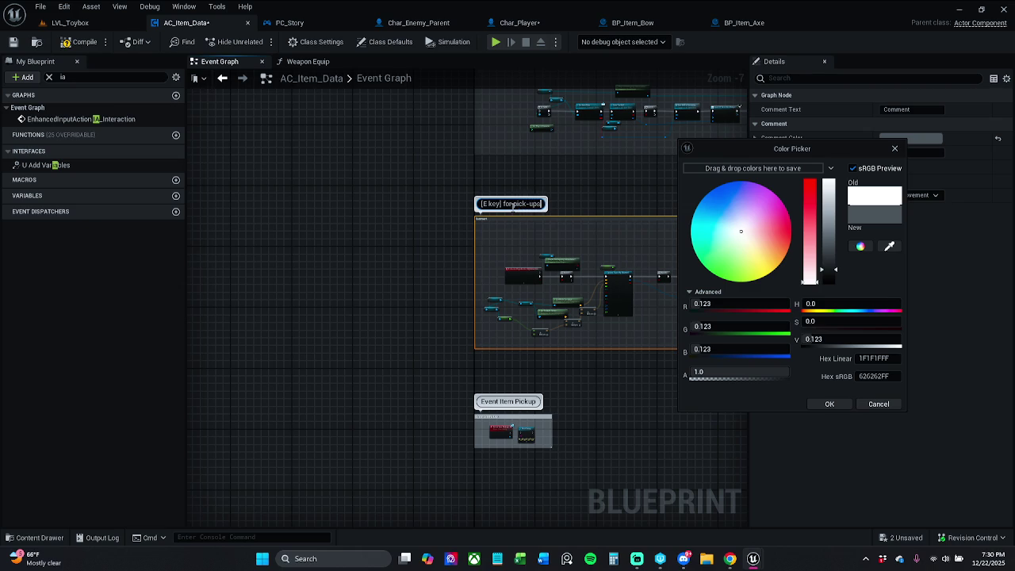
key(Return)
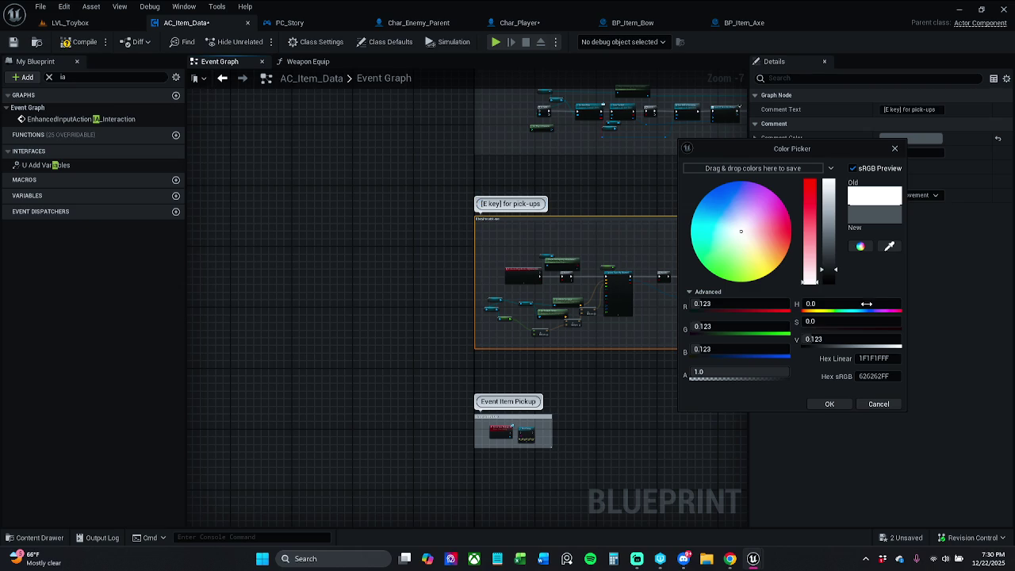
click(836, 406)
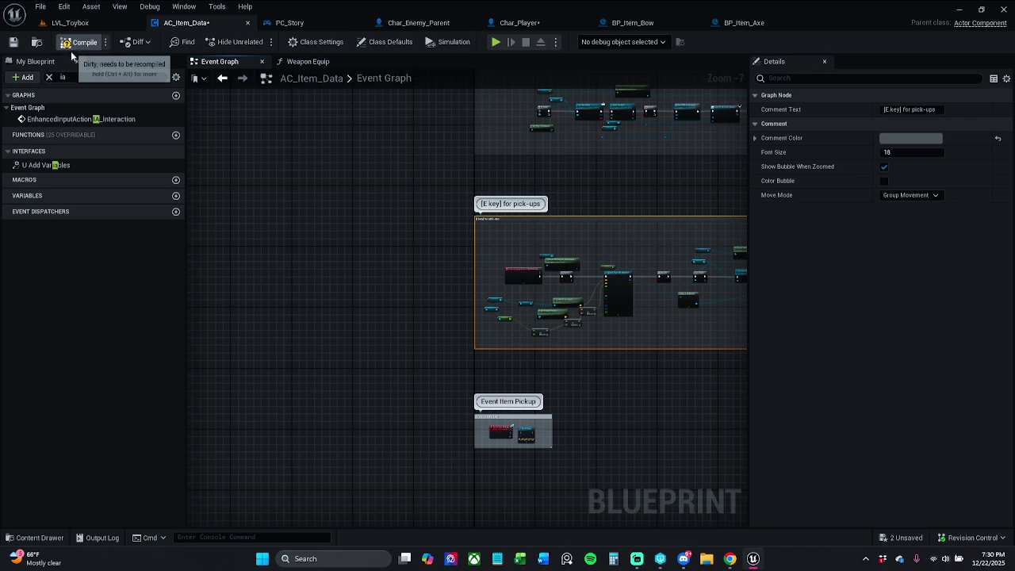
click(87, 119)
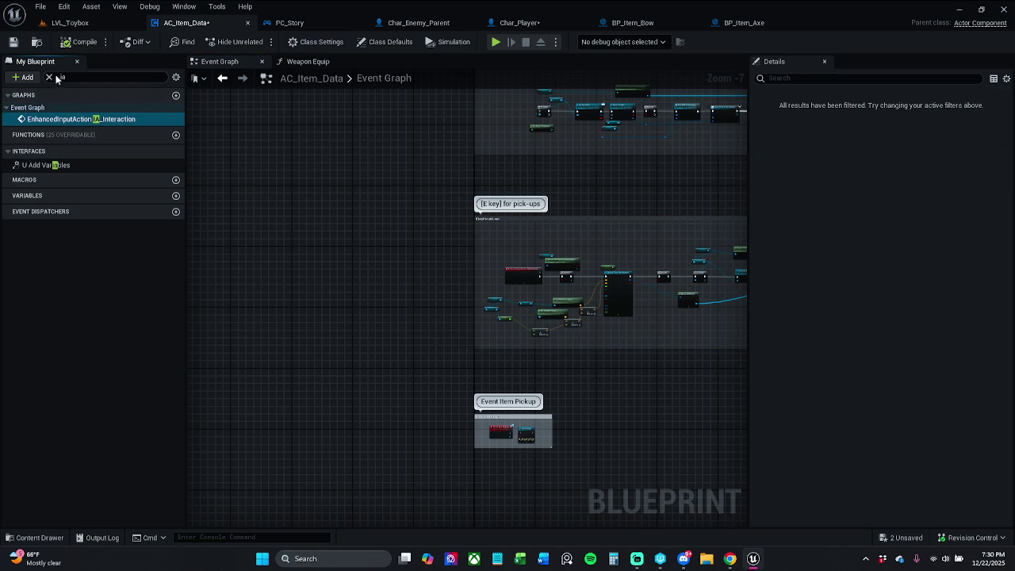
Clear the member search, check the Event Item Pickup comment, and save AC_Item_Data
click(49, 77)
scroll(533, 415, up, 5)
drag(491, 410, 493, 281)
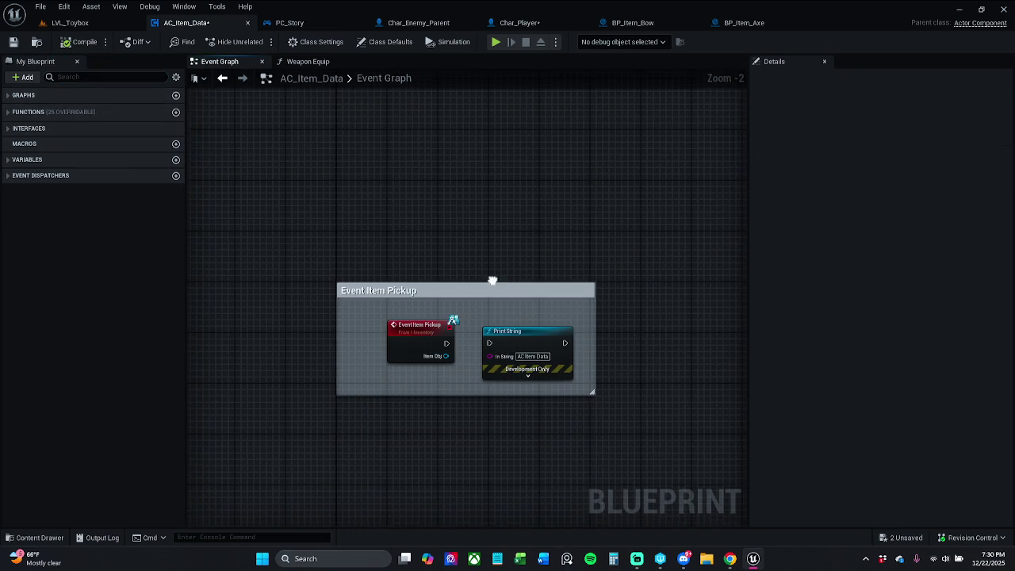
click(473, 296)
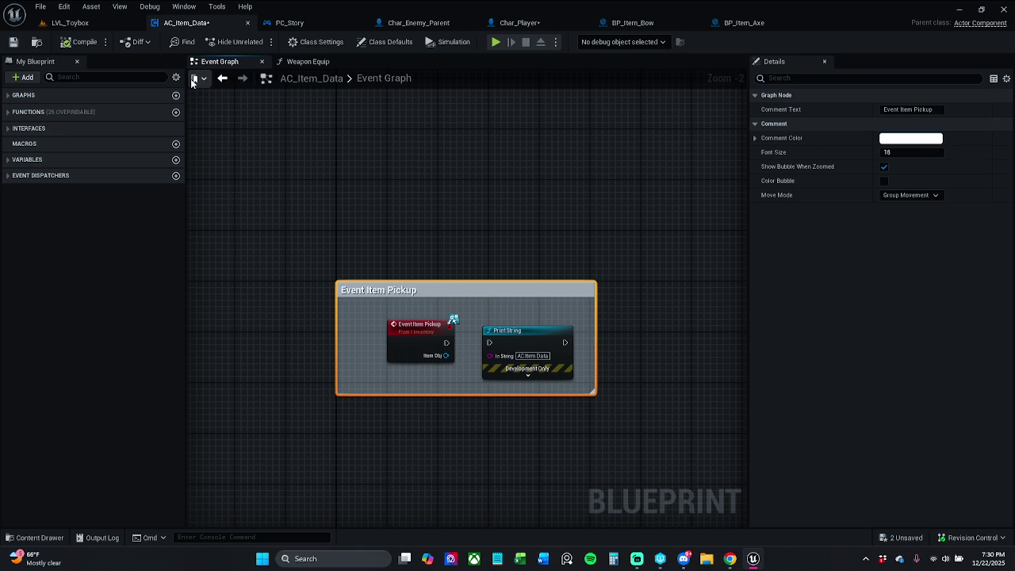
click(15, 45)
Save Char_Player, then move through Char_Enemy_Parent, PC_Story and BP_Item_Axe back to LVL_Toybox
scroll(488, 211, down, 3)
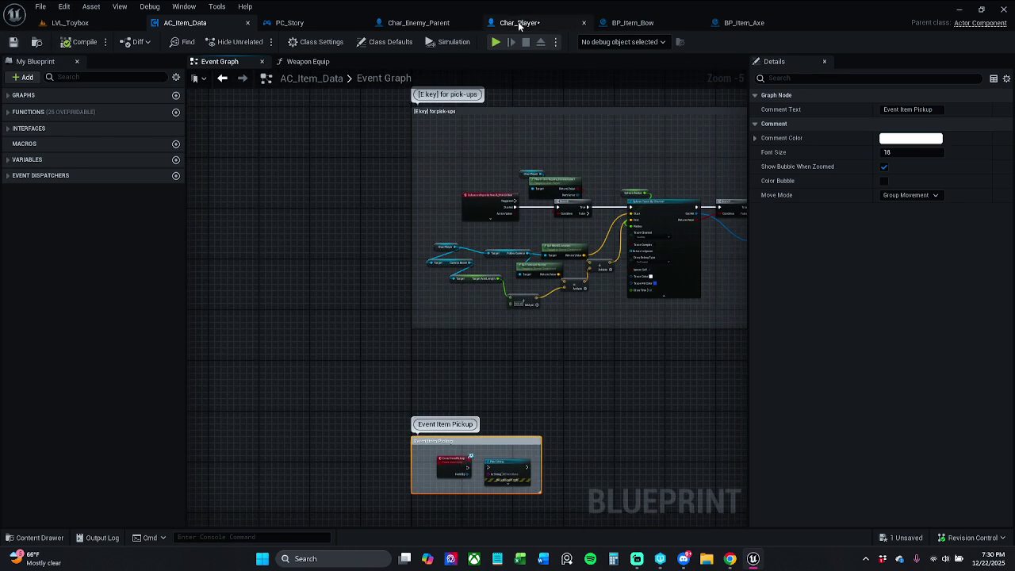
click(520, 22)
click(10, 41)
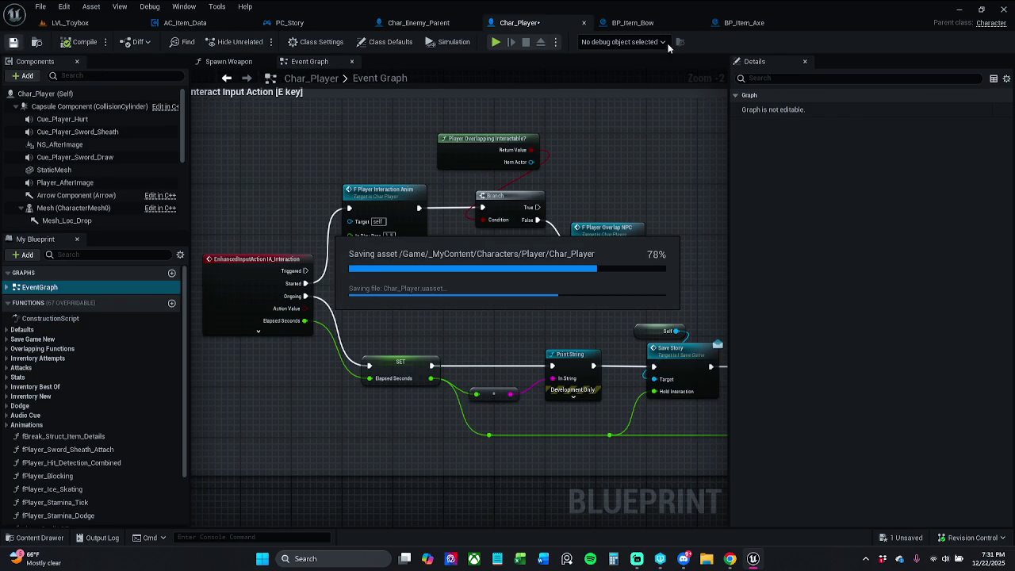
click(418, 22)
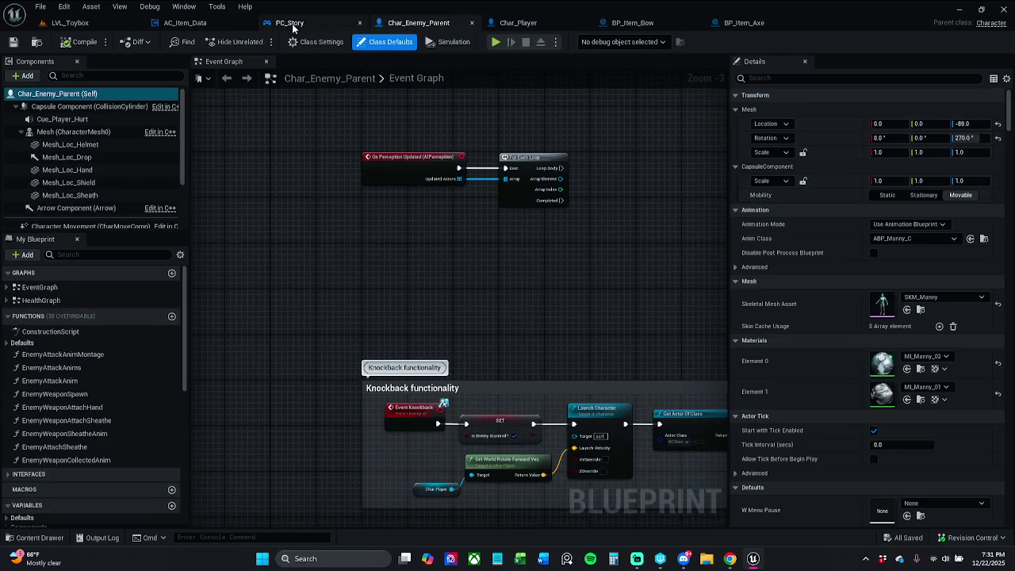
click(291, 24)
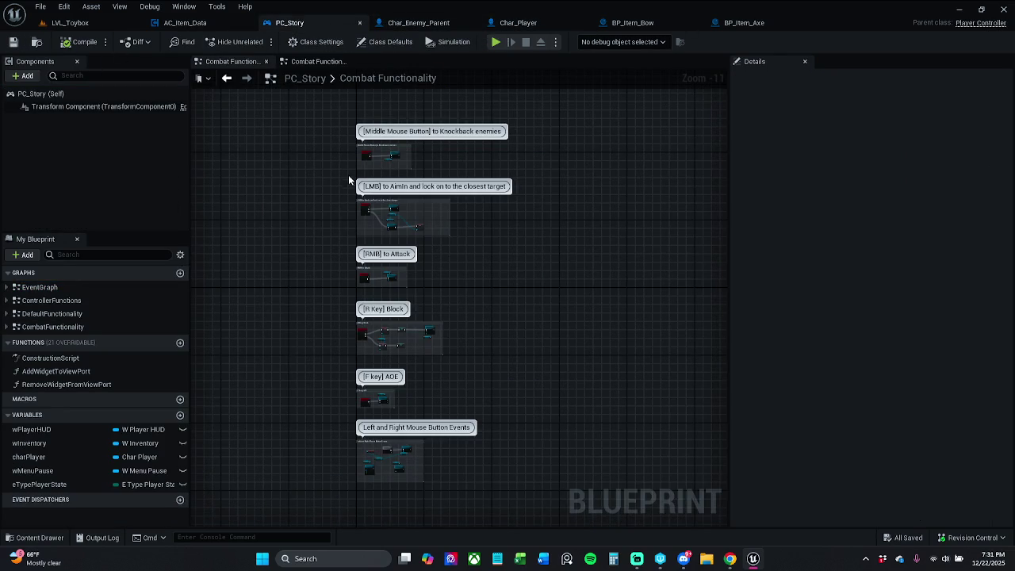
click(743, 22)
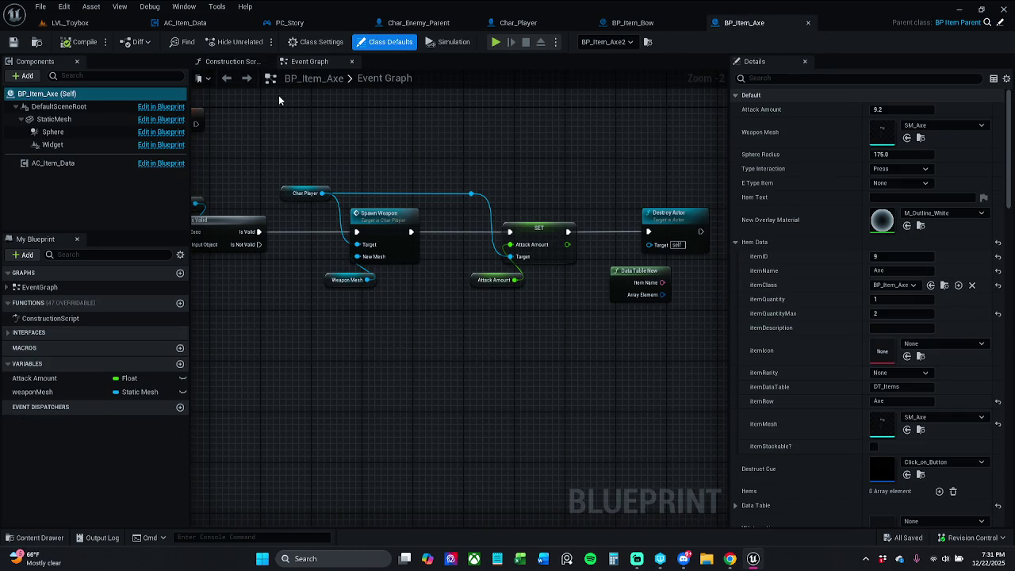
click(70, 22)
Start Play-in-Editor and run through the level collecting coins and potions
click(257, 41)
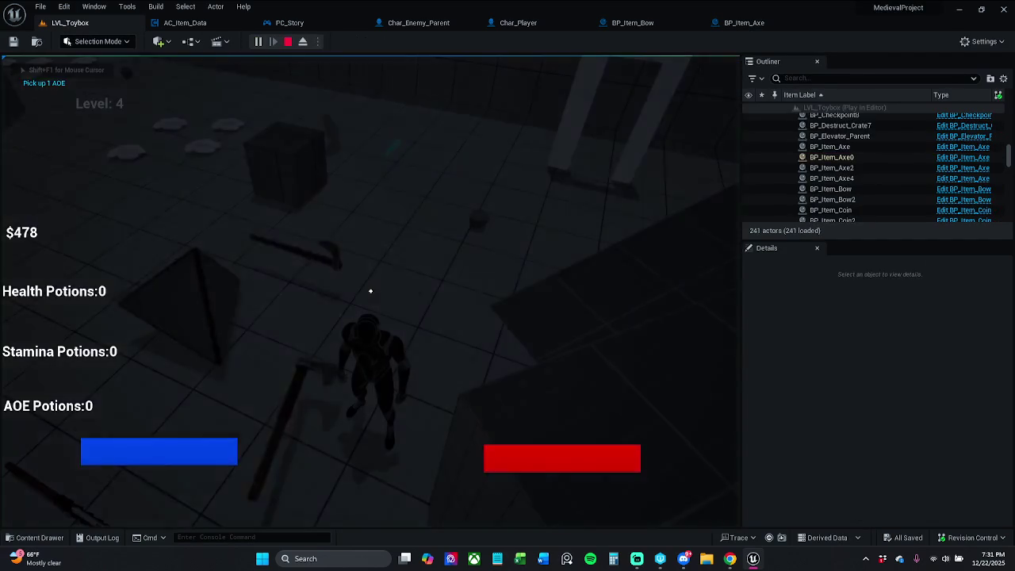
key(w)
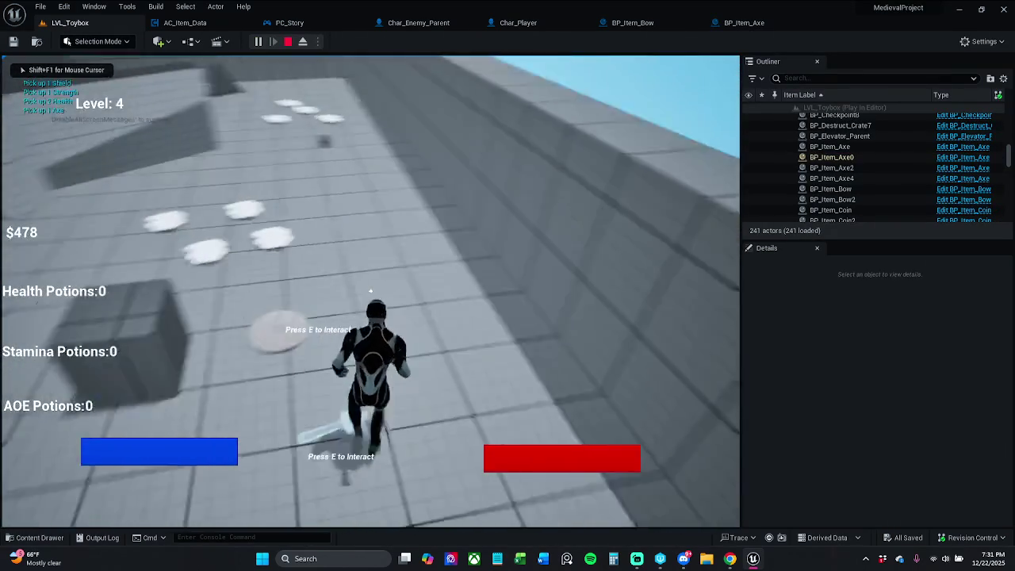
key(w)
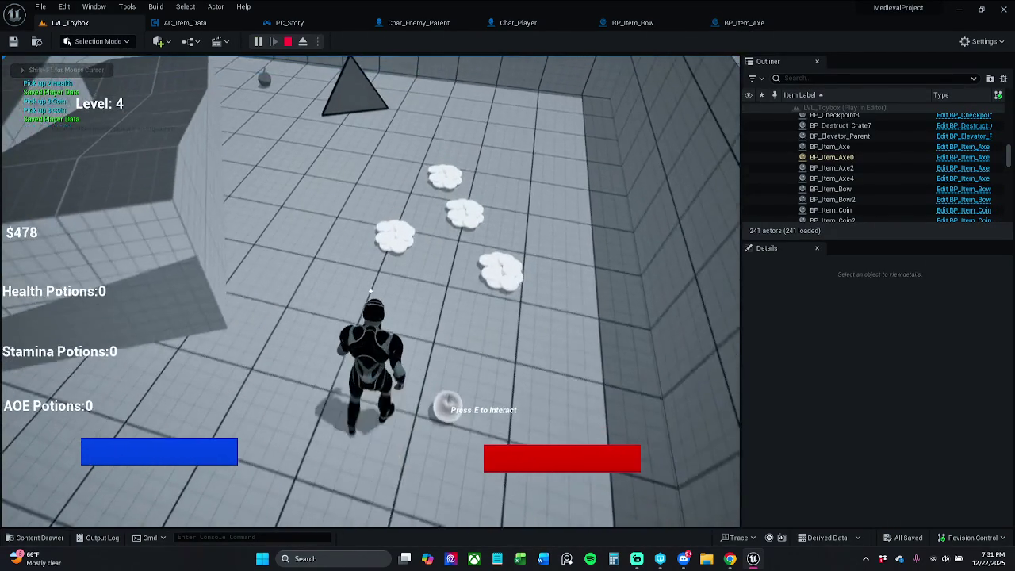
key(w)
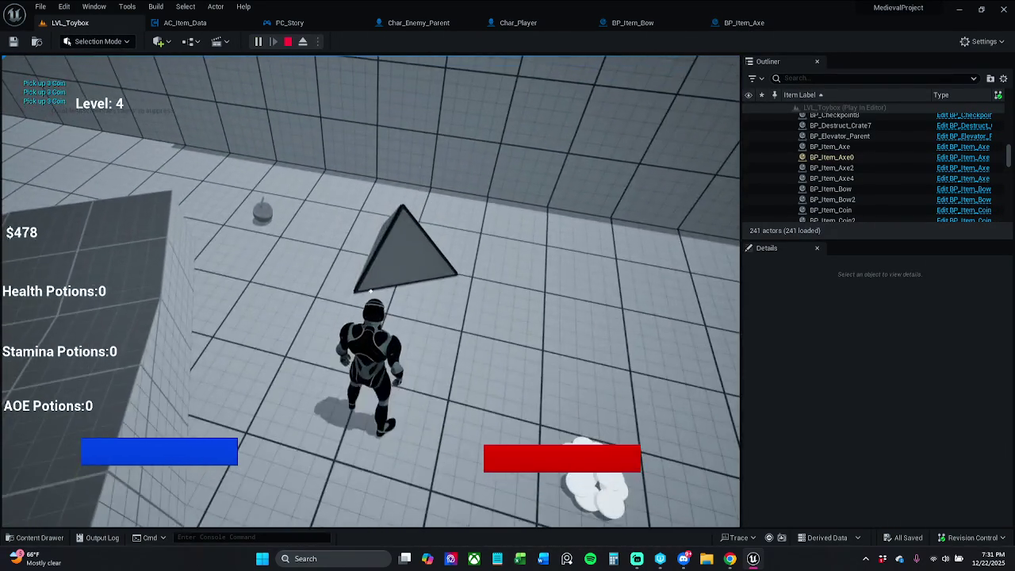
key(w)
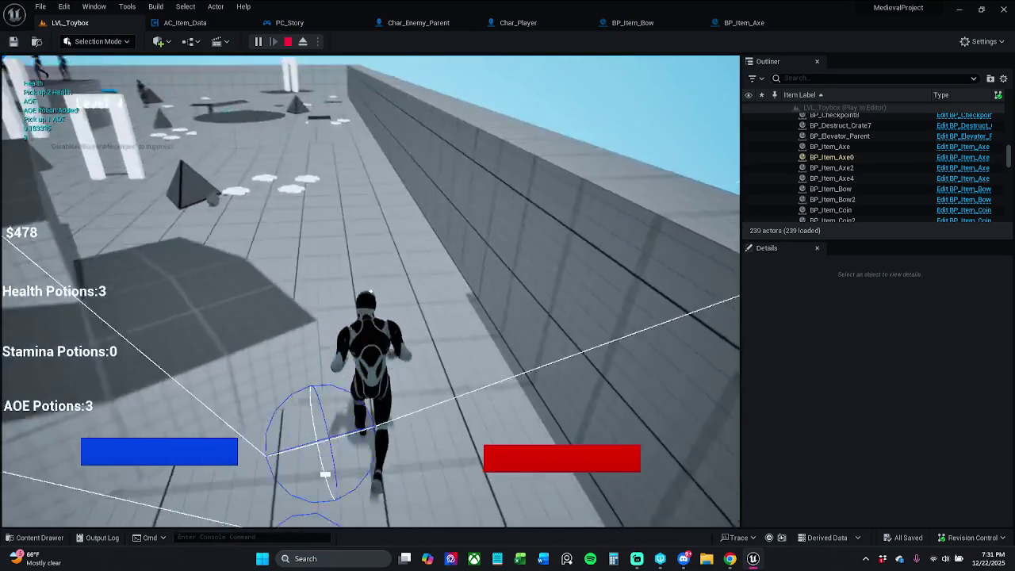
key(w)
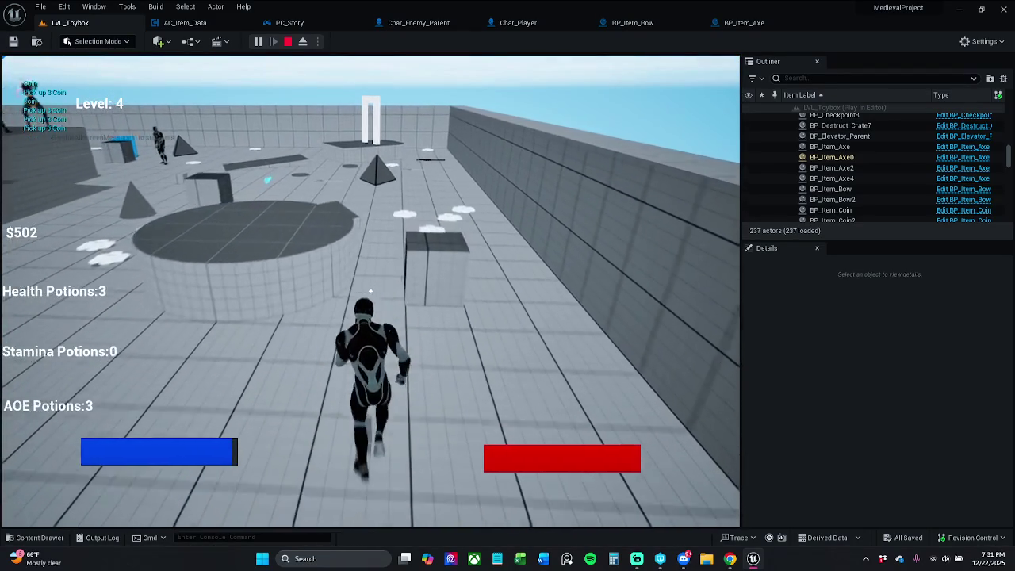
Check the inventory shows AOE Potion and Axe, return to the game, and stop the play test
key(i)
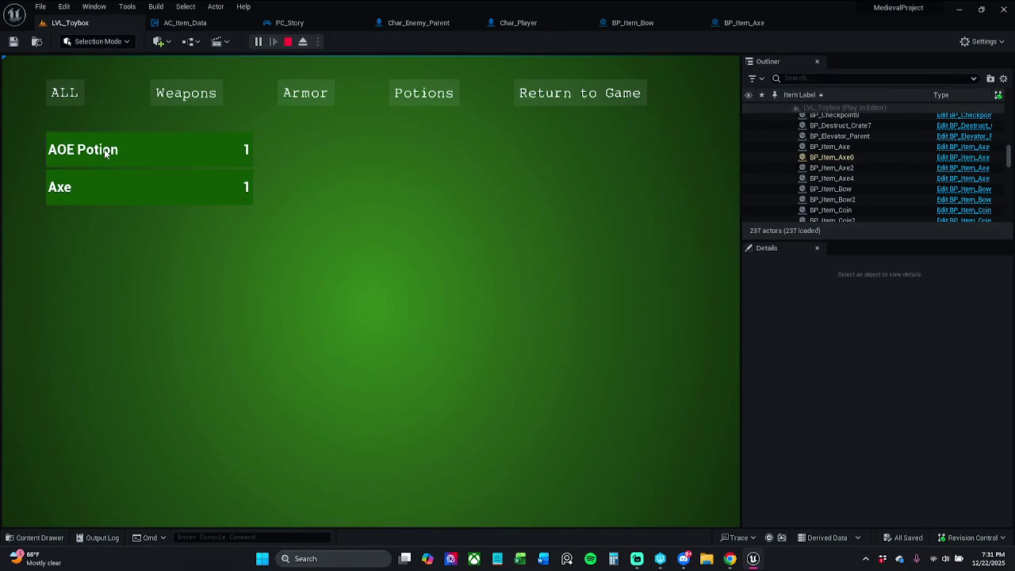
key(i)
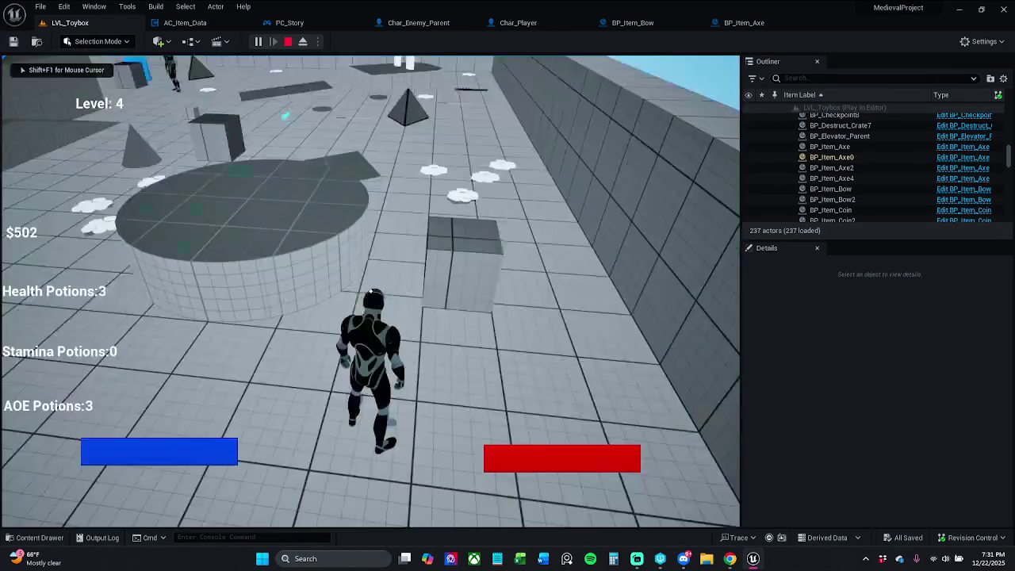
key(i)
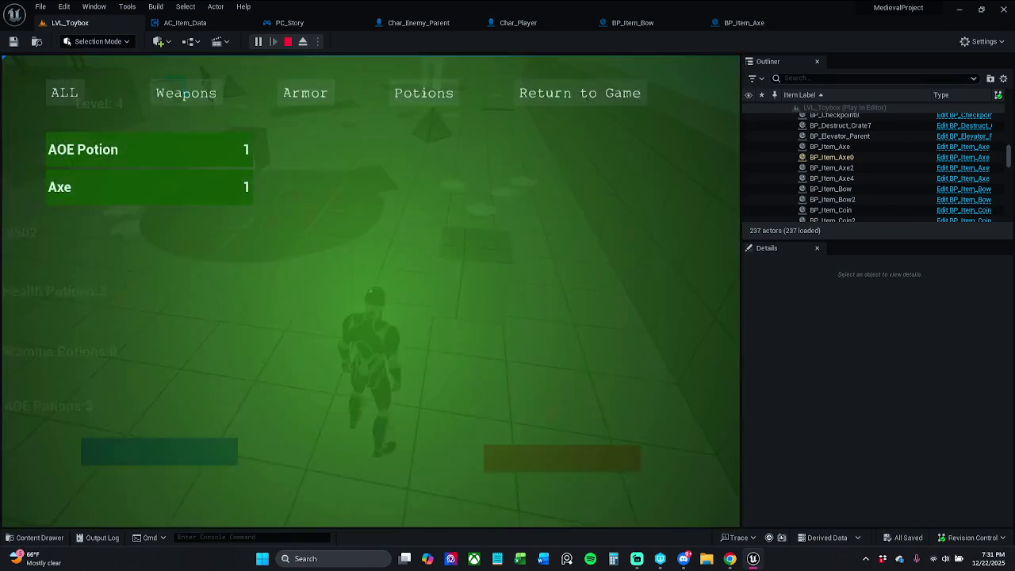
click(572, 93)
key(Escape)
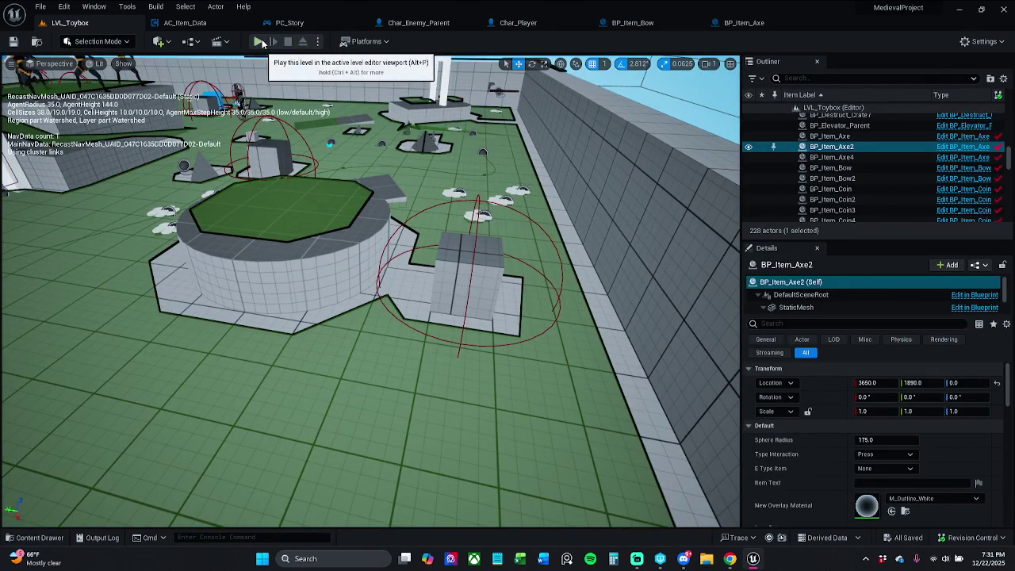
Pan around AC_Item_Data's graph to review the pick-up comments
click(185, 23)
mouse_move(371, 182)
mouse_down()
mouse_move(338, 183)
mouse_move(358, 162)
mouse_up()
drag(476, 162, 382, 159)
scroll(362, 238, down, 3)
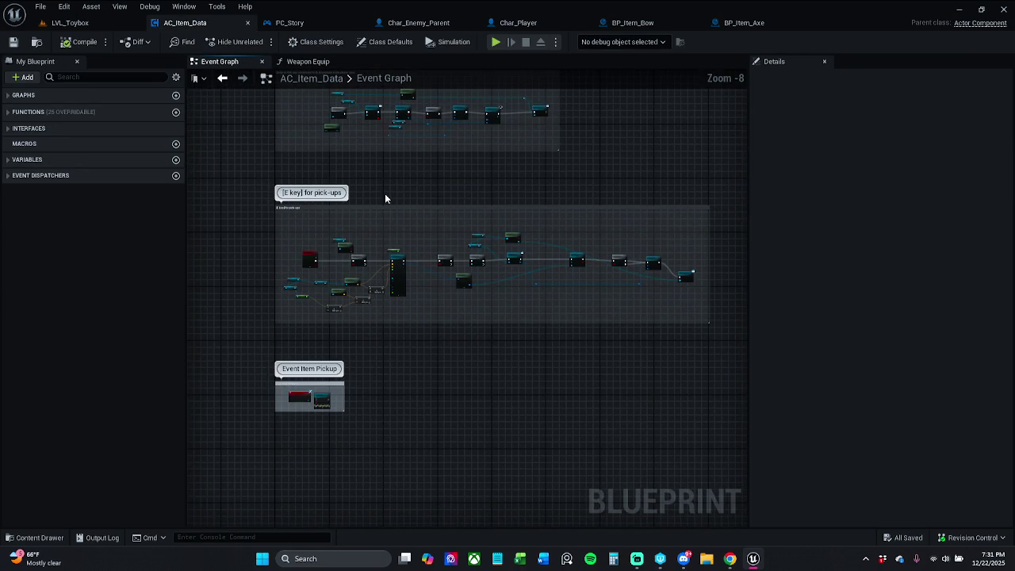
scroll(385, 195, up, 2)
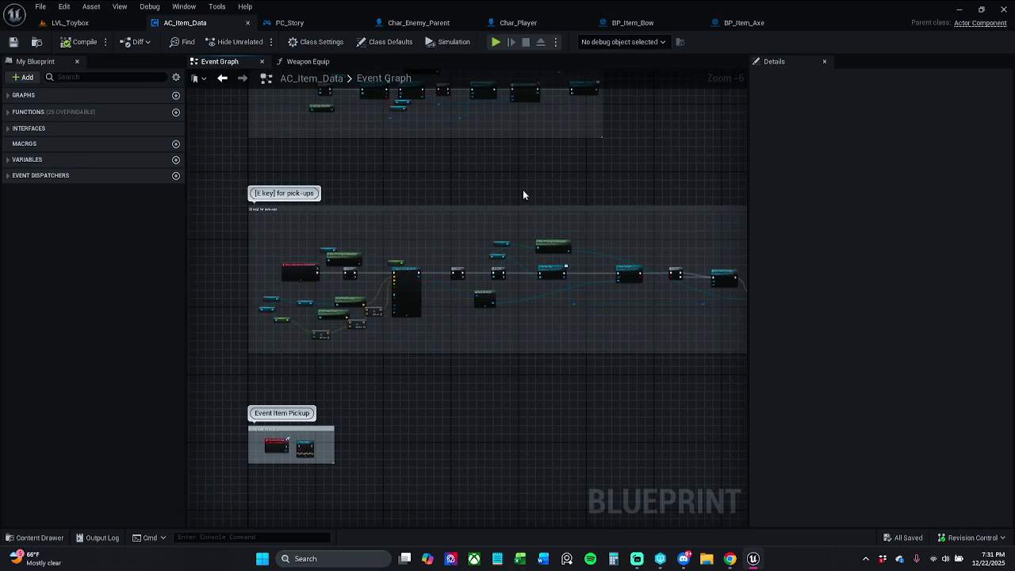
Look over PC_Story, LVL_Toybox, Char_Enemy_Parent and Char_Player, ending on BP_Item_Bow's Event Graph
click(324, 23)
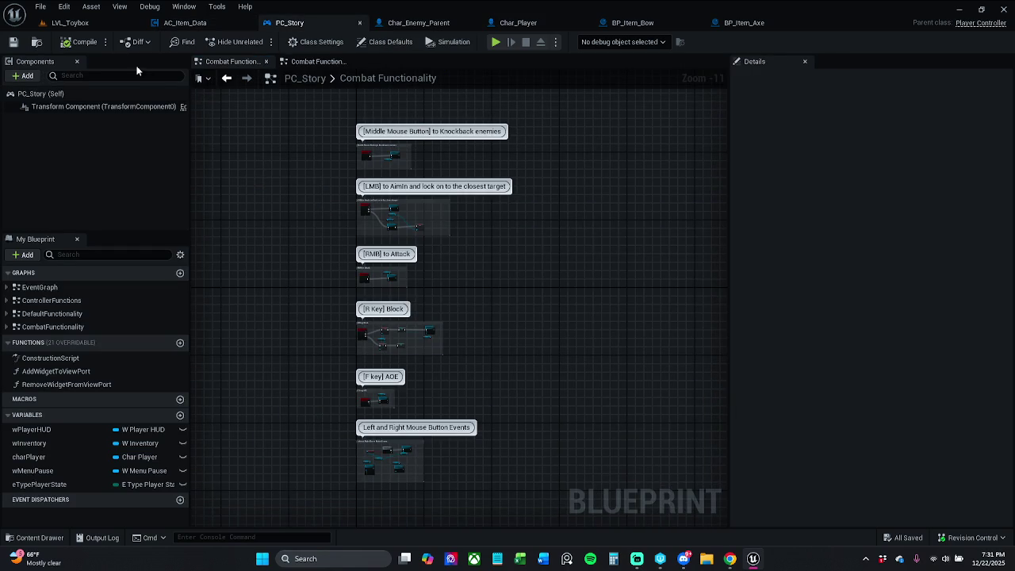
click(70, 22)
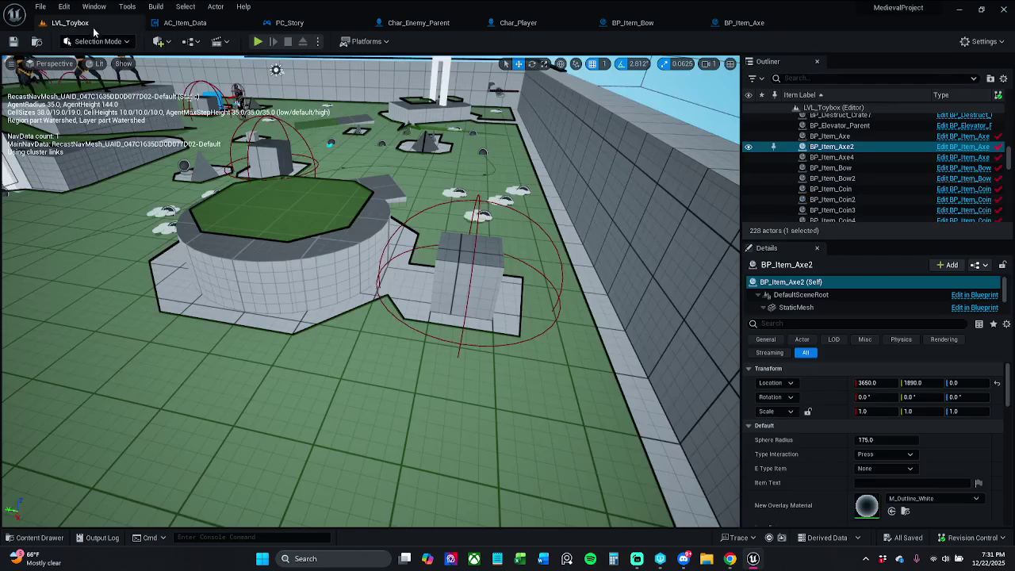
click(446, 26)
click(531, 19)
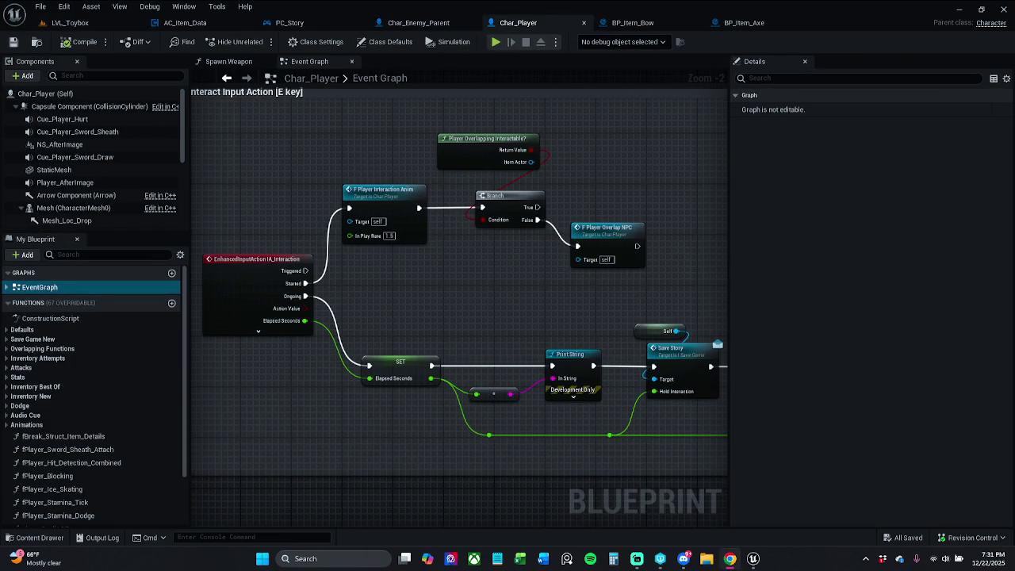
click(647, 26)
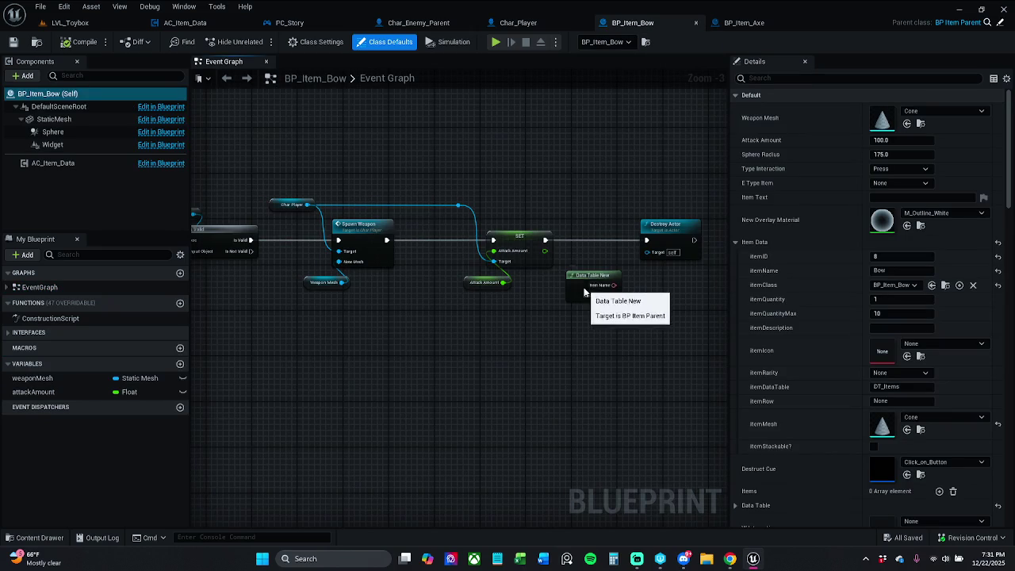
Move BP_Item_Bow's Data Table New node above the main chain, then browse to _MyContent > Actors > _Inventory
mouse_move(593, 276)
mouse_down()
mouse_move(592, 136)
mouse_move(576, 115)
mouse_up()
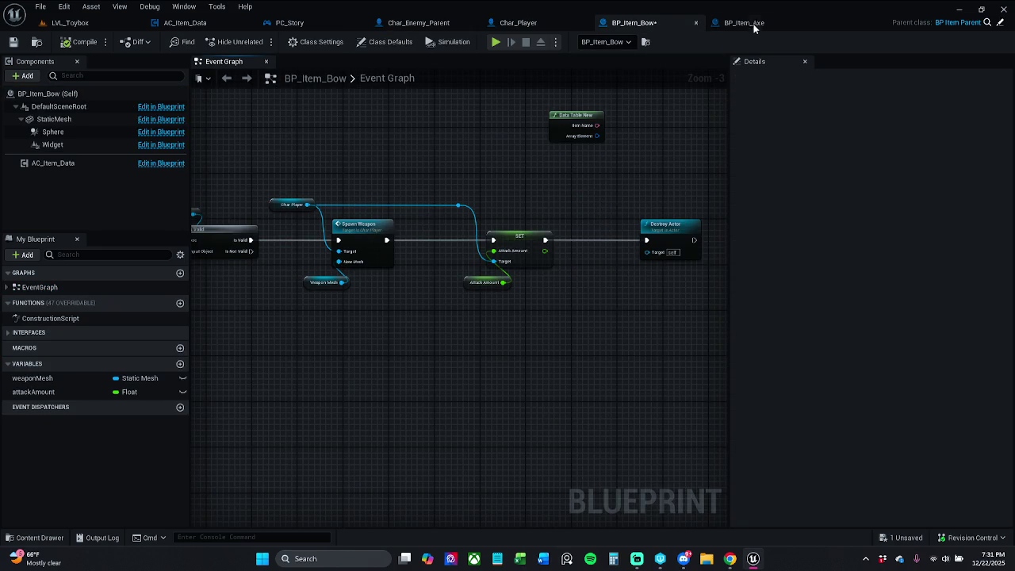
click(744, 23)
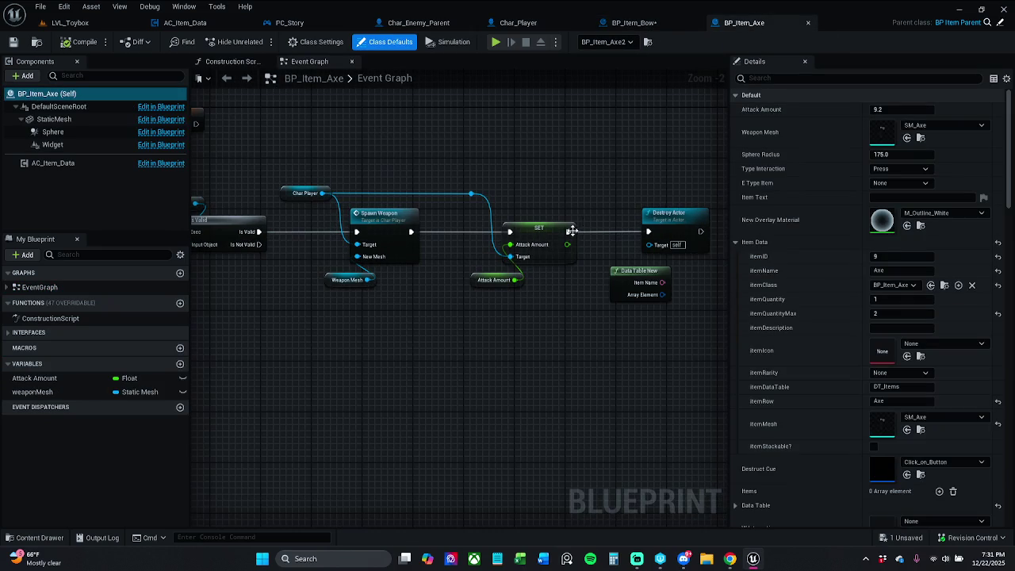
click(35, 537)
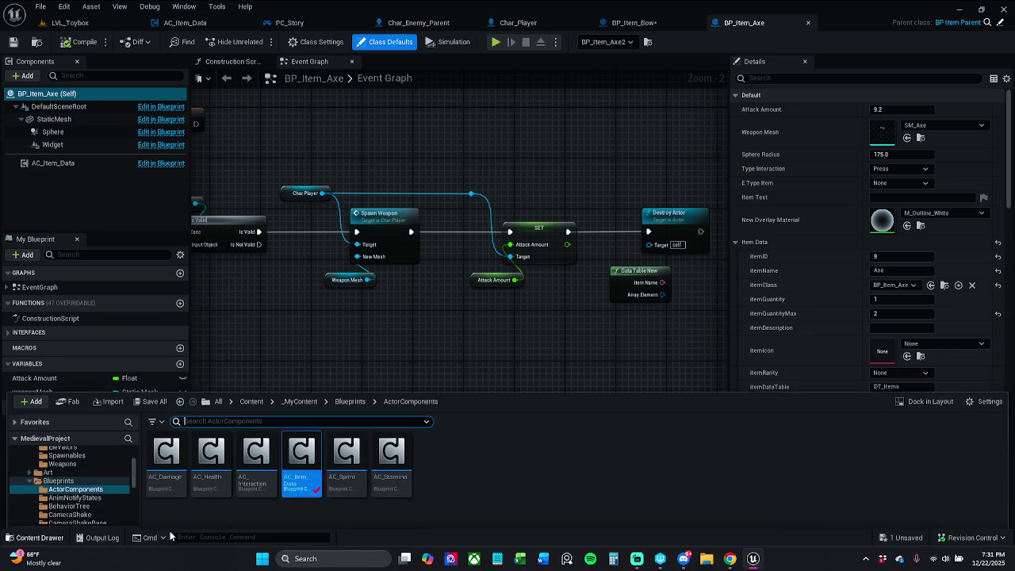
click(302, 388)
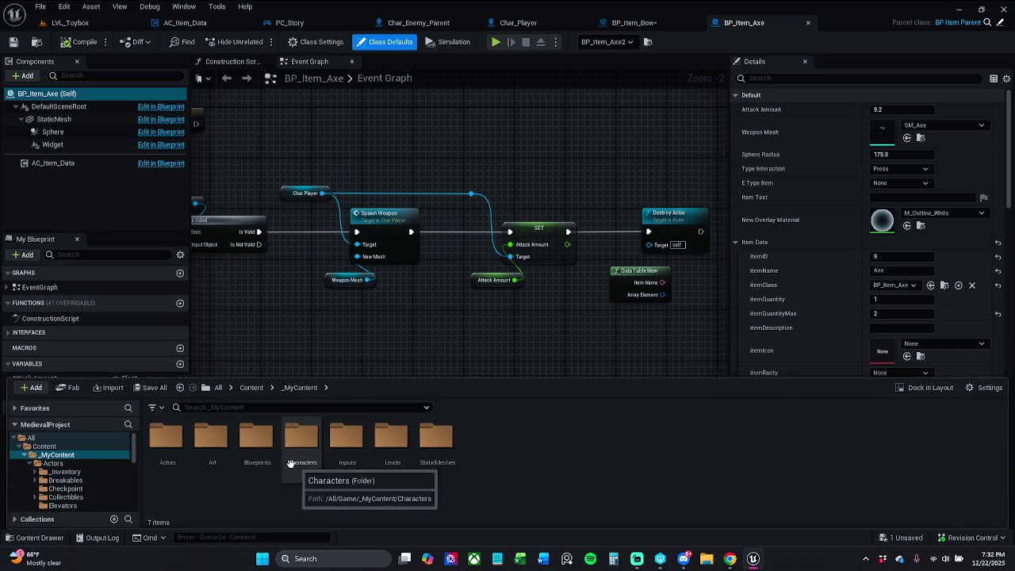
double_click(168, 460)
click(175, 464)
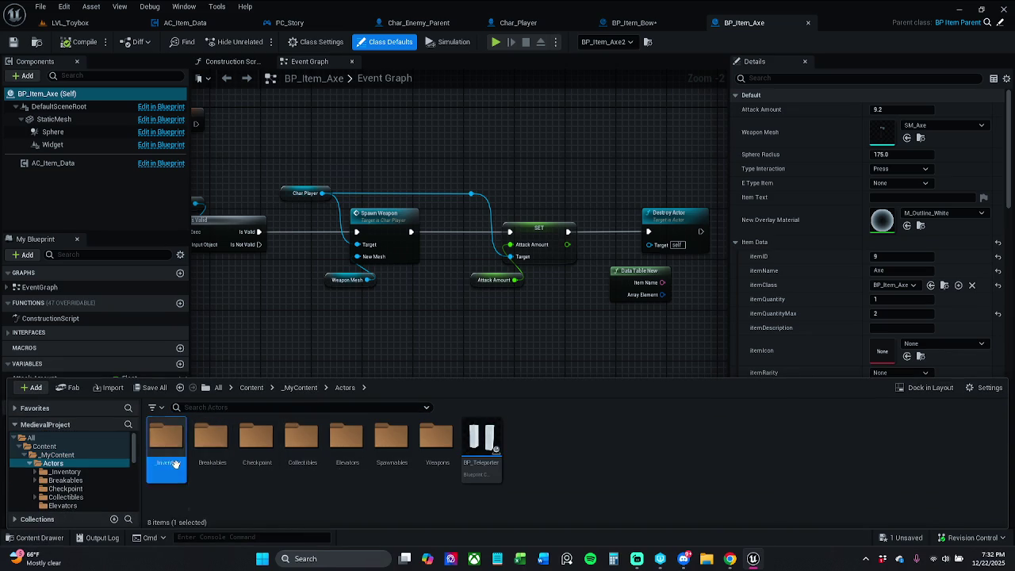
double_click(175, 464)
In BP_Item_Sword, widen the comment box so it encloses the SET and Destroy Actor pickup nodes
double_click(615, 468)
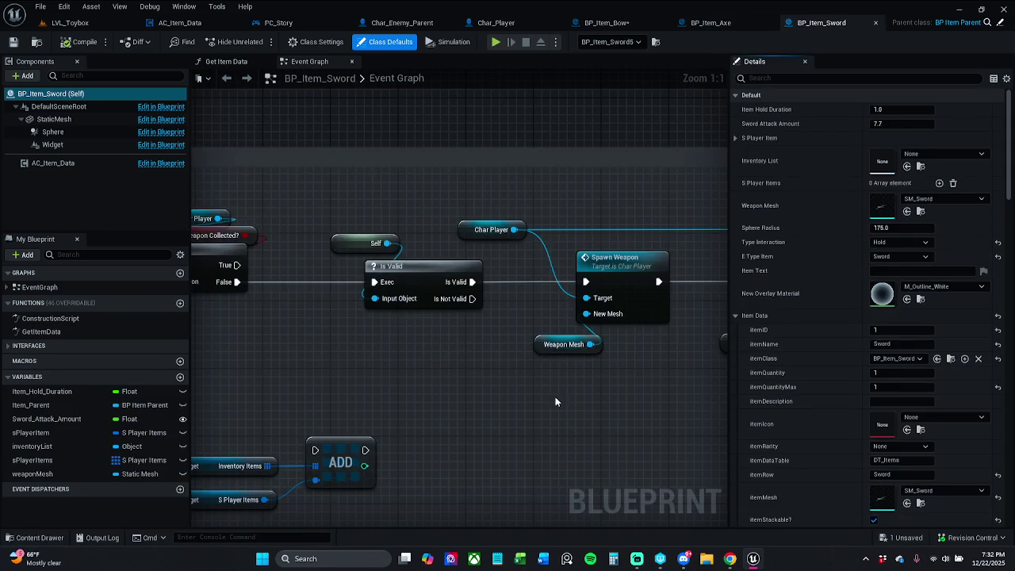
mouse_move(555, 401)
mouse_down()
mouse_move(403, 352)
mouse_move(292, 351)
mouse_up()
scroll(403, 359, down, 3)
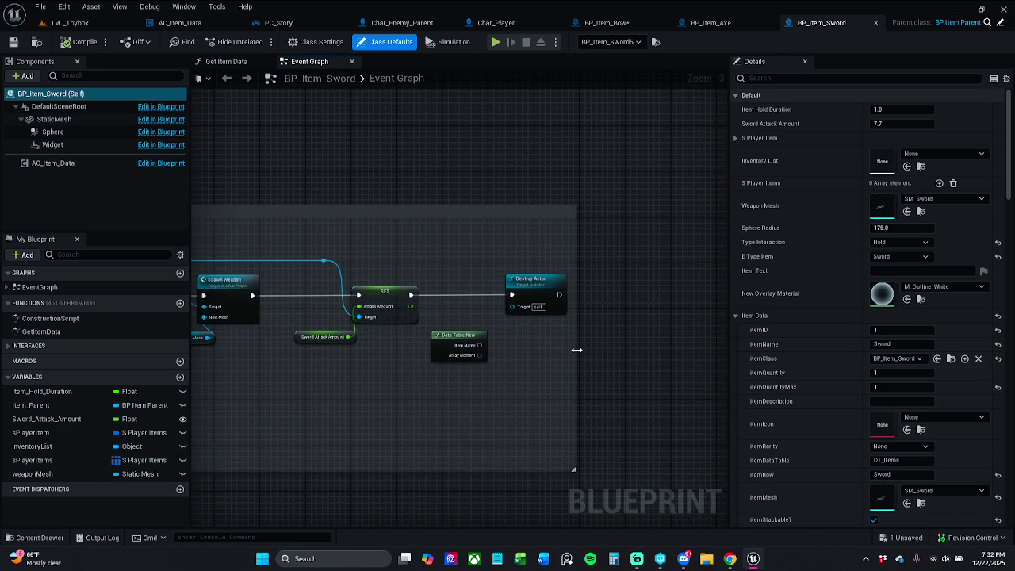
drag(583, 349, 608, 358)
click(604, 294)
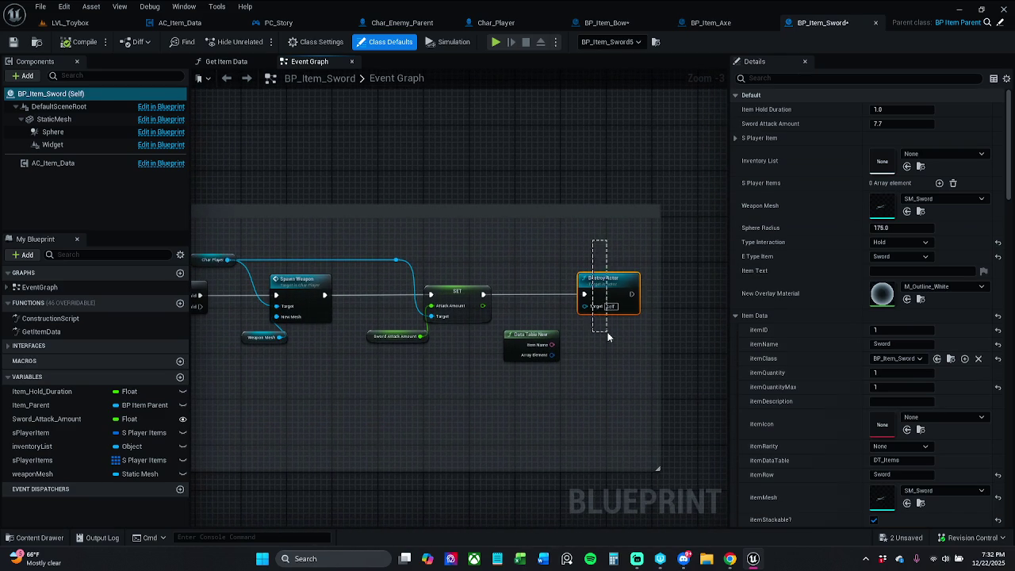
click(476, 294)
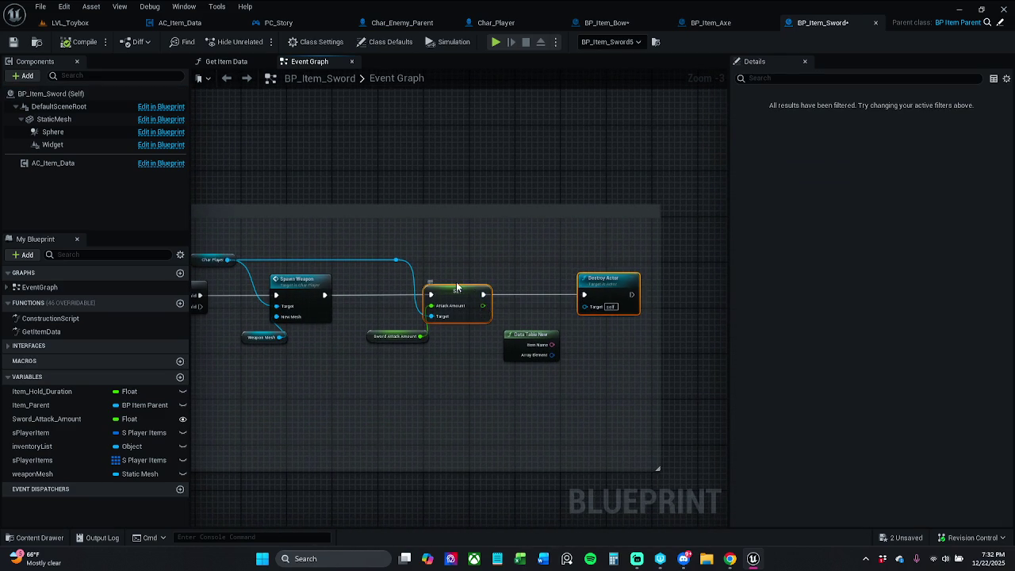
Open Char_Player's Spawn Weapon function graph to view its Branch and SET nodes
drag(445, 279, 693, 284)
double_click(559, 291)
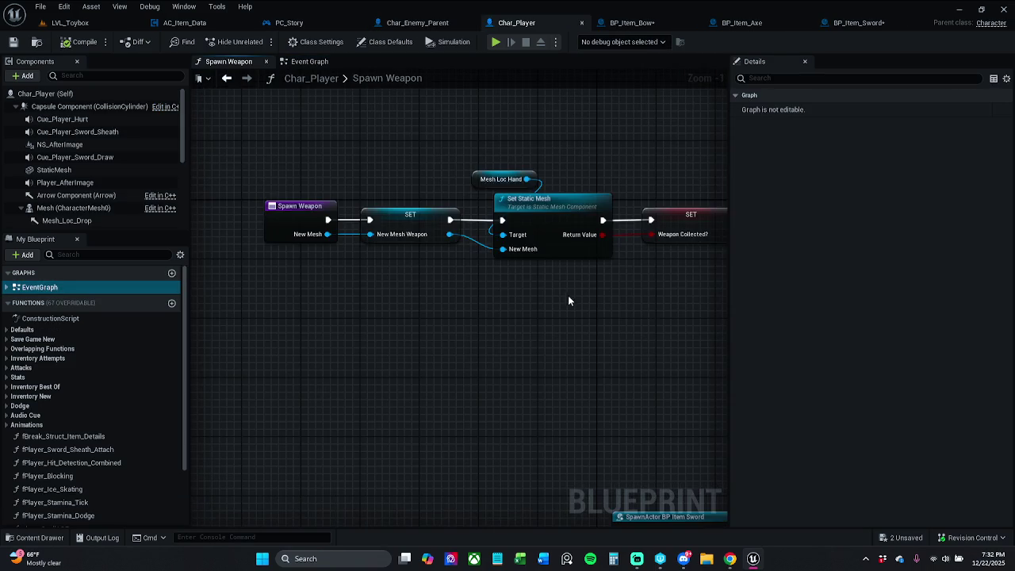
drag(520, 306, 345, 325)
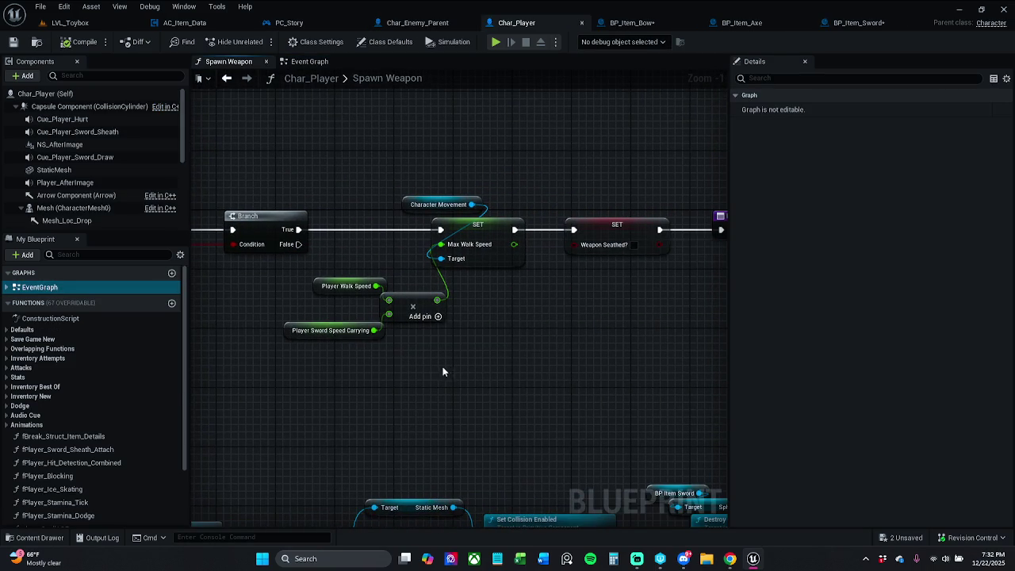
drag(445, 371, 476, 369)
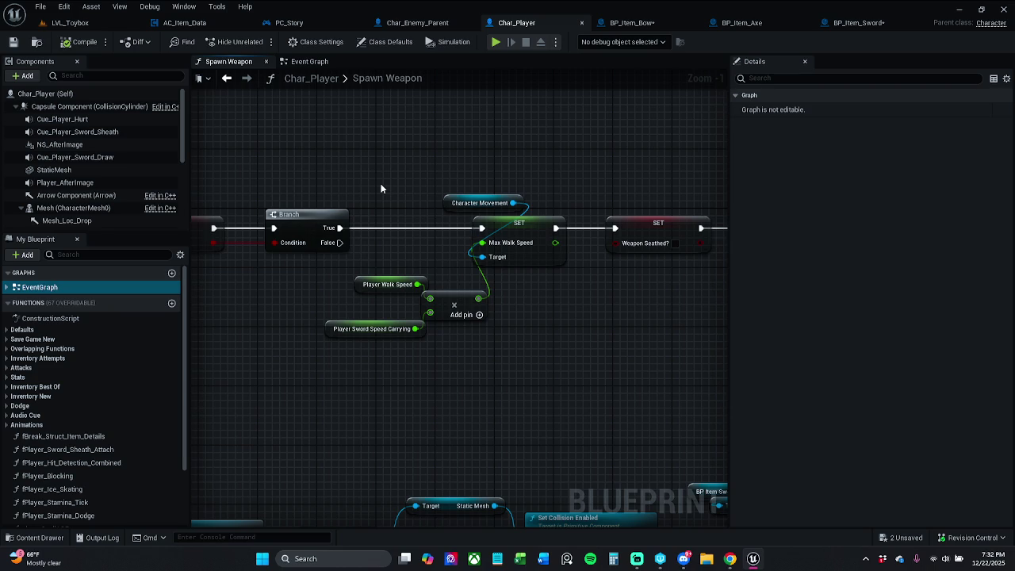
Delete the Max Walk Speed nodes, wire Branch True to SET Weapon Seathed, and shift them left
mouse_move(381, 189)
mouse_down()
mouse_move(257, 192)
mouse_move(352, 190)
mouse_move(487, 351)
mouse_up()
scroll(349, 183, down, 1)
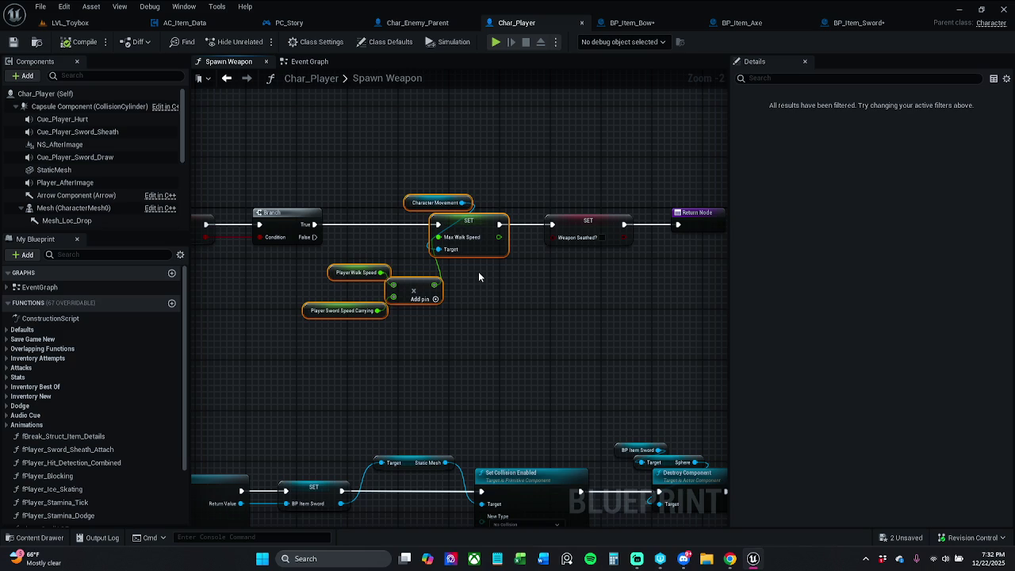
key(Delete)
drag(314, 224, 554, 227)
drag(541, 193, 688, 266)
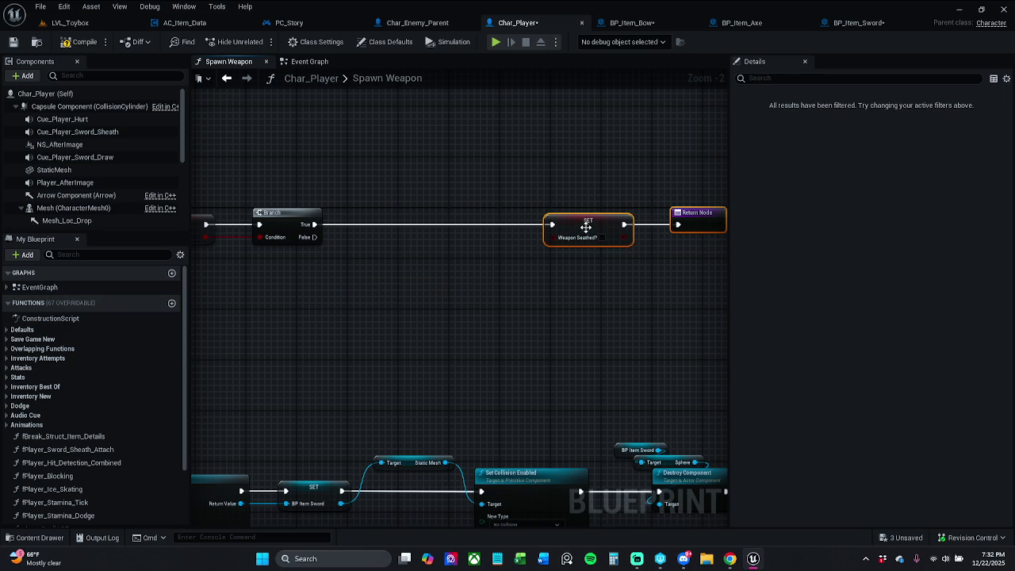
drag(587, 225, 428, 222)
In BP_Item_Sword, move Destroy Actor right and Data Table New up to make room
click(845, 24)
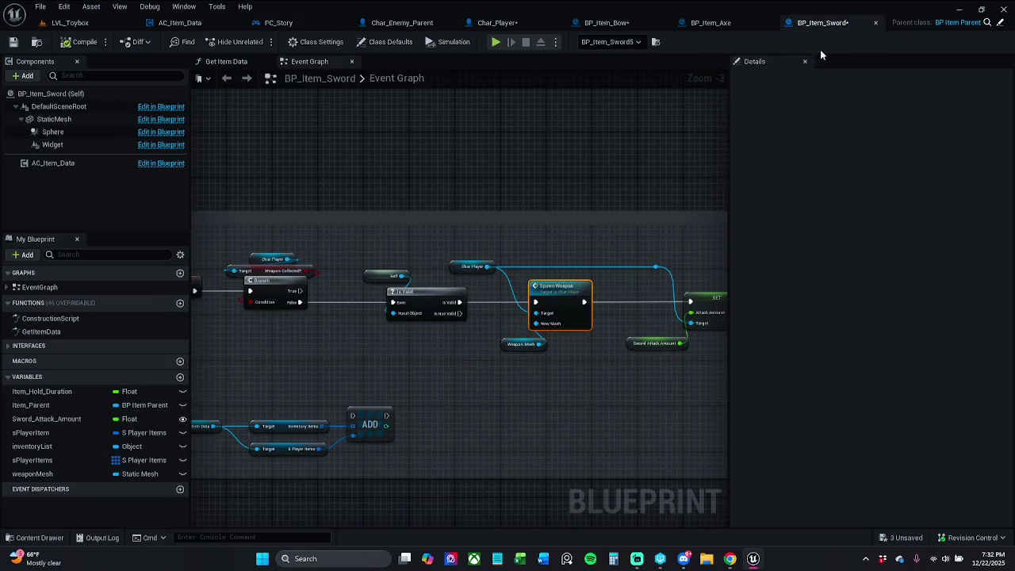
scroll(603, 261, right, 10)
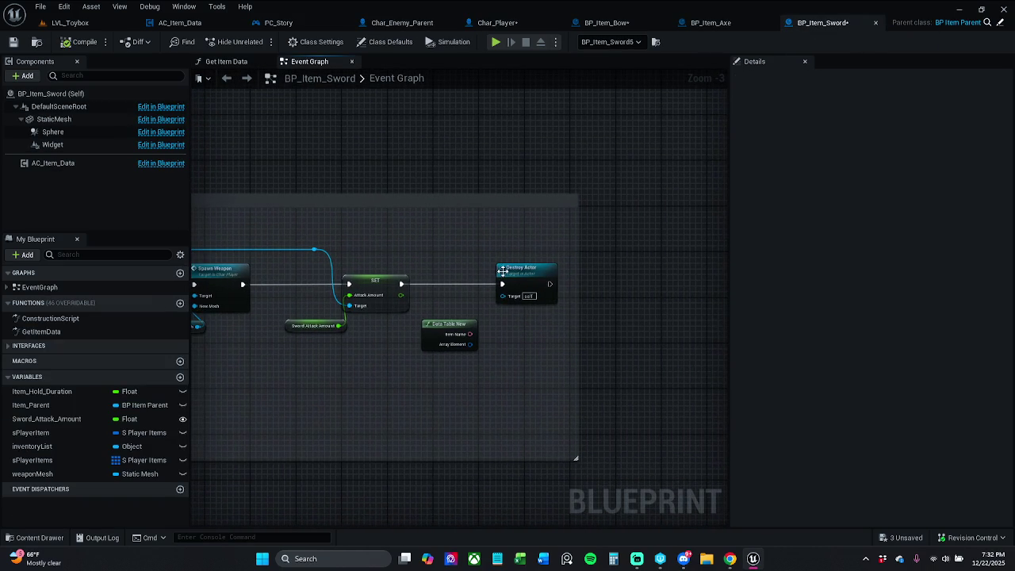
click(547, 282)
drag(548, 282, 698, 283)
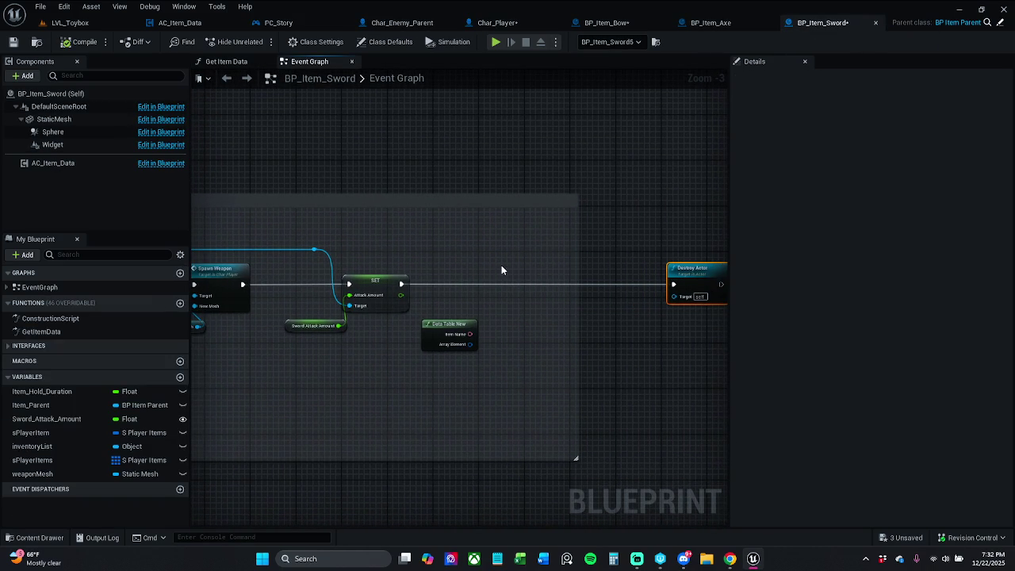
click(441, 353)
mouse_move(440, 332)
mouse_down()
mouse_move(566, 175)
mouse_move(606, 155)
mouse_up()
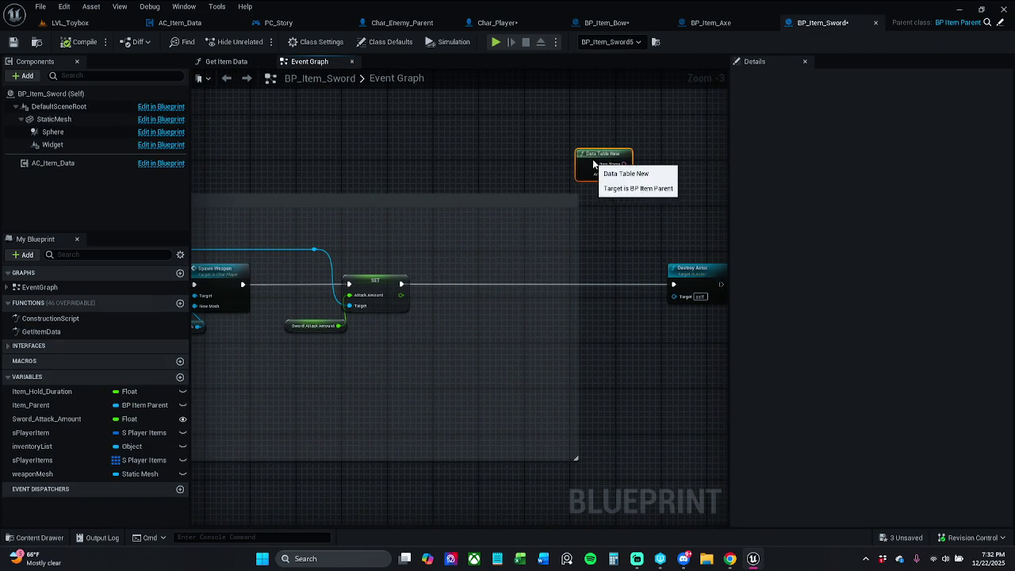
click(584, 238)
Paste the walk speed nodes and chain the new SET after the Attack Amount set
key(ctrl+v)
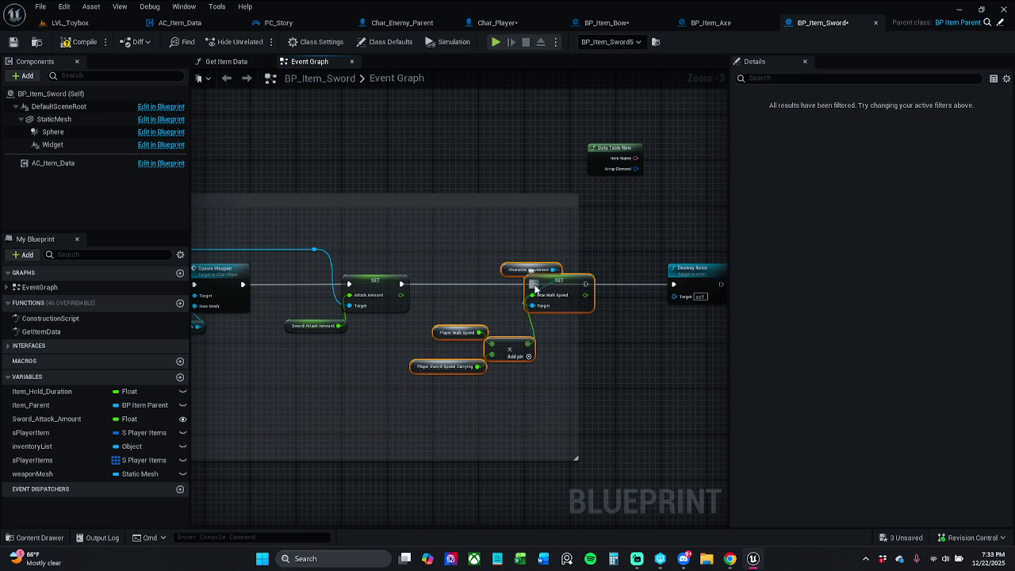
drag(531, 284, 401, 292)
mouse_move(290, 250)
mouse_down()
mouse_move(455, 217)
mouse_move(522, 238)
mouse_up()
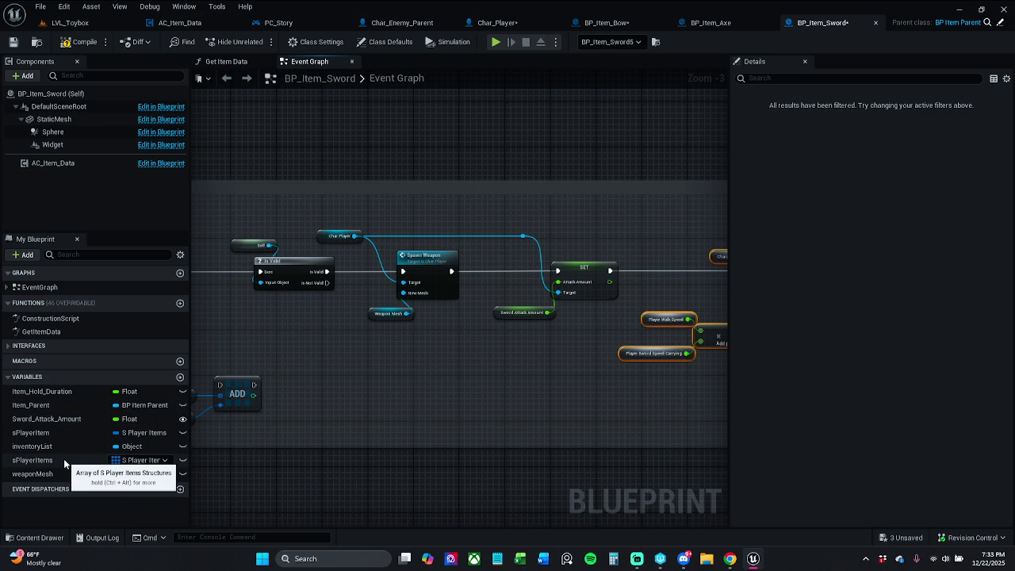
Duplicate the Char Player node and place the copy above the Max Walk Speed set
drag(649, 328, 386, 354)
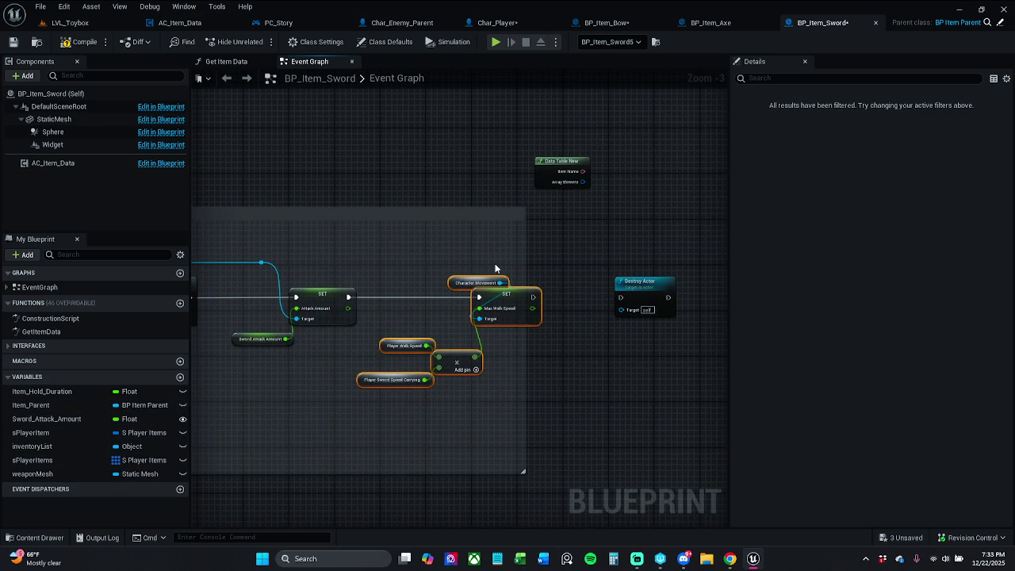
right_click(445, 257)
drag(419, 263, 557, 256)
click(270, 261)
key(ctrl+c)
key(ctrl+v)
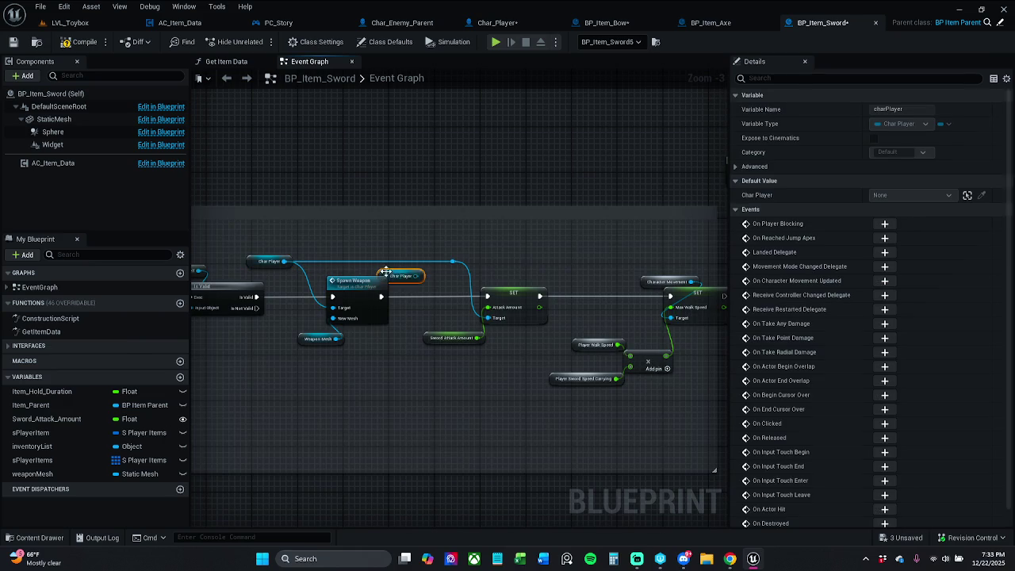
drag(399, 282, 559, 265)
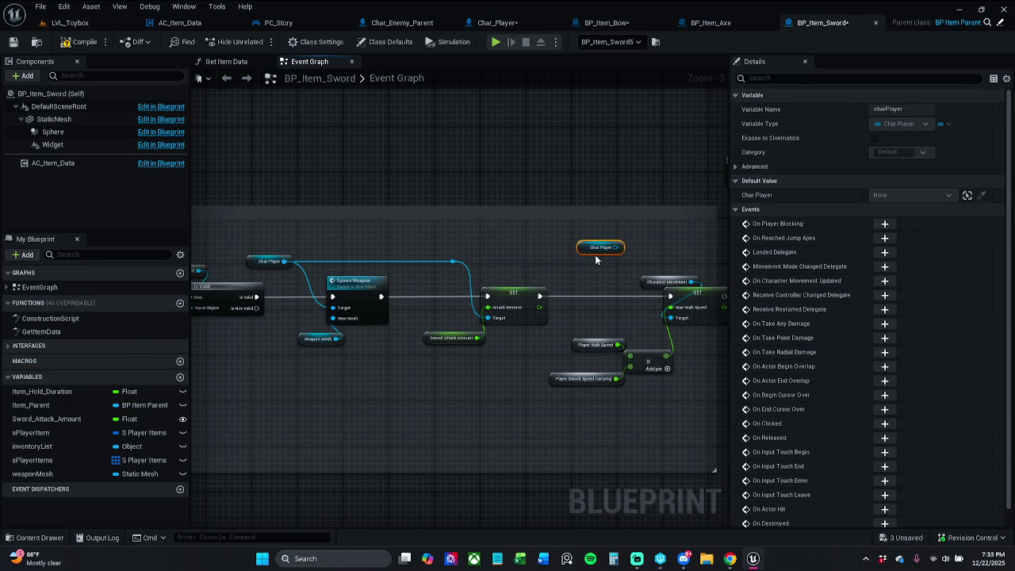
Get Character Movement from the copied Char Player; delete Get Character Owner and the old Character Movement node
scroll(587, 257, up, 3)
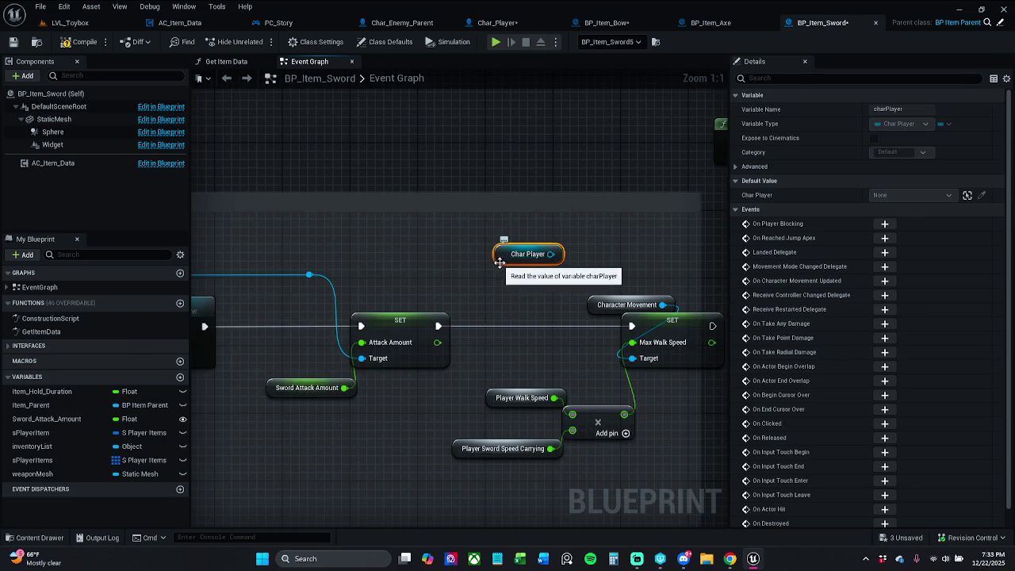
mouse_move(500, 262)
mouse_down()
mouse_move(499, 271)
mouse_move(588, 276)
mouse_up()
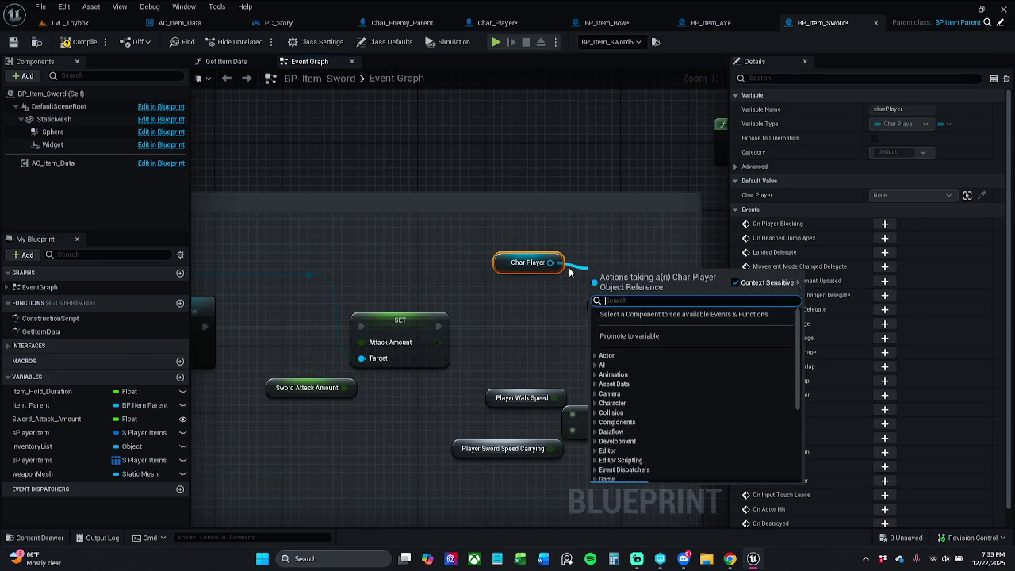
text(get cha)
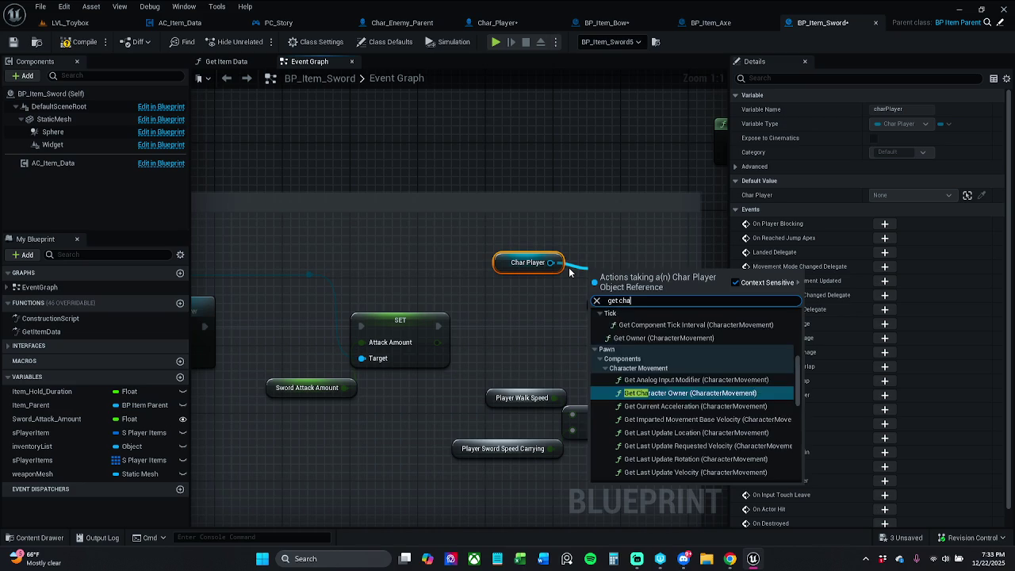
text(racter)
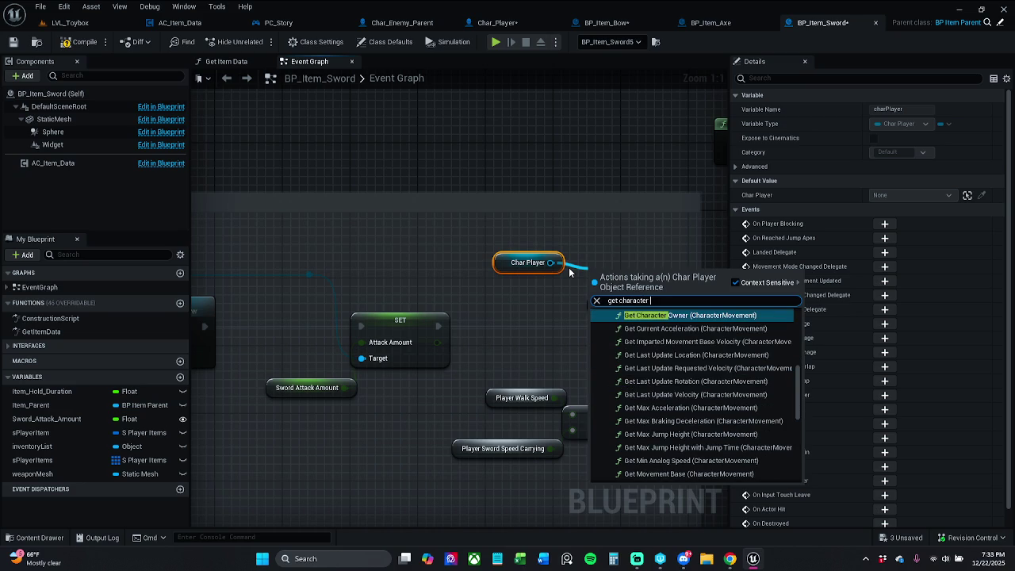
key(Return)
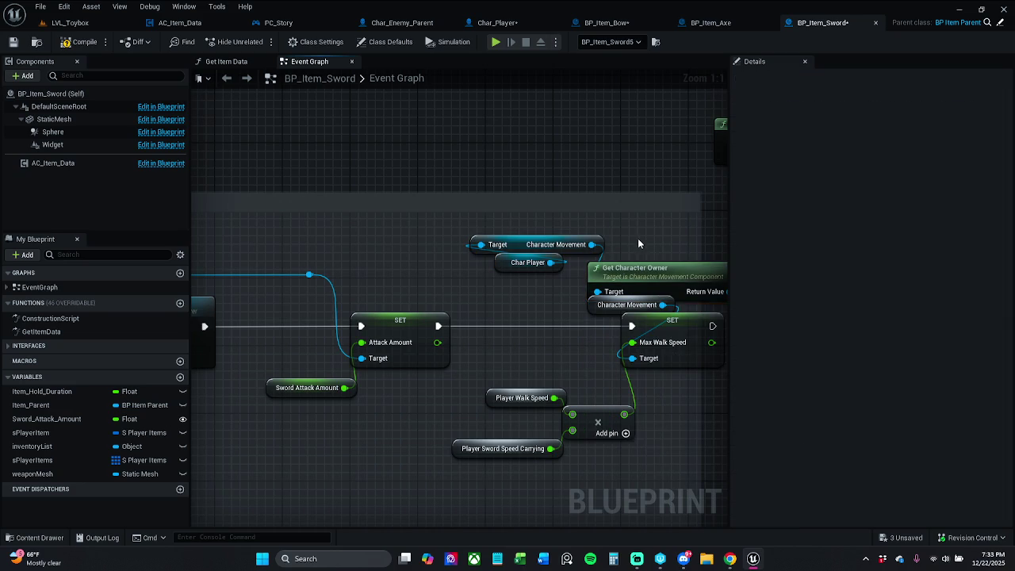
click(672, 280)
key(Delete)
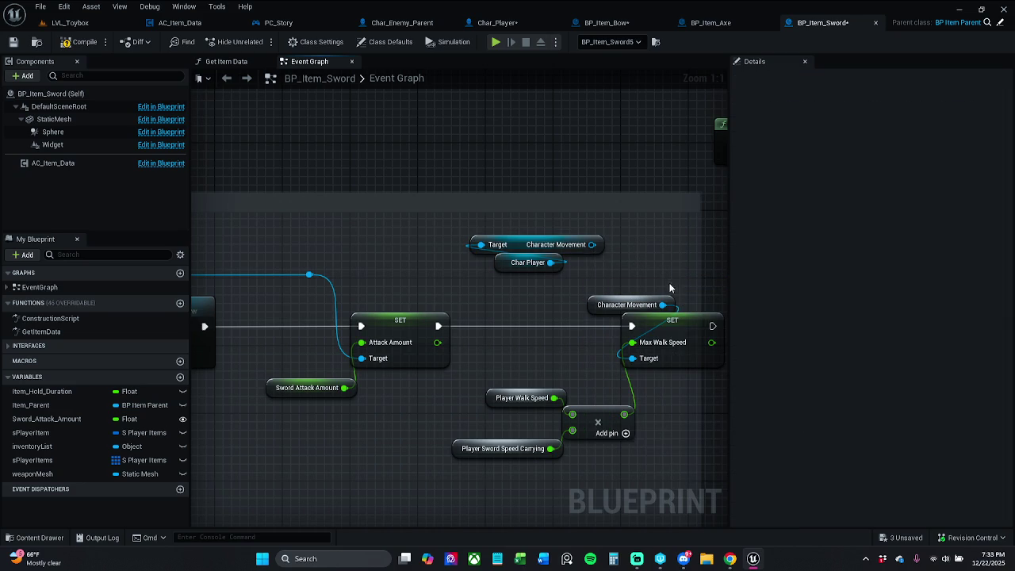
click(646, 304)
key(Delete)
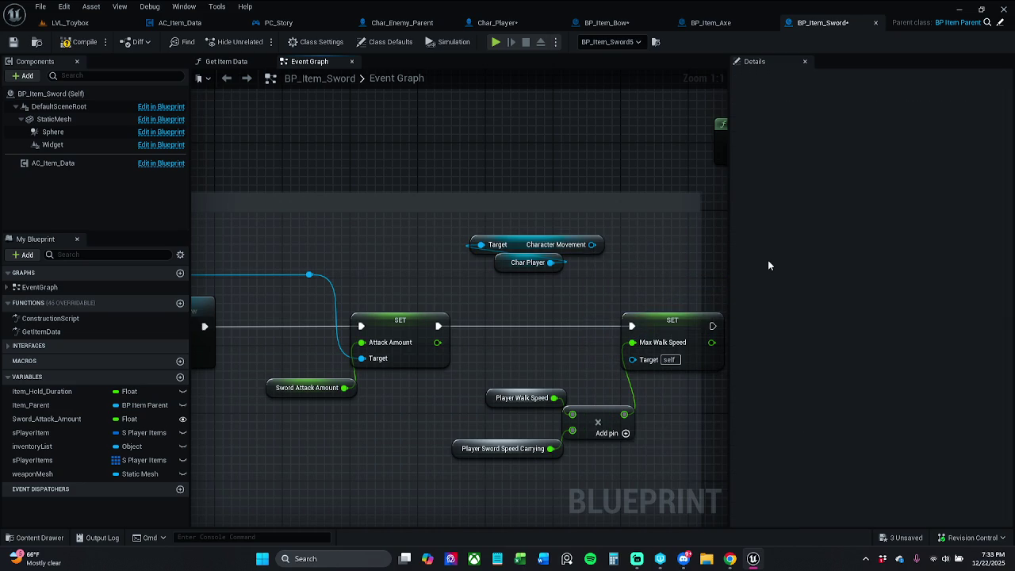
Arrange Char Player and Character Movement neatly beside the SET Max Walk Speed node
mouse_move(600, 245)
mouse_down()
mouse_move(652, 322)
mouse_move(656, 305)
mouse_move(658, 325)
mouse_move(633, 359)
mouse_up()
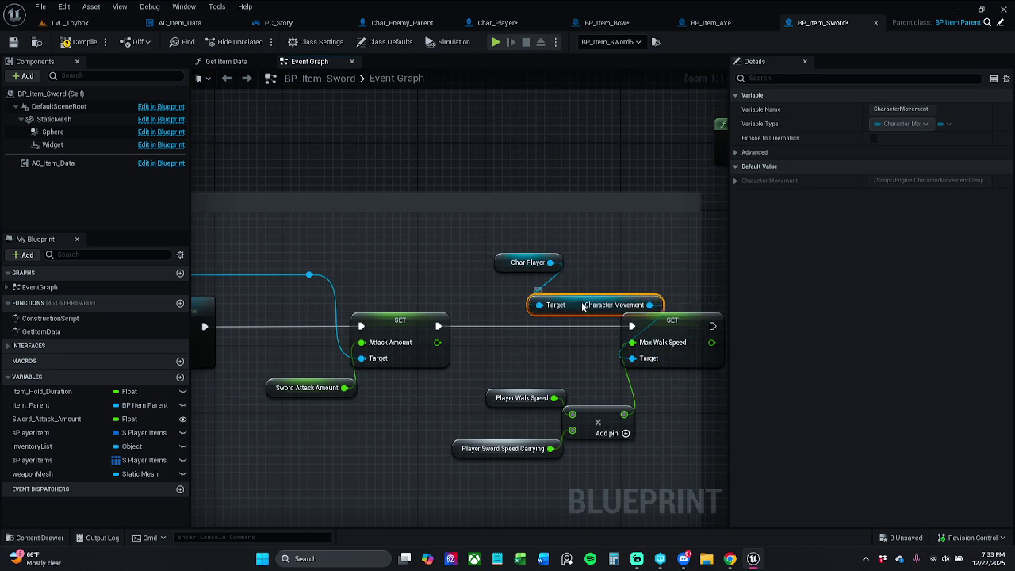
drag(583, 307, 555, 291)
click(500, 252)
drag(504, 257, 512, 263)
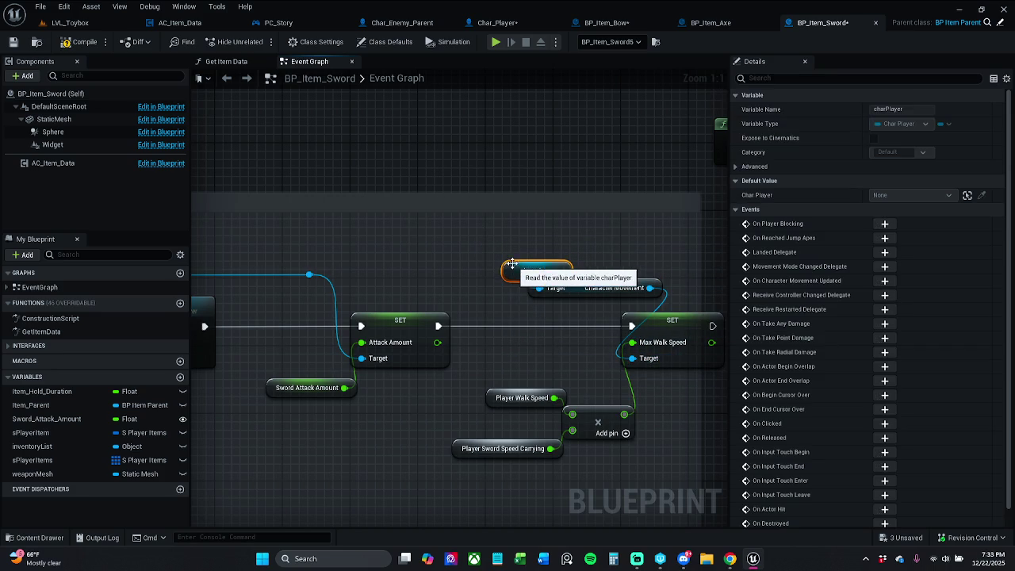
ctrl+click(578, 292)
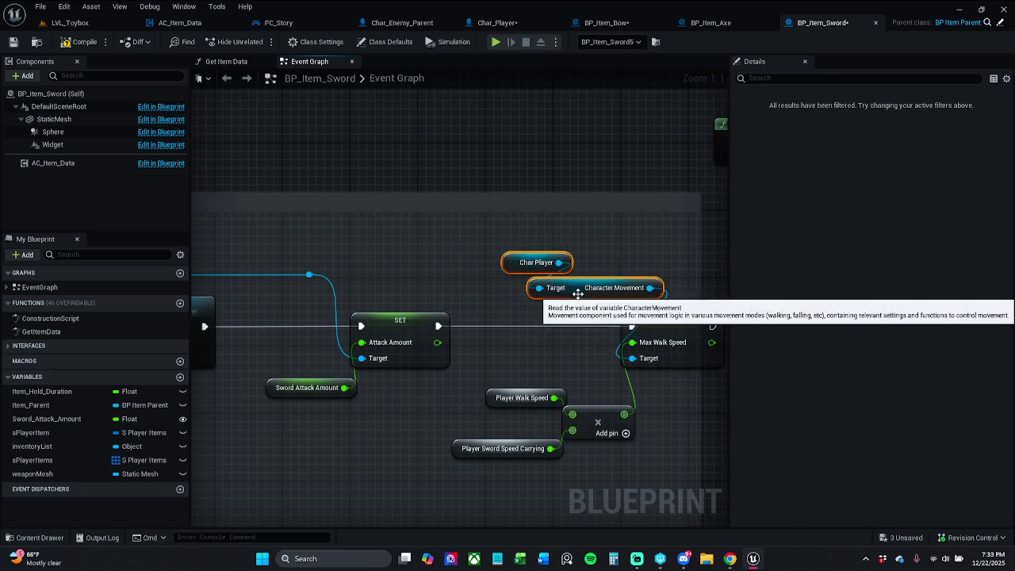
mouse_move(578, 294)
mouse_down()
mouse_move(615, 294)
mouse_move(612, 302)
mouse_up()
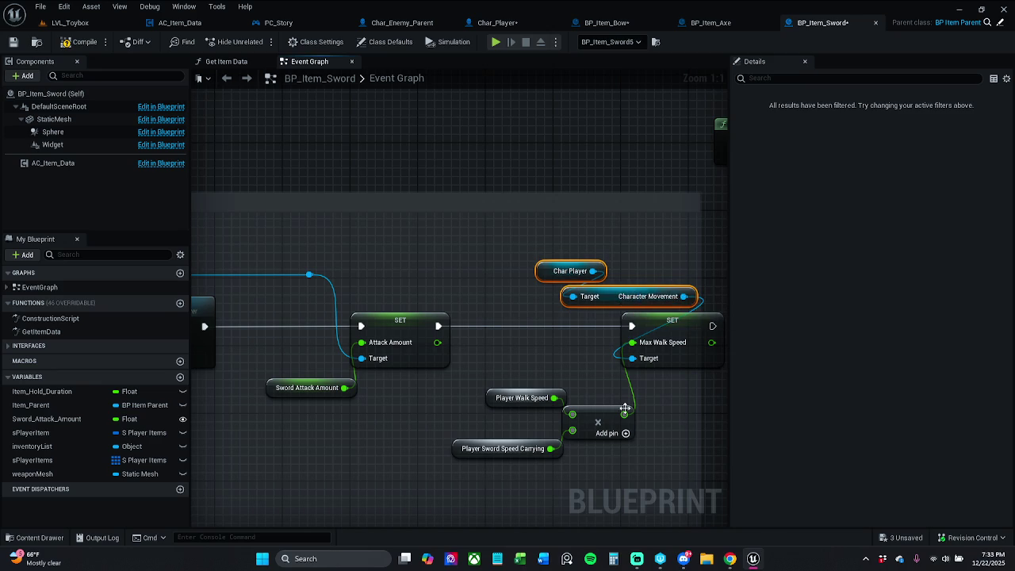
drag(625, 408, 616, 330)
click(520, 254)
Paste another Char Player reference below the sets and move both walk speed variables down
click(543, 202)
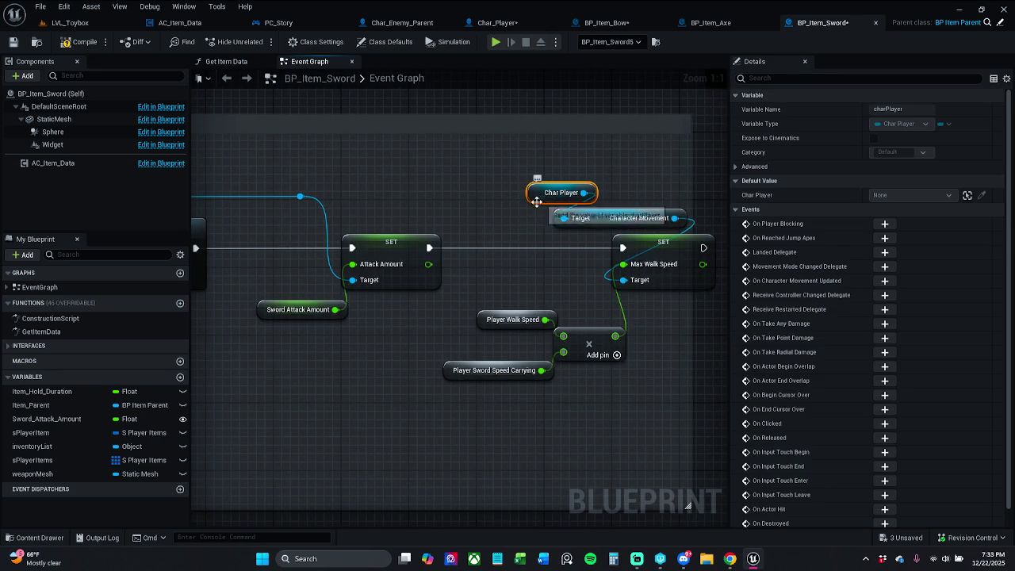
key(ctrl+c)
key(ctrl+v)
mouse_move(550, 232)
mouse_down()
mouse_move(487, 266)
mouse_move(376, 359)
mouse_move(322, 384)
mouse_up()
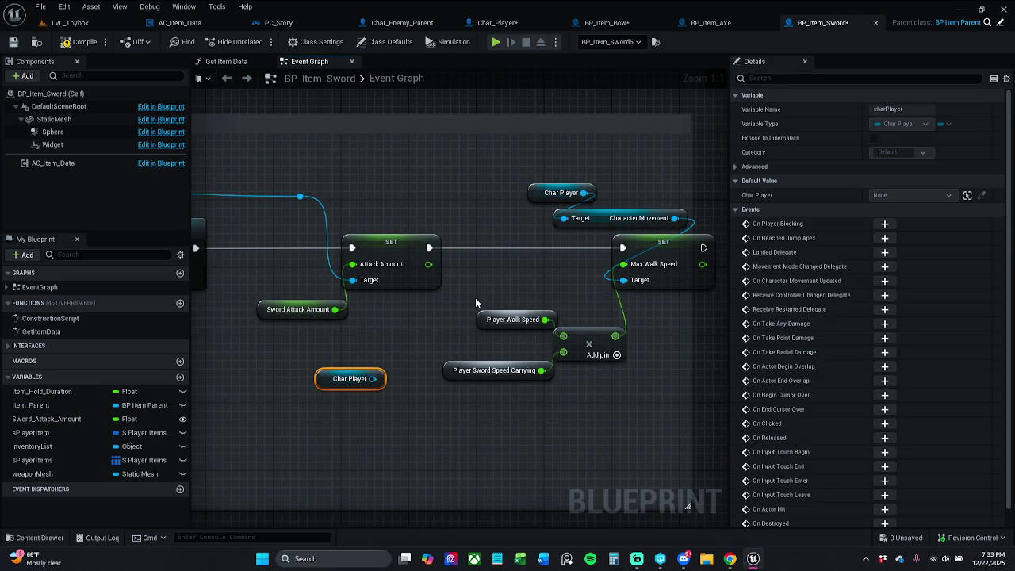
mouse_move(479, 284)
mouse_down()
mouse_move(479, 387)
mouse_move(463, 433)
mouse_up()
click(449, 329)
Add a Get Player Walk Speed node off the new Char Player, then delete it
drag(372, 378, 417, 343)
text(get player)
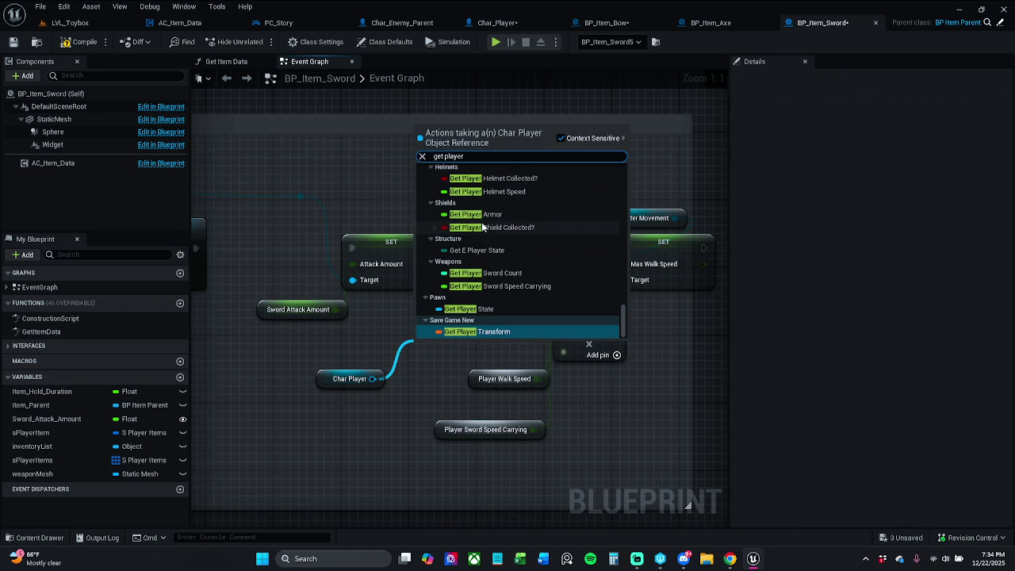
text(W)
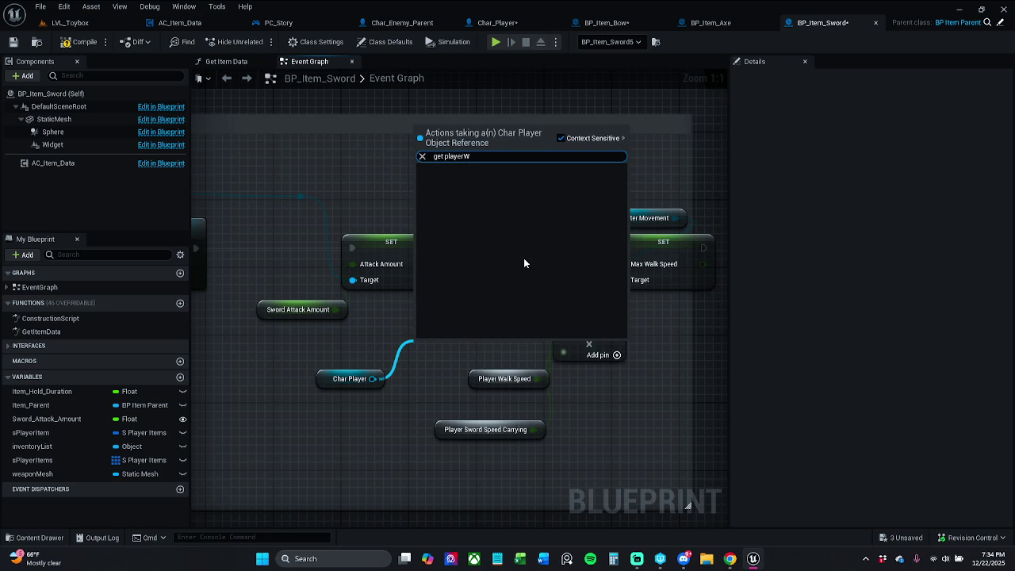
text(alk)
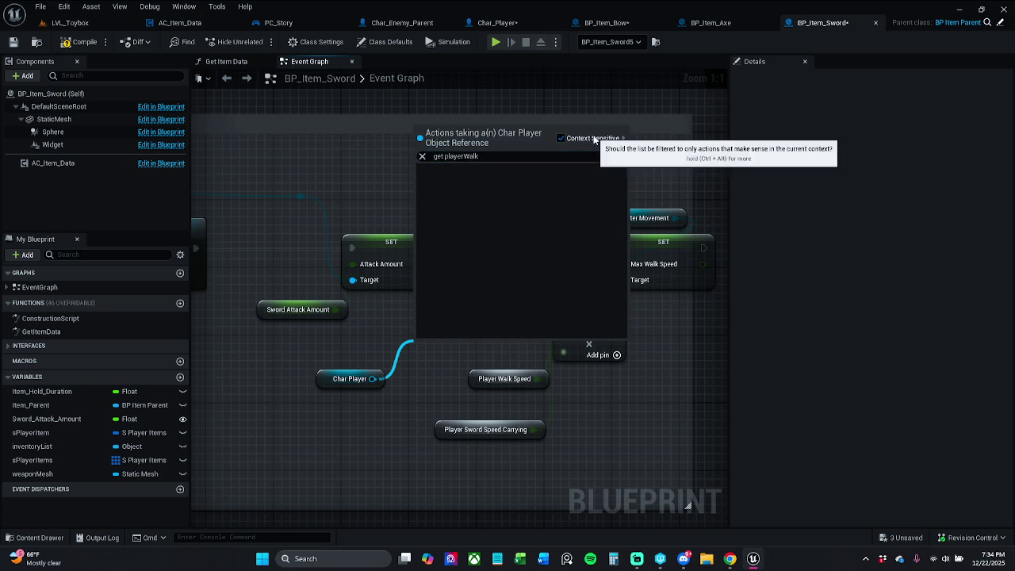
click(591, 138)
click(503, 181)
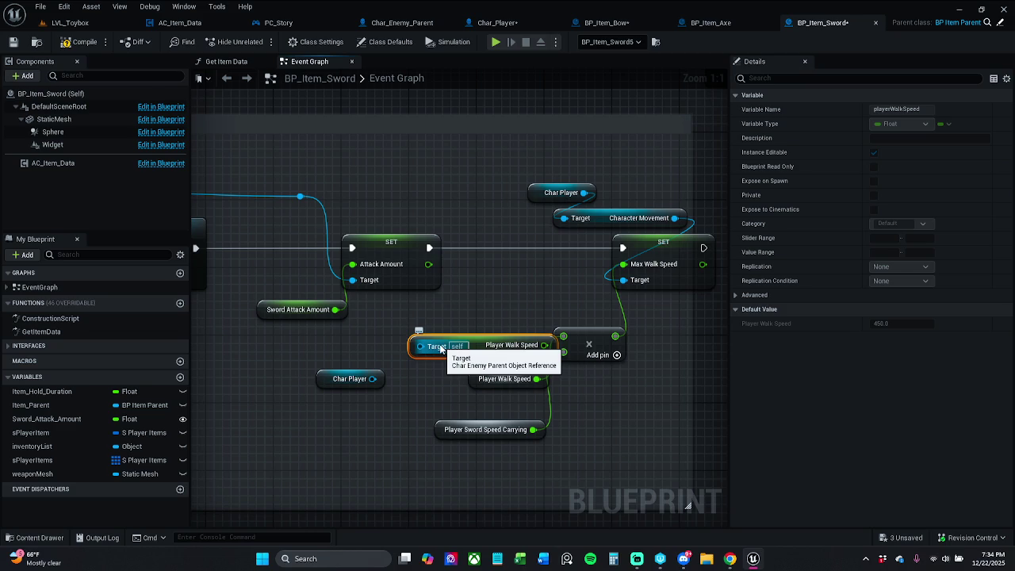
key(Delete)
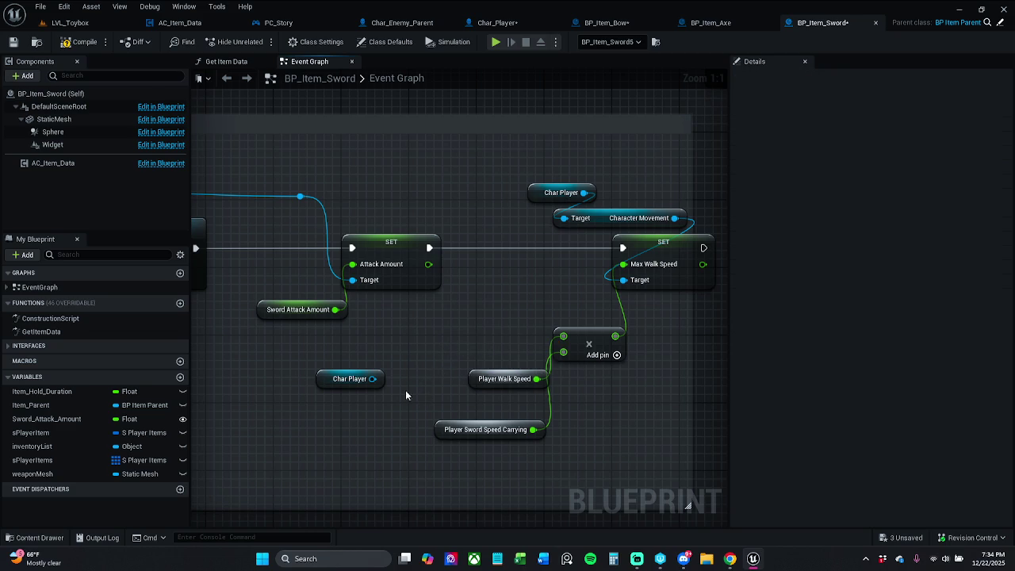
Search 'get playerWa' from Char Player with context filtering on, then go to Char_Player
drag(372, 378, 418, 327)
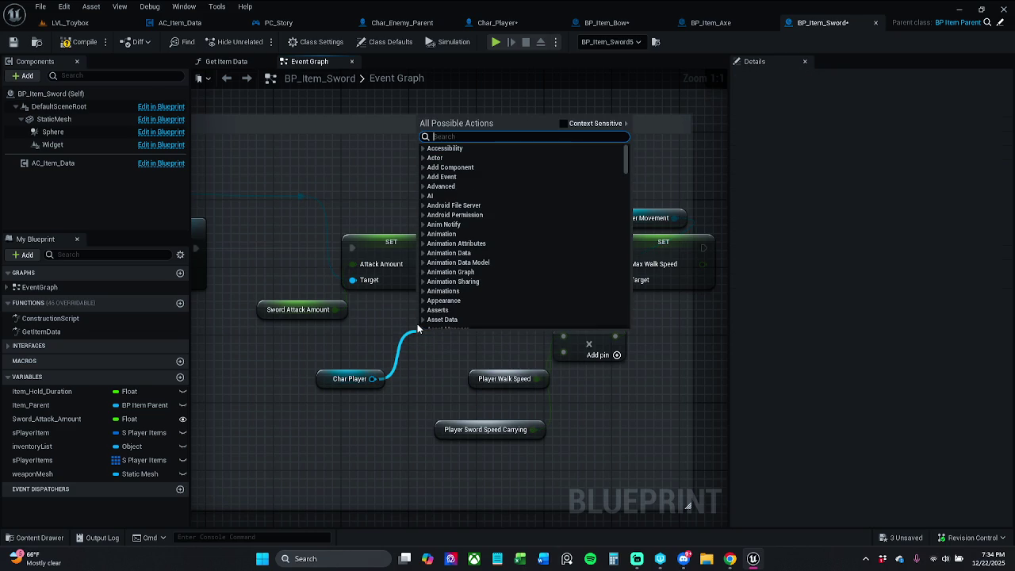
text(get pla)
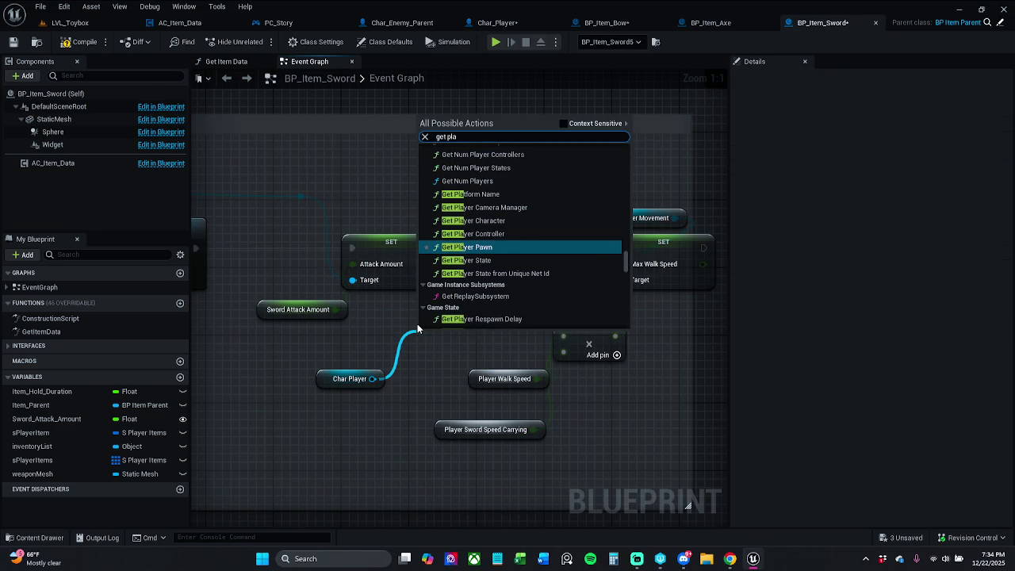
text(yer)
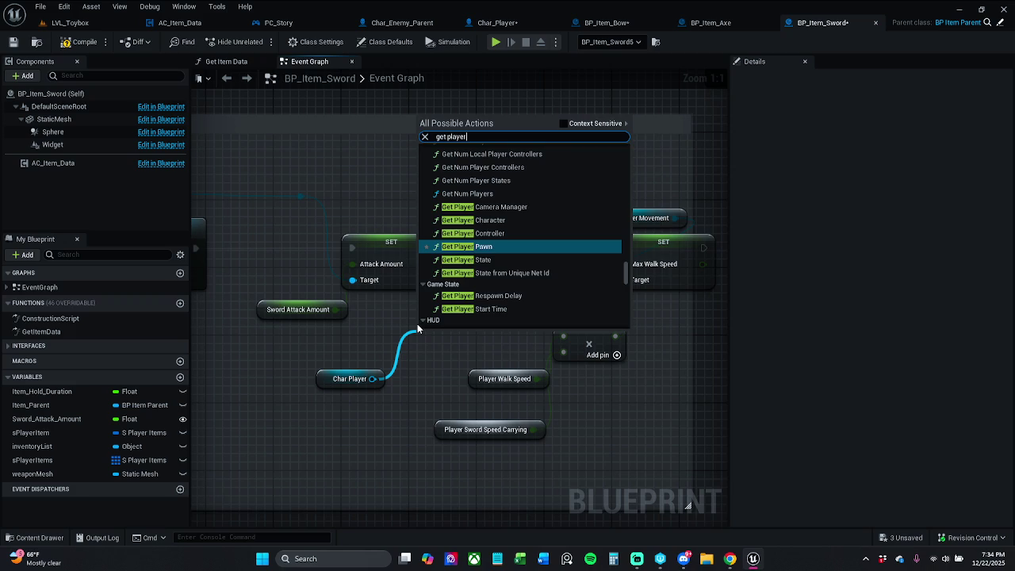
text(Walk)
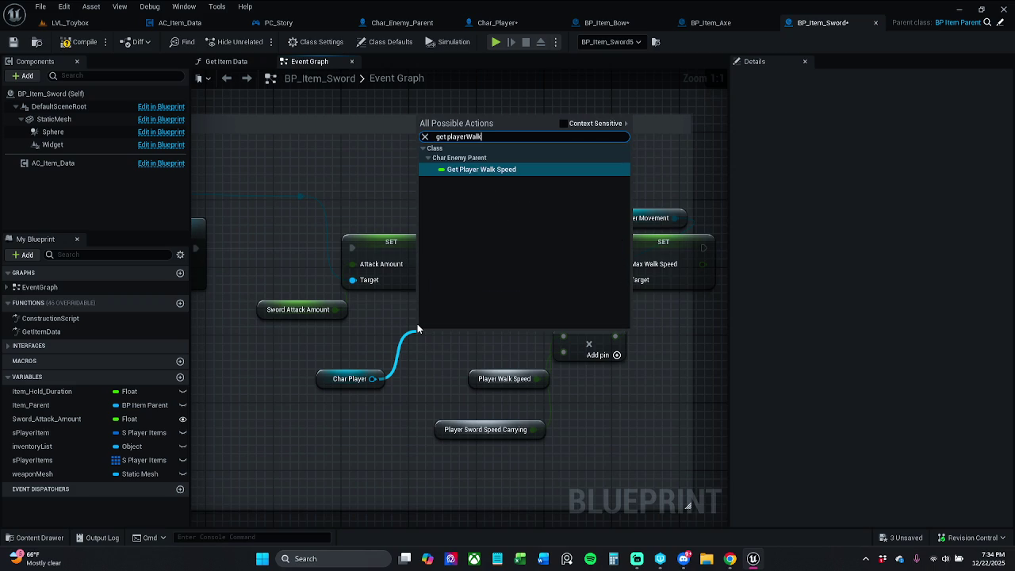
click(587, 124)
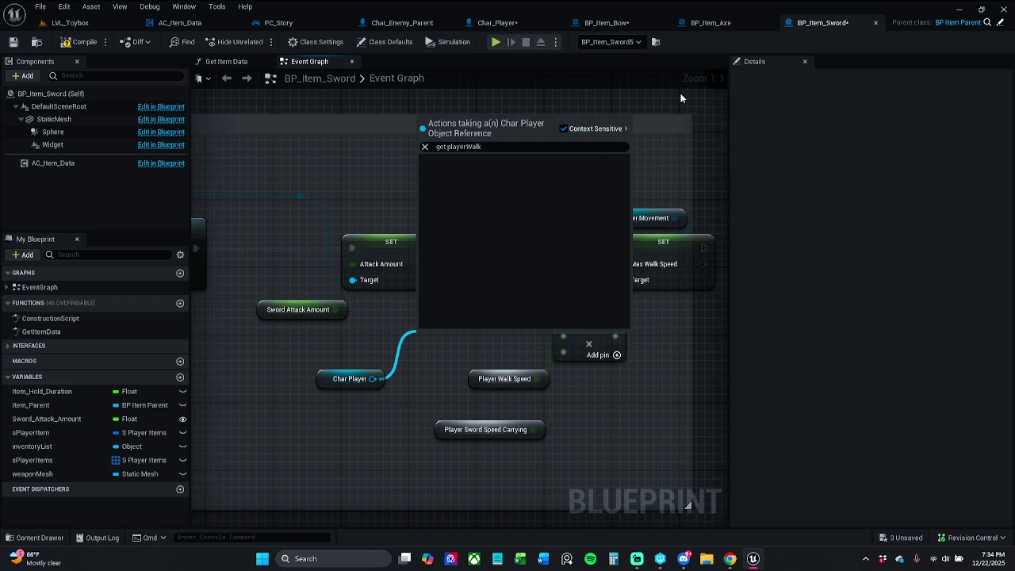
click(508, 22)
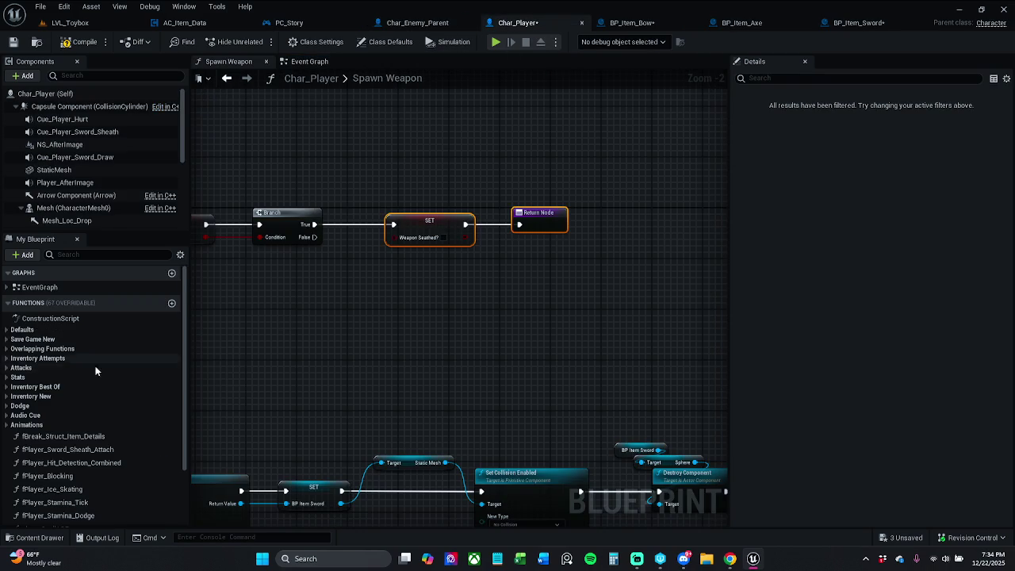
Search Char_Player's members for 'playerWalk' to find playerWalkSpeed, then return to BP_Item_Sword
scroll(95, 371, down, 3)
click(130, 254)
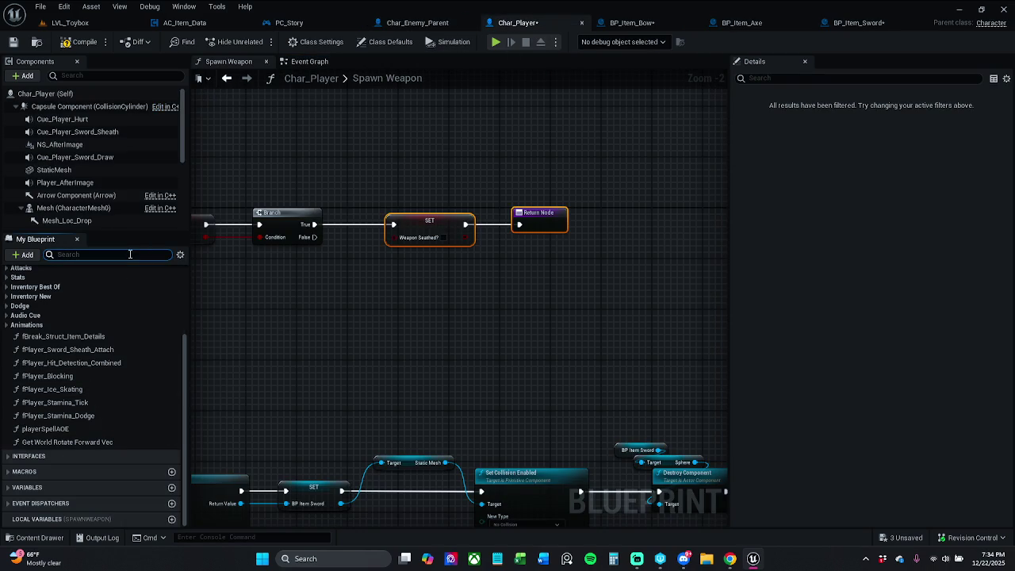
text(player)
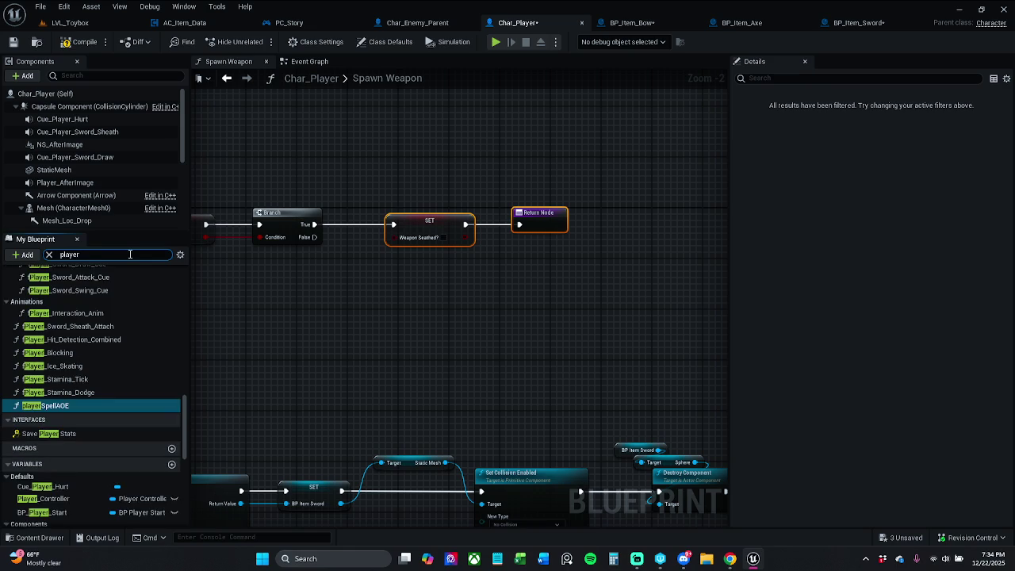
text(Walk)
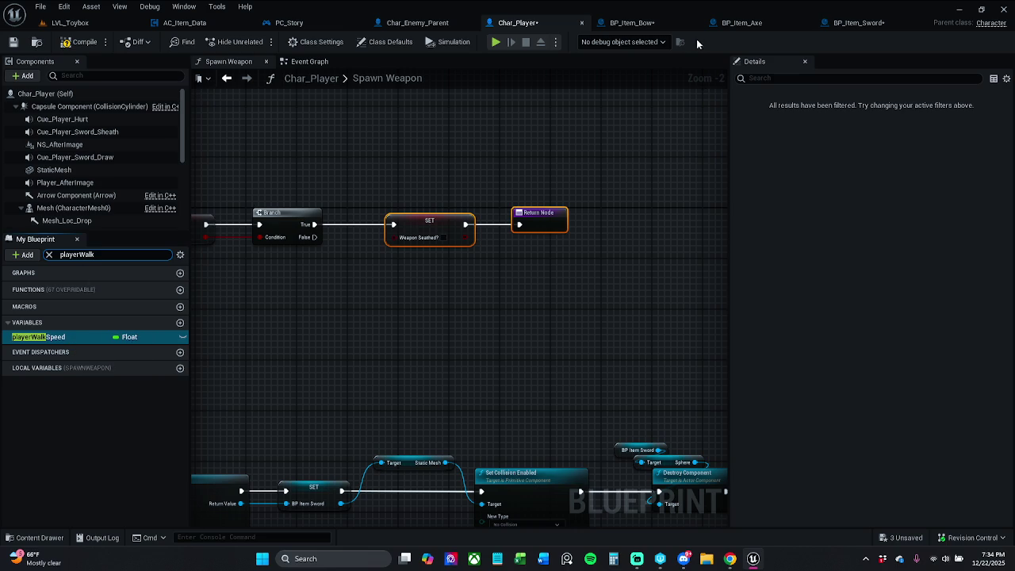
click(857, 22)
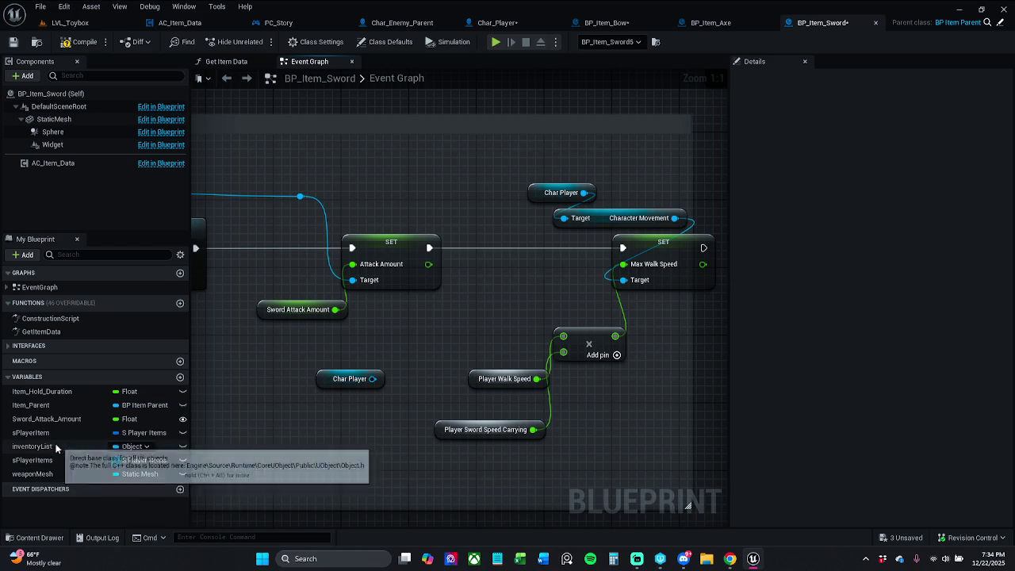
click(328, 380)
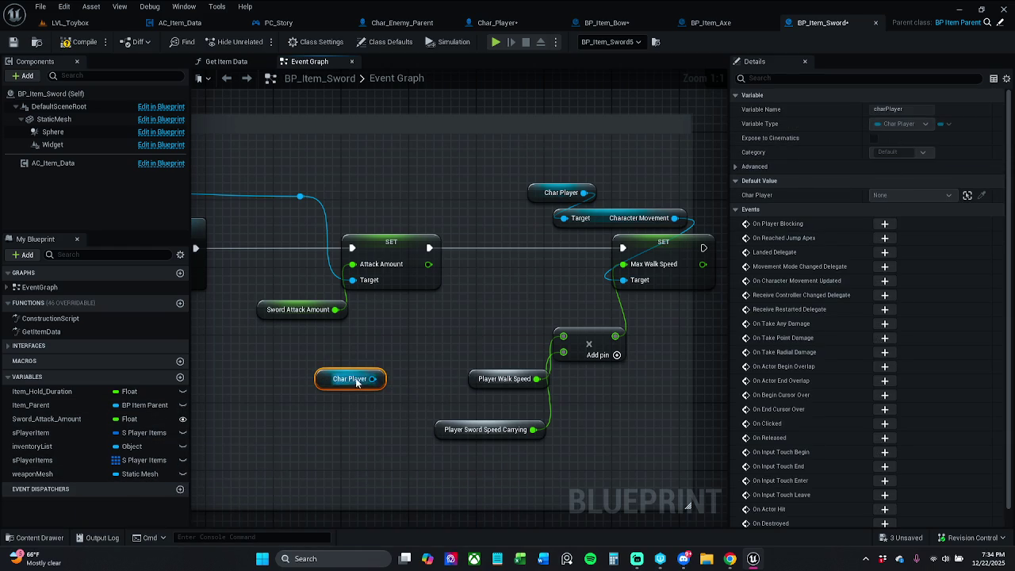
drag(373, 380, 364, 349)
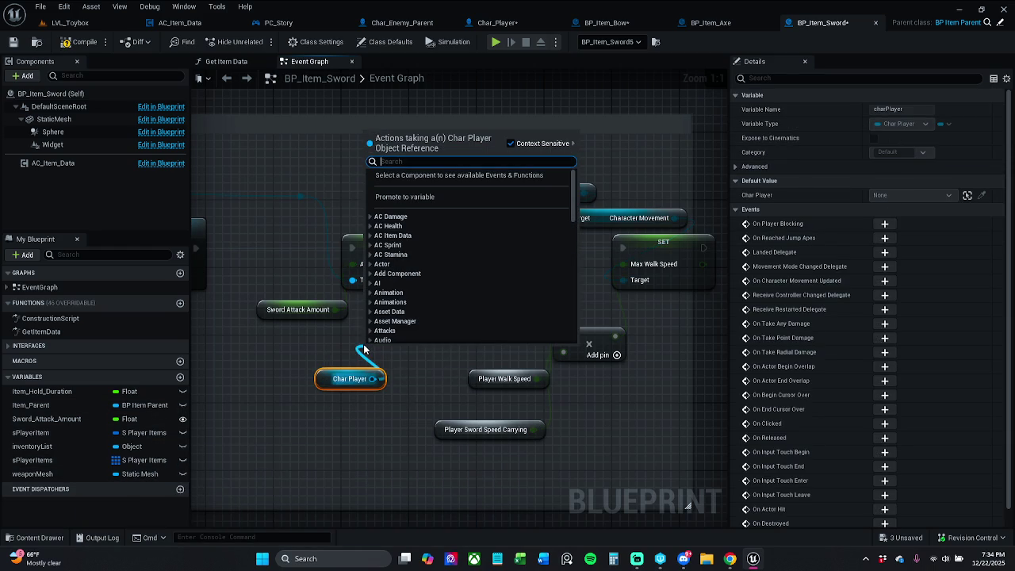
text(get)
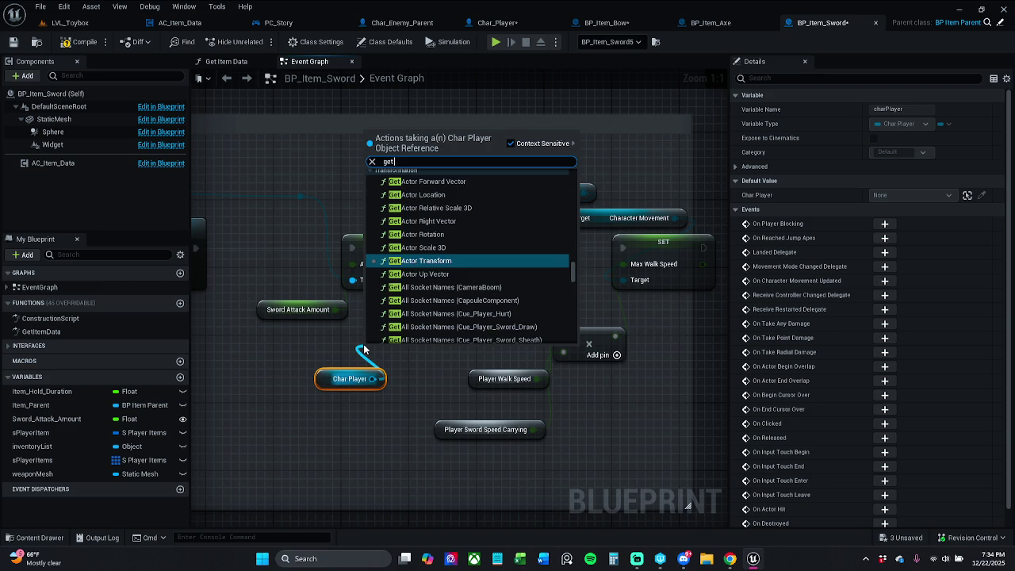
text( player)
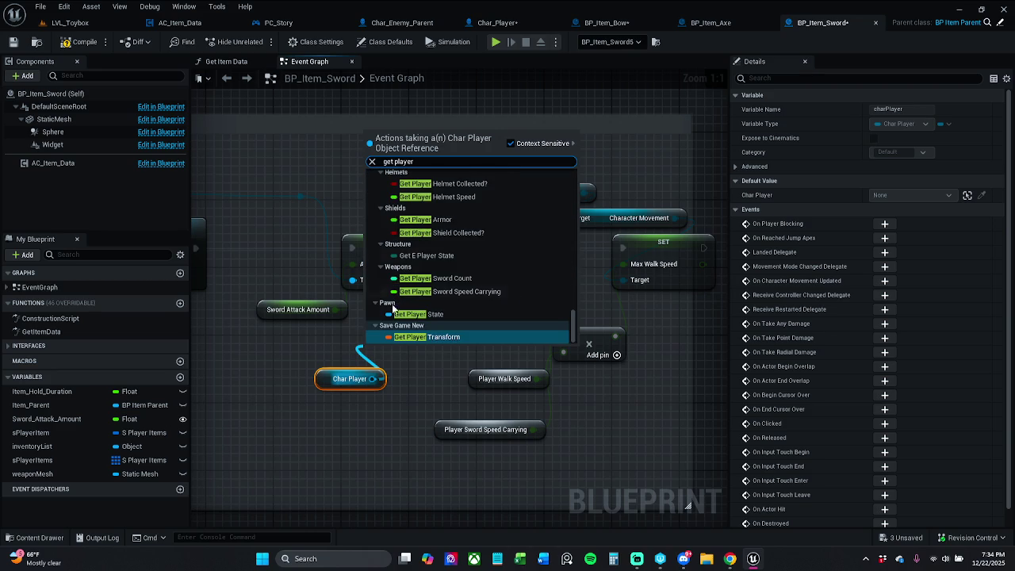
scroll(471, 231, up, 3)
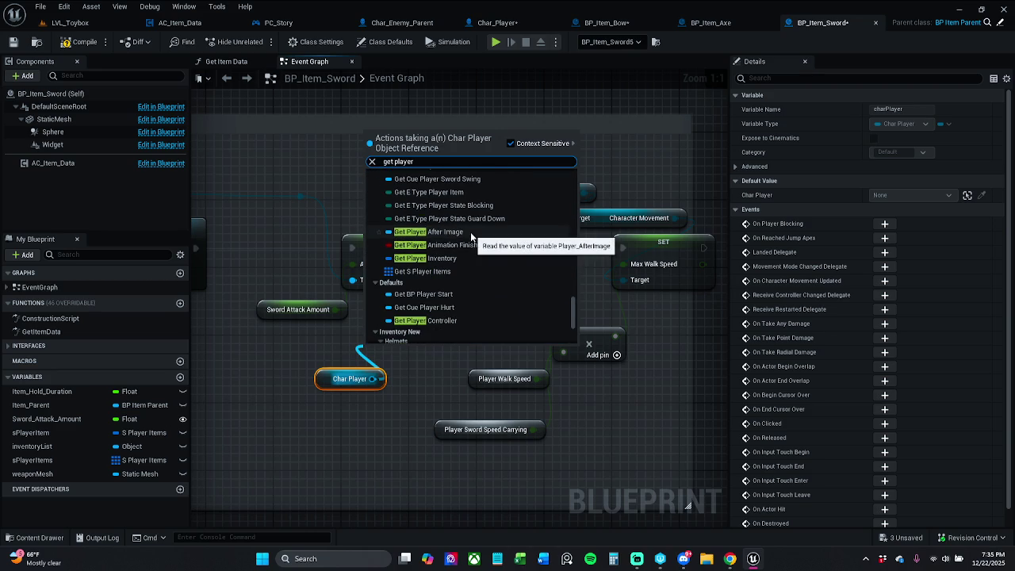
scroll(470, 232, down, 3)
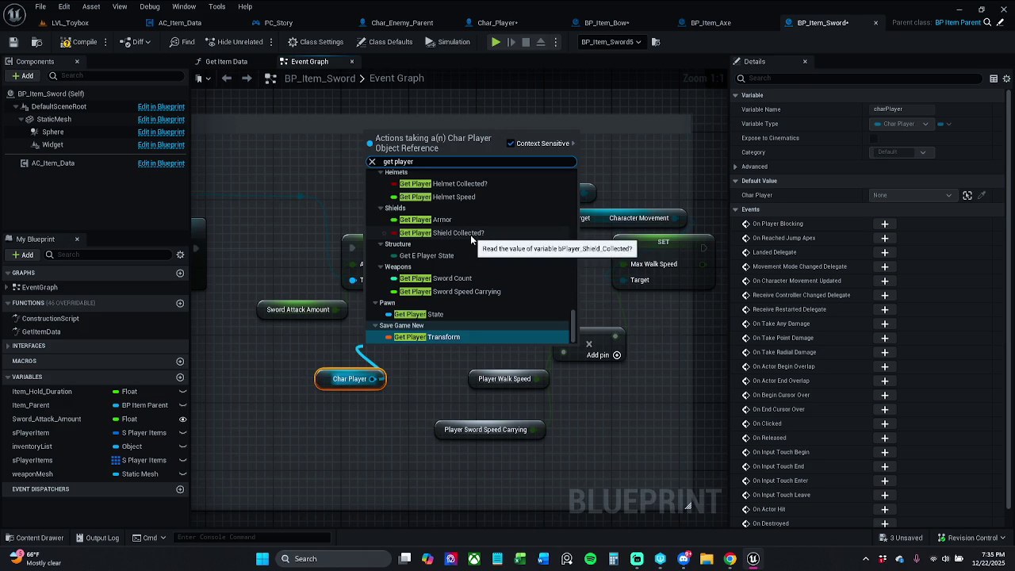
scroll(482, 295, up, 7)
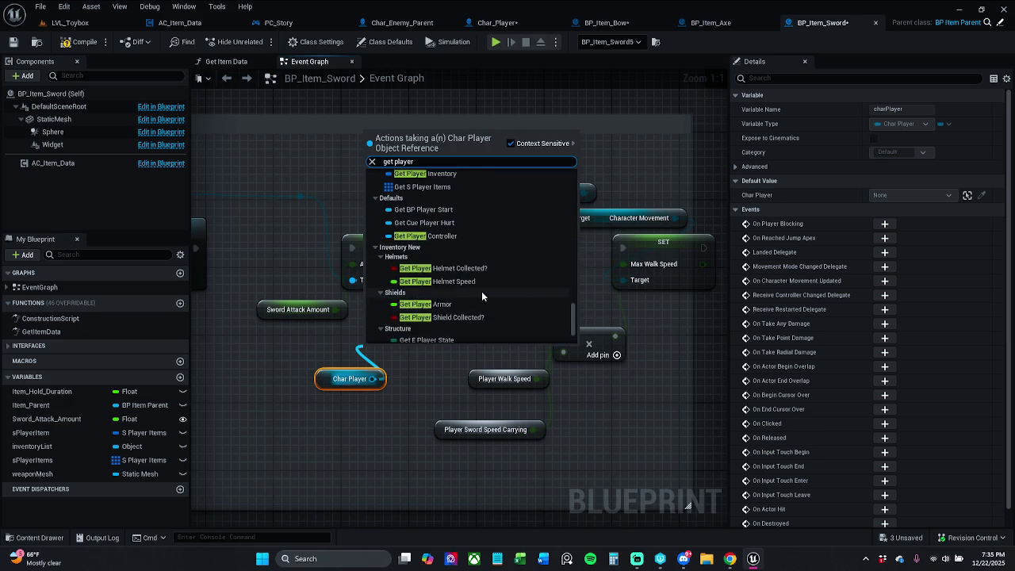
scroll(482, 295, up, 10)
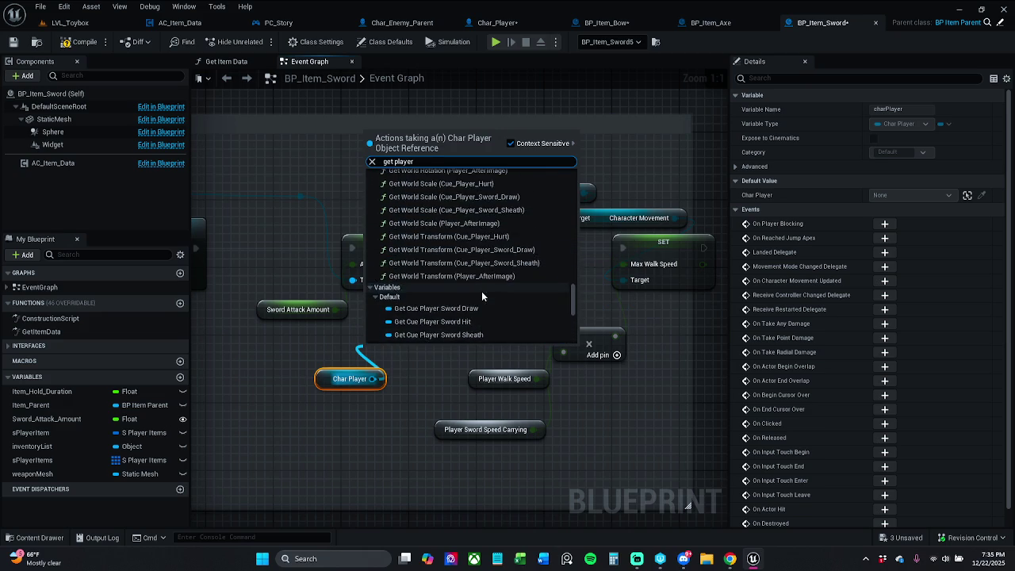
scroll(483, 295, down, 3)
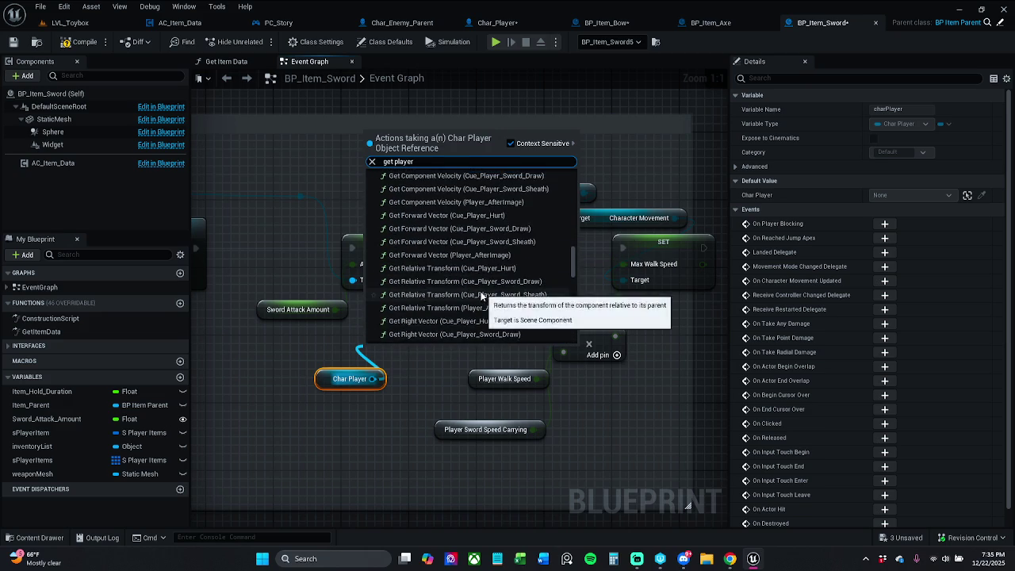
scroll(488, 287, down, 10)
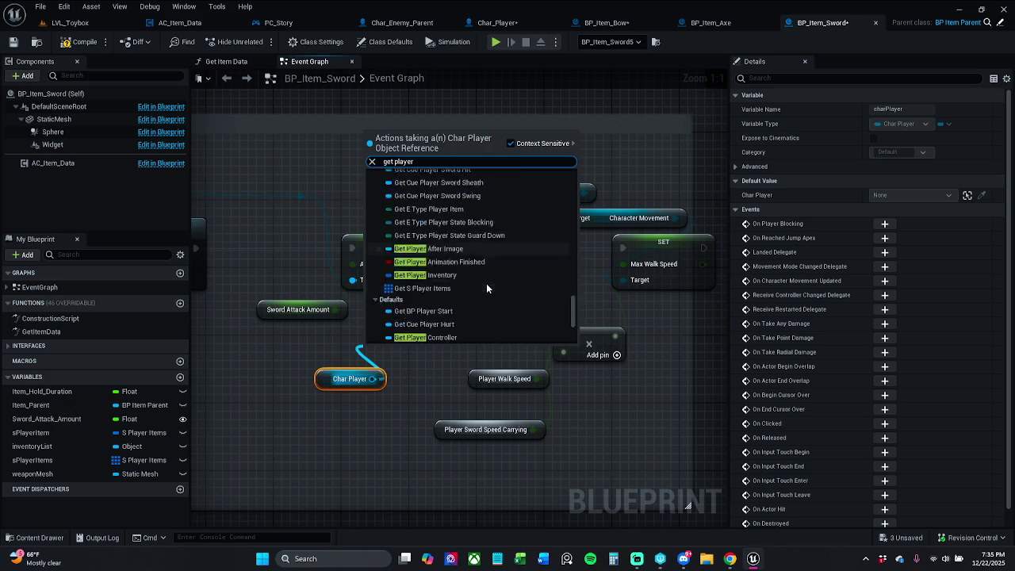
scroll(487, 283, down, 2)
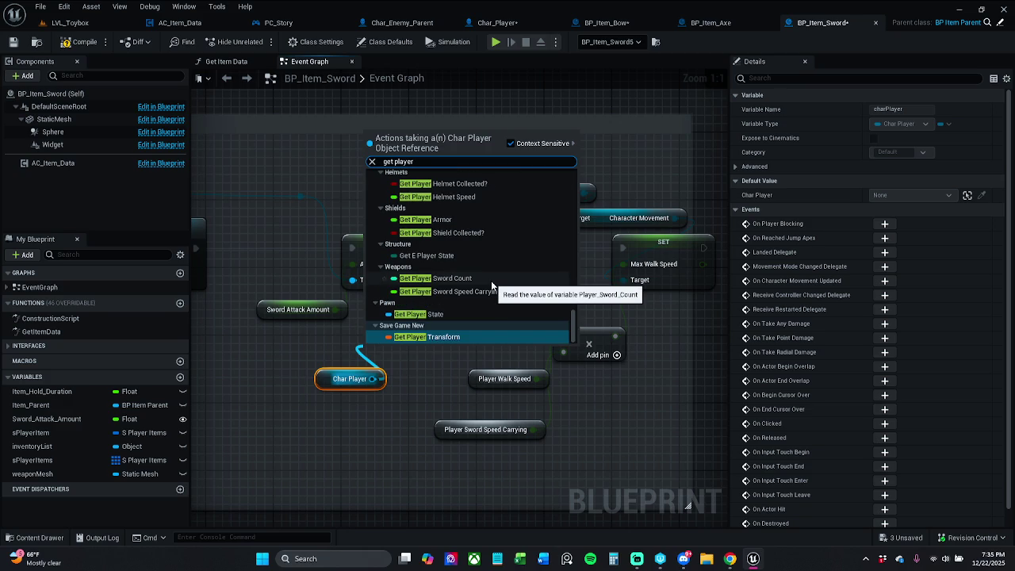
text(W)
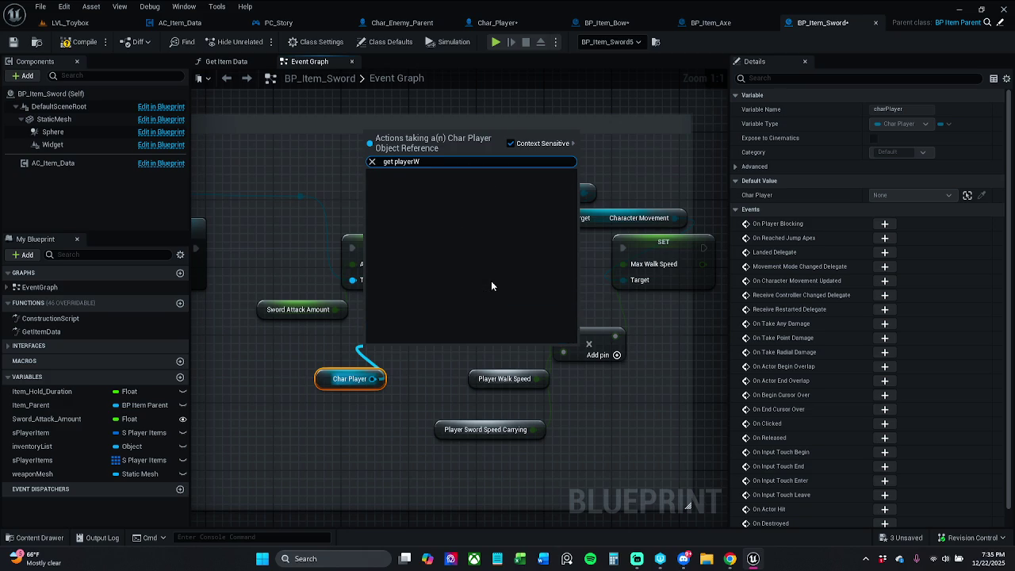
text(alk)
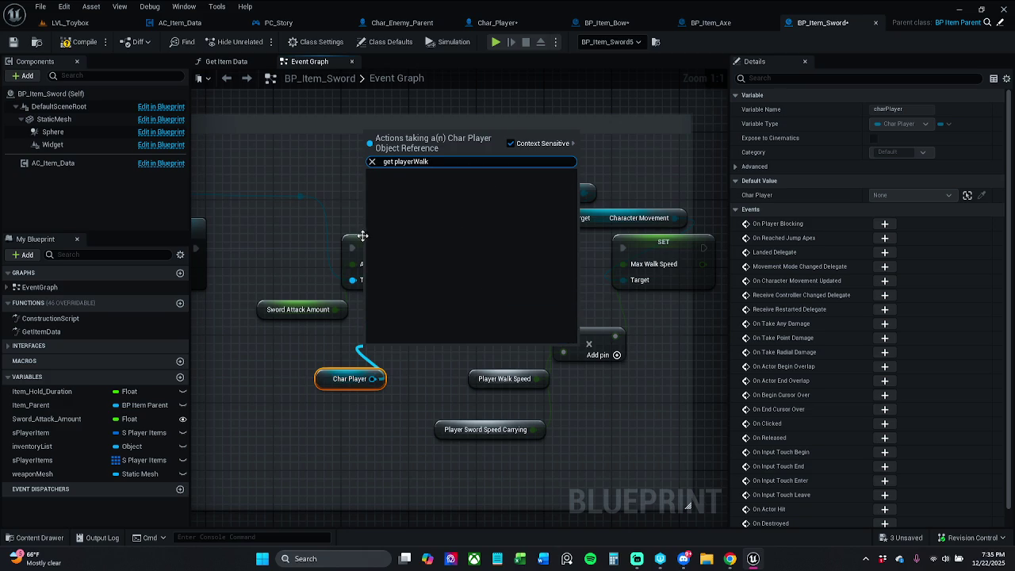
click(526, 143)
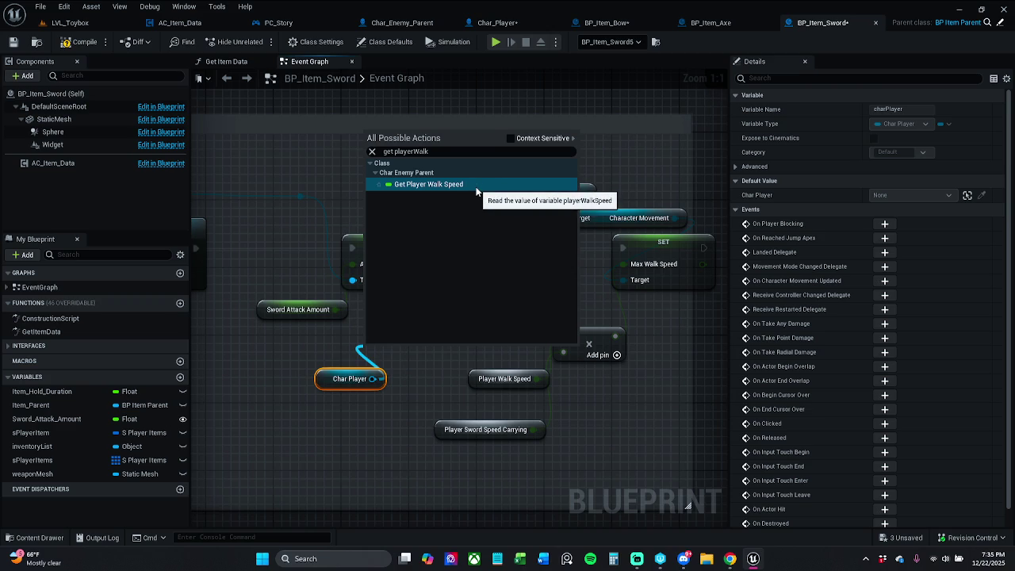
click(530, 139)
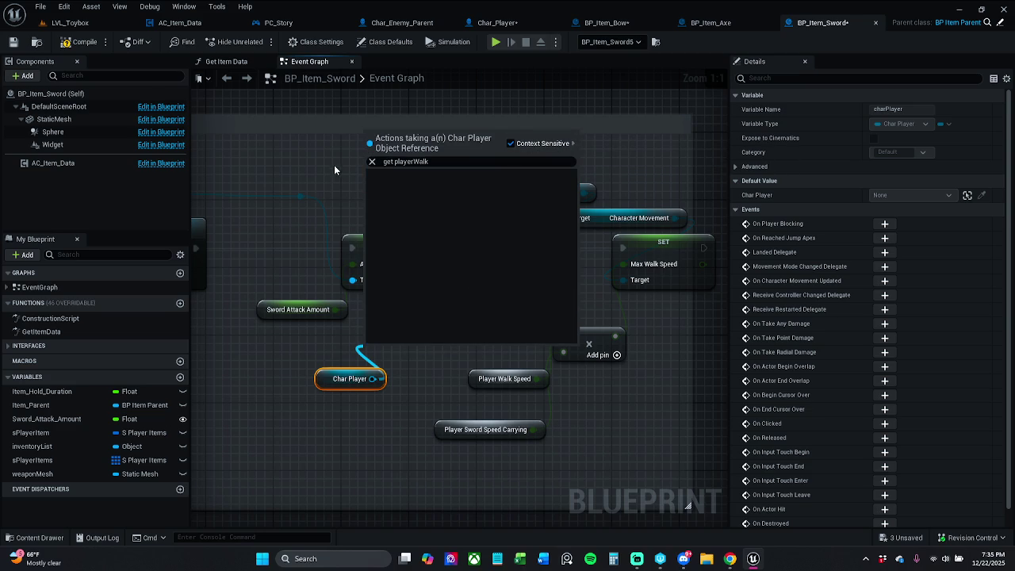
click(335, 169)
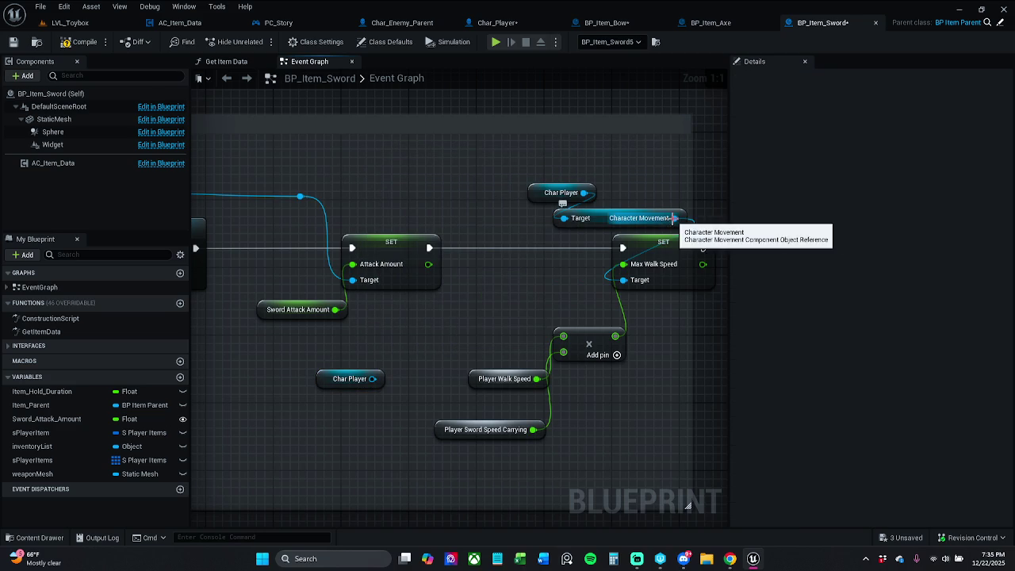
Search 'get playerW' off Character Movement without context filtering, then dismiss the search
drag(674, 218, 696, 196)
text(get)
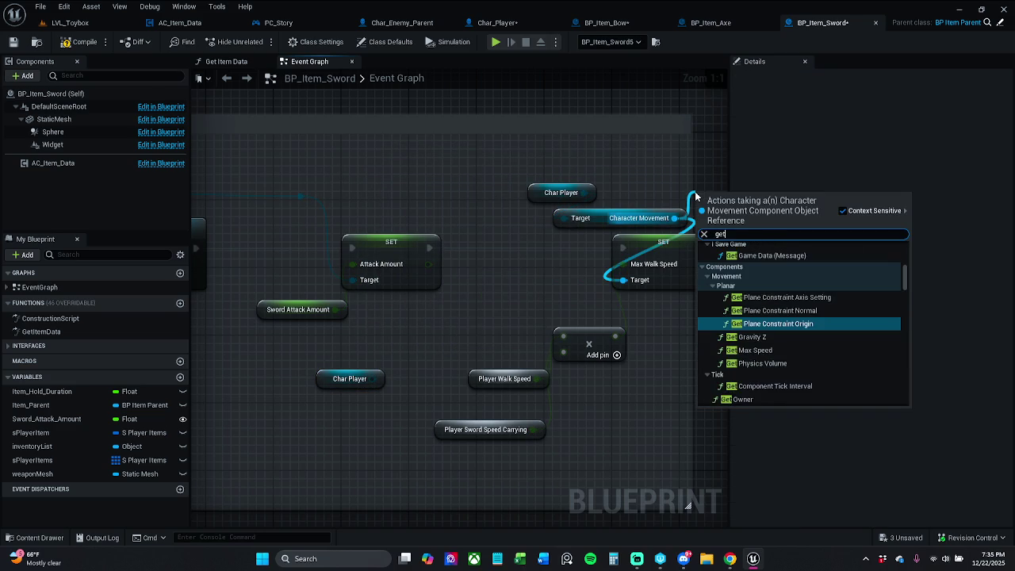
text( player)
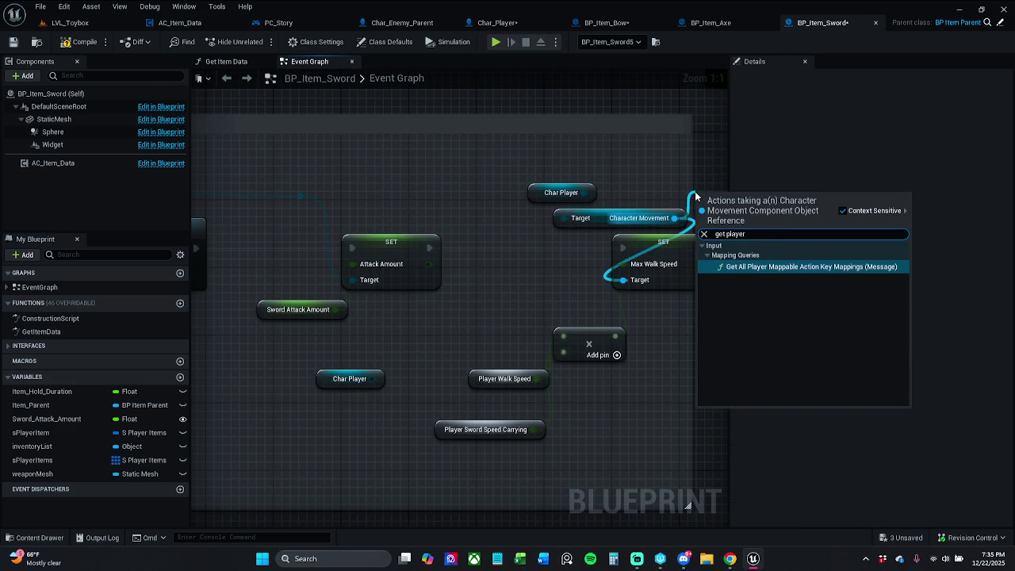
text(Walk)
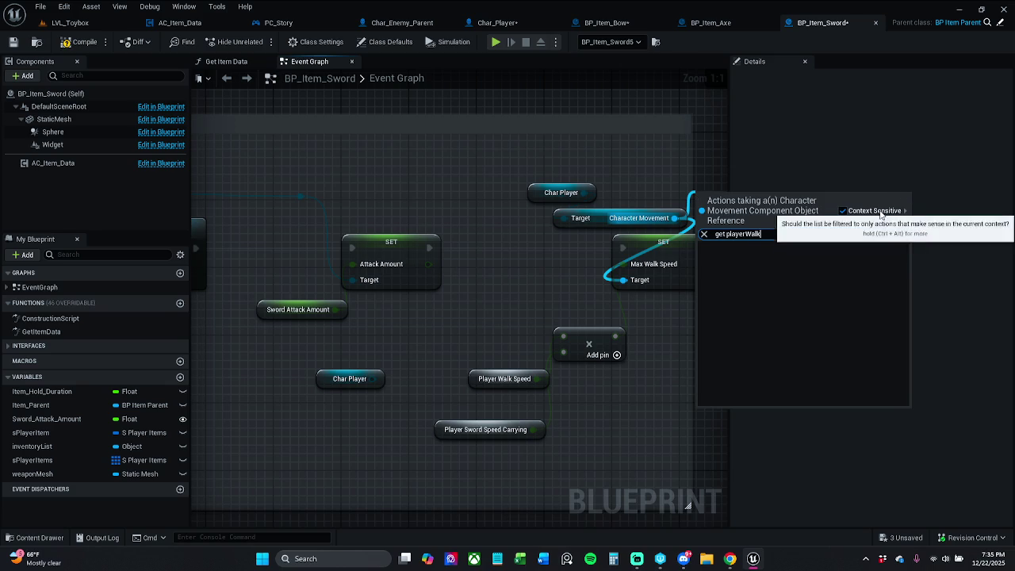
click(872, 211)
click(677, 179)
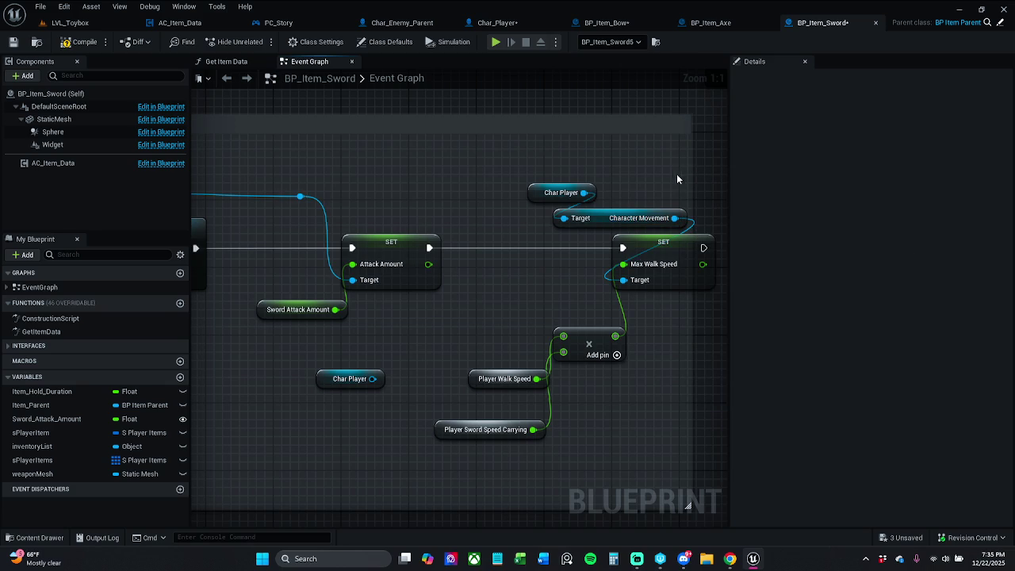
drag(549, 170, 495, 169)
Shift the speed node group left and move Player Walk Speed and Player Sword Speed Carrying up
drag(475, 210, 663, 421)
drag(618, 254, 593, 254)
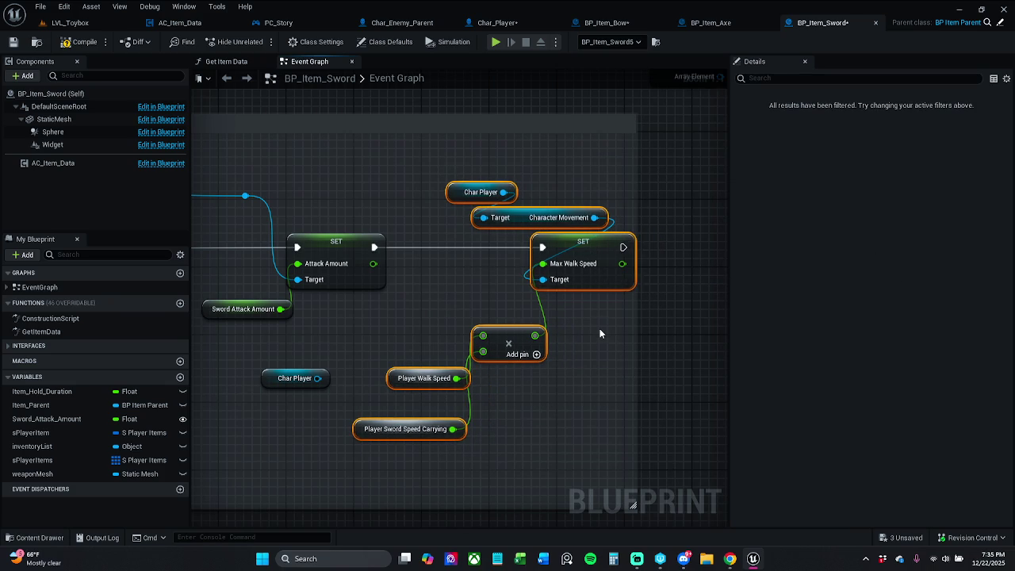
click(600, 330)
scroll(421, 285, up, 1)
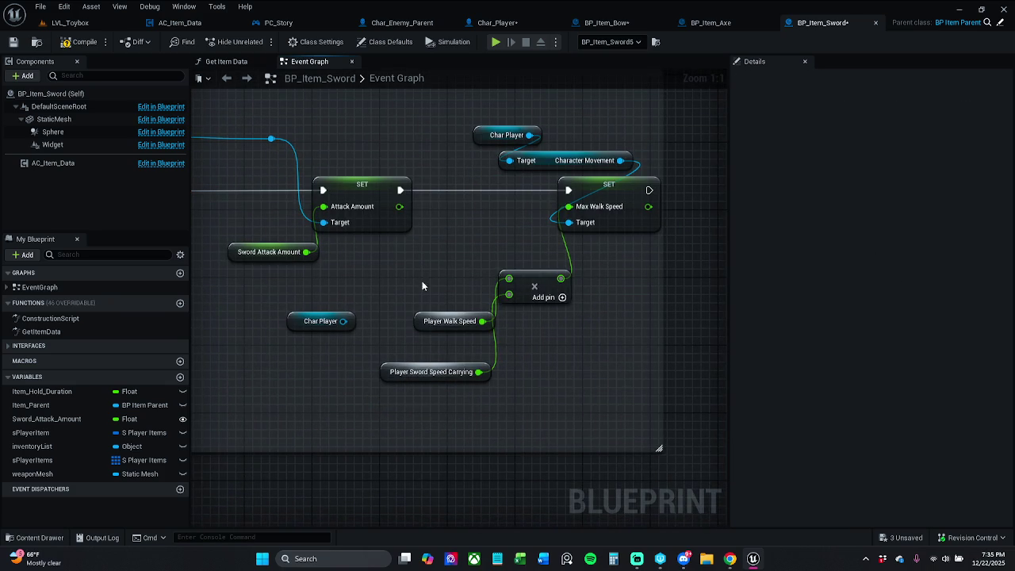
drag(428, 328, 402, 294)
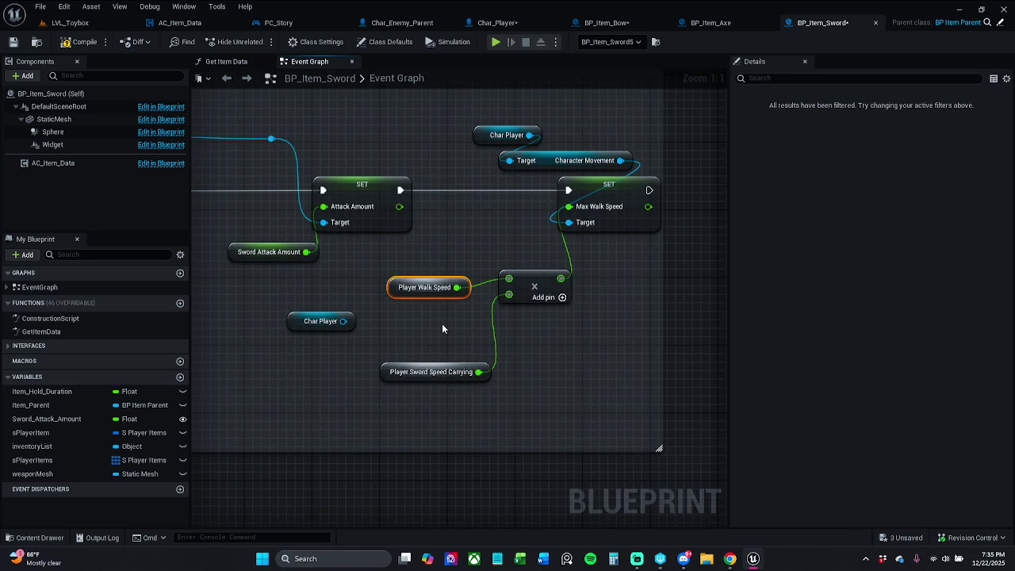
drag(450, 379, 466, 362)
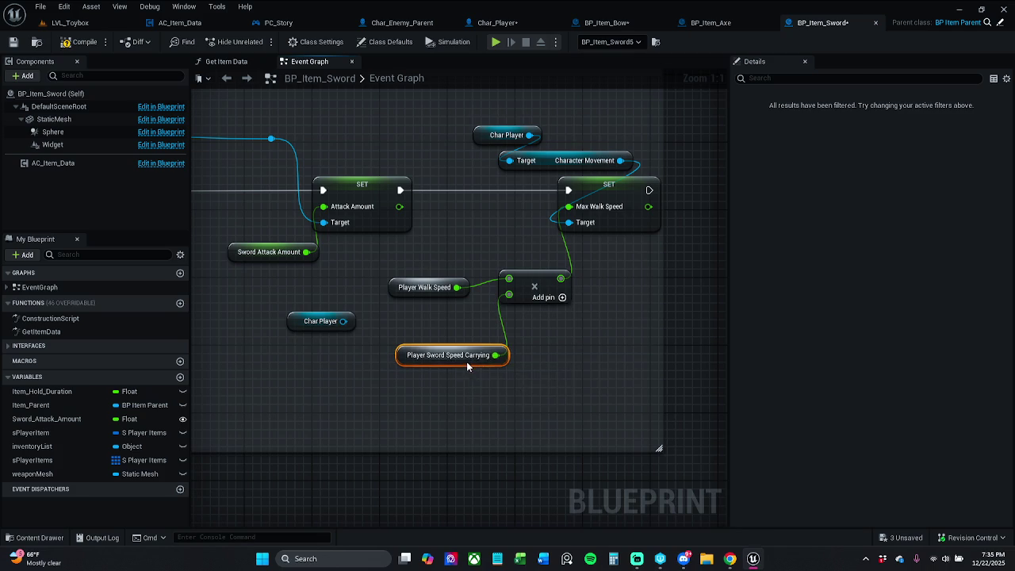
click(435, 320)
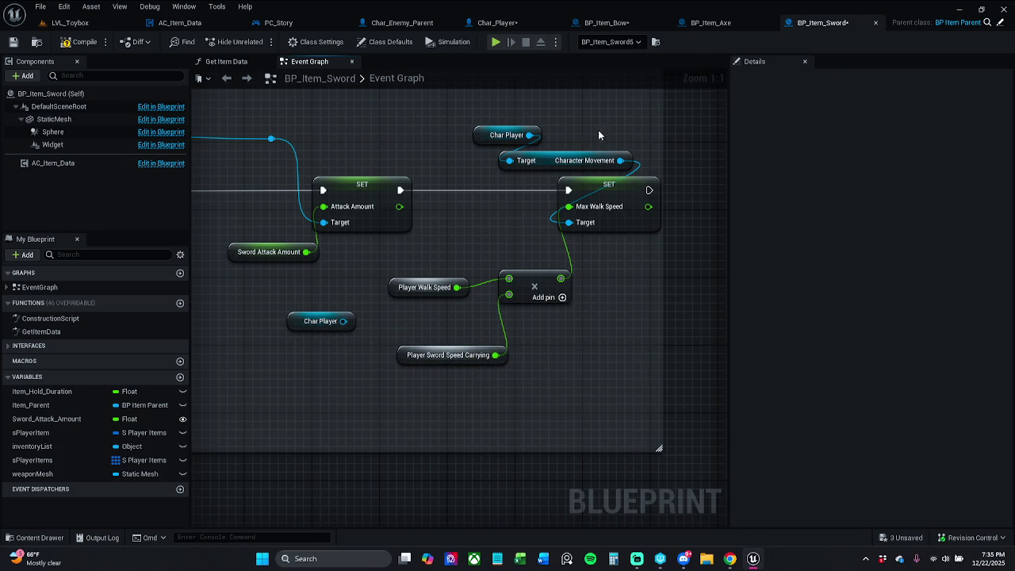
mouse_move(343, 322)
mouse_down()
mouse_move(344, 341)
mouse_move(309, 362)
mouse_up()
Add a Get Character Owner node off the lower Char Player and reposition the chain
text(get)
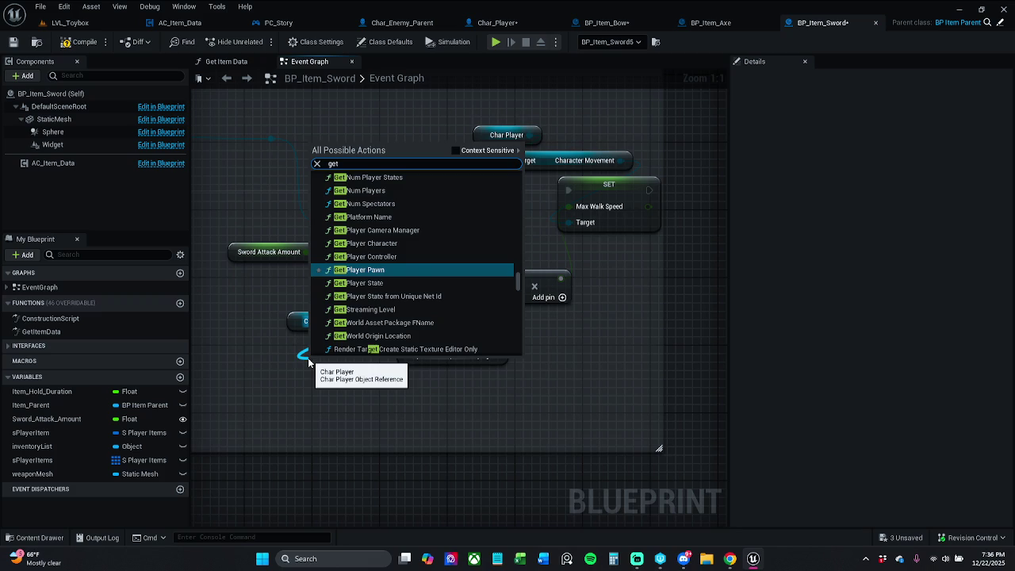
text( character)
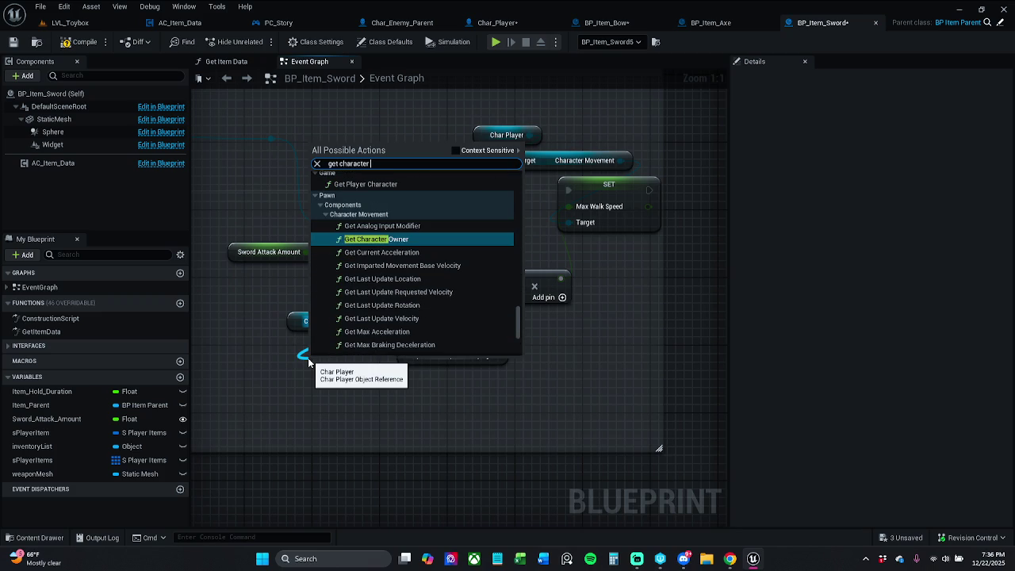
key(Return)
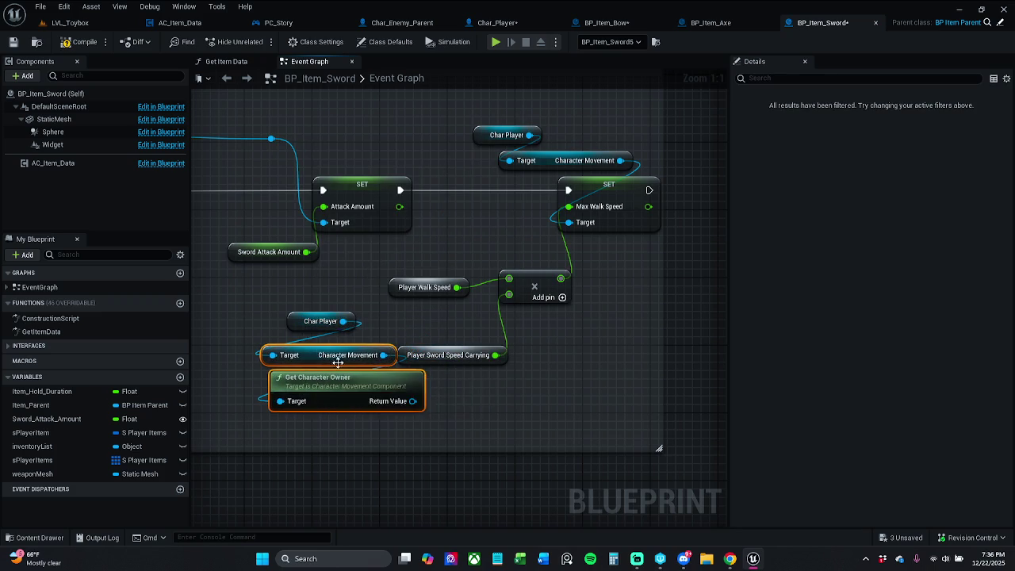
drag(304, 379, 442, 345)
mouse_move(454, 295)
mouse_down()
mouse_move(424, 299)
mouse_move(453, 362)
mouse_move(375, 348)
mouse_up()
click(482, 315)
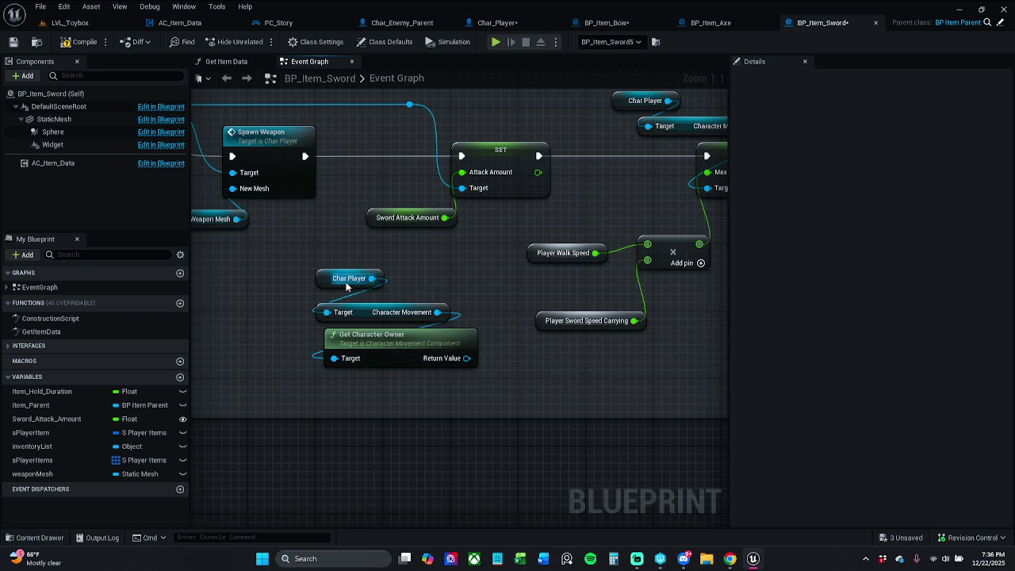
drag(358, 284, 342, 292)
click(463, 290)
Search for a player walk speed getter off the new nodes, then delete Get Character Owner
drag(468, 358, 485, 372)
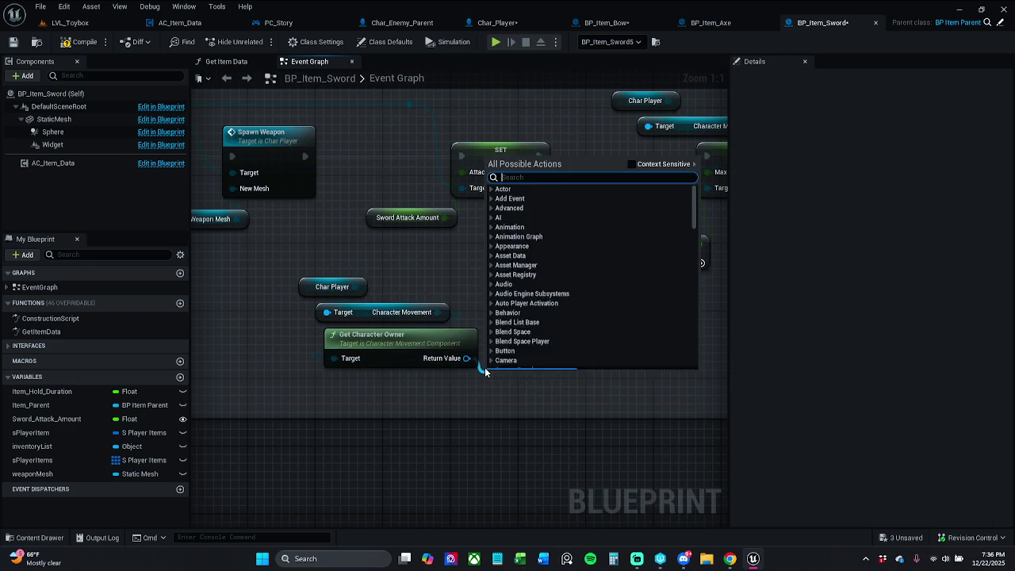
text(get)
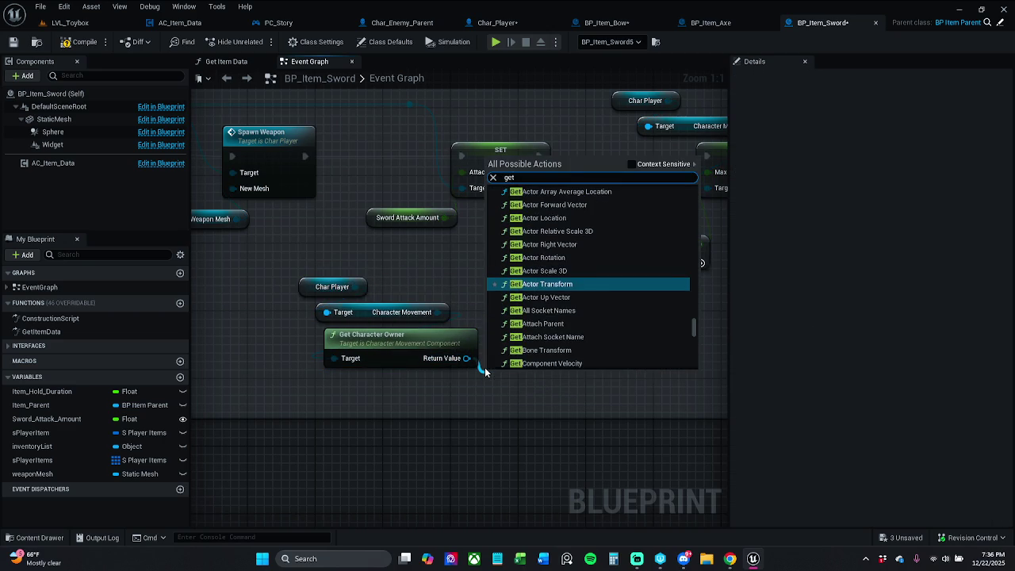
text( player walk)
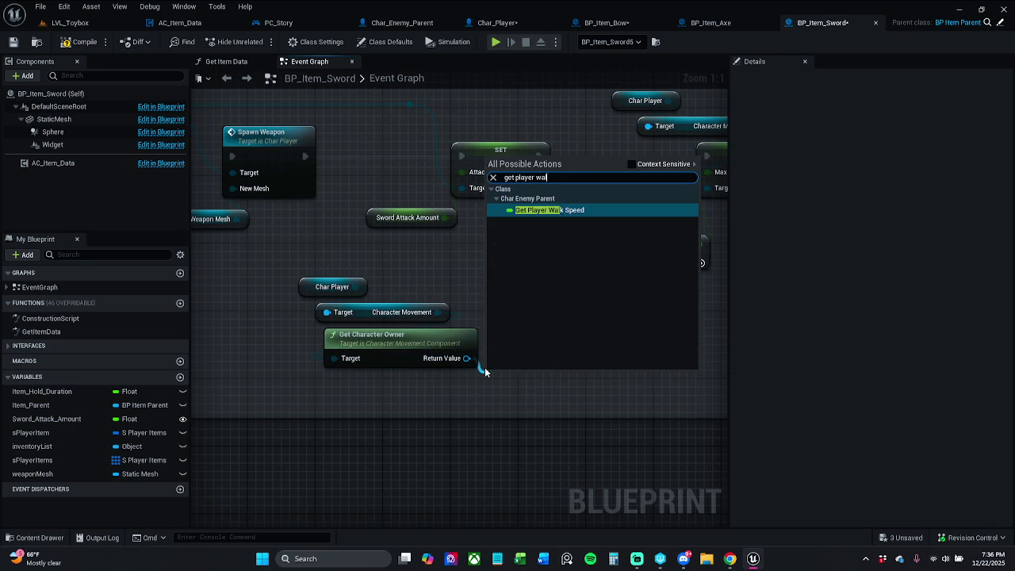
click(632, 164)
click(485, 233)
mouse_move(437, 312)
mouse_down()
mouse_move(464, 283)
mouse_move(457, 270)
mouse_up()
text(get pl)
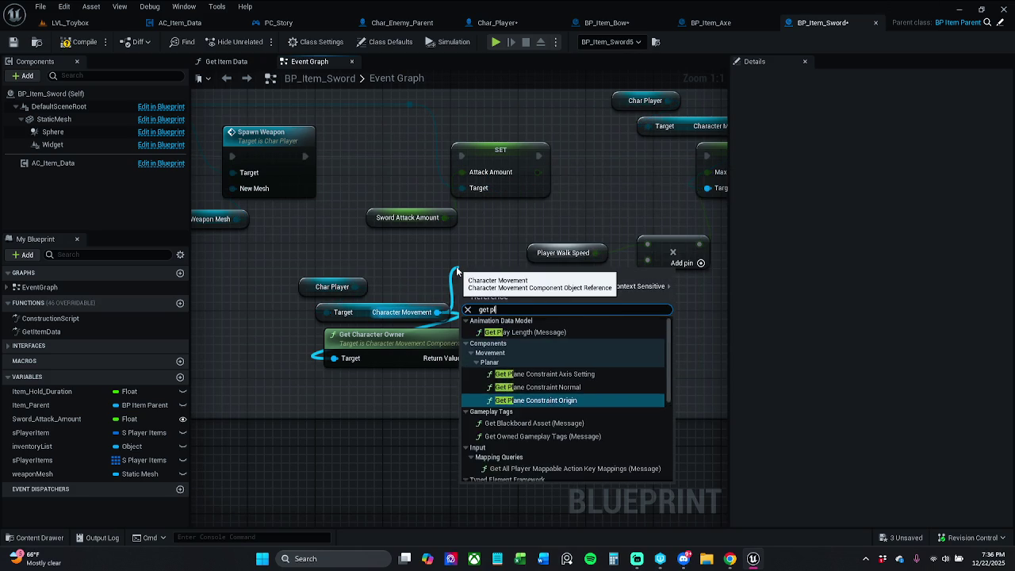
text(aye)
text(r walk)
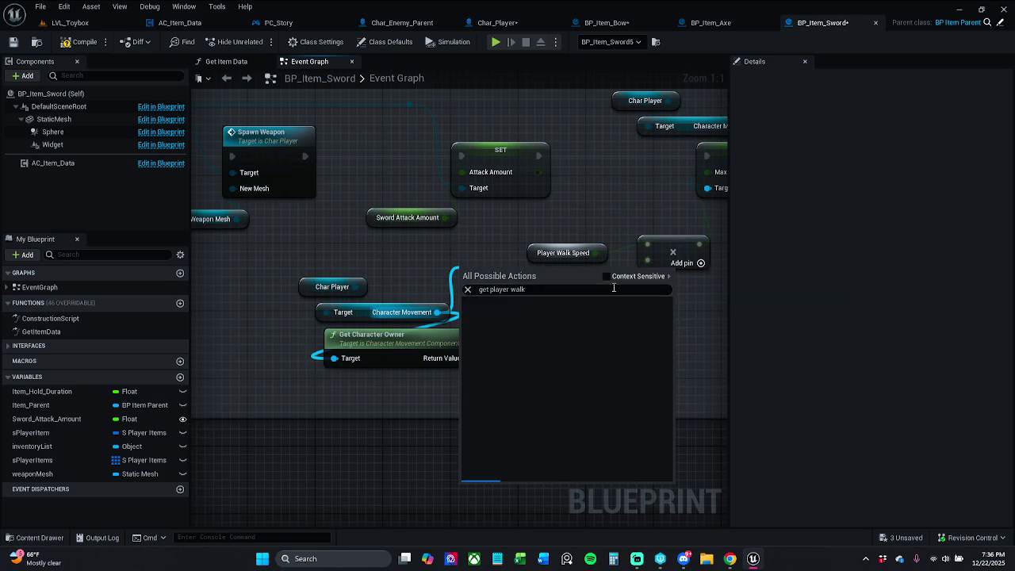
click(559, 321)
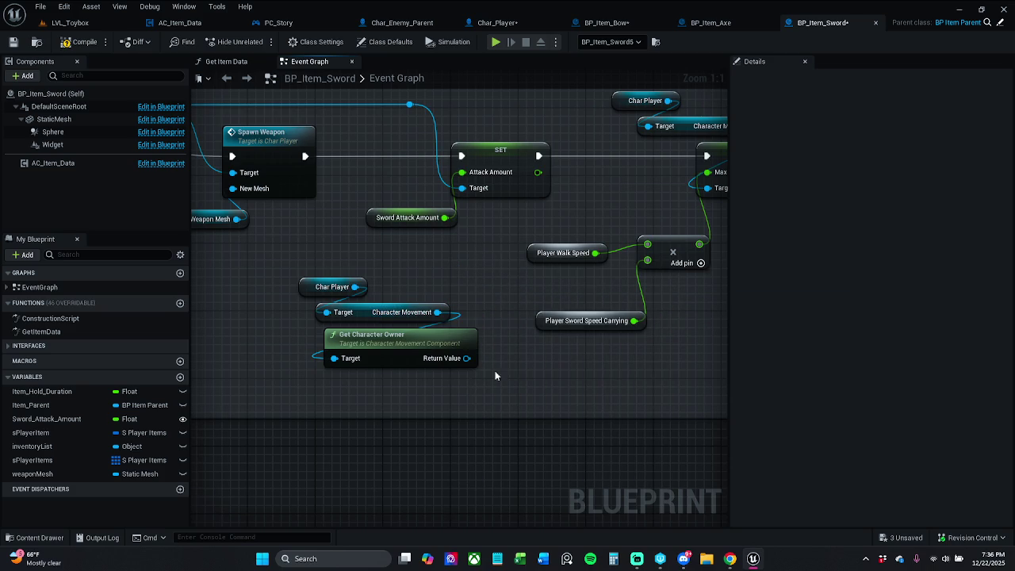
click(437, 336)
key(Delete)
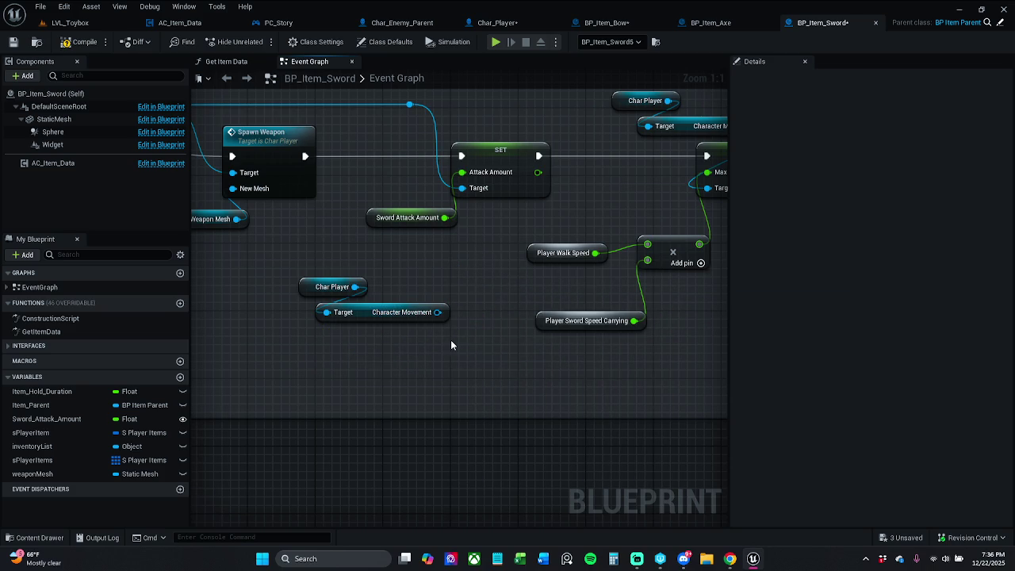
In Char_Player, make the playerWalkSpeed variable Instance Editable
click(499, 23)
drag(589, 28, 761, 28)
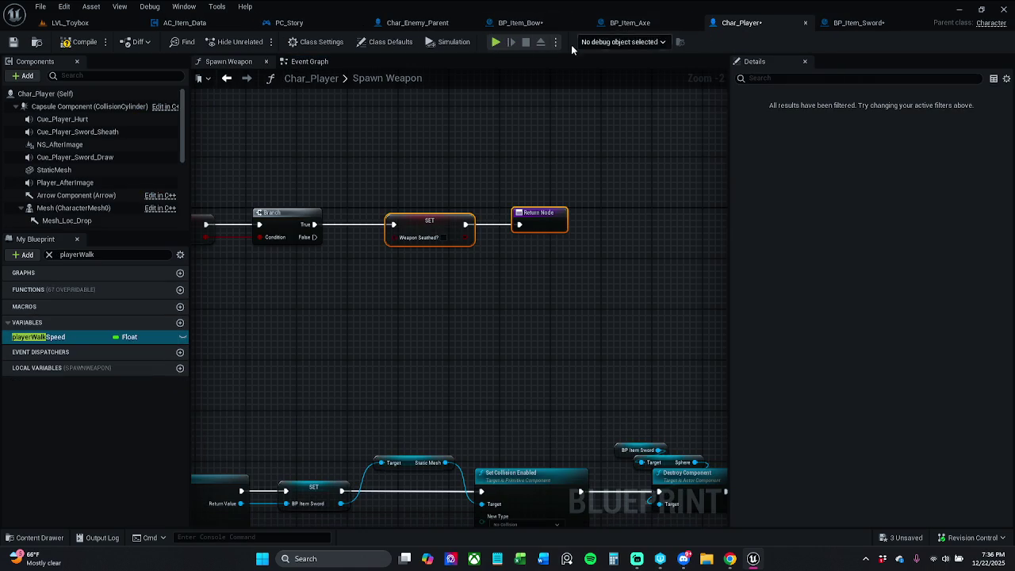
click(55, 339)
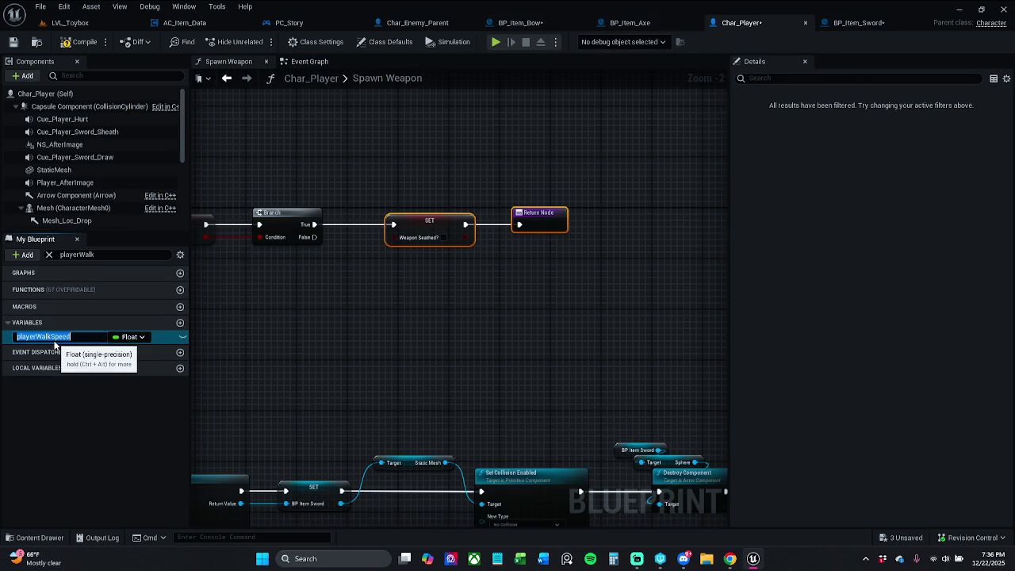
key(Return)
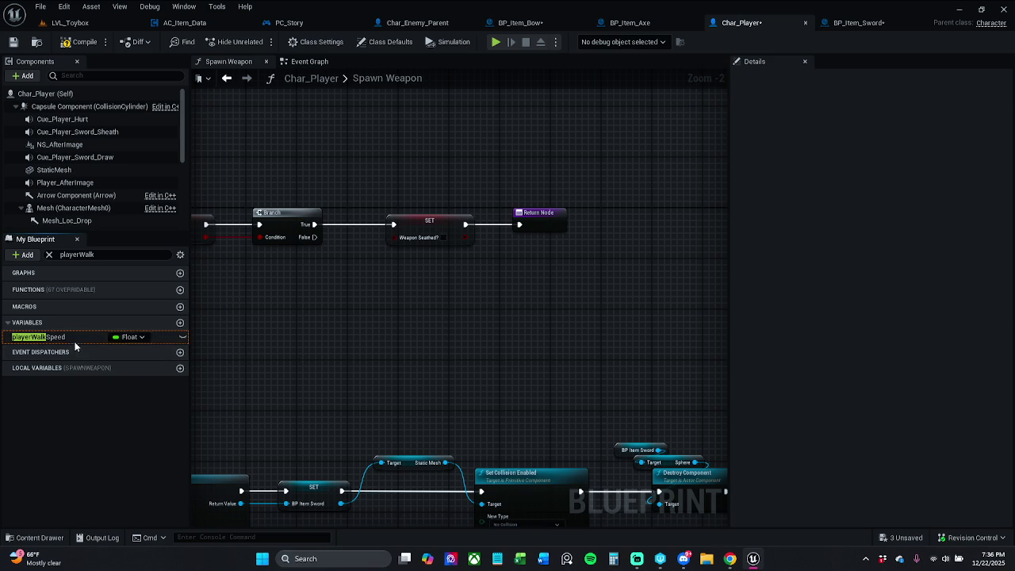
click(75, 341)
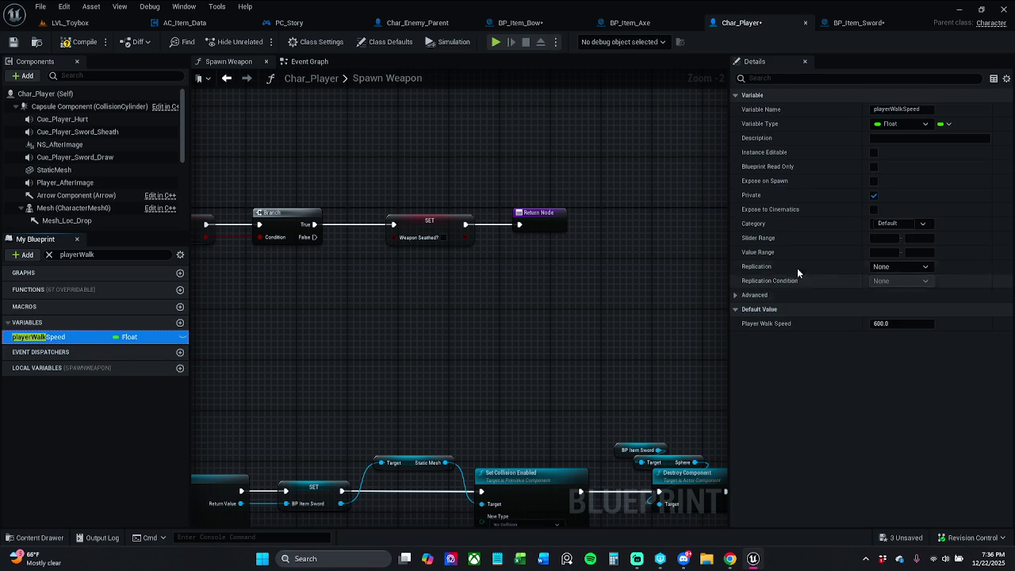
click(875, 153)
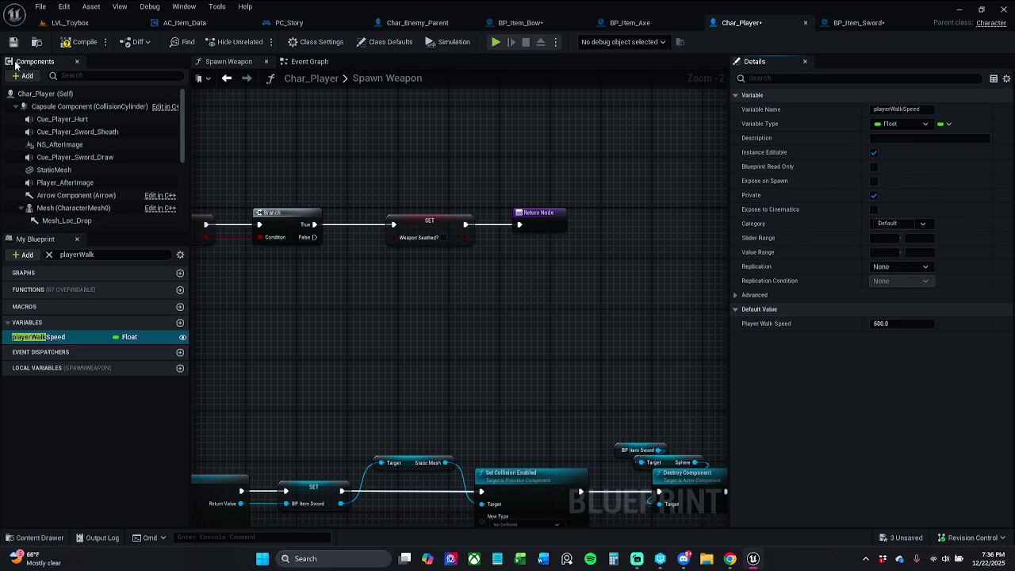
Delete the extra Character Movement node in BP_Item_Sword's event graph
click(859, 23)
click(409, 311)
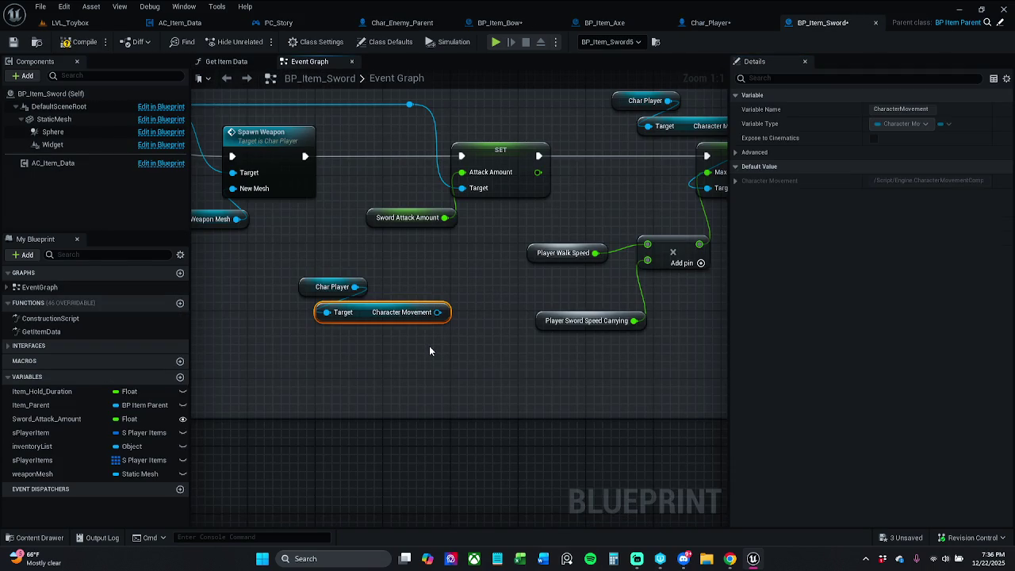
key(Delete)
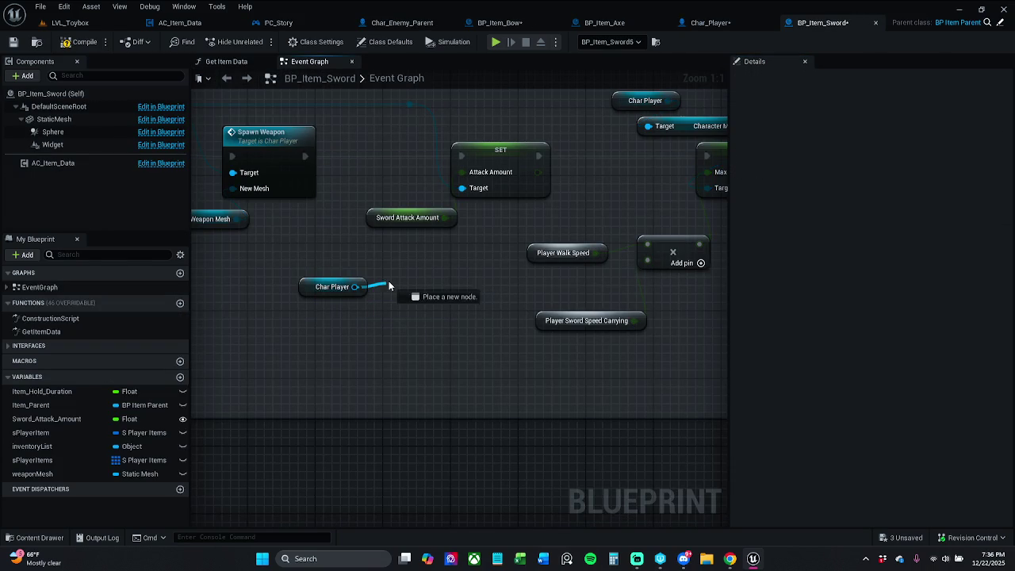